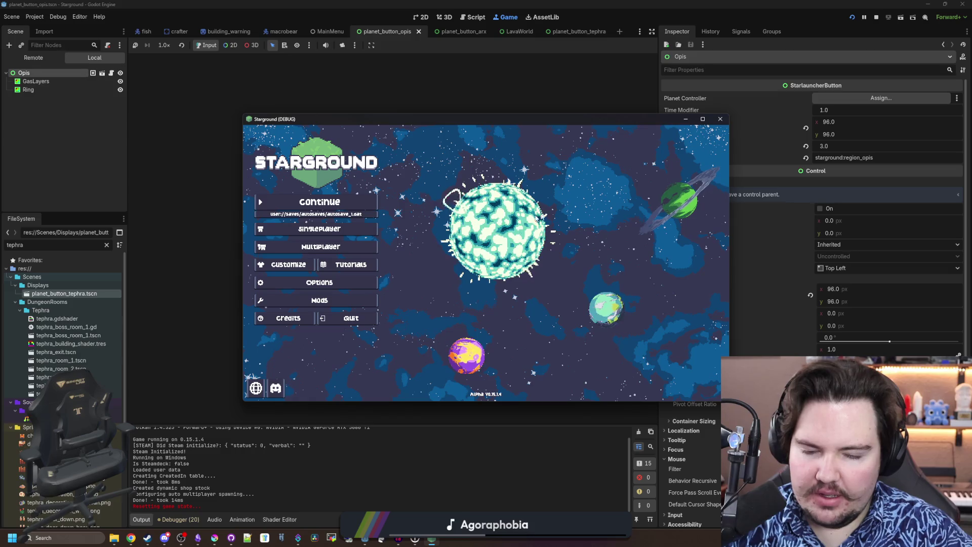
Continue the most recent Starground save and maximize the game window on the Day 2 world
{"action": "mouse_move", "coordinate": [578, 122]}
{"action": "left_mouse_down"}
{"action": "mouse_move", "coordinate": [582, 89]}
{"action": "mouse_move", "coordinate": [526, 129]}
{"action": "left_mouse_up"}
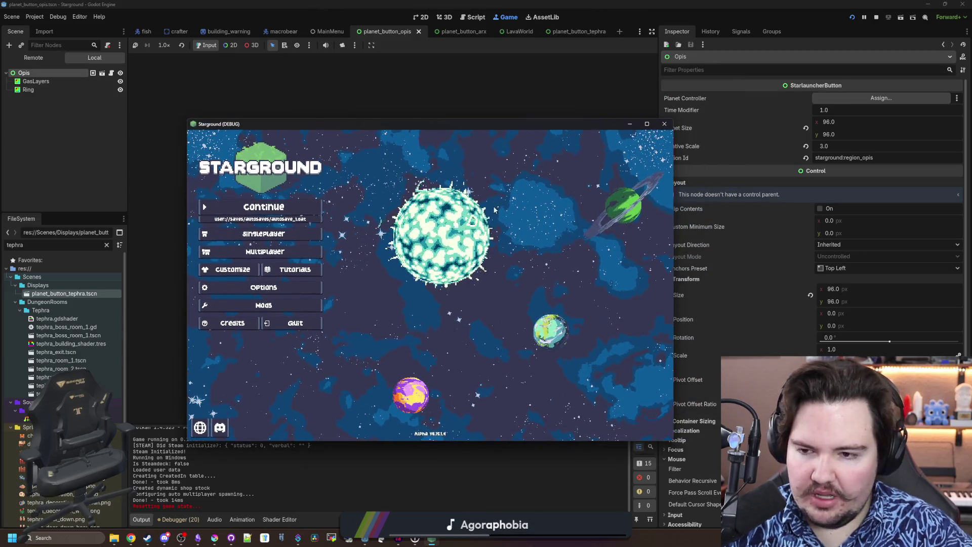
{"action": "left_click", "coordinate": [305, 205]}
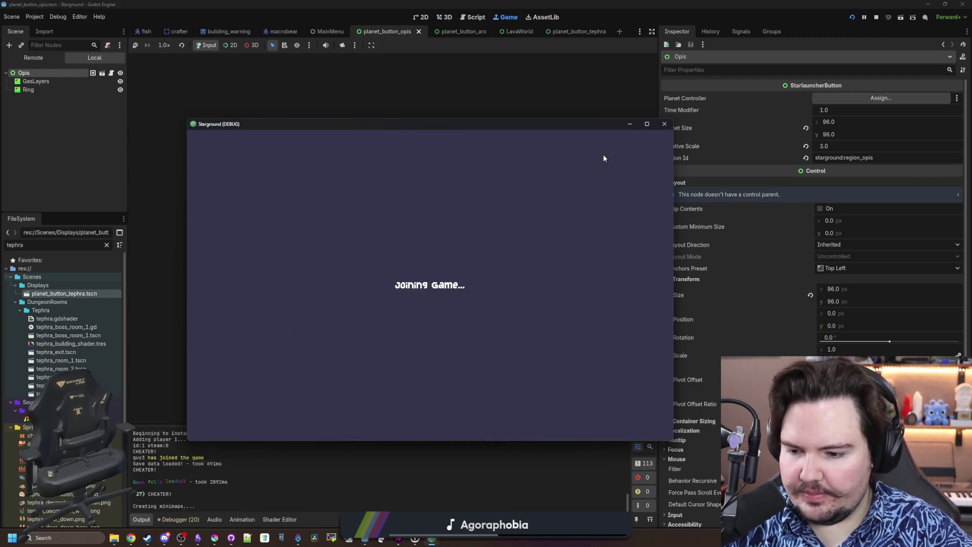
{"action": "left_click", "coordinate": [647, 123]}
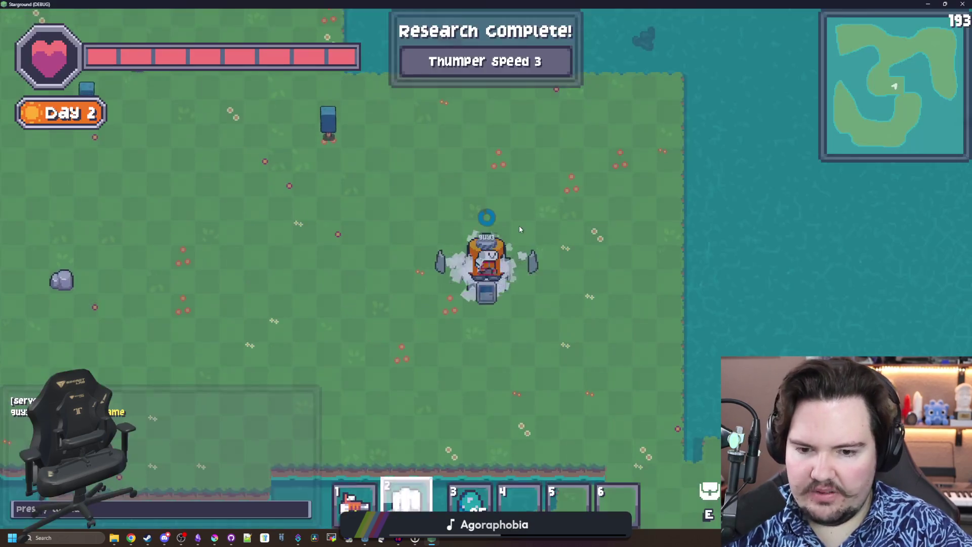
Build a Starlauncher from the building menu and select a planet on its star map
{"action": "key", "text": "3"}
{"action": "key", "text": "q"}
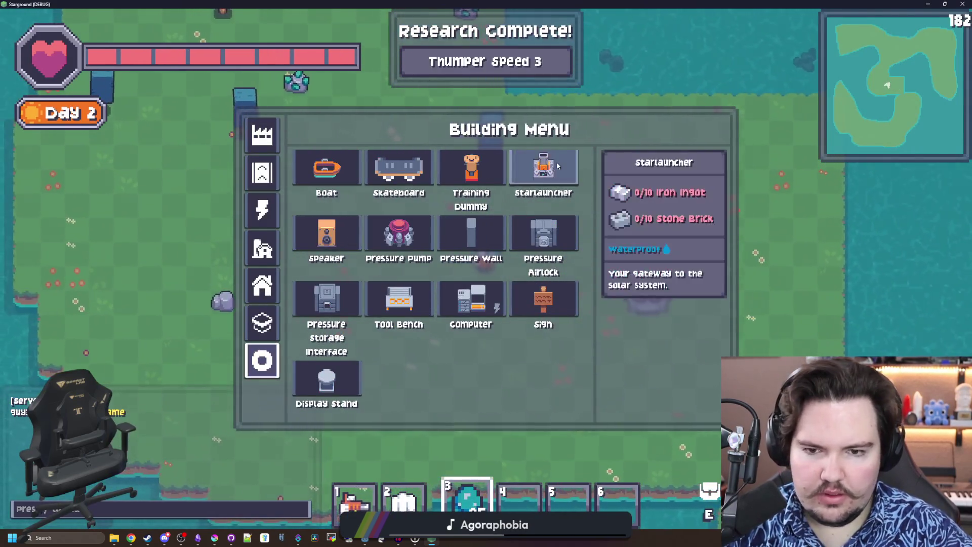
{"action": "left_click", "coordinate": [557, 162]}
{"action": "left_click", "coordinate": [556, 199]}
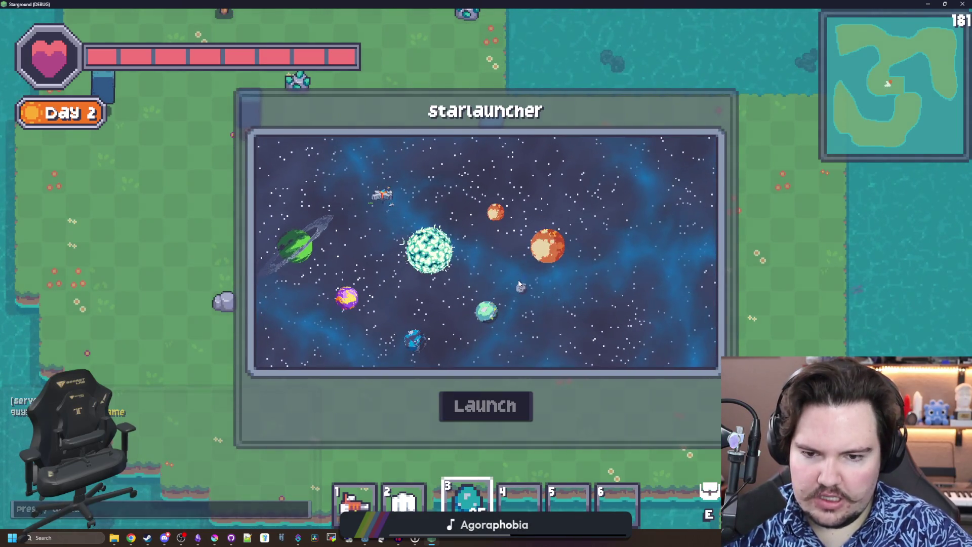
{"action": "left_click", "coordinate": [520, 286]}
Zoom the star map and shrink the game window to reveal the editor
{"action": "mouse_move", "coordinate": [309, 243]}
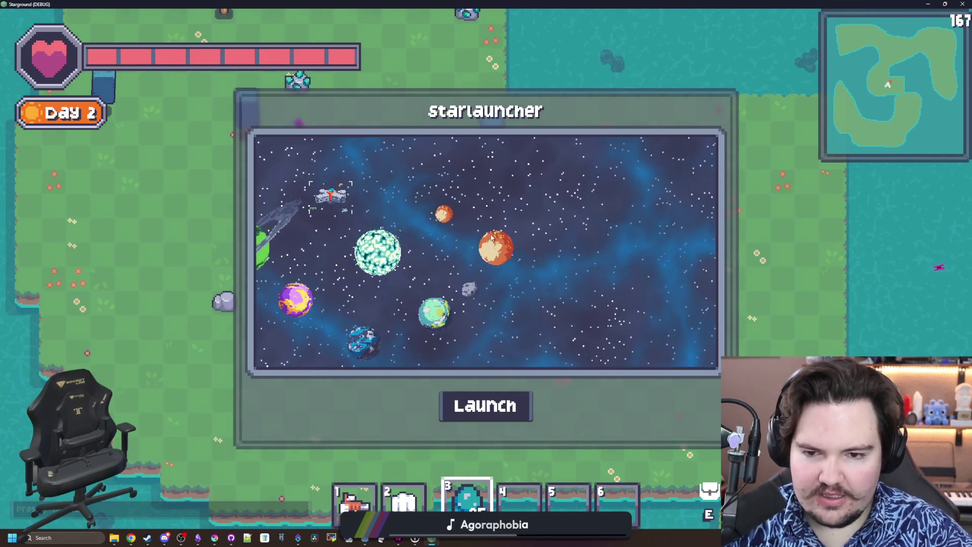
{"action": "scroll", "coordinate": [496, 224], "scroll_direction": "up", "scroll_amount": 5}
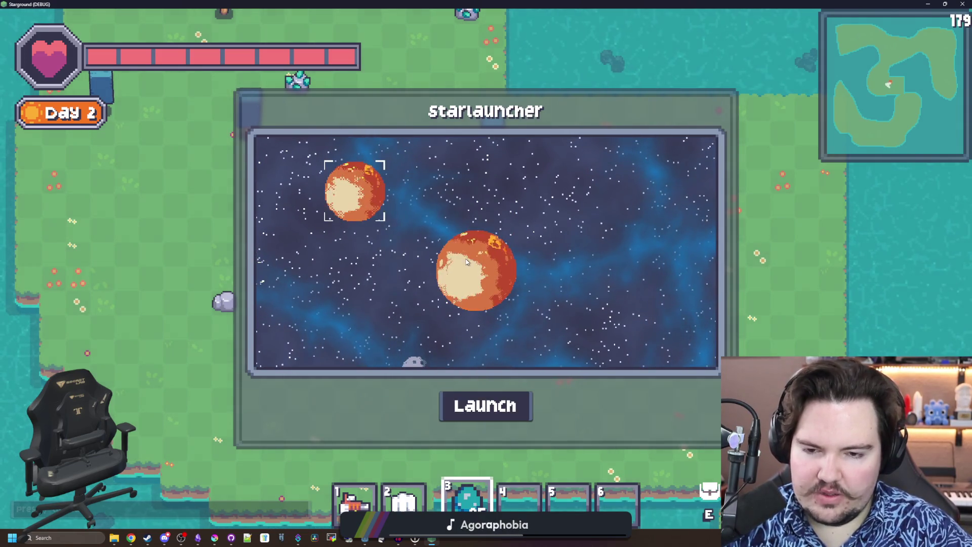
{"action": "left_click_drag", "start_coordinate": [952, 4], "coordinate": [391, 304]}
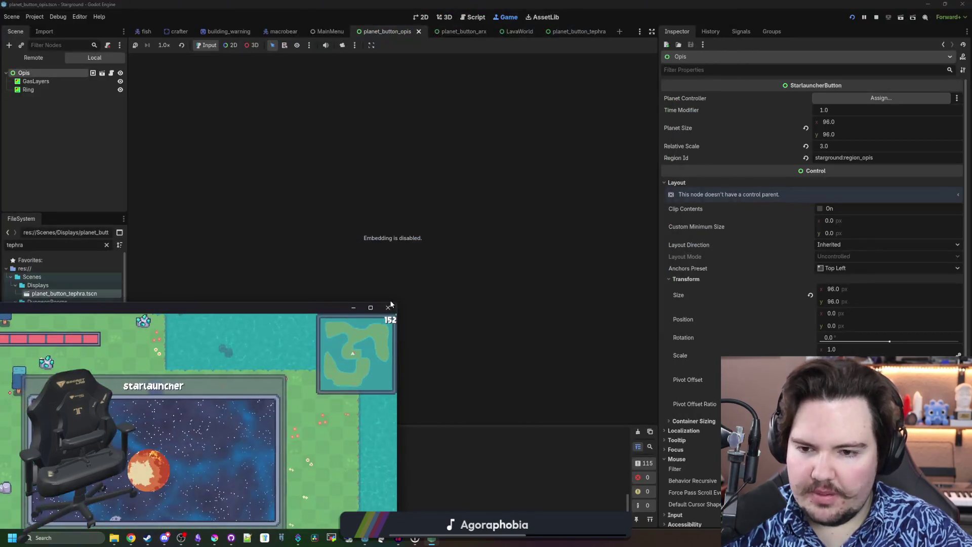
Close the running game and save the planet_button_arx scene
{"action": "left_click", "coordinate": [386, 307]}
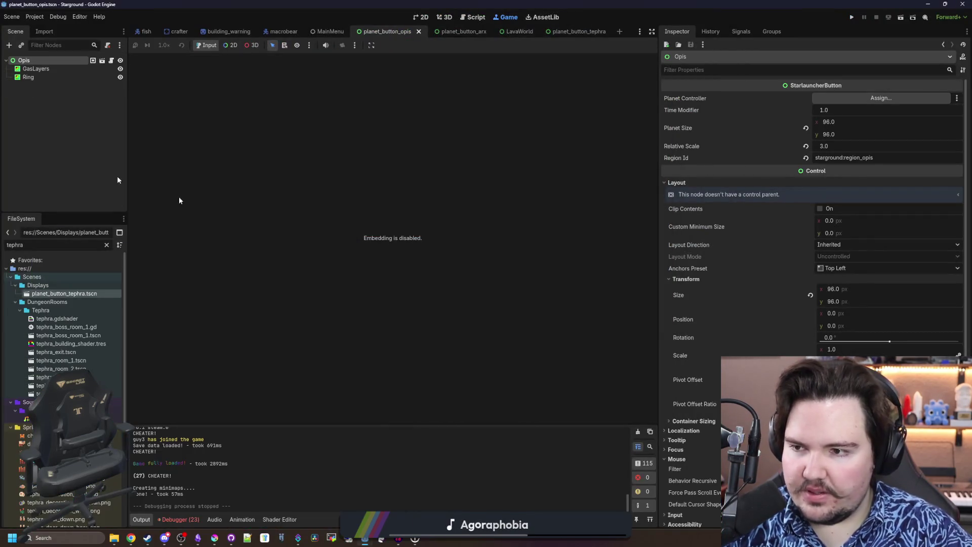
{"action": "left_click", "coordinate": [561, 31]}
{"action": "left_click", "coordinate": [447, 35]}
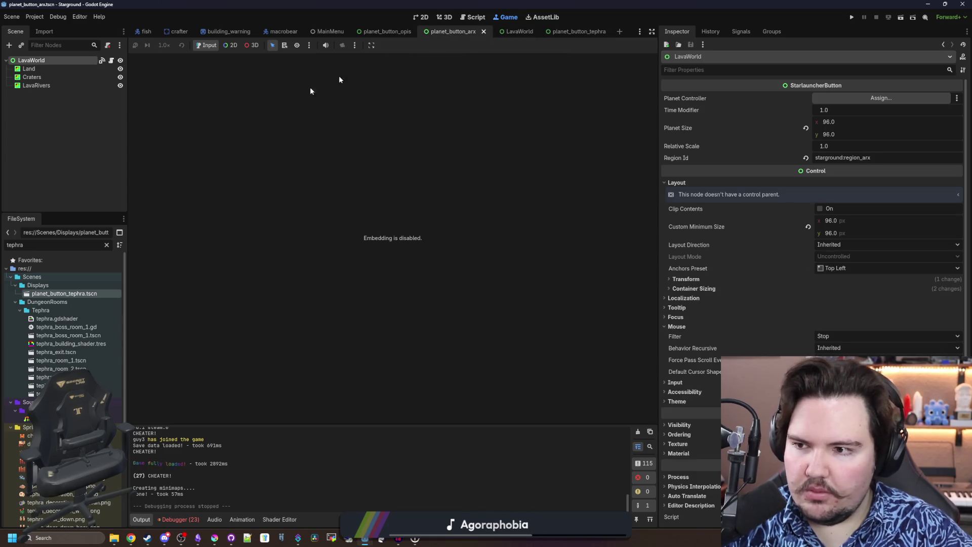
{"action": "key", "text": "ctrl+s"}
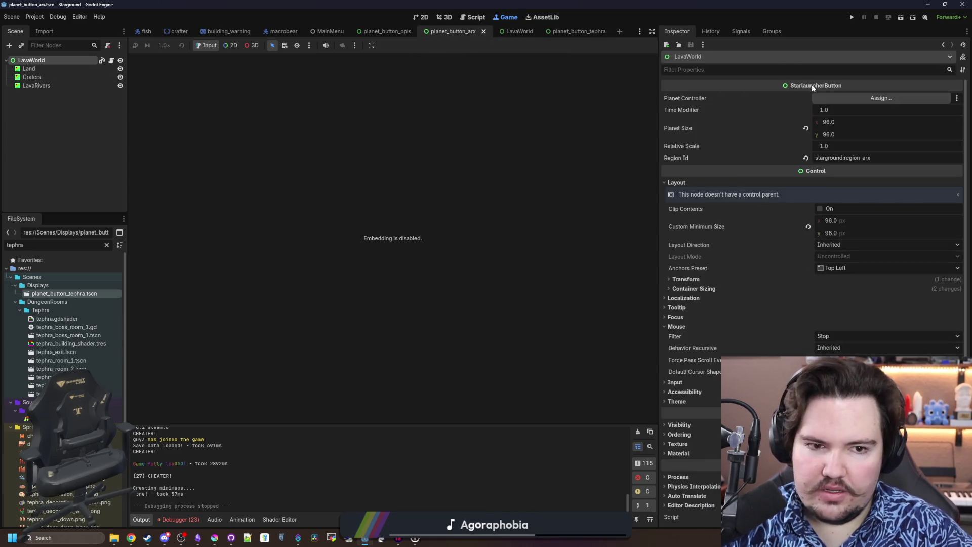
Compare the signal connections of planet_button_arx and planet_button_tephra
{"action": "left_click", "coordinate": [732, 31]}
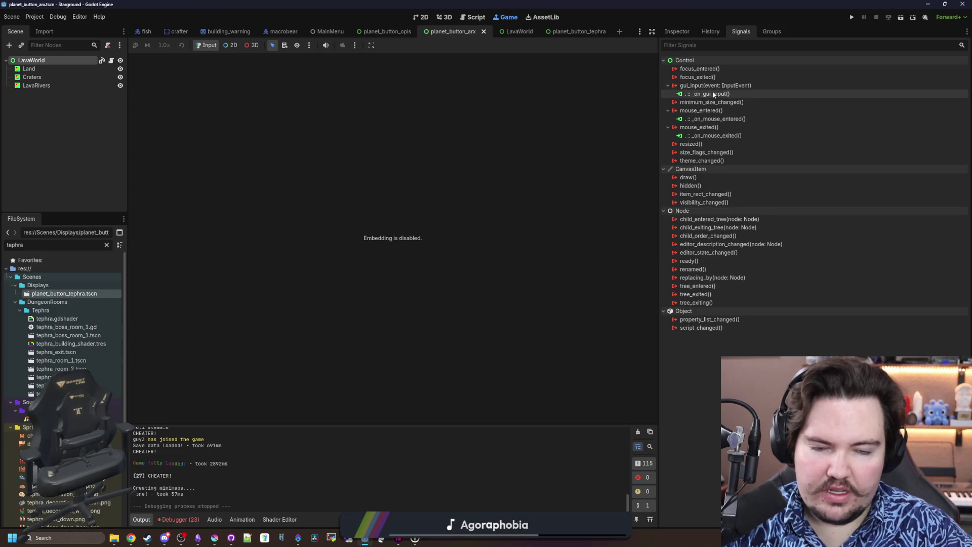
{"action": "left_click", "coordinate": [587, 33]}
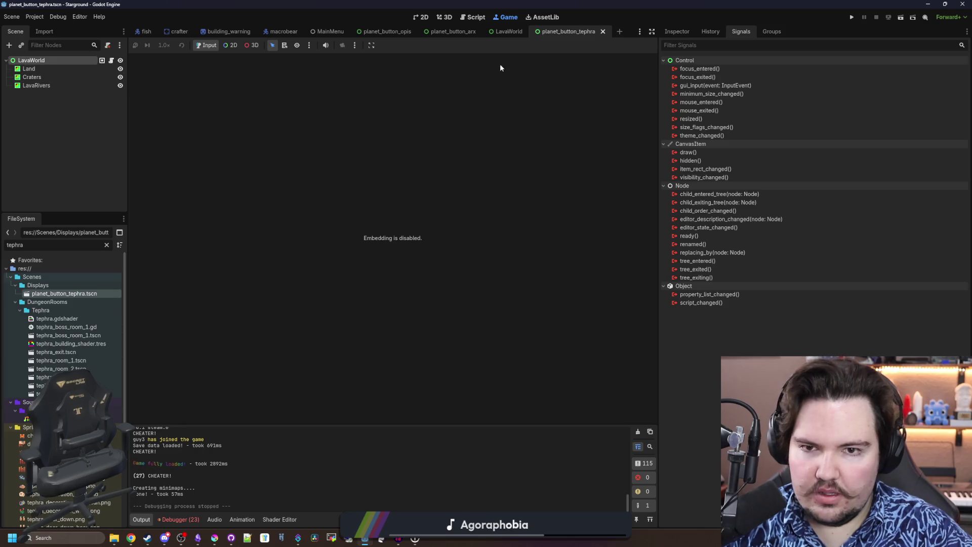
{"action": "left_click", "coordinate": [455, 31]}
Disconnect the gui_input, mouse_entered and mouse_exited connections from planet_button_arx
{"action": "right_click", "coordinate": [718, 94]}
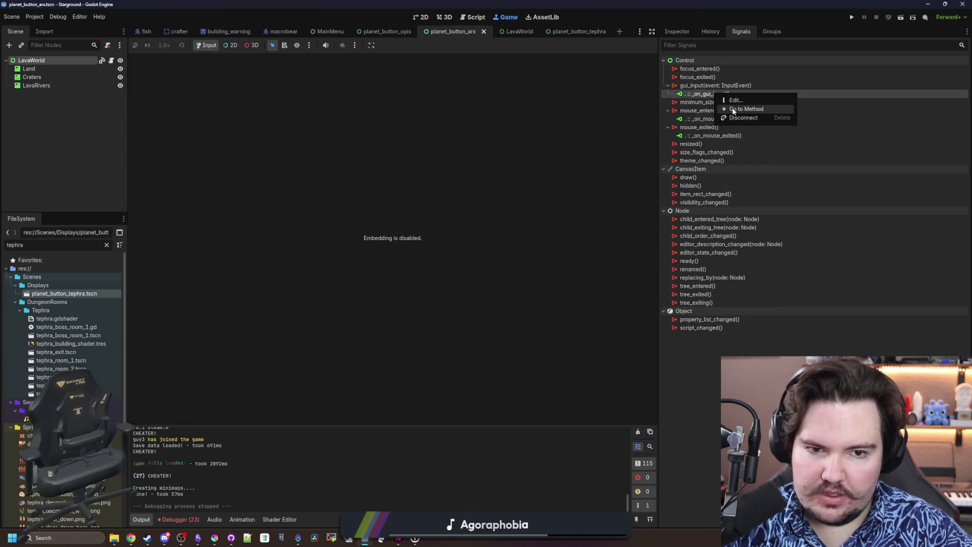
{"action": "left_click", "coordinate": [740, 118]}
{"action": "right_click", "coordinate": [719, 110]}
{"action": "left_click", "coordinate": [740, 134]}
{"action": "right_click", "coordinate": [718, 121]}
{"action": "left_click", "coordinate": [729, 148]}
Review History, Inspector and Groups, save planet_button_arx, and move the tephra tab earlier
{"action": "left_click", "coordinate": [708, 31]}
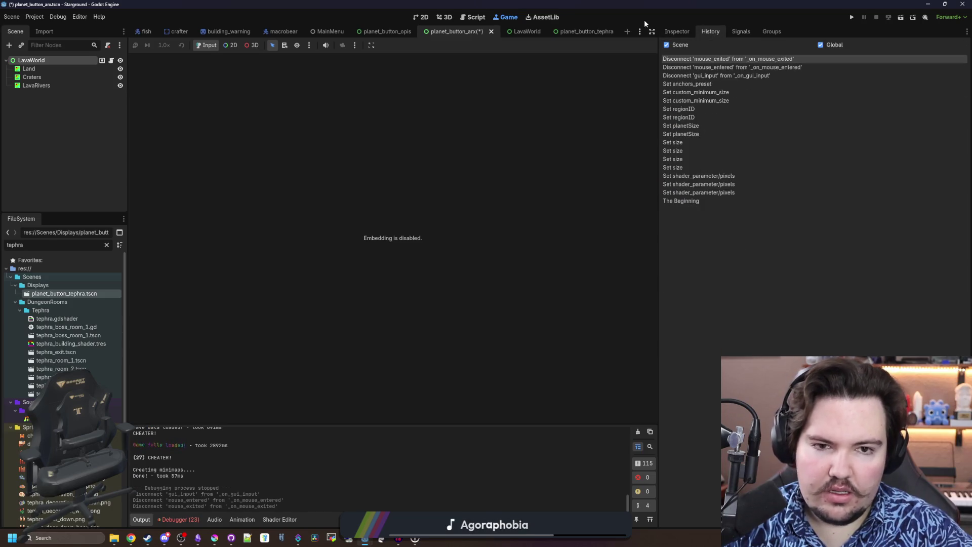
{"action": "left_click", "coordinate": [680, 32]}
{"action": "left_click", "coordinate": [767, 31]}
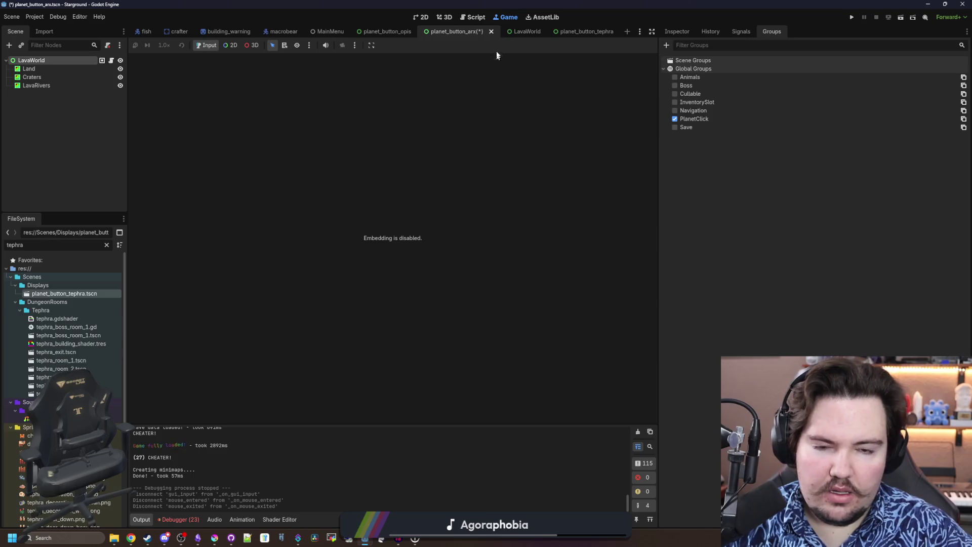
{"action": "left_click", "coordinate": [532, 31]}
{"action": "left_click", "coordinate": [467, 33]}
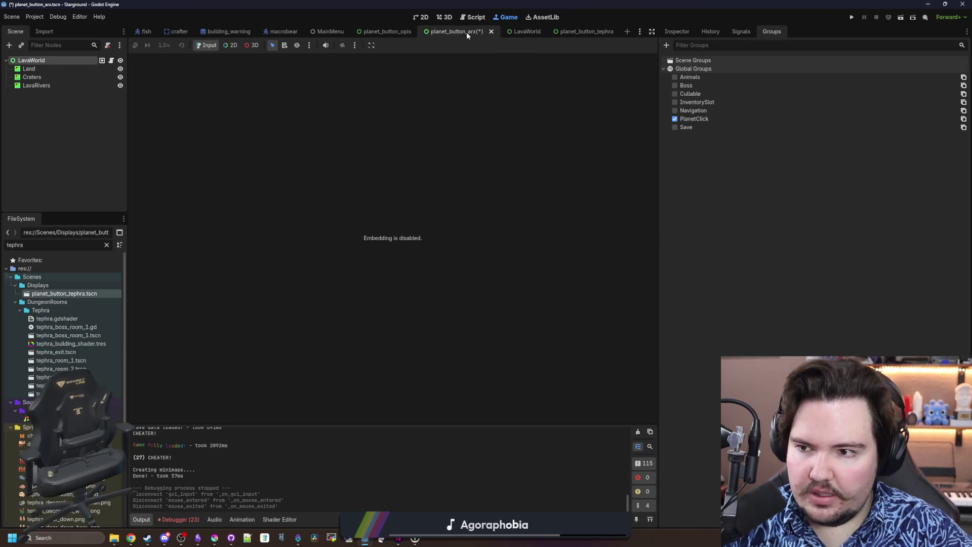
{"action": "left_click", "coordinate": [578, 31]}
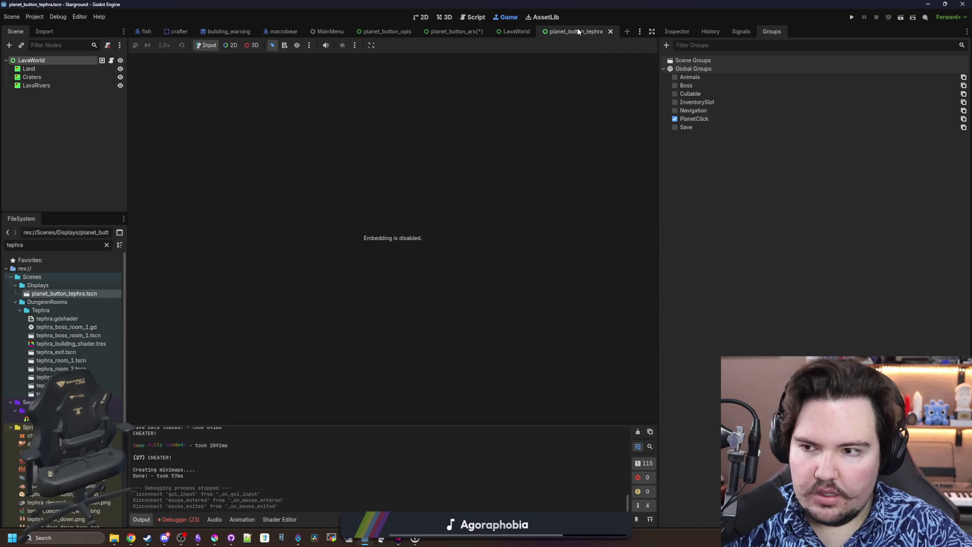
{"action": "left_click", "coordinate": [460, 34]}
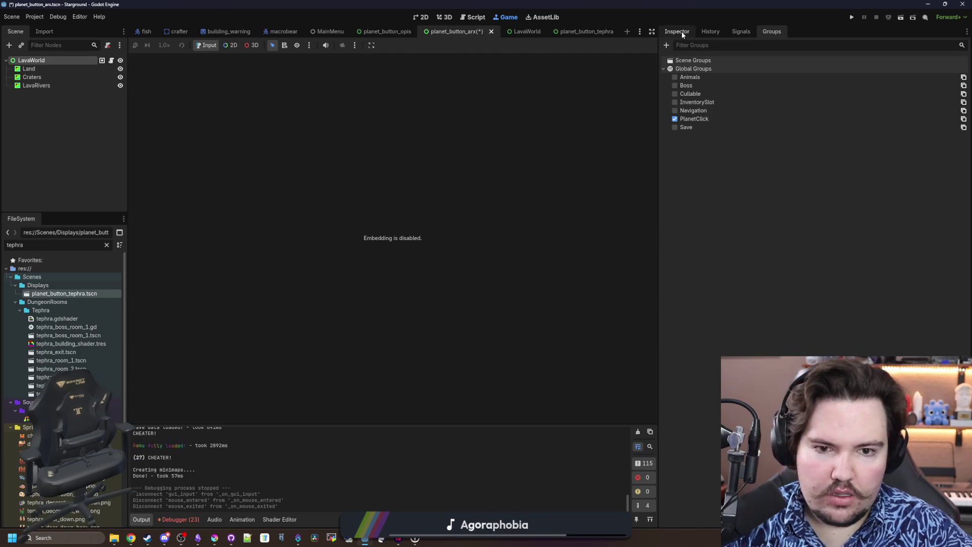
{"action": "left_click", "coordinate": [681, 31]}
{"action": "key", "text": "ctrl+s"}
{"action": "left_click_drag", "start_coordinate": [582, 31], "coordinate": [495, 33]}
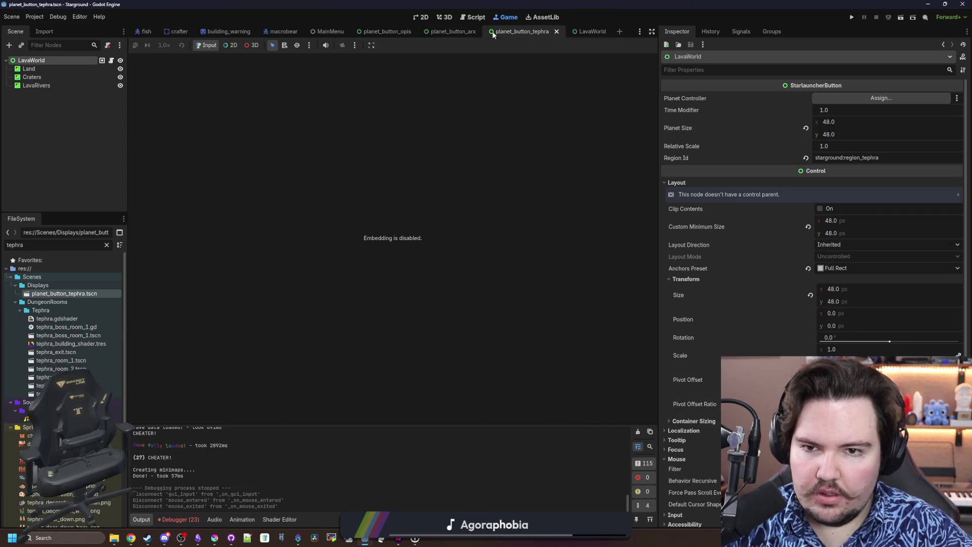
Inspect the Land node's Mouse settings in planet_button_arx
{"action": "left_click", "coordinate": [45, 71]}
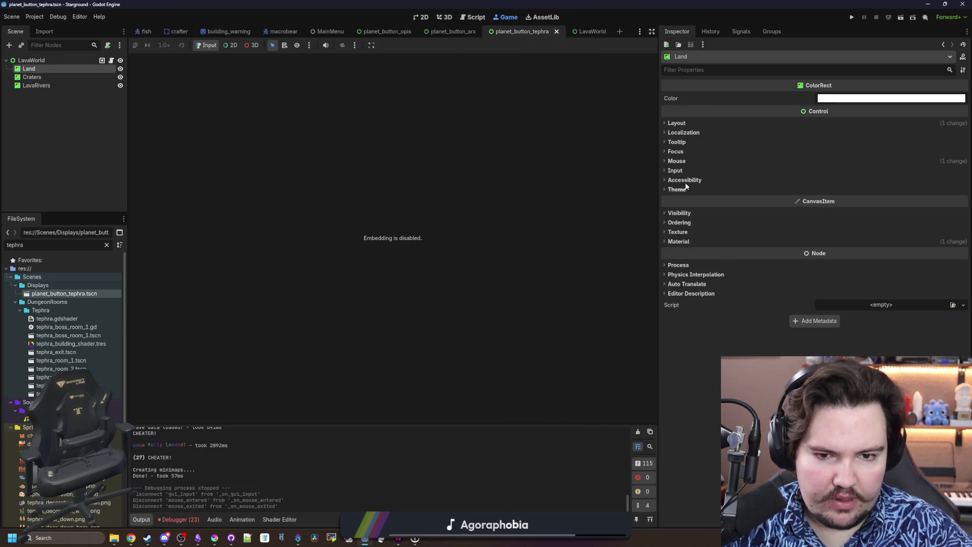
{"action": "left_click", "coordinate": [690, 162]}
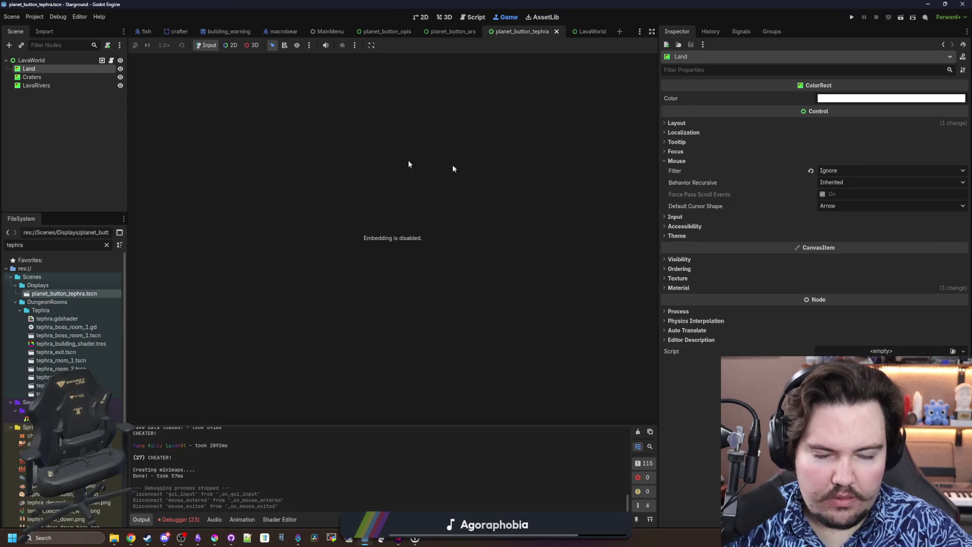
{"action": "left_click", "coordinate": [433, 30]}
{"action": "left_click", "coordinate": [46, 70]}
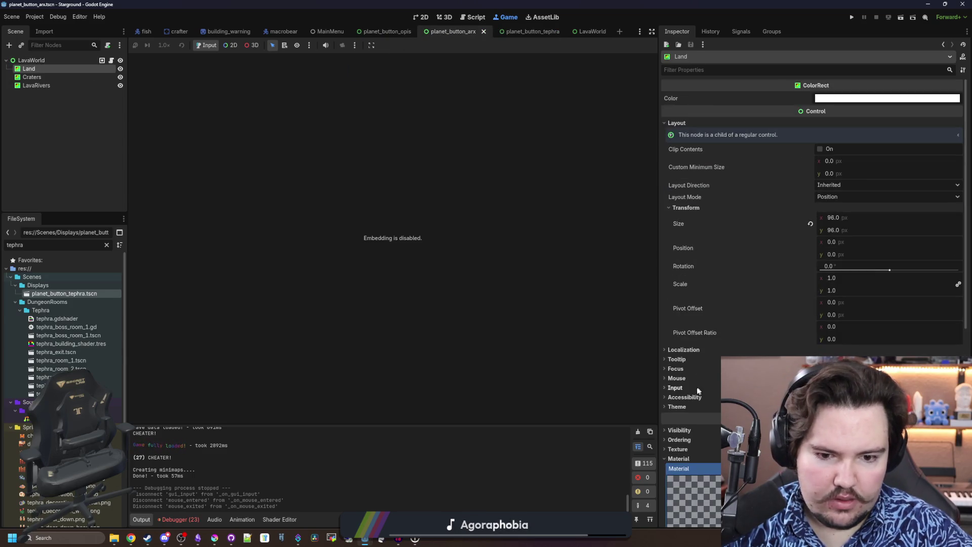
{"action": "left_click", "coordinate": [677, 379]}
Set Mouse Filter to Ignore for Land, Craters and LavaRivers, save, and run the project
{"action": "left_click", "coordinate": [40, 84], "text": "shift"}
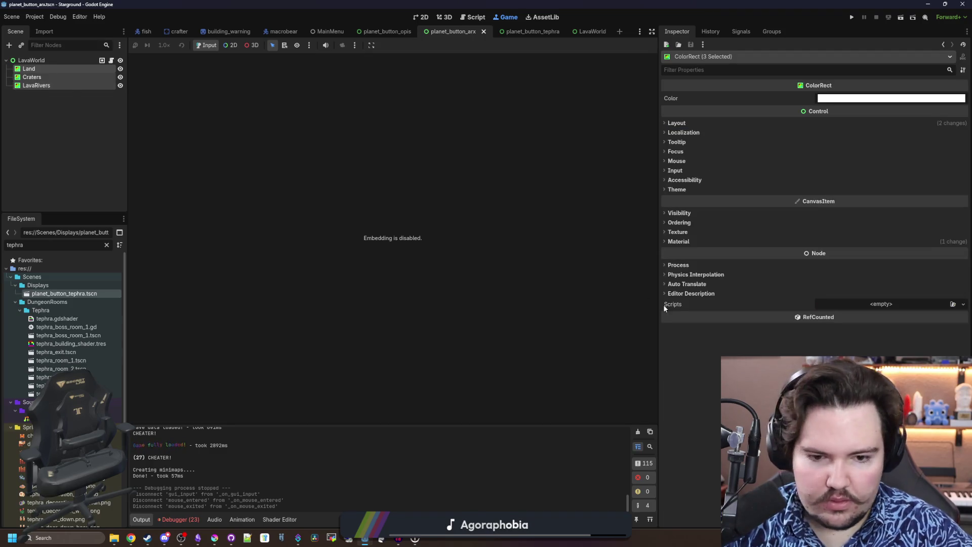
{"action": "left_click", "coordinate": [677, 161]}
{"action": "left_click", "coordinate": [838, 171]}
{"action": "left_click", "coordinate": [841, 201]}
{"action": "key", "text": "ctrl+s"}
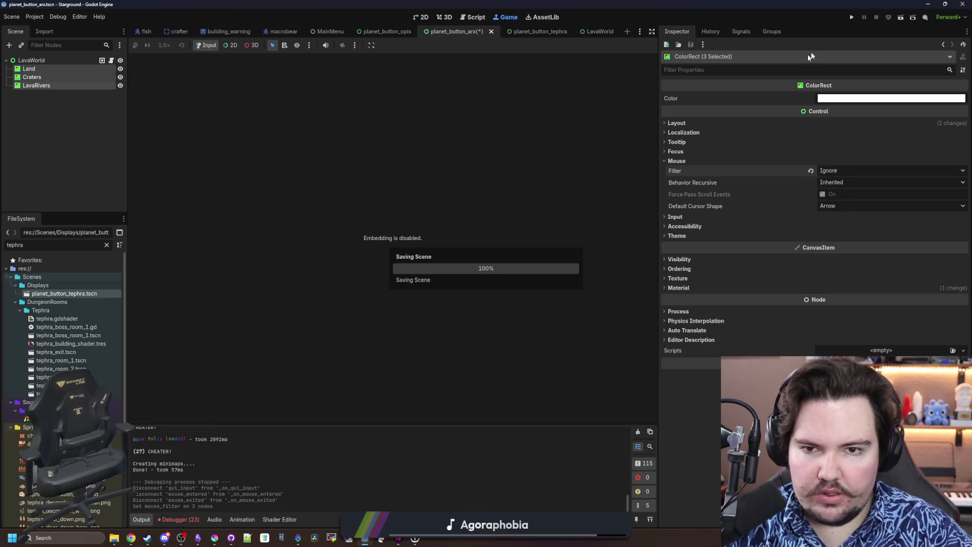
{"action": "left_click", "coordinate": [852, 18]}
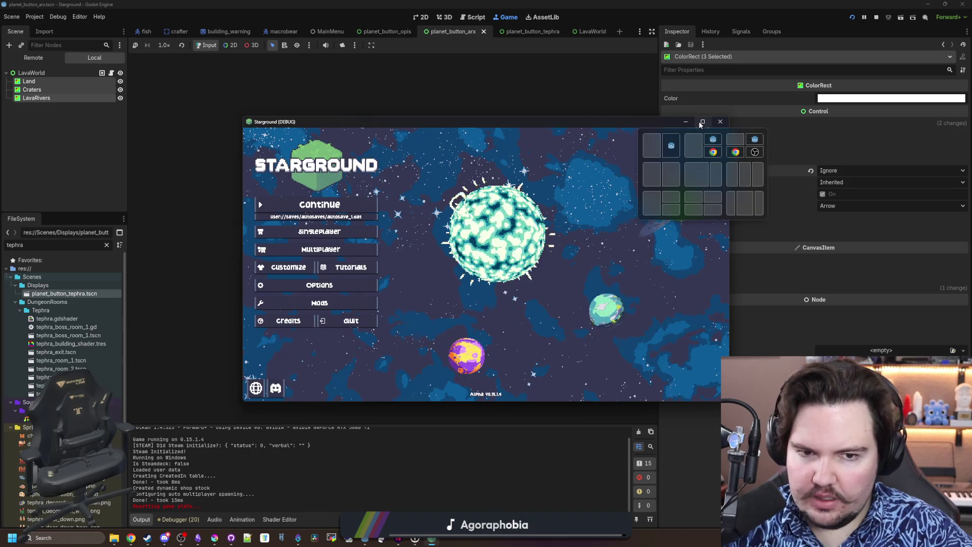
Maximize the Starground window and continue the saved game
{"action": "left_click", "coordinate": [701, 122]}
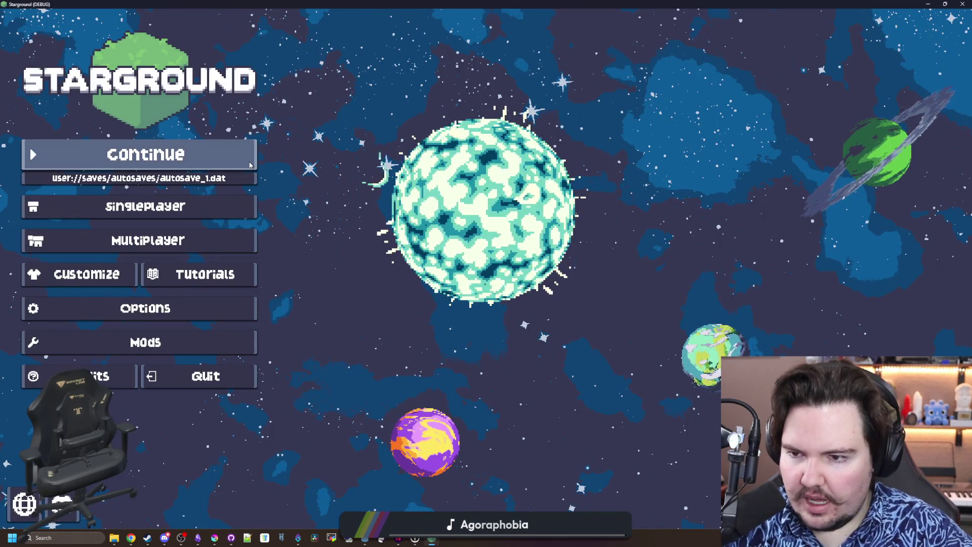
{"action": "left_click", "coordinate": [193, 152]}
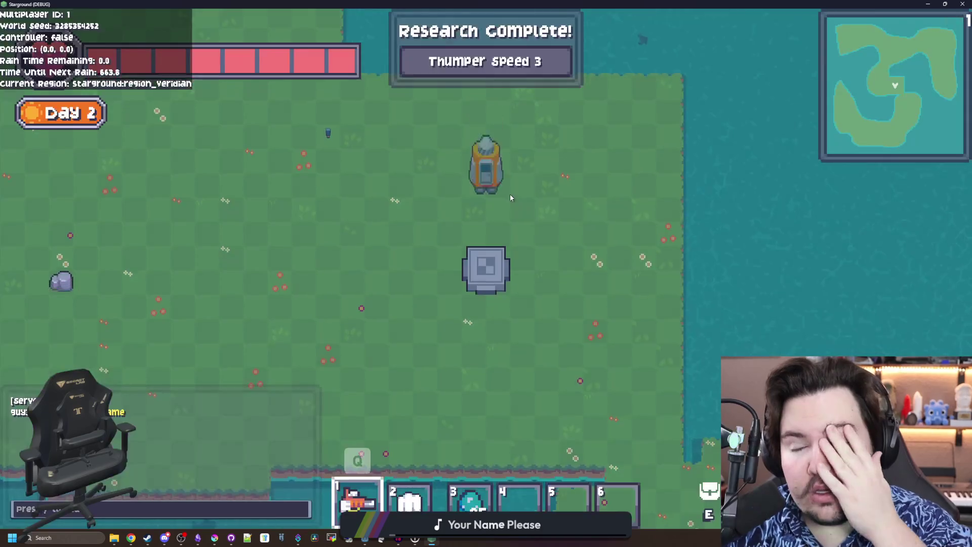
Place Collectors on the ground from the Building Menu
{"action": "key", "text": "b"}
{"action": "key", "text": "a"}
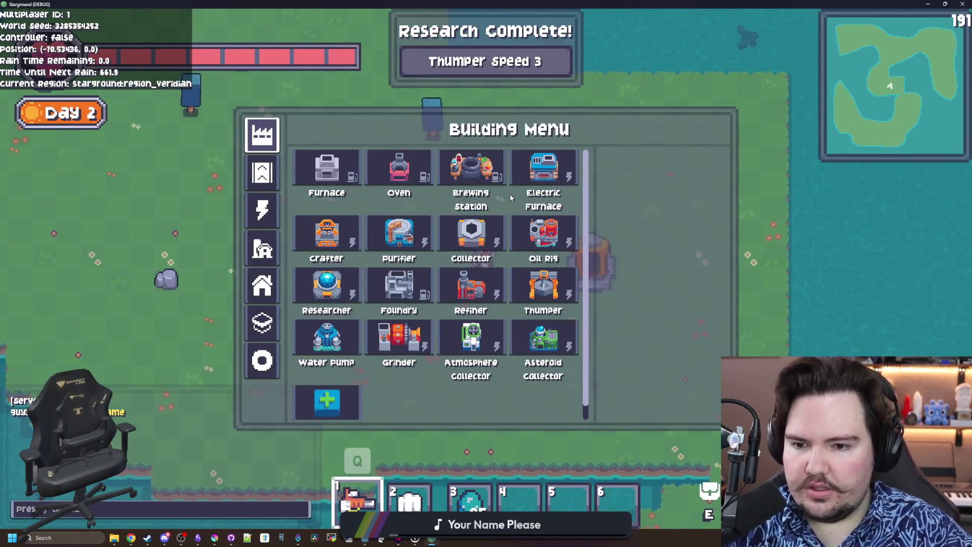
{"action": "left_click", "coordinate": [451, 226]}
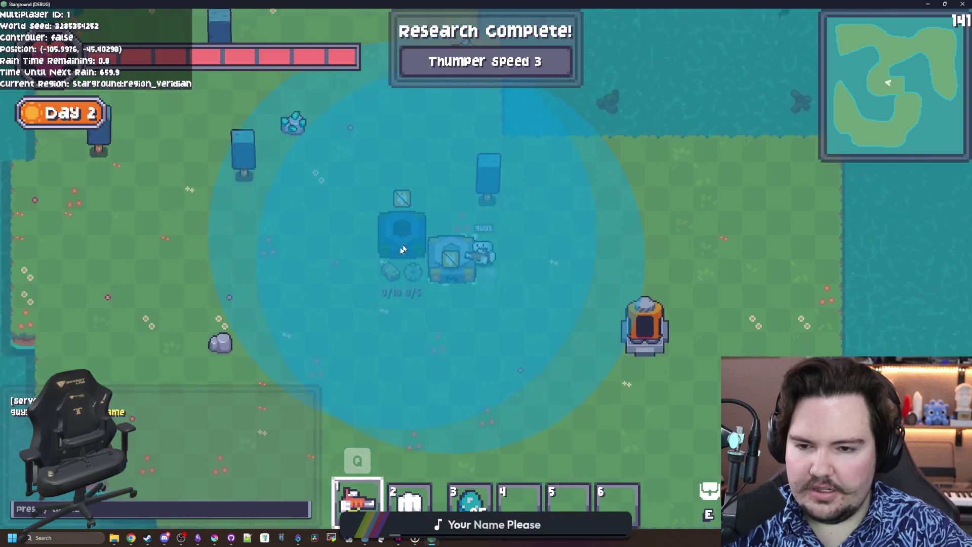
{"action": "left_click", "coordinate": [451, 262]}
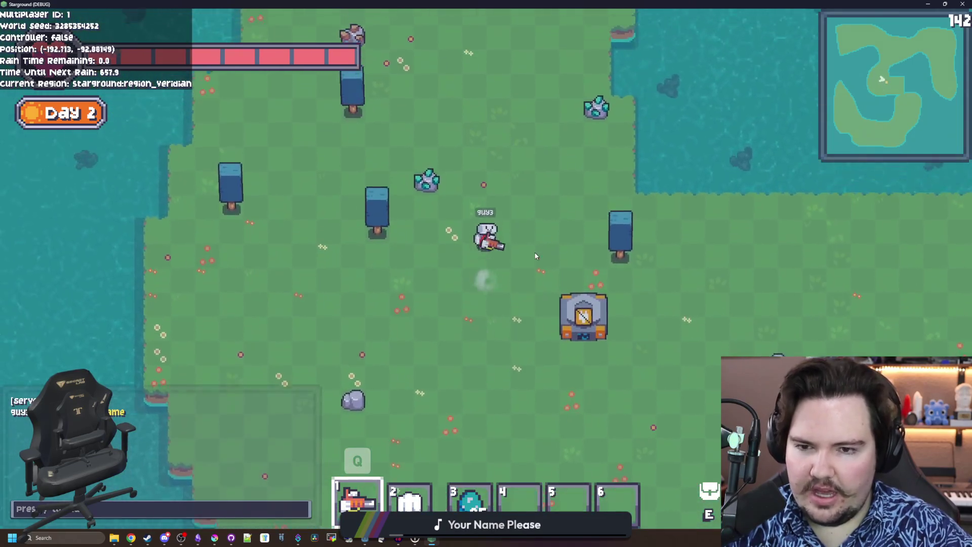
{"action": "mouse_move", "coordinate": [640, 317]}
{"action": "key", "text": "b"}
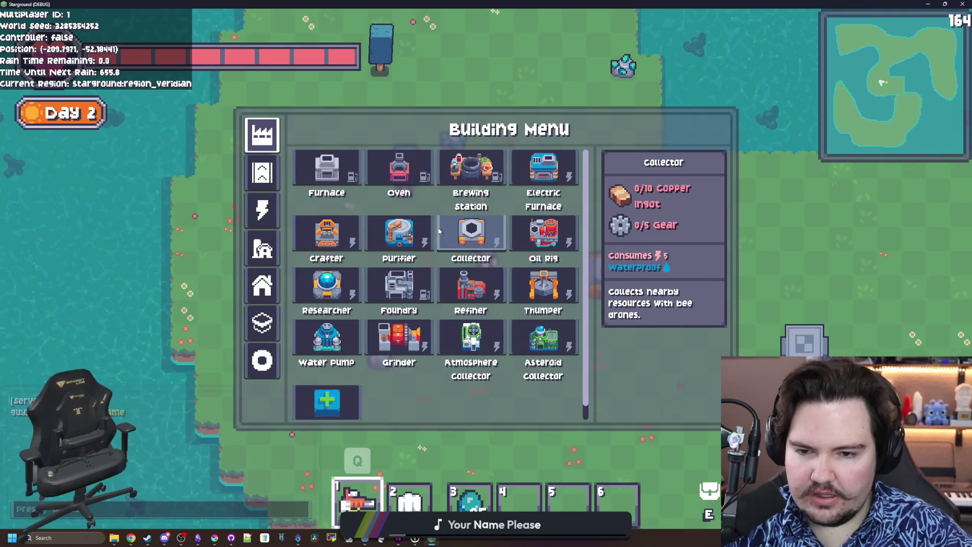
{"action": "left_click", "coordinate": [446, 227]}
{"action": "key", "text": "s"}
{"action": "key", "text": "d"}
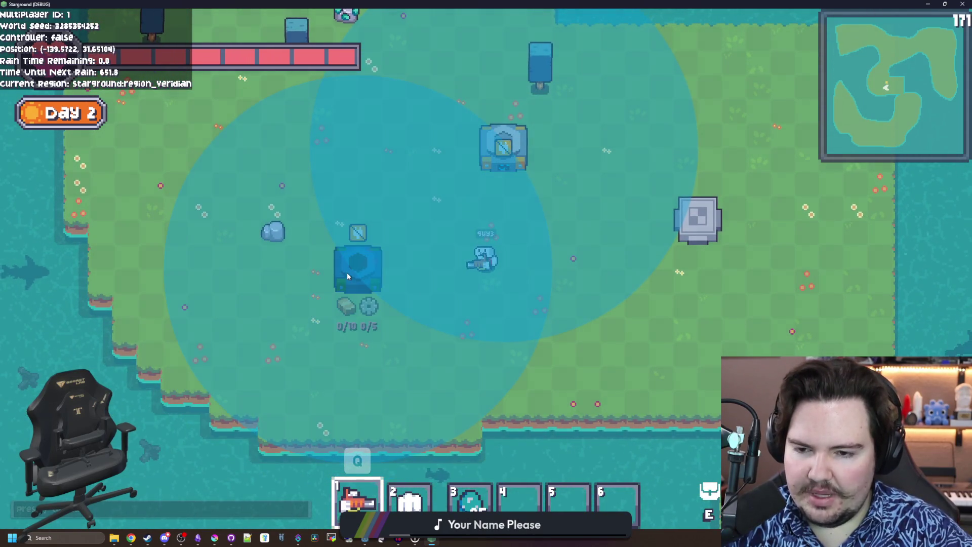
{"action": "left_click", "coordinate": [347, 273]}
Deconstruct both placed buildings with the beam and show the Building Menu's Starlauncher category
{"action": "key", "text": "a"}
{"action": "key", "text": "w"}
{"action": "key", "text": "a"}
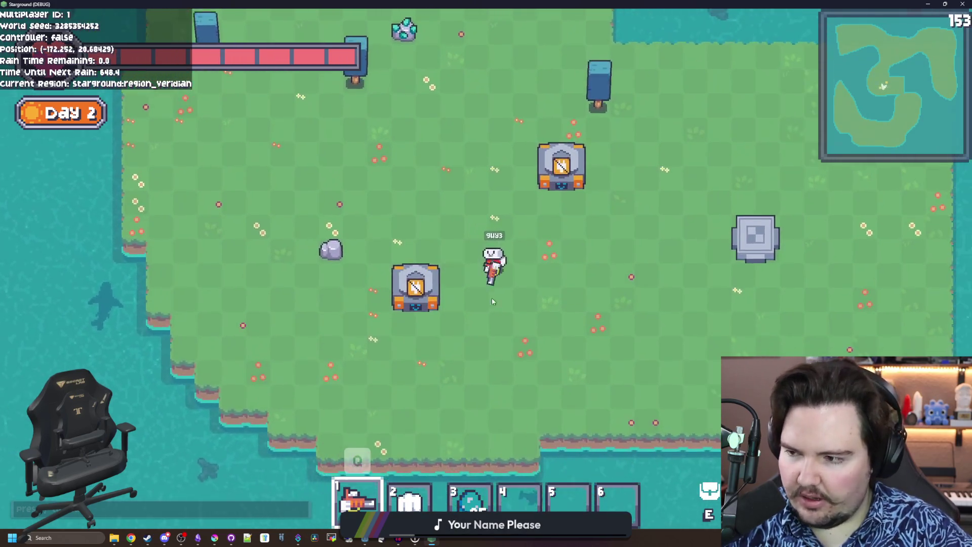
{"action": "key", "text": "w"}
{"action": "key", "text": "d"}
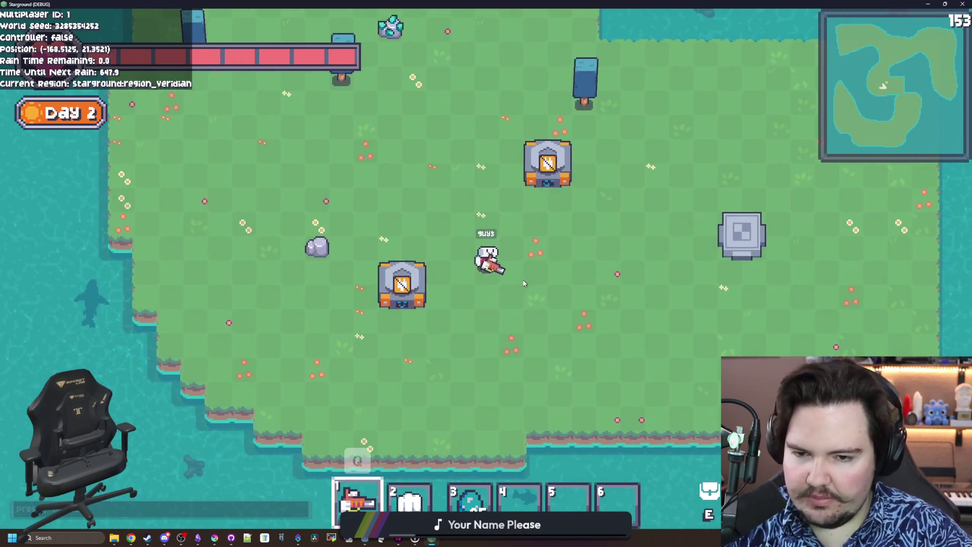
{"action": "mouse_move", "coordinate": [416, 287]}
{"action": "left_mouse_down"}
{"action": "mouse_move", "coordinate": [404, 283]}
{"action": "mouse_move", "coordinate": [548, 168]}
{"action": "left_mouse_up"}
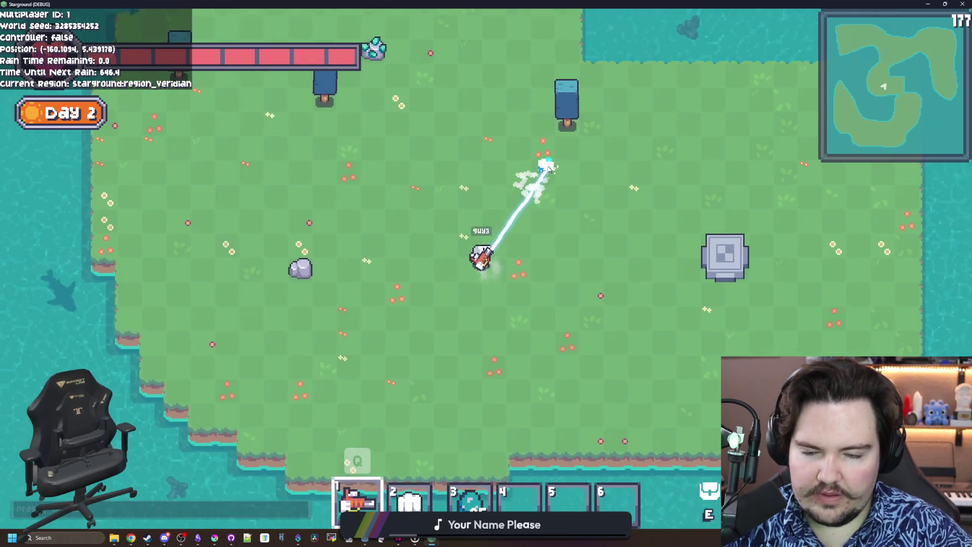
{"action": "key", "text": "w"}
{"action": "key", "text": "d"}
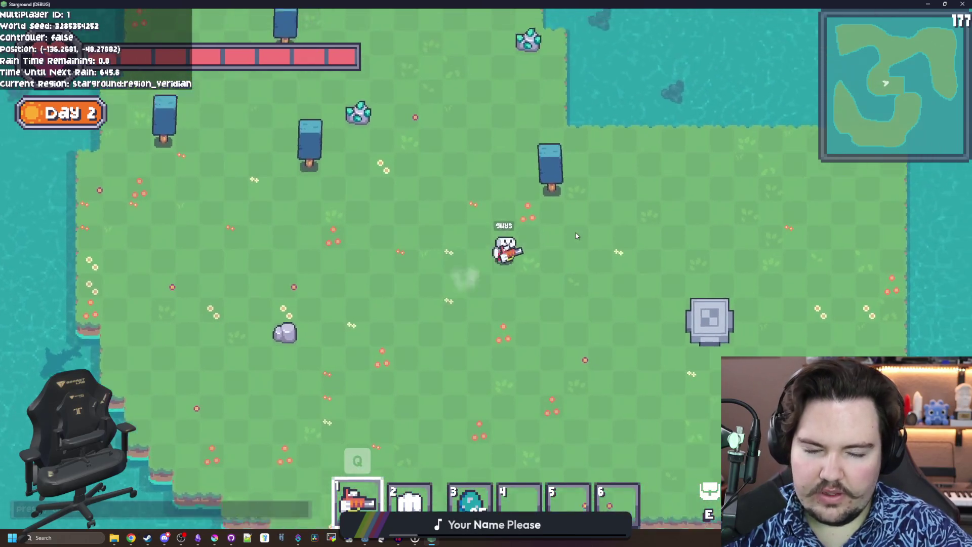
{"action": "key", "text": "e"}
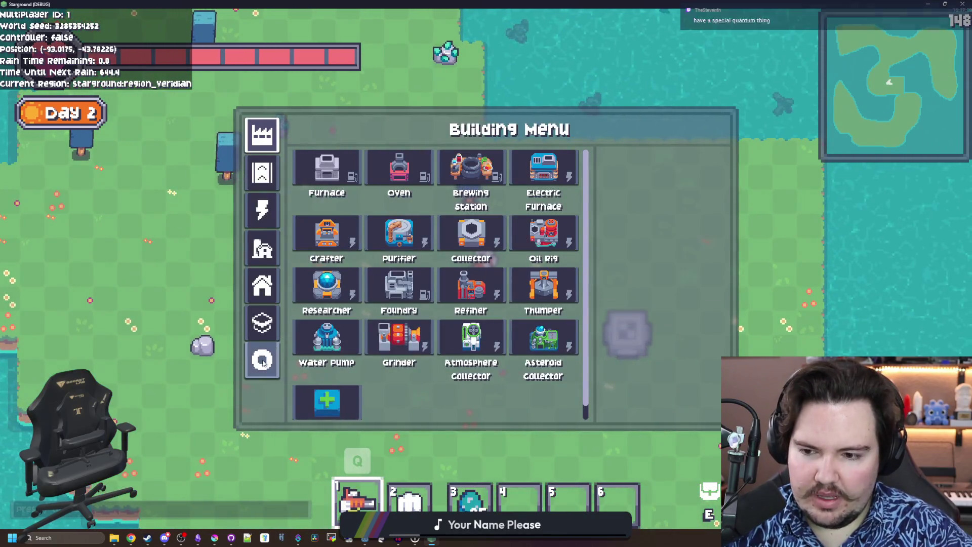
{"action": "left_click", "coordinate": [263, 361]}
Place a Starlauncher, zoom its planet map, pick Arx and launch there
{"action": "key", "text": "s"}
{"action": "key", "text": "d"}
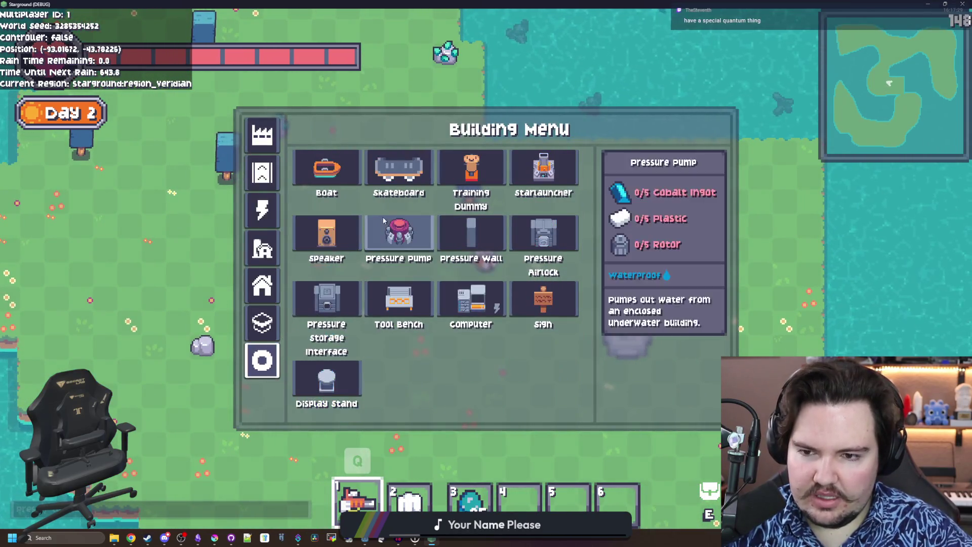
{"action": "left_click", "coordinate": [543, 170]}
{"action": "left_click", "coordinate": [536, 199]}
{"action": "key", "text": "d"}
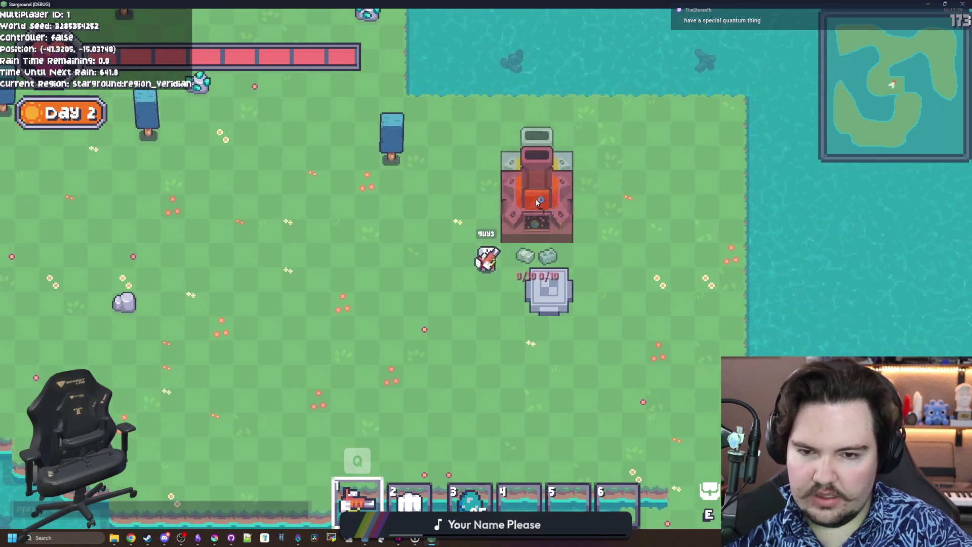
{"action": "left_click", "coordinate": [471, 232]}
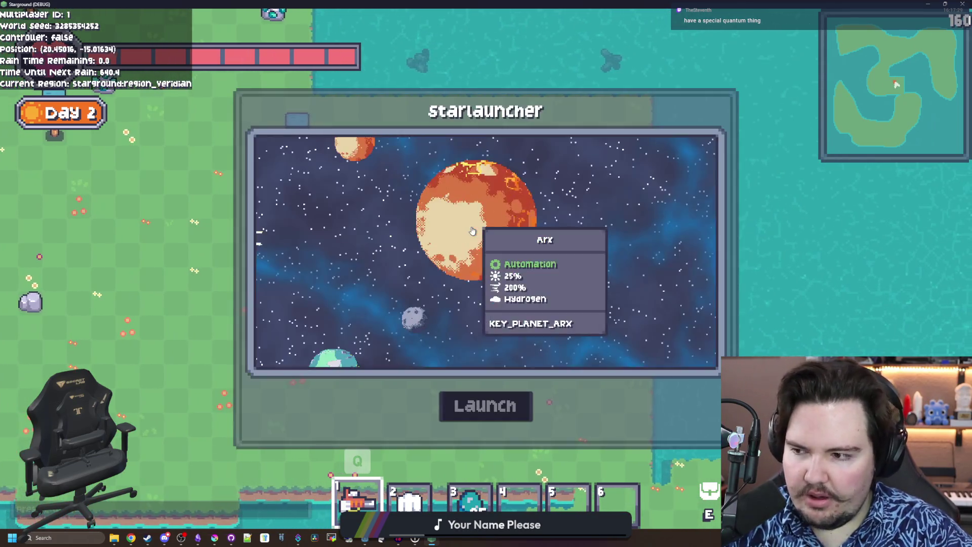
{"action": "scroll", "coordinate": [471, 231], "scroll_direction": "down", "scroll_amount": 2}
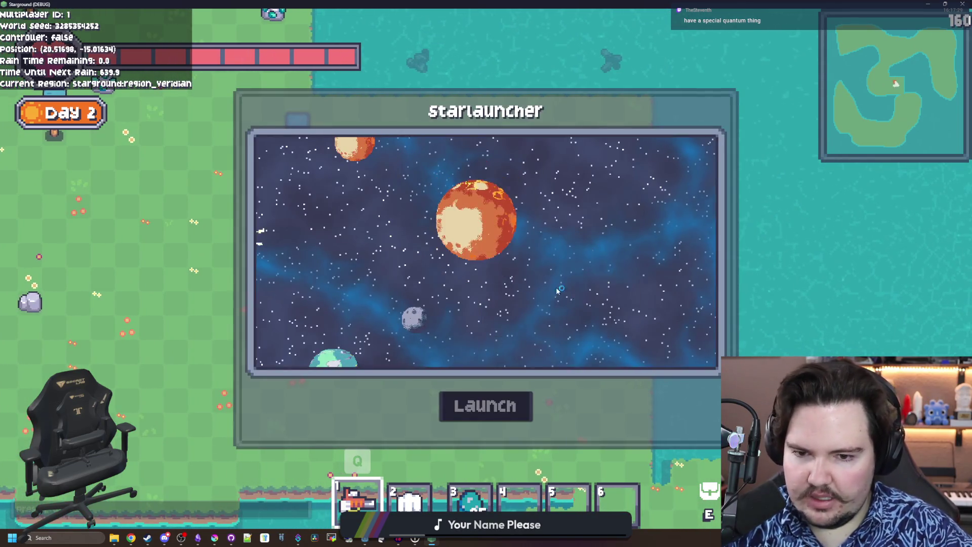
{"action": "scroll", "coordinate": [506, 238], "scroll_direction": "up", "scroll_amount": 2}
{"action": "scroll", "coordinate": [566, 264], "scroll_direction": "down", "scroll_amount": 4}
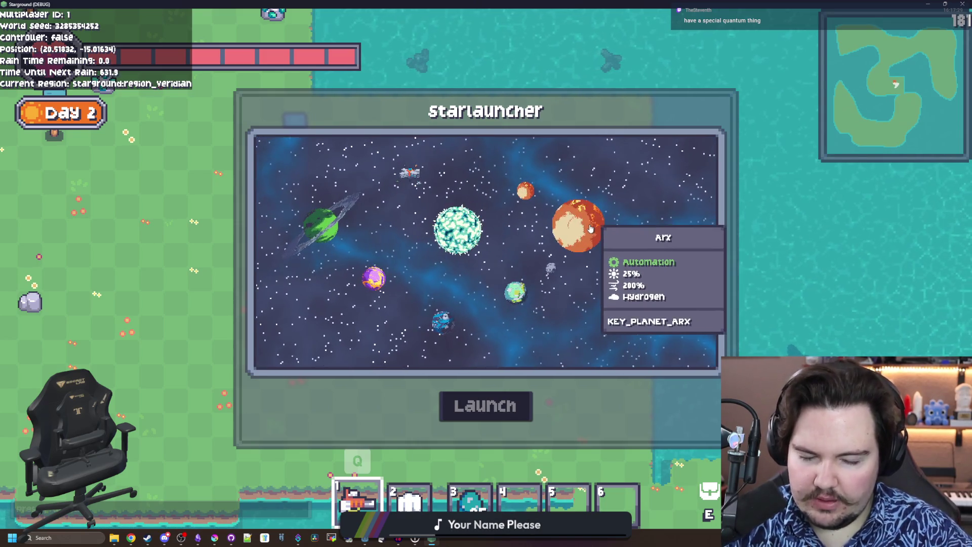
{"action": "left_click", "coordinate": [573, 213]}
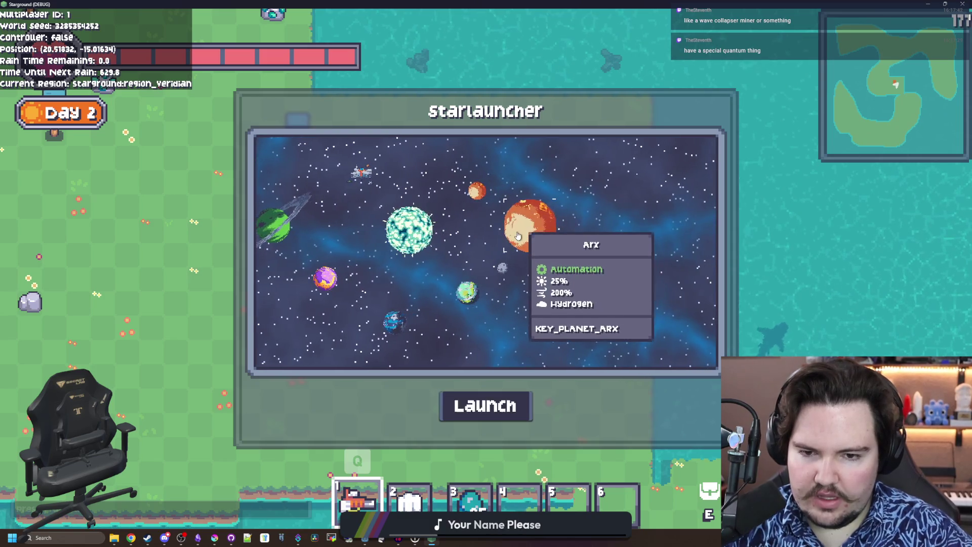
{"action": "left_click", "coordinate": [502, 406]}
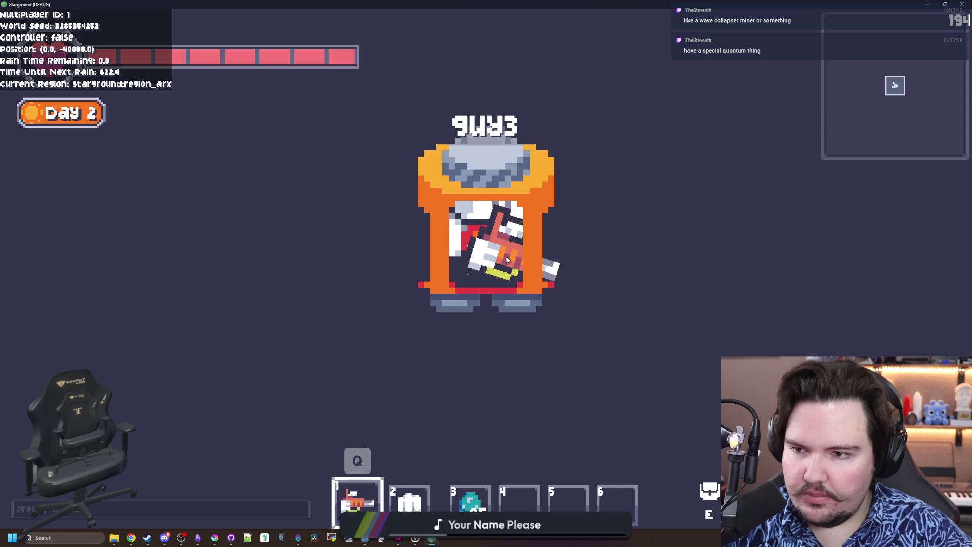
Fire the beam, then teleport back home with the chat command /tp 0
{"action": "scroll", "coordinate": [507, 259], "scroll_direction": "down", "scroll_amount": 5}
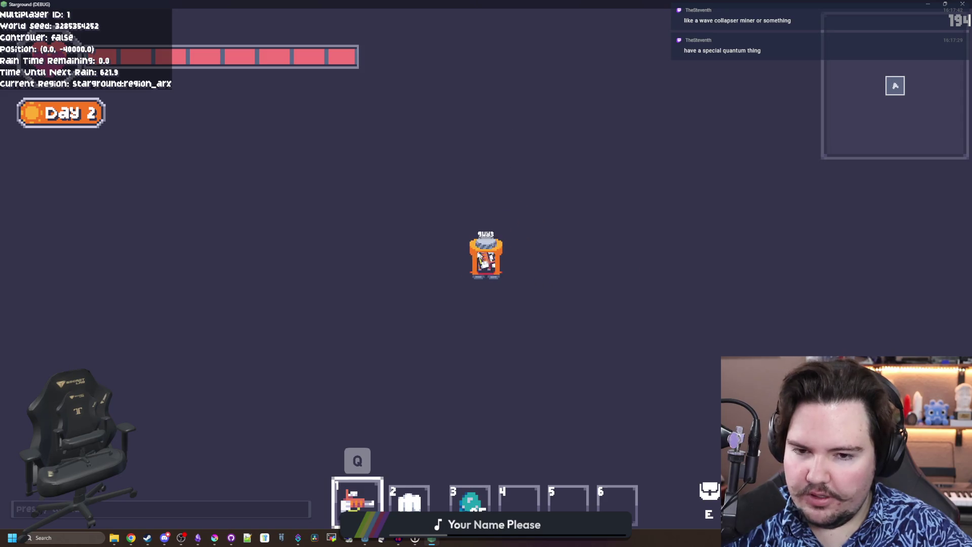
{"action": "scroll", "coordinate": [439, 240], "scroll_direction": "up", "scroll_amount": 5}
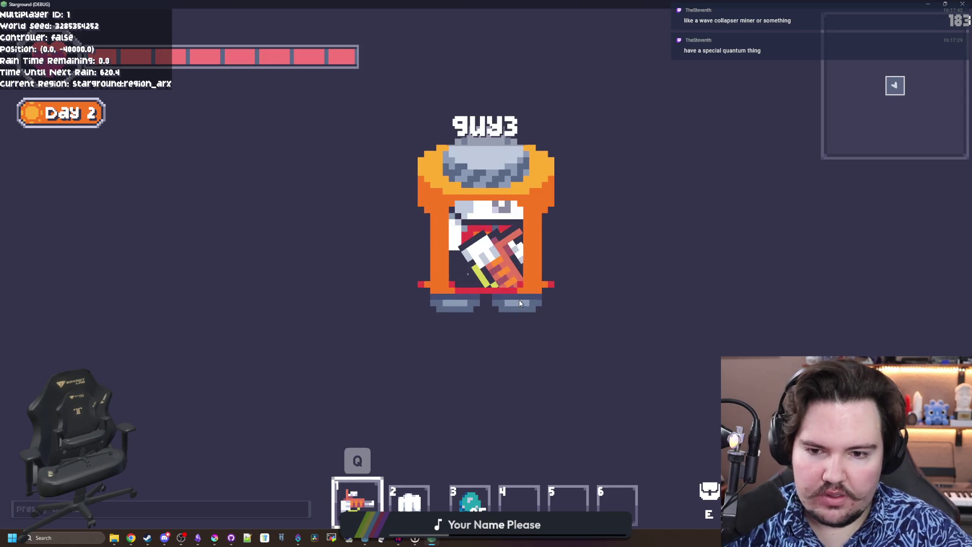
{"action": "scroll", "coordinate": [520, 302], "scroll_direction": "down", "scroll_amount": 5}
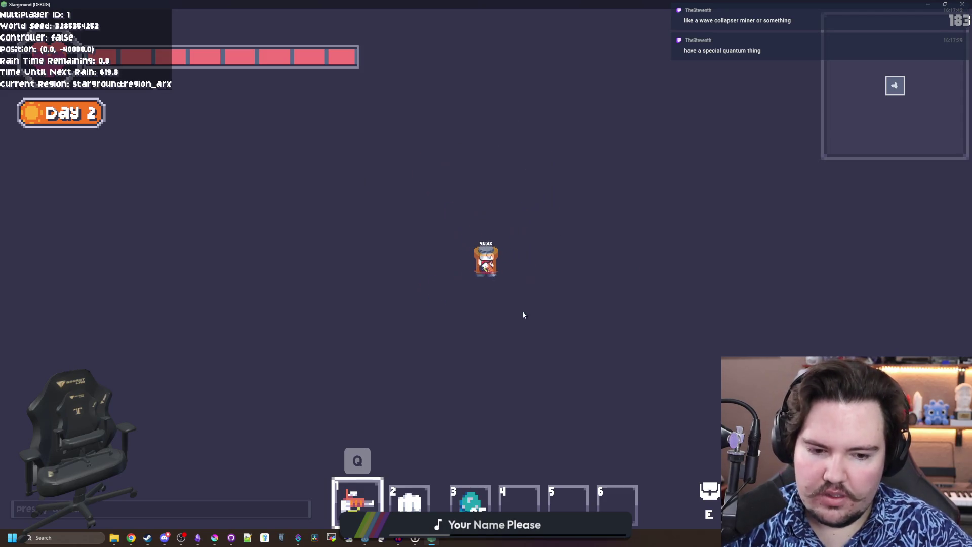
{"action": "scroll", "coordinate": [530, 311], "scroll_direction": "up", "scroll_amount": 5}
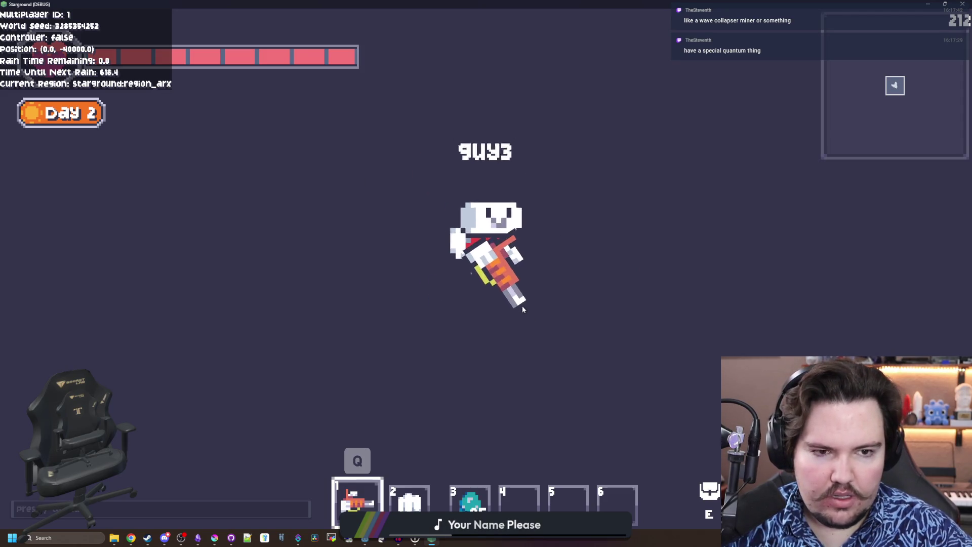
{"action": "scroll", "coordinate": [523, 309], "scroll_direction": "down", "scroll_amount": 5}
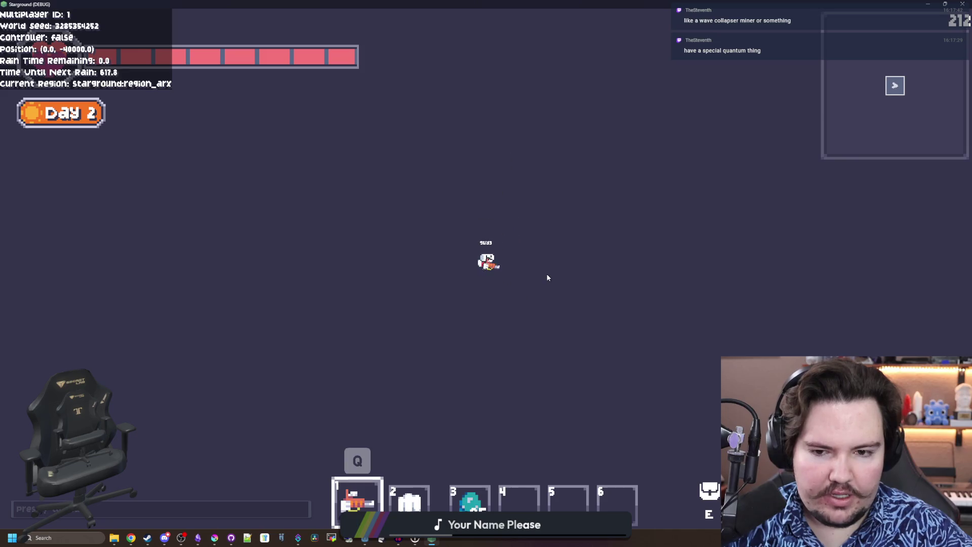
{"action": "left_click", "coordinate": [826, 120]}
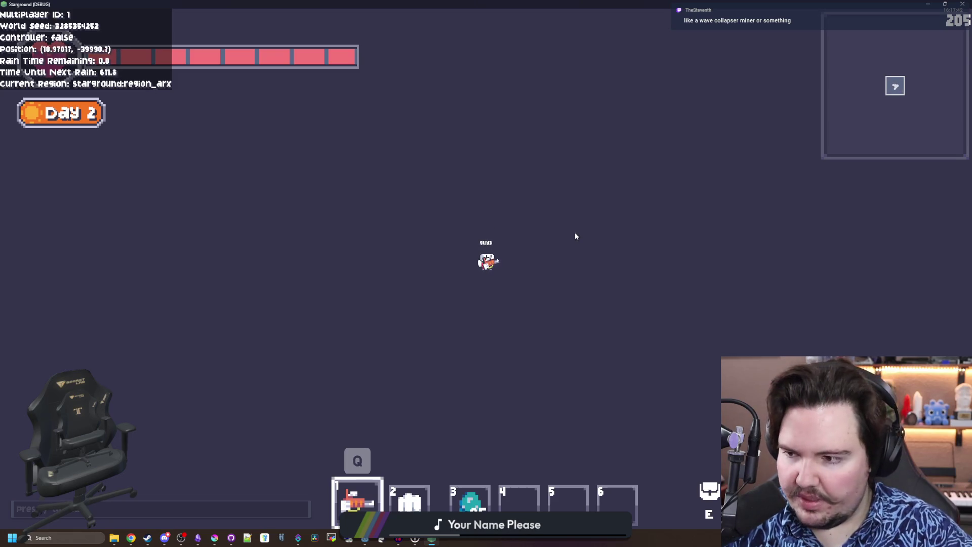
{"action": "type", "text": "/tp"}
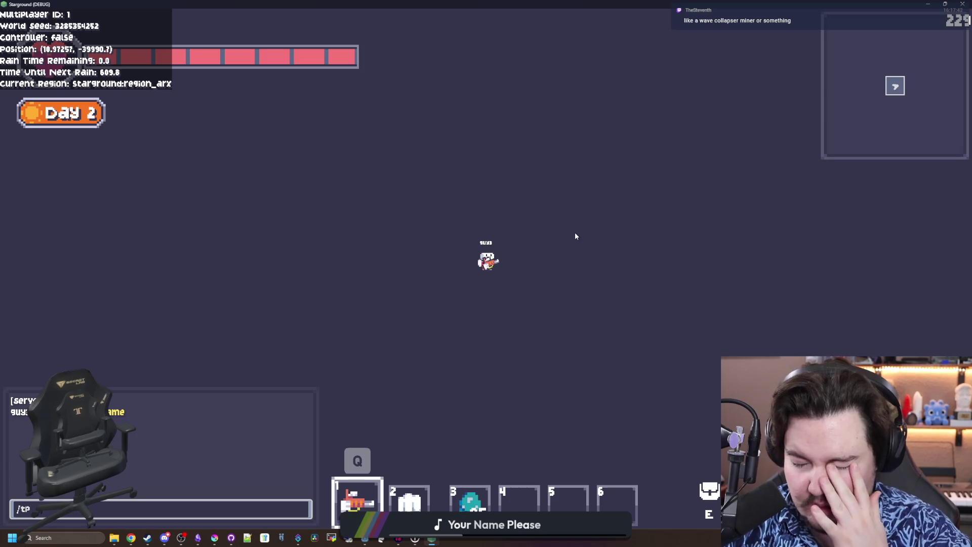
{"action": "type", "text": " 0"}
{"action": "key", "text": "Return"}
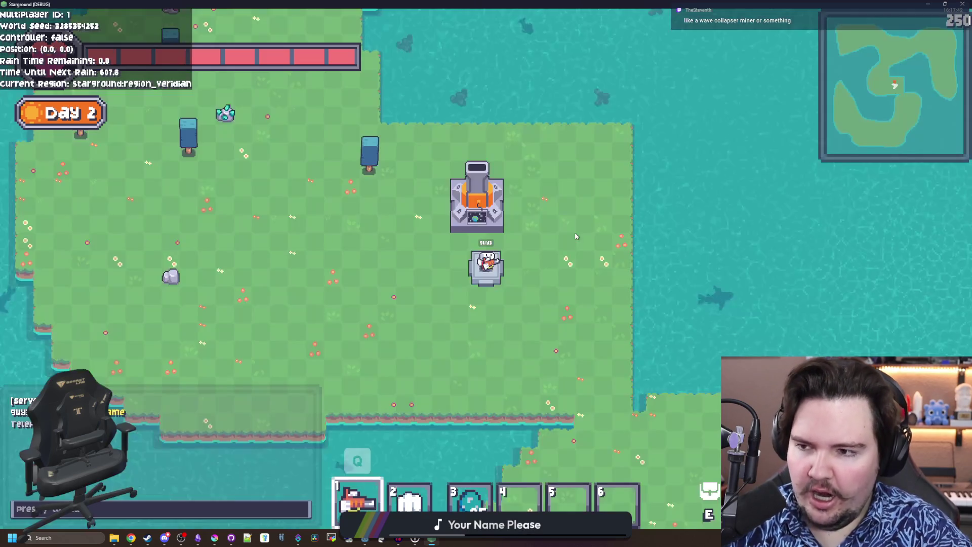
Reopen the Starlauncher map, shrink the game window, and stop the run with F8
{"action": "left_click", "coordinate": [533, 246]}
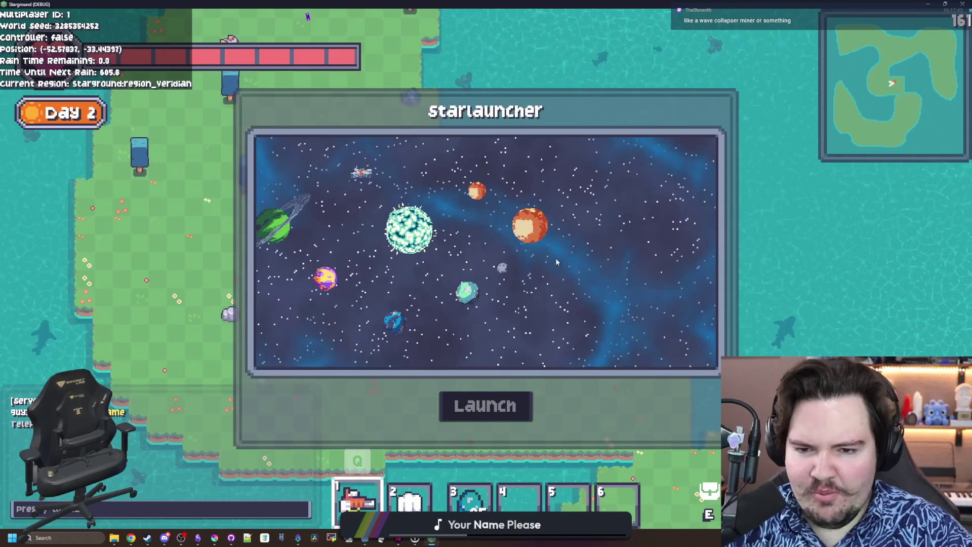
{"action": "mouse_move", "coordinate": [455, 4]}
{"action": "left_mouse_down"}
{"action": "mouse_move", "coordinate": [231, 314]}
{"action": "mouse_move", "coordinate": [205, 323]}
{"action": "left_mouse_up"}
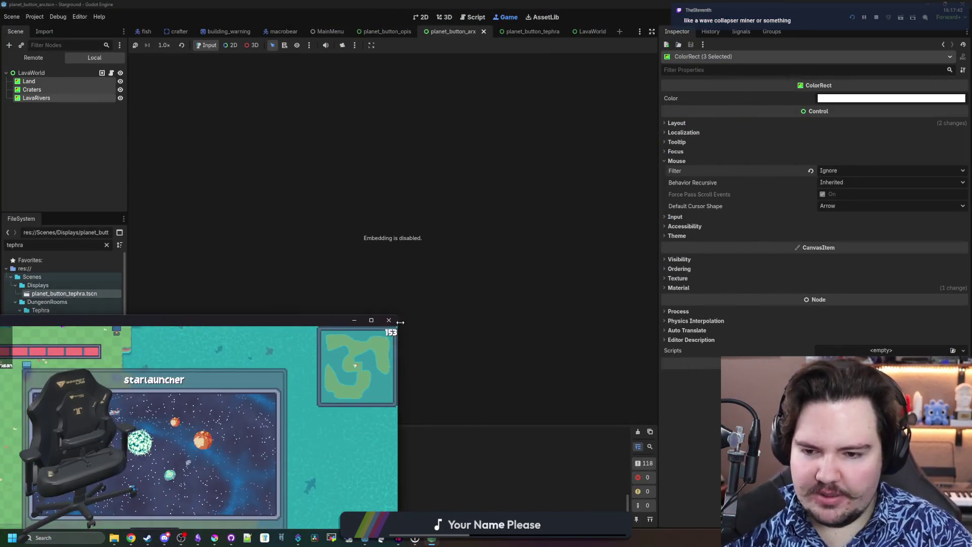
{"action": "key", "text": "F8"}
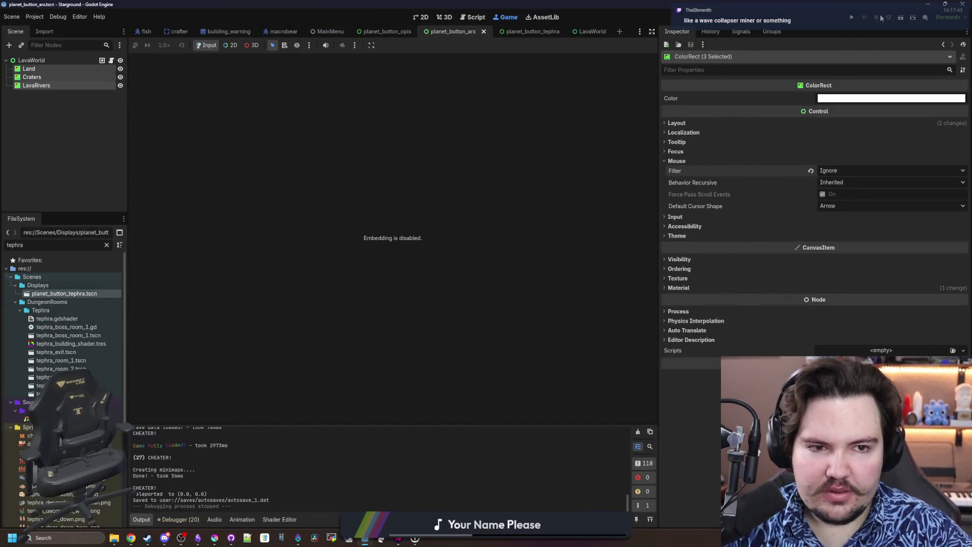
Save the scene, switch to the 2D view of the Arx planet, and clear the node selection
{"action": "key", "text": "ctrl+s"}
{"action": "key", "text": "ctrl+s"}
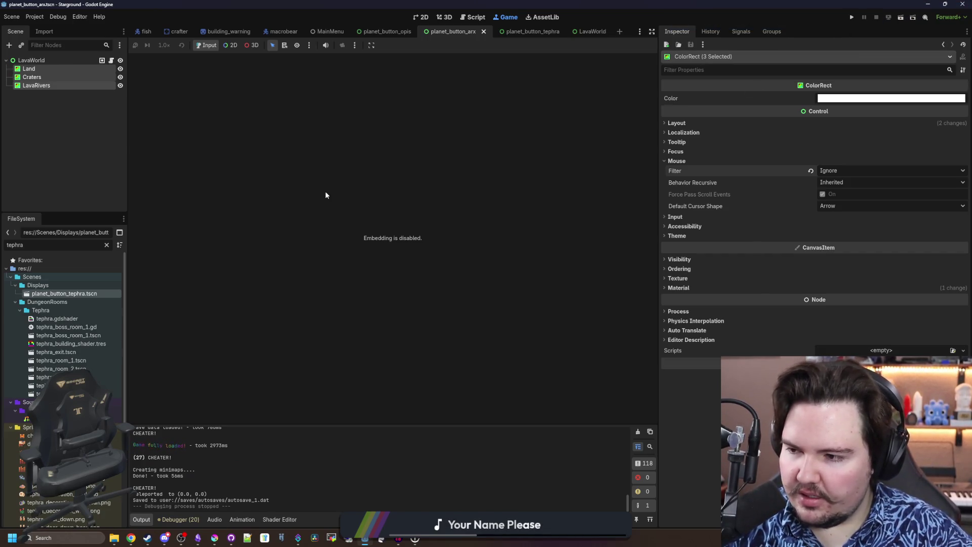
{"action": "key", "text": "ctrl+s"}
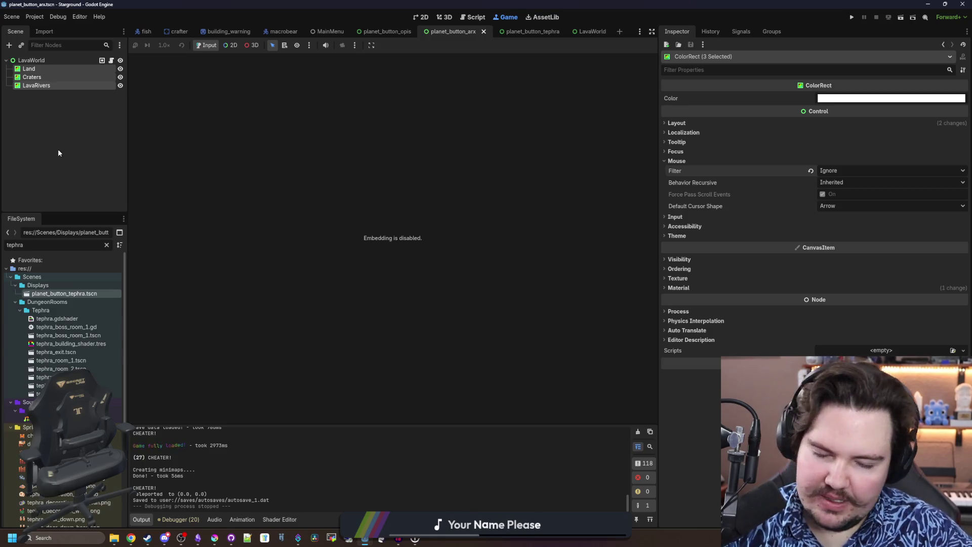
{"action": "left_click", "coordinate": [420, 20]}
{"action": "scroll", "coordinate": [408, 265], "scroll_direction": "up", "scroll_amount": 2}
{"action": "key", "text": "ctrl+s"}
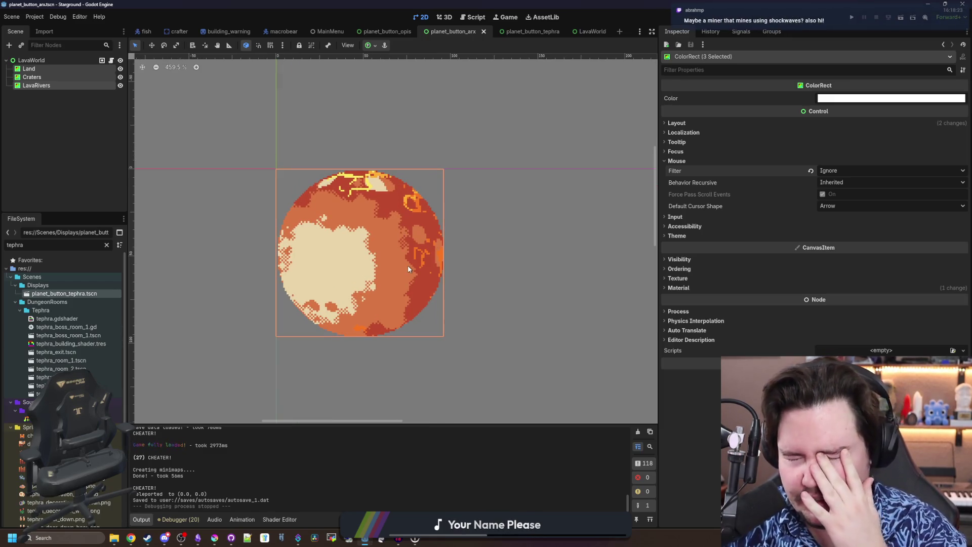
{"action": "key", "text": "ctrl+s"}
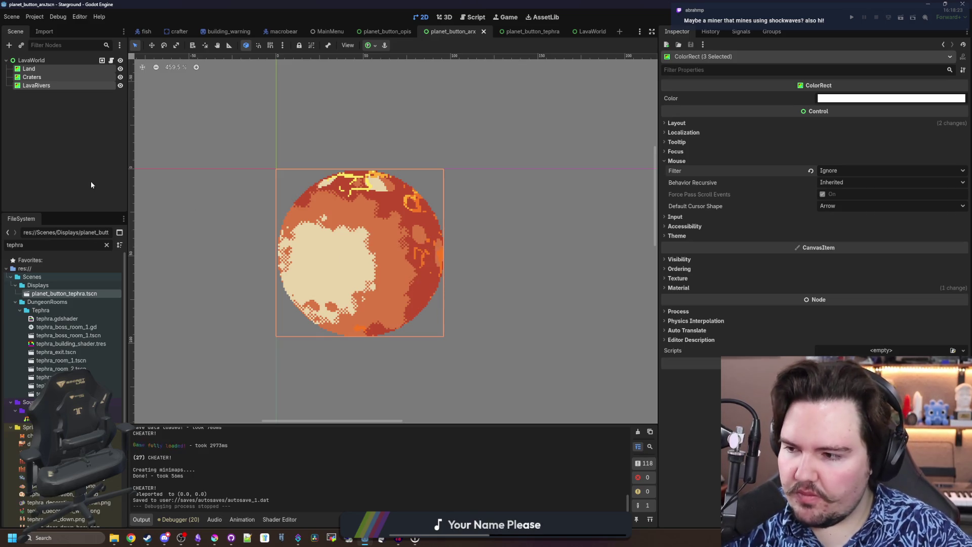
{"action": "left_click", "coordinate": [72, 160]}
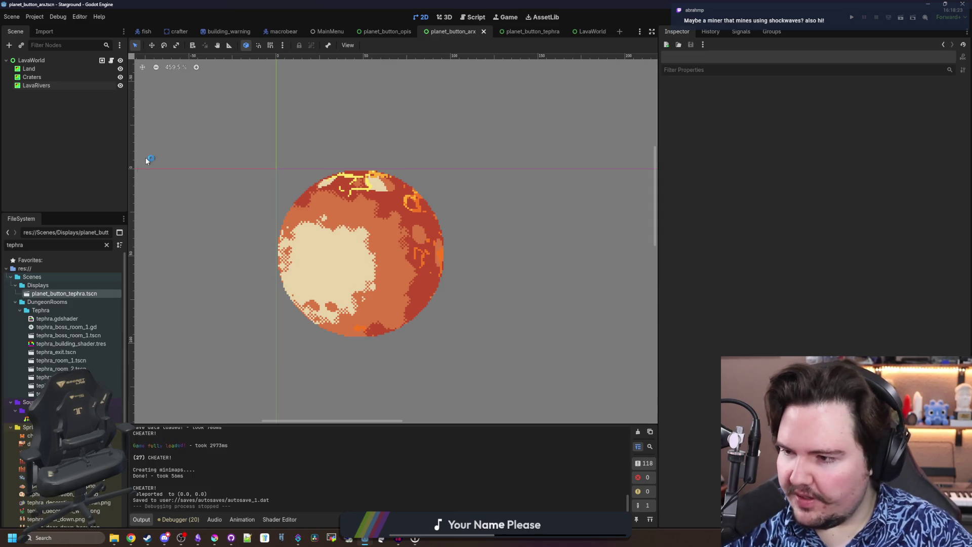
Select Land, Craters and LavaWorld, widening the Inspector to show region id starground:region_arx
{"action": "left_click", "coordinate": [56, 69]}
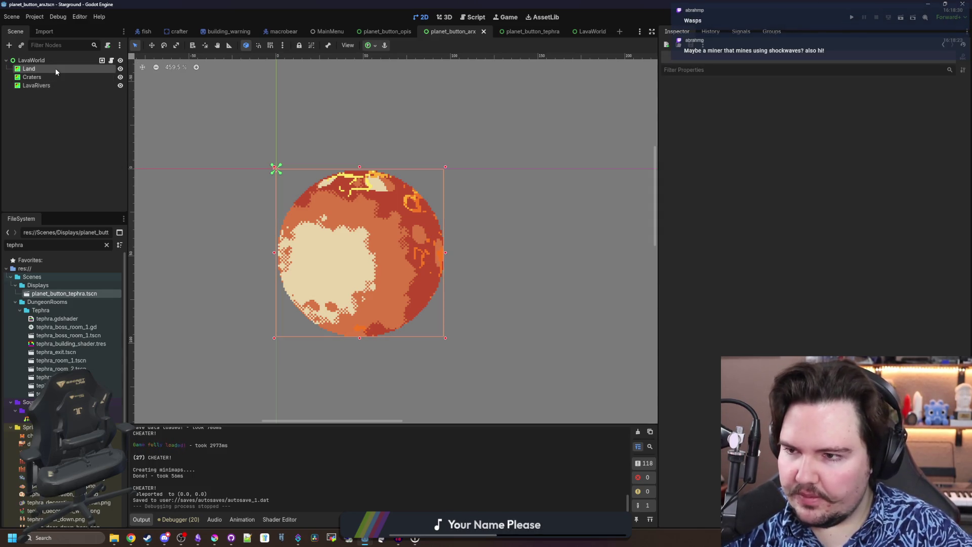
{"action": "left_click", "coordinate": [62, 60]}
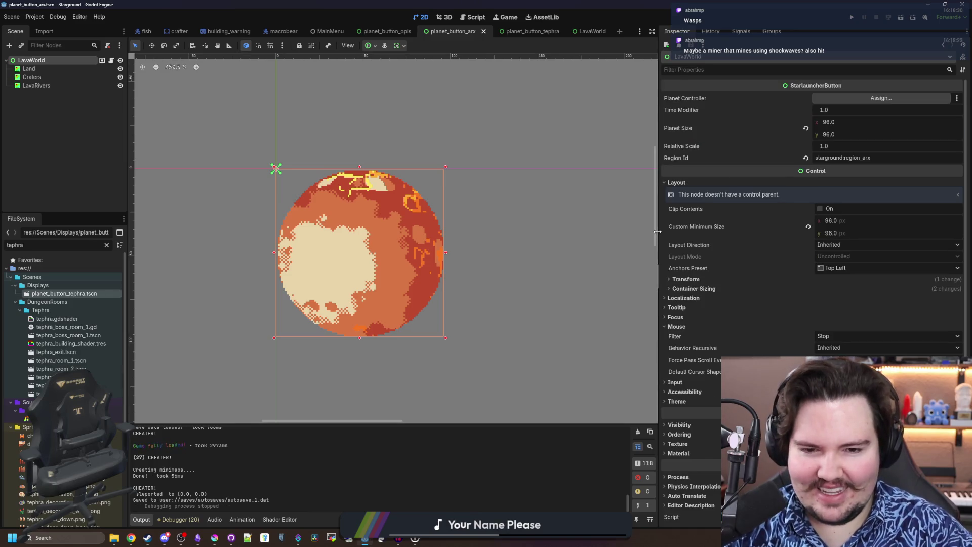
{"action": "left_click_drag", "start_coordinate": [657, 231], "coordinate": [580, 225]}
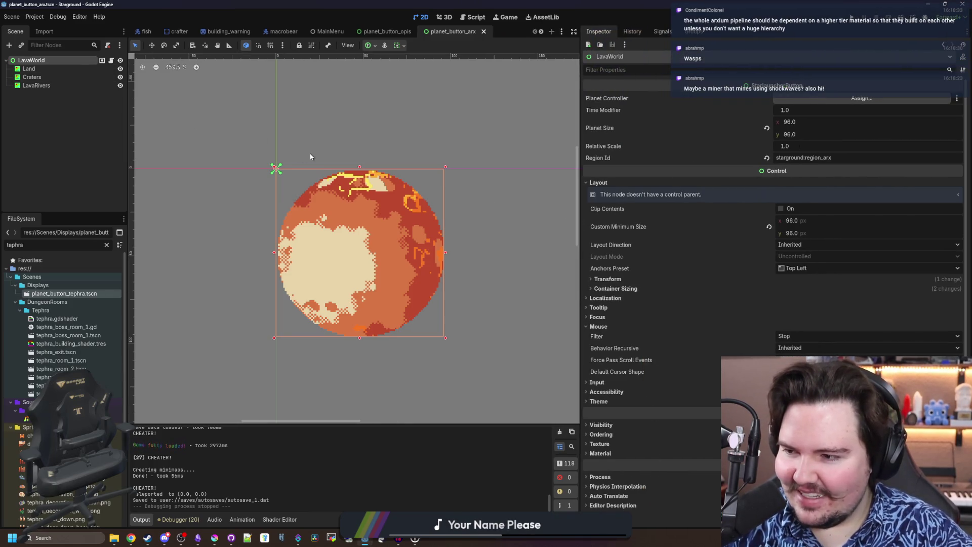
{"action": "scroll", "coordinate": [348, 294], "scroll_direction": "up", "scroll_amount": 1}
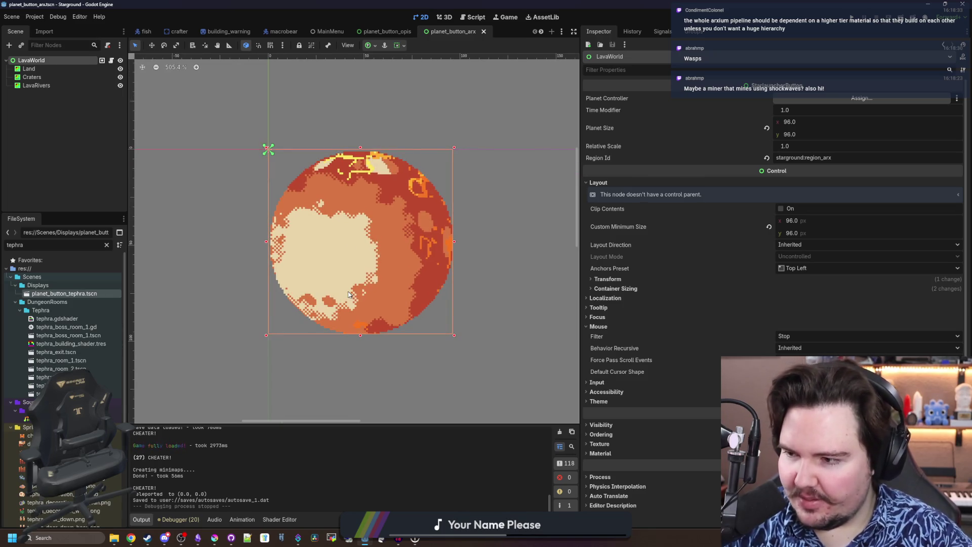
{"action": "left_click", "coordinate": [48, 70]}
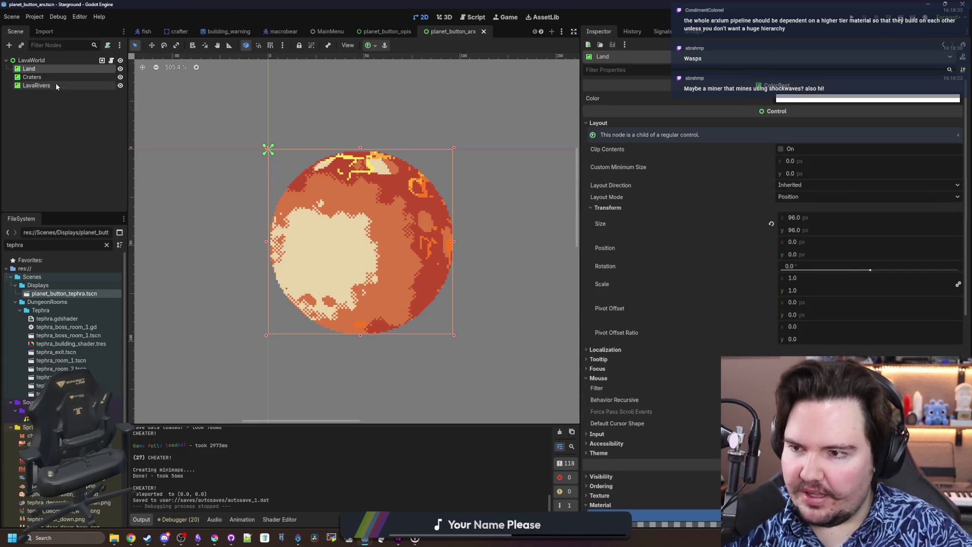
{"action": "left_click", "coordinate": [57, 78]}
{"action": "left_click", "coordinate": [69, 61]}
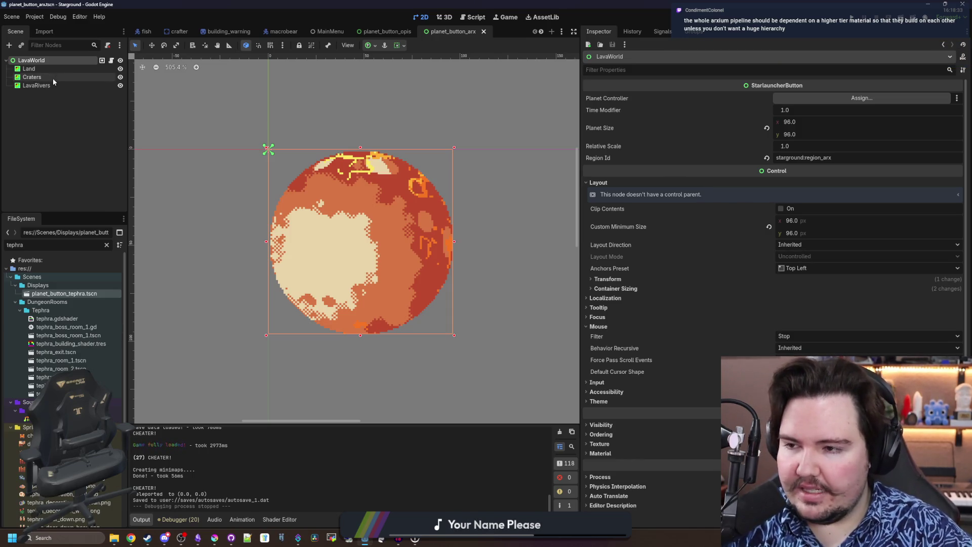
Review the Land layer's NoAtmosphere shader colour parameters, then switch to Krita's ocean_fish.png
{"action": "left_click", "coordinate": [62, 68]}
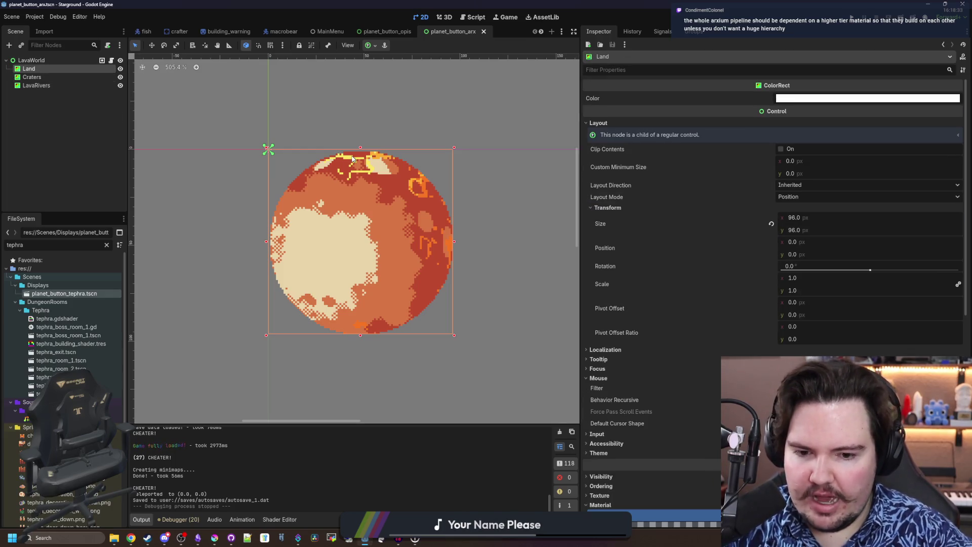
{"action": "scroll", "coordinate": [709, 287], "scroll_direction": "down", "scroll_amount": 5}
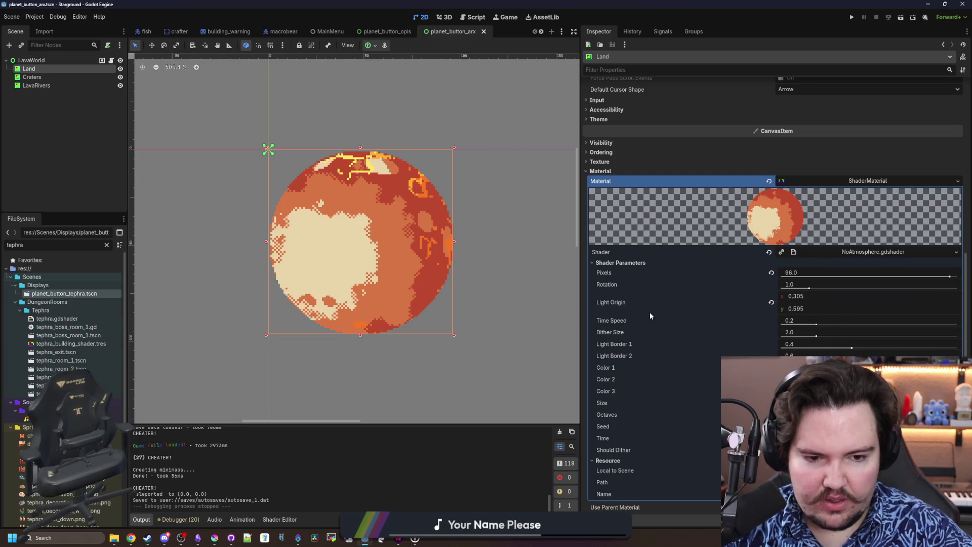
{"action": "scroll", "coordinate": [650, 314], "scroll_direction": "down", "scroll_amount": 1}
{"action": "left_click", "coordinate": [50, 85]}
{"action": "left_click", "coordinate": [29, 69]}
{"action": "scroll", "coordinate": [415, 233], "scroll_direction": "up", "scroll_amount": 4}
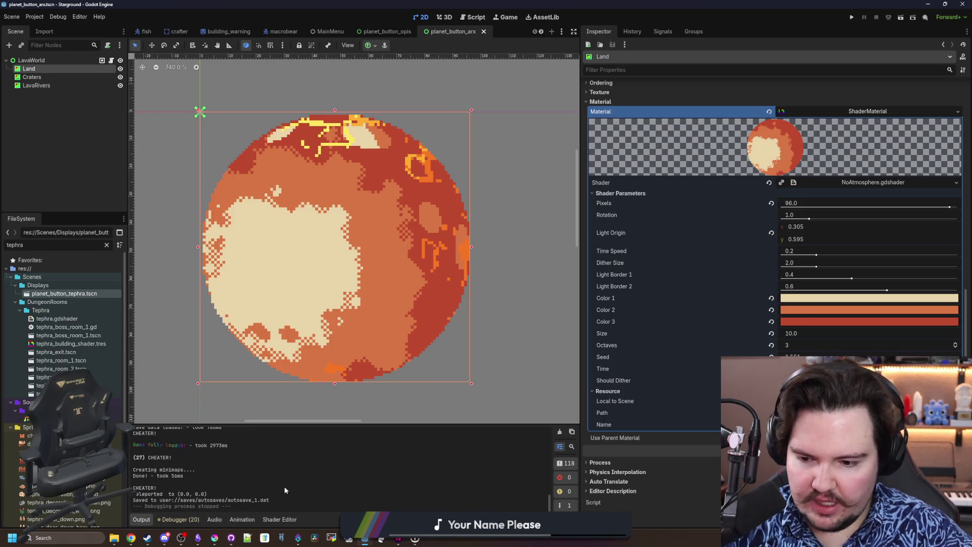
{"action": "key", "text": "alt+Tab"}
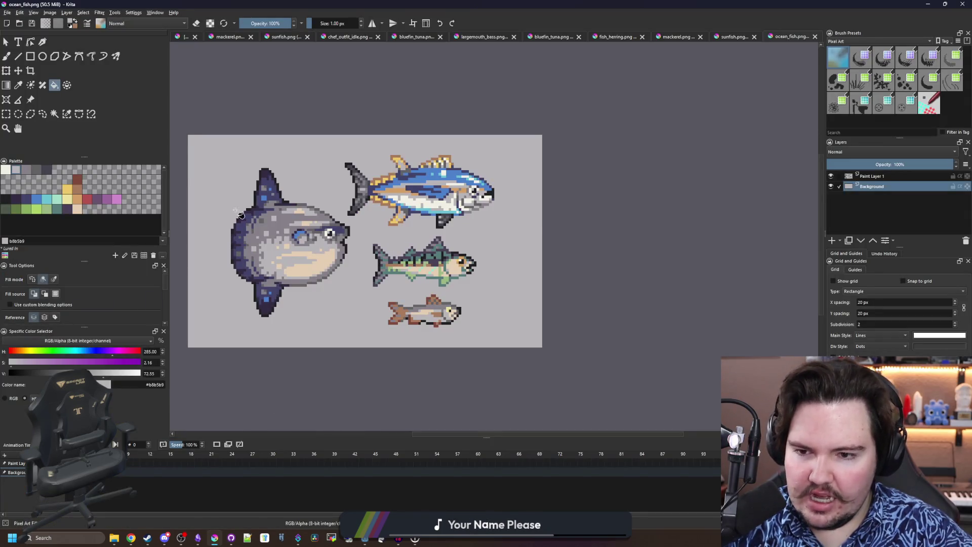
{"action": "scroll", "coordinate": [253, 220], "scroll_direction": "up", "scroll_amount": 2}
{"action": "scroll", "coordinate": [273, 192], "scroll_direction": "down", "scroll_amount": 2}
{"action": "scroll", "coordinate": [283, 165], "scroll_direction": "up", "scroll_amount": 2}
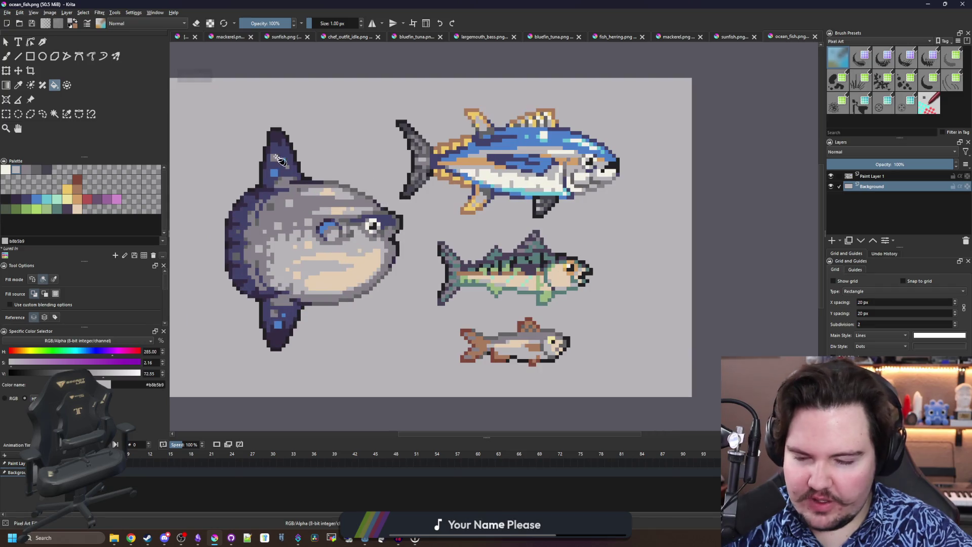
{"action": "left_click", "coordinate": [7, 115]}
{"action": "left_click", "coordinate": [339, 151]}
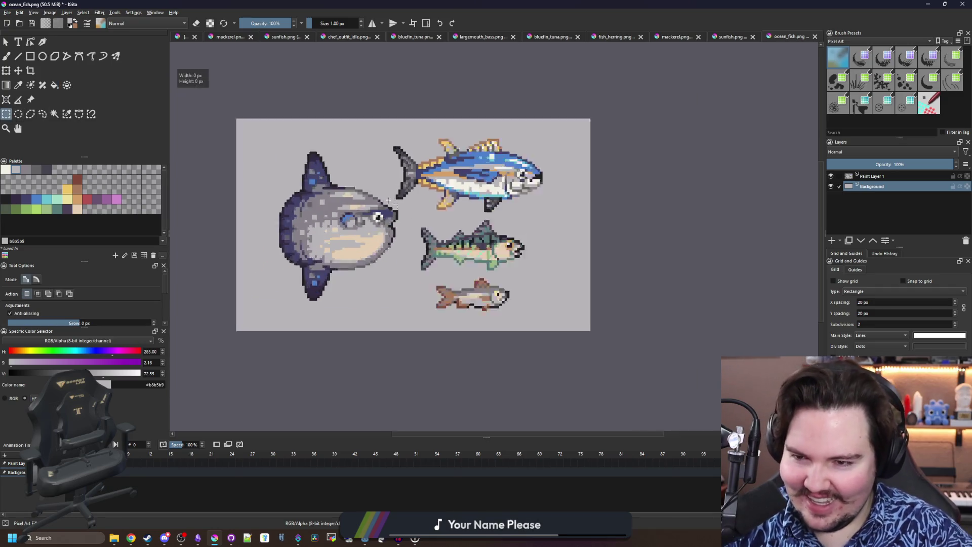
{"action": "scroll", "coordinate": [339, 151], "scroll_direction": "up", "scroll_amount": 1}
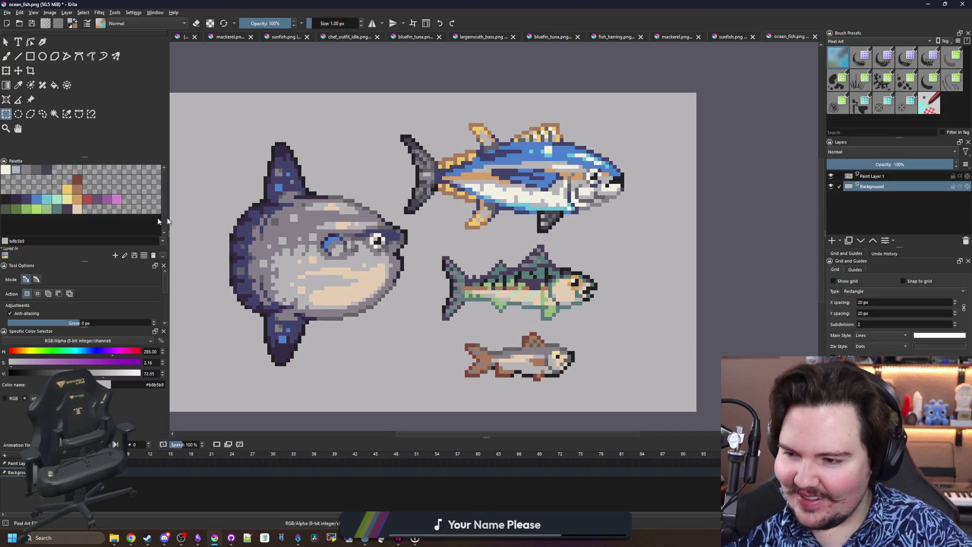
{"action": "mouse_move", "coordinate": [205, 123]}
{"action": "left_mouse_down"}
{"action": "mouse_move", "coordinate": [370, 354]}
{"action": "mouse_move", "coordinate": [424, 379]}
{"action": "left_mouse_up"}
{"action": "scroll", "coordinate": [374, 387], "scroll_direction": "up", "scroll_amount": 2}
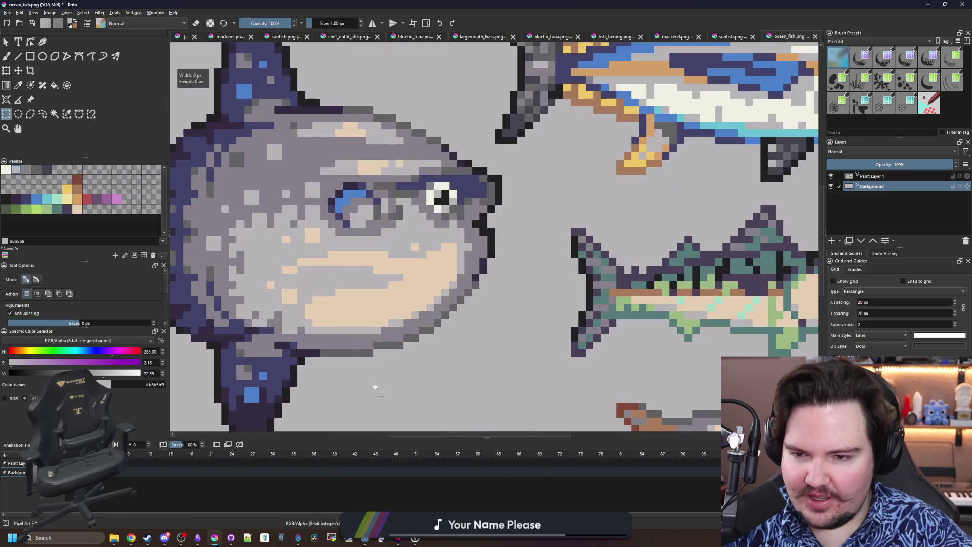
{"action": "scroll", "coordinate": [374, 387], "scroll_direction": "down", "scroll_amount": 5}
{"action": "scroll", "coordinate": [455, 303], "scroll_direction": "up", "scroll_amount": 3}
{"action": "scroll", "coordinate": [506, 284], "scroll_direction": "down", "scroll_amount": 3}
{"action": "scroll", "coordinate": [558, 269], "scroll_direction": "down", "scroll_amount": 1}
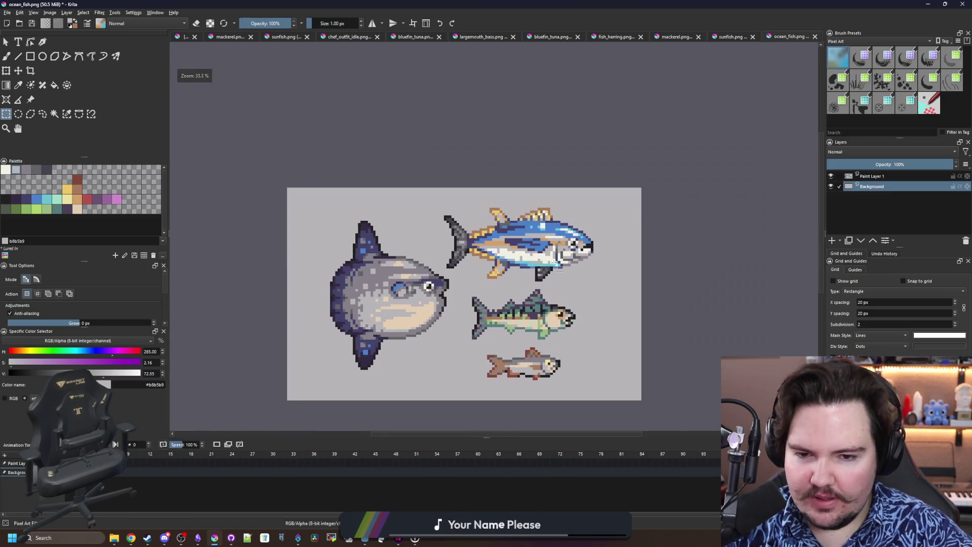
{"action": "scroll", "coordinate": [559, 269], "scroll_direction": "up", "scroll_amount": 3}
{"action": "scroll", "coordinate": [456, 241], "scroll_direction": "down", "scroll_amount": 1}
{"action": "scroll", "coordinate": [502, 215], "scroll_direction": "up", "scroll_amount": 2}
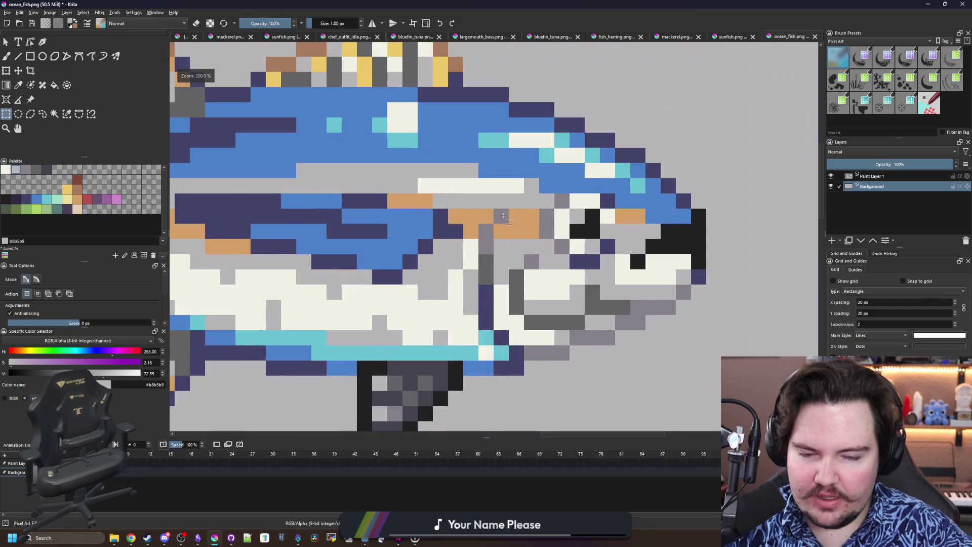
{"action": "scroll", "coordinate": [503, 215], "scroll_direction": "down", "scroll_amount": 4}
{"action": "scroll", "coordinate": [503, 215], "scroll_direction": "down", "scroll_amount": 1}
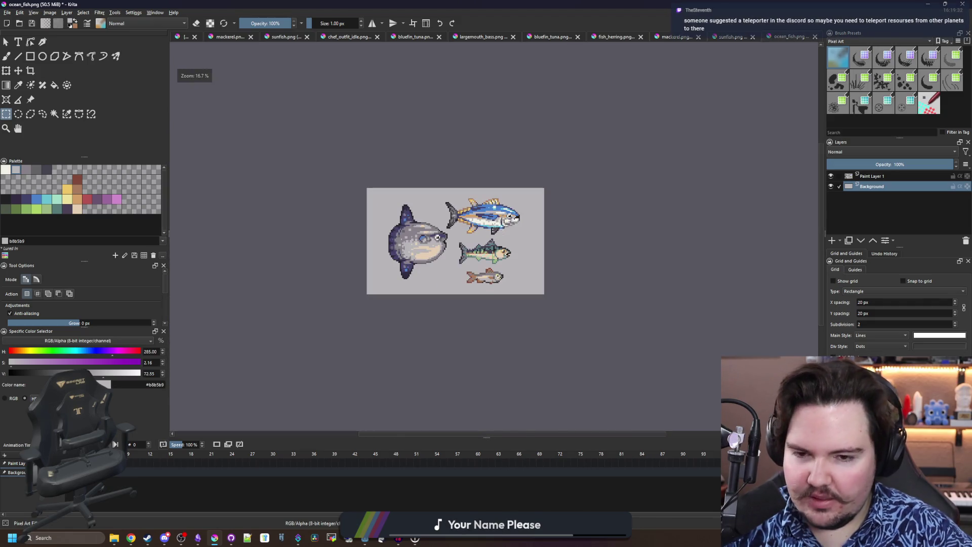
{"action": "scroll", "coordinate": [500, 220], "scroll_direction": "up", "scroll_amount": 2}
{"action": "scroll", "coordinate": [436, 238], "scroll_direction": "down", "scroll_amount": 1}
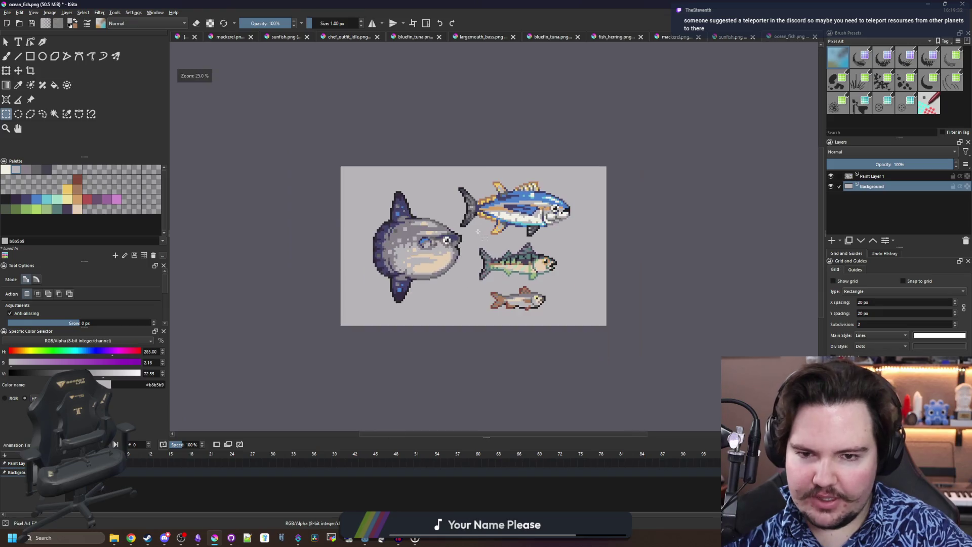
{"action": "scroll", "coordinate": [420, 245], "scroll_direction": "up", "scroll_amount": 2}
{"action": "scroll", "coordinate": [383, 276], "scroll_direction": "up", "scroll_amount": 1}
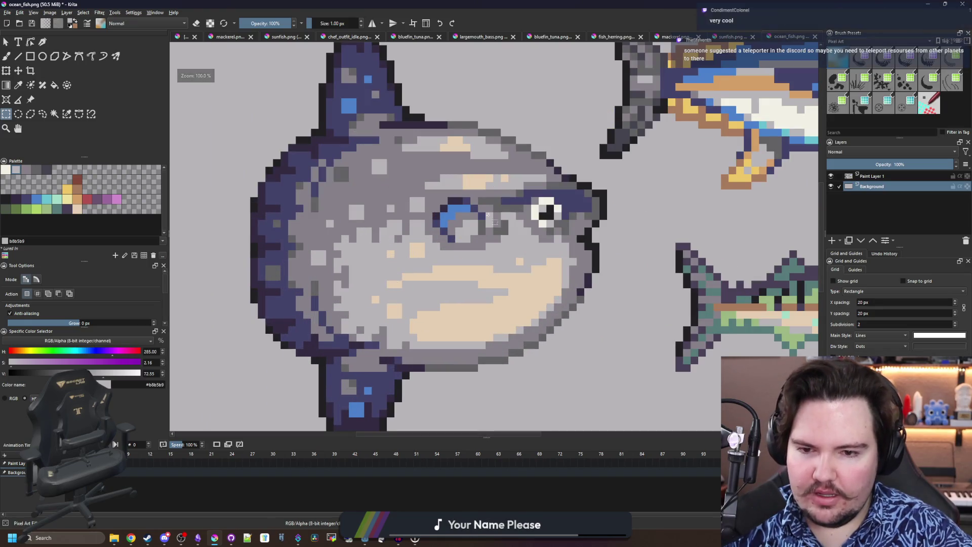
{"action": "scroll", "coordinate": [531, 183], "scroll_direction": "up", "scroll_amount": 2}
{"action": "scroll", "coordinate": [534, 182], "scroll_direction": "down", "scroll_amount": 5}
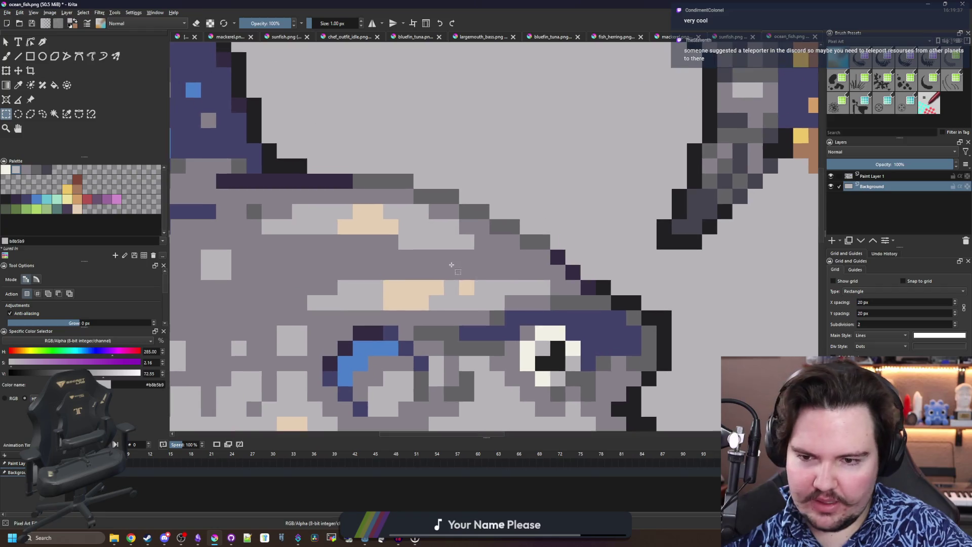
{"action": "scroll", "coordinate": [313, 230], "scroll_direction": "down", "scroll_amount": 4}
{"action": "scroll", "coordinate": [312, 246], "scroll_direction": "up", "scroll_amount": 4}
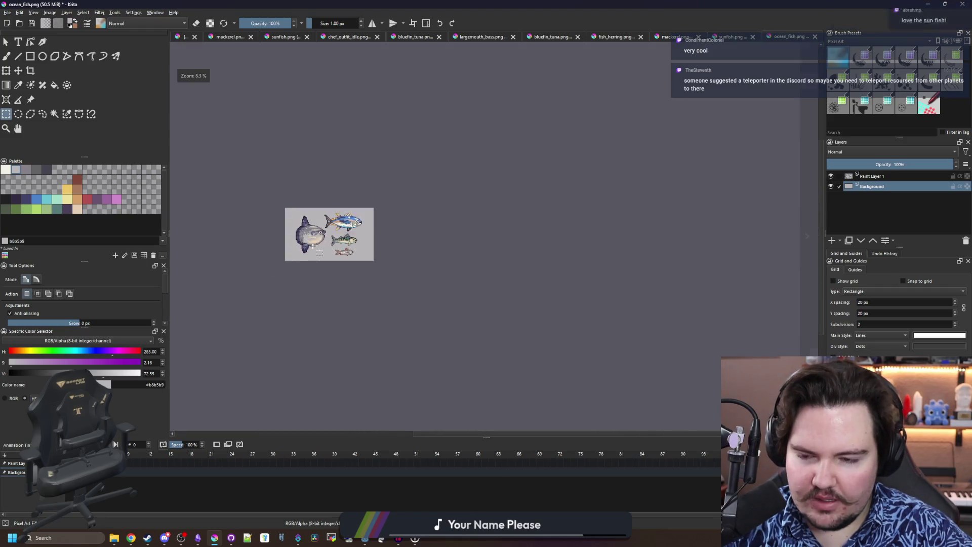
Start opening an image and browse to the Forager-Game project's Sprites folder
{"action": "left_click", "coordinate": [5, 13]}
{"action": "left_click", "coordinate": [23, 30]}
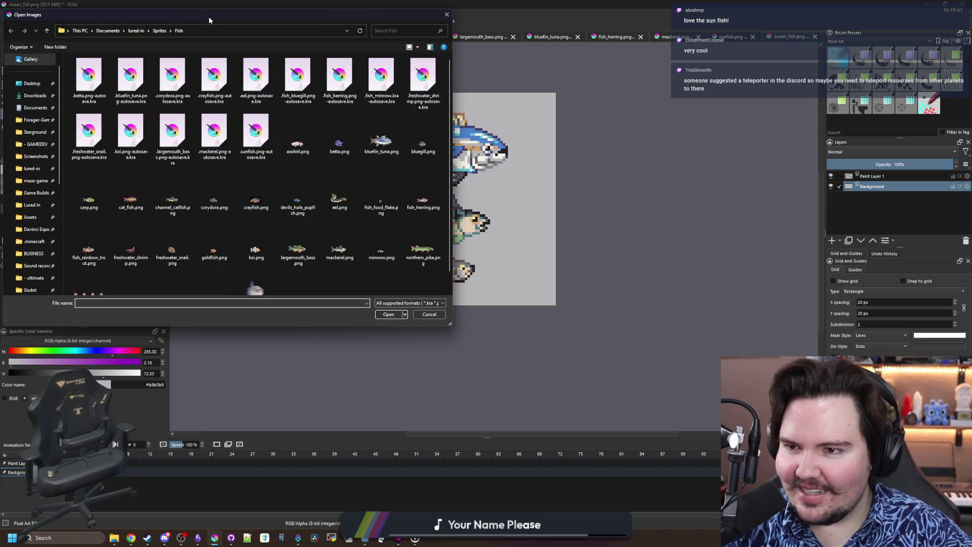
{"action": "left_click_drag", "start_coordinate": [208, 16], "coordinate": [353, 73]}
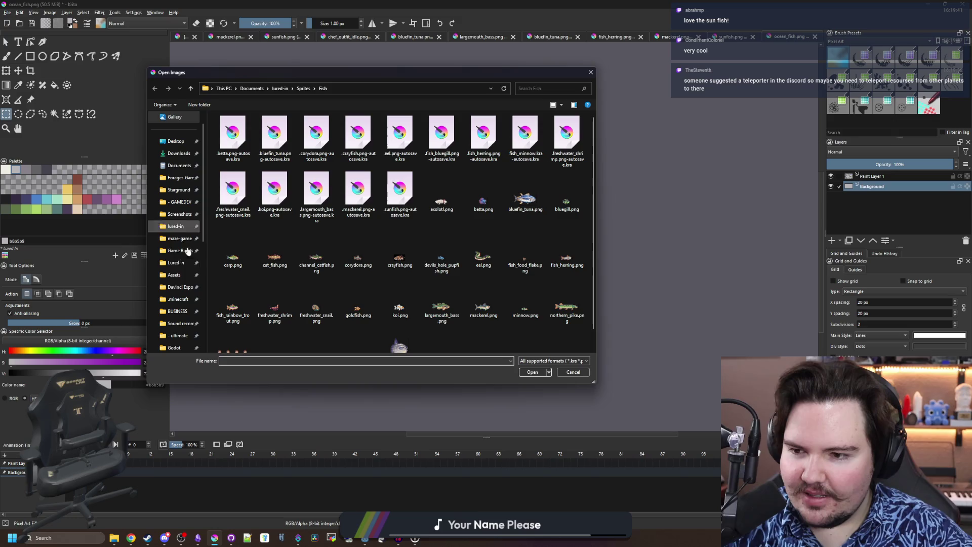
{"action": "left_click", "coordinate": [173, 190]}
{"action": "left_click", "coordinate": [178, 178]}
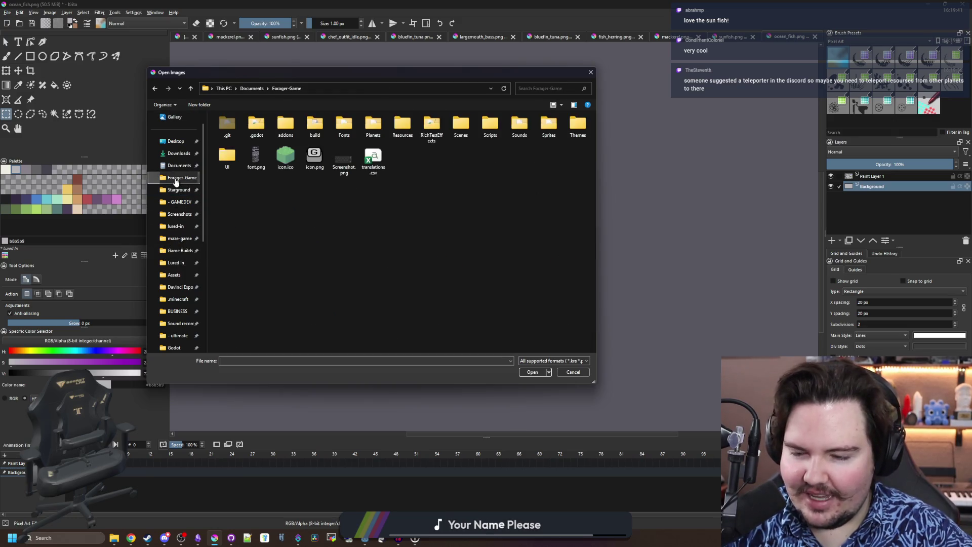
{"action": "double_click", "coordinate": [560, 126]}
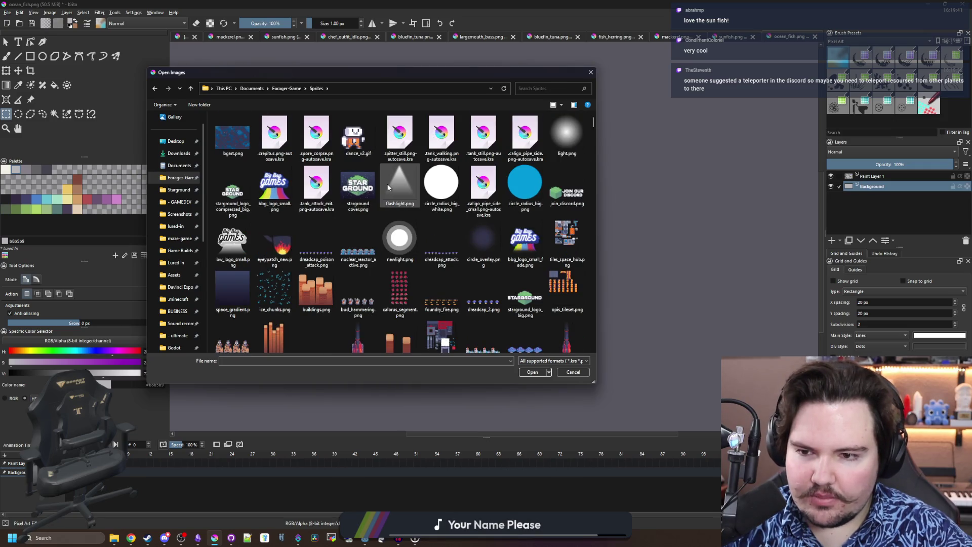
Go into Items > Fish and open sunfish.png
{"action": "scroll", "coordinate": [389, 192], "scroll_direction": "down", "scroll_amount": 15}
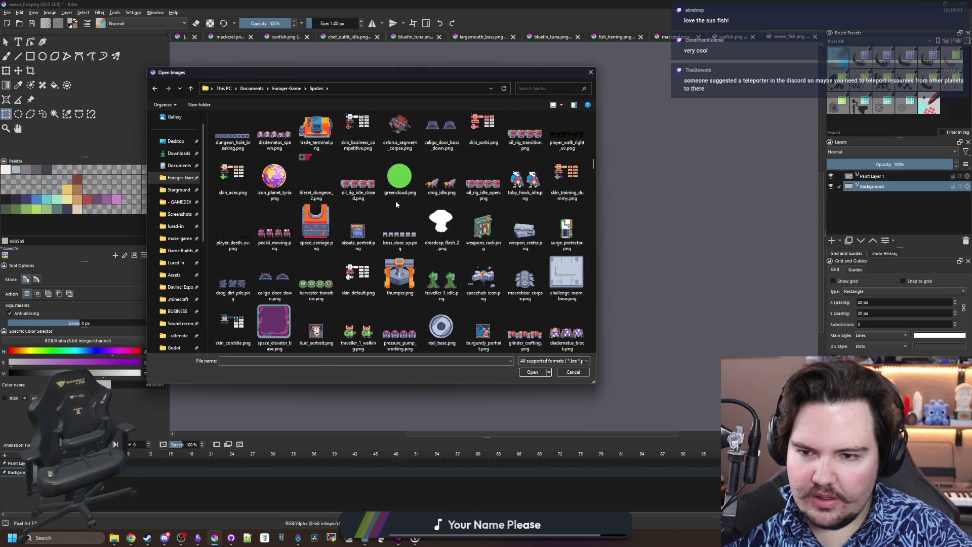
{"action": "type", "text": "space_elevator_cspitter_w"}
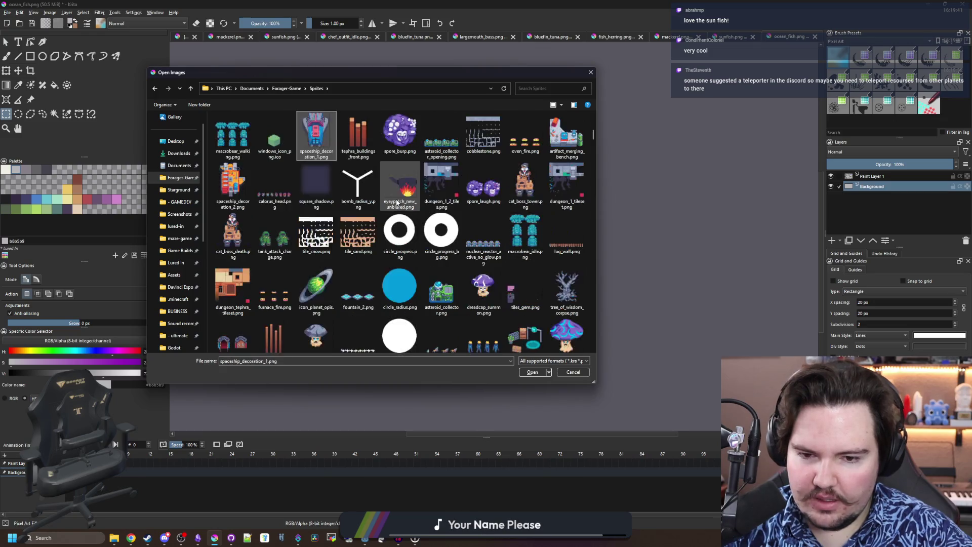
{"action": "scroll", "coordinate": [507, 223], "scroll_direction": "down", "scroll_amount": 3}
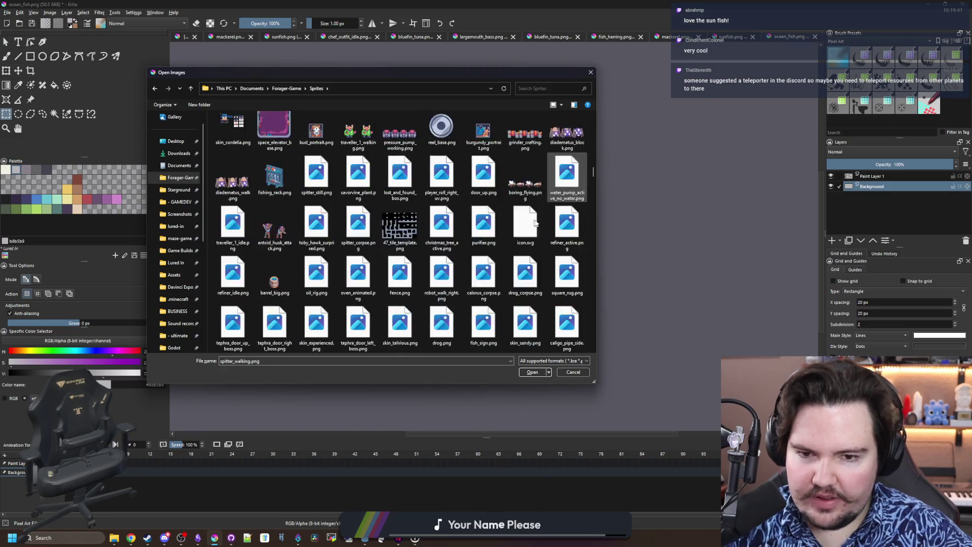
{"action": "scroll", "coordinate": [534, 224], "scroll_direction": "down", "scroll_amount": 5}
{"action": "left_click_drag", "start_coordinate": [592, 220], "coordinate": [591, 360]}
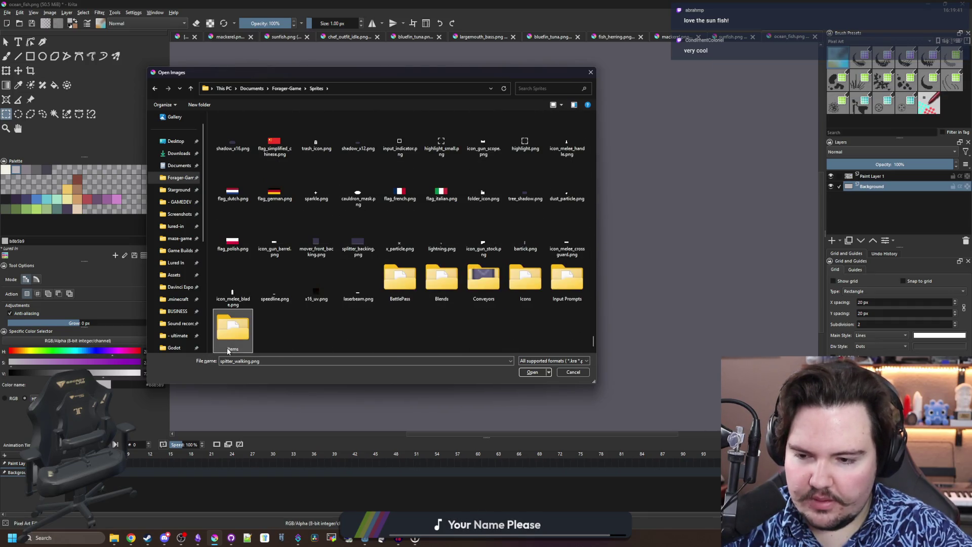
{"action": "double_click", "coordinate": [227, 334]}
{"action": "left_click", "coordinate": [292, 265]}
{"action": "double_click", "coordinate": [315, 136]}
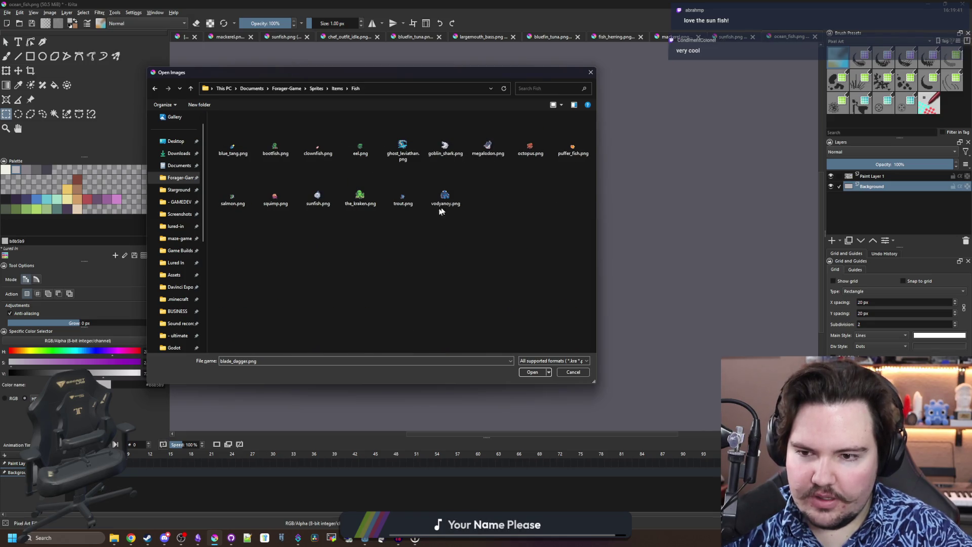
{"action": "double_click", "coordinate": [312, 196]}
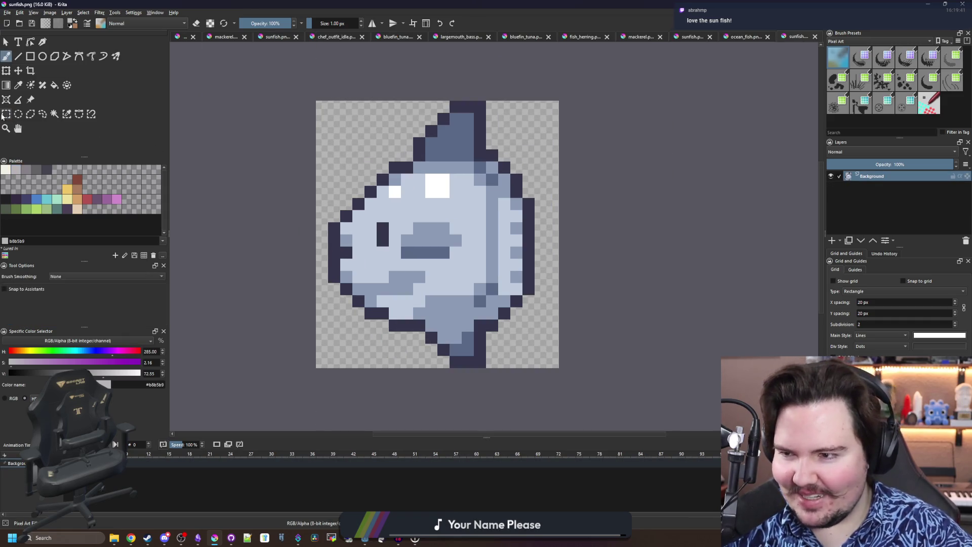
Copy the sunfish sprite into ocean_fish.png and scale the pasted copy to about 3x
{"action": "key", "text": "ctrl+r"}
{"action": "left_click_drag", "start_coordinate": [559, 361], "coordinate": [318, 96]}
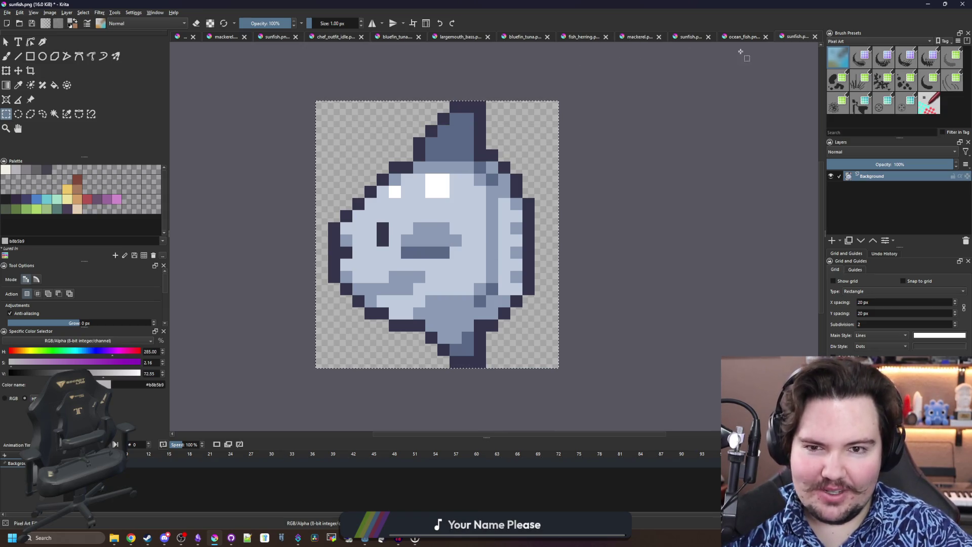
{"action": "left_click", "coordinate": [749, 37]}
{"action": "key", "text": "ctrl+v"}
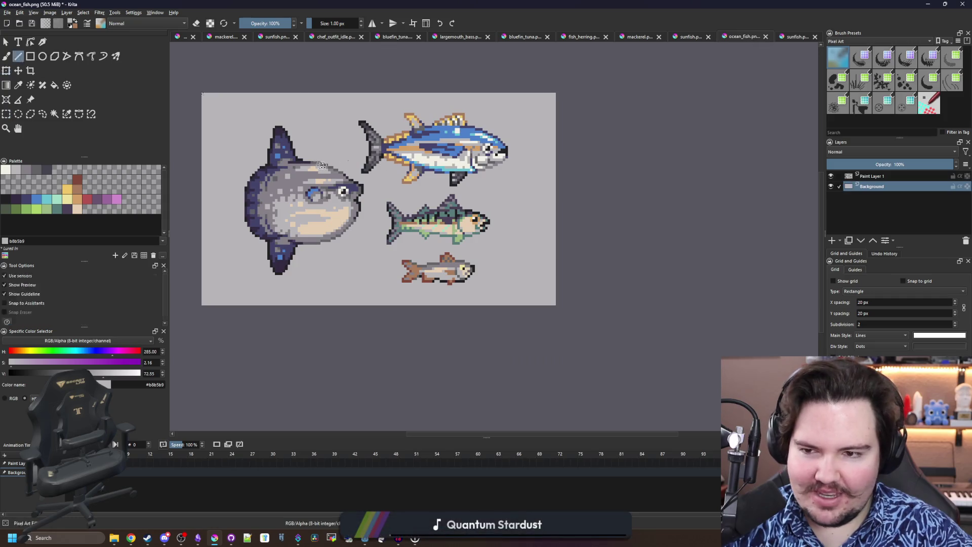
{"action": "key", "text": "ctrl+t"}
{"action": "key", "text": "1"}
{"action": "mouse_move", "coordinate": [212, 94]}
{"action": "left_mouse_down"}
{"action": "mouse_move", "coordinate": [227, 129]}
{"action": "mouse_move", "coordinate": [363, 269]}
{"action": "mouse_move", "coordinate": [391, 337]}
{"action": "mouse_move", "coordinate": [302, 176]}
{"action": "mouse_move", "coordinate": [387, 284]}
{"action": "left_mouse_up"}
Tilt and apply the pasted sunfish, undo it from the sheet, and return to sunfish.png
{"action": "scroll", "coordinate": [306, 160], "scroll_direction": "down", "scroll_amount": 3}
{"action": "scroll", "coordinate": [309, 163], "scroll_direction": "up", "scroll_amount": 2}
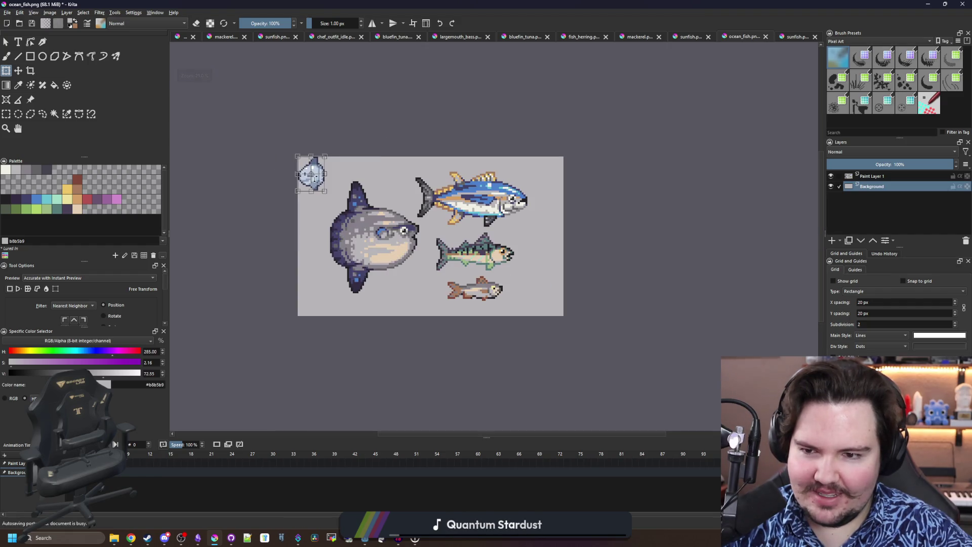
{"action": "mouse_move", "coordinate": [292, 164]}
{"action": "left_mouse_down"}
{"action": "mouse_move", "coordinate": [296, 153]}
{"action": "mouse_move", "coordinate": [332, 149]}
{"action": "left_mouse_up"}
{"action": "scroll", "coordinate": [333, 125], "scroll_direction": "up", "scroll_amount": 1}
{"action": "key", "text": "m"}
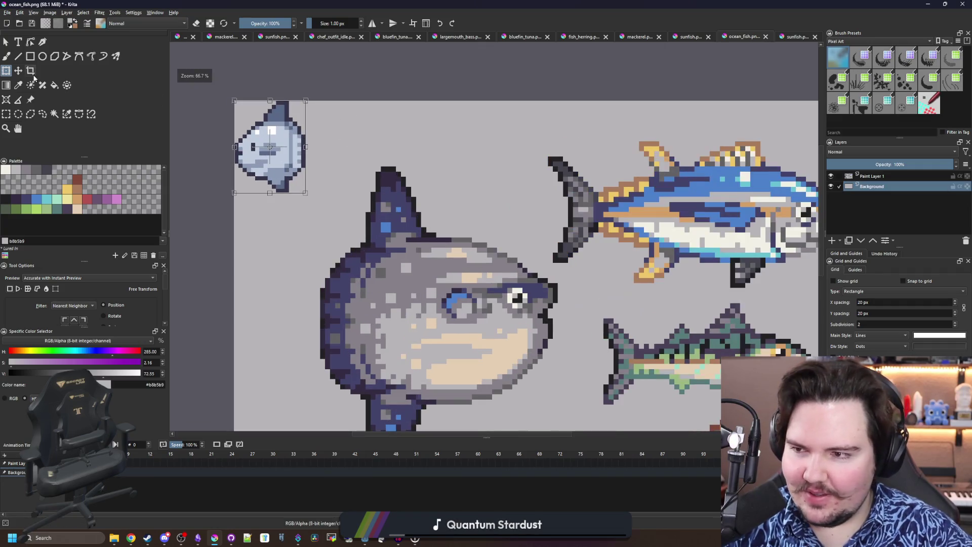
{"action": "scroll", "coordinate": [306, 152], "scroll_direction": "down", "scroll_amount": 1}
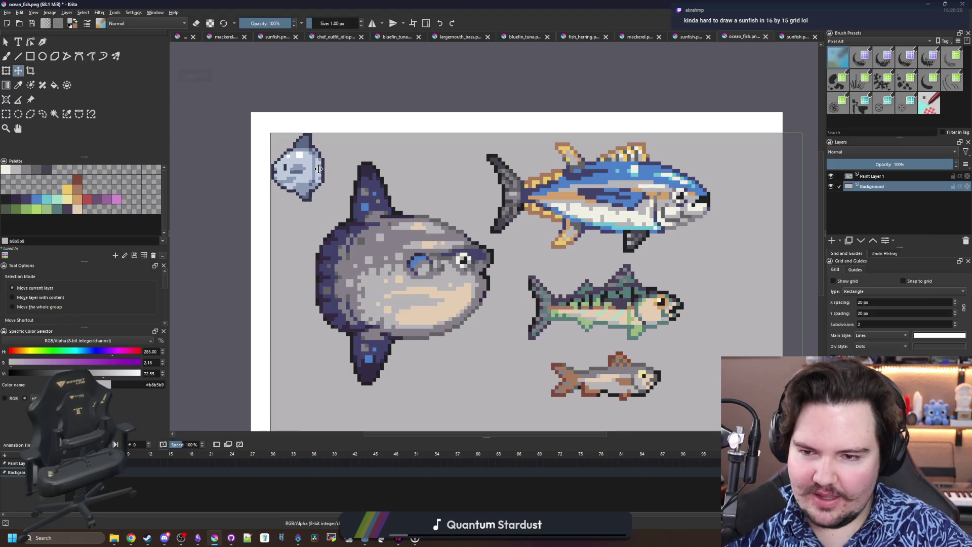
{"action": "scroll", "coordinate": [306, 153], "scroll_direction": "down", "scroll_amount": 2}
{"action": "scroll", "coordinate": [320, 175], "scroll_direction": "up", "scroll_amount": 3}
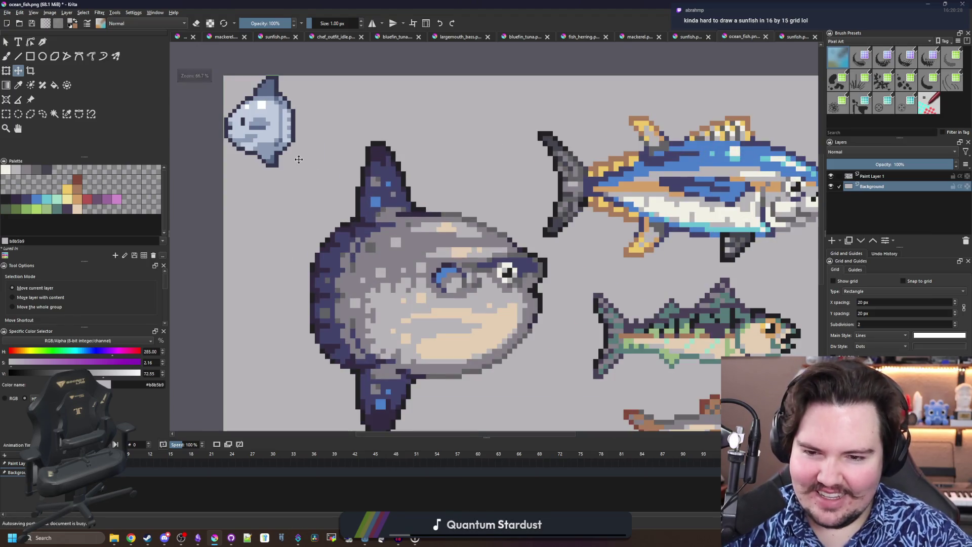
{"action": "scroll", "coordinate": [298, 160], "scroll_direction": "down", "scroll_amount": 1}
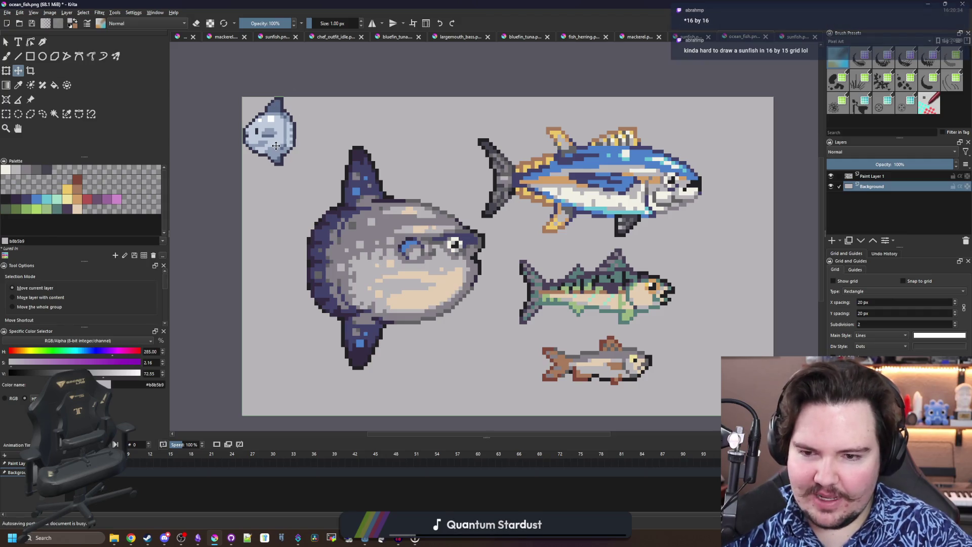
{"action": "key", "text": "ctrl+z"}
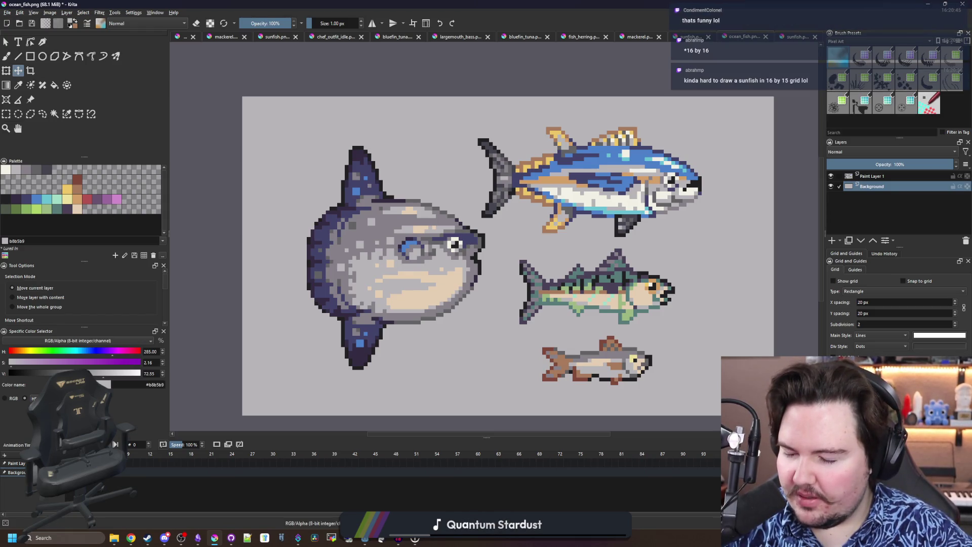
{"action": "left_click", "coordinate": [791, 37]}
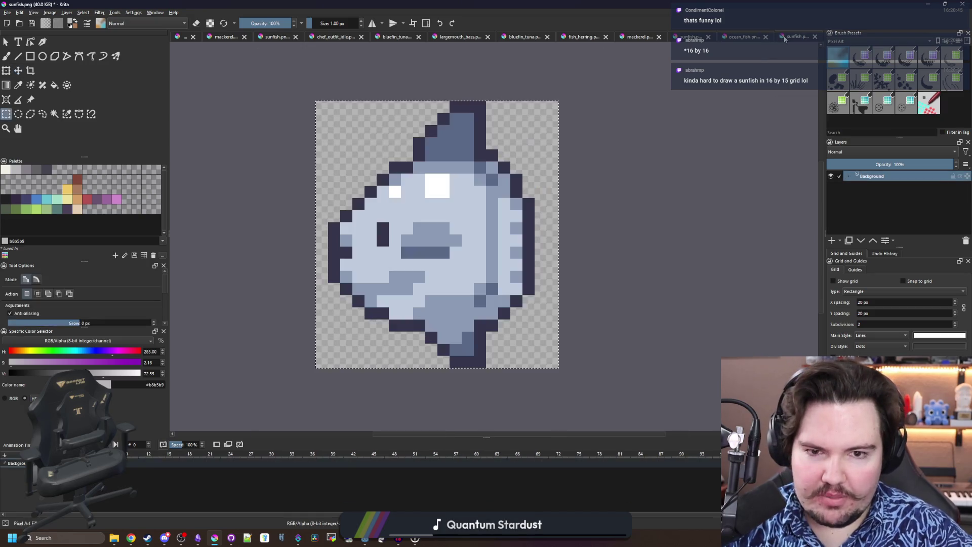
Look through the mackerel, herring, bluefin tuna and largemouth bass sprites
{"action": "left_click", "coordinate": [689, 37]}
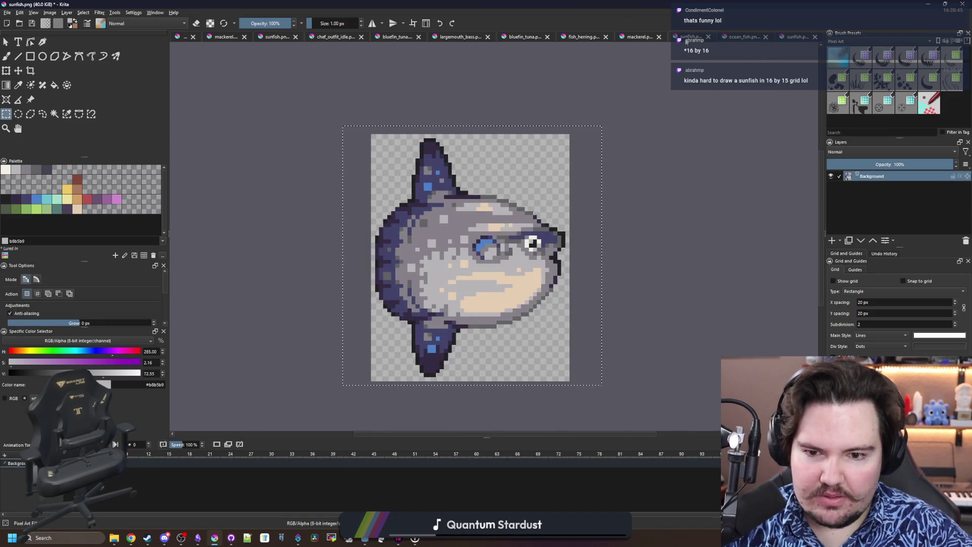
{"action": "left_click", "coordinate": [641, 39]}
{"action": "left_click", "coordinate": [688, 37]}
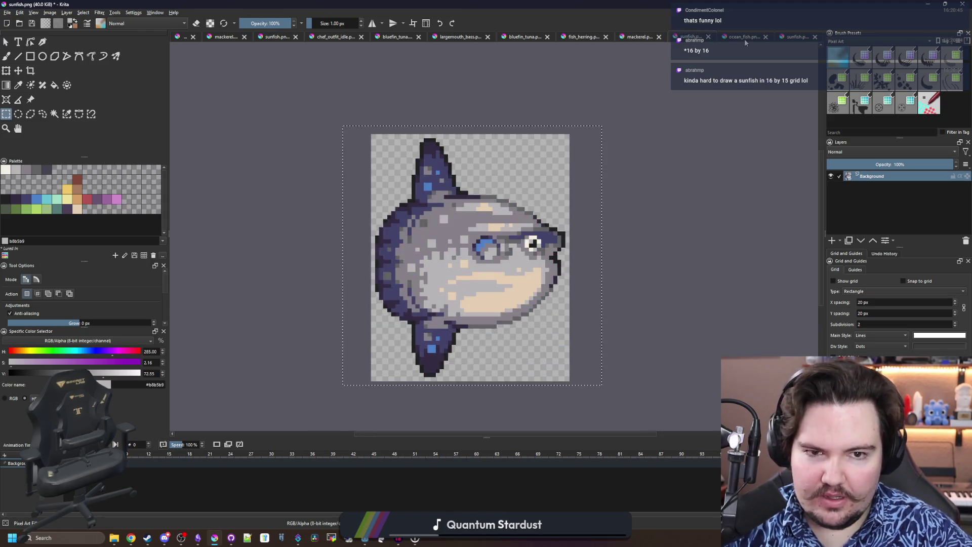
{"action": "left_click", "coordinate": [744, 38]}
{"action": "left_click", "coordinate": [581, 36]}
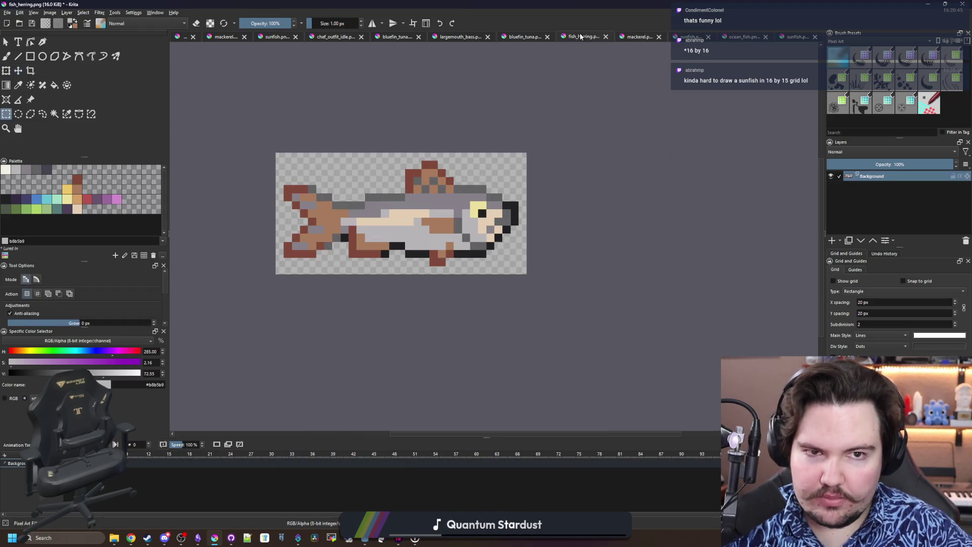
{"action": "left_click", "coordinate": [530, 38]}
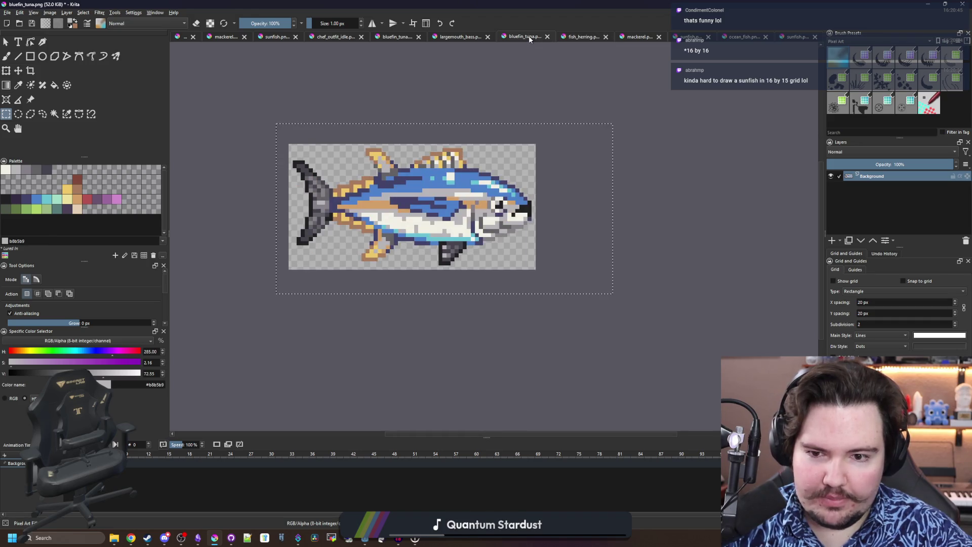
{"action": "left_click", "coordinate": [458, 37]}
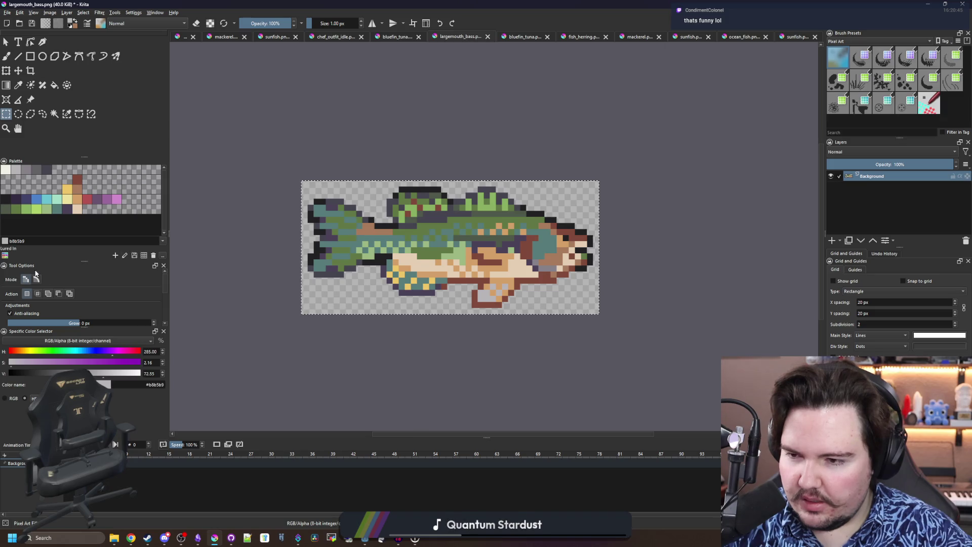
Load the Starground palette and take its dark navy swatch as the current colour
{"action": "left_click", "coordinate": [5, 256]}
{"action": "left_click", "coordinate": [51, 310]}
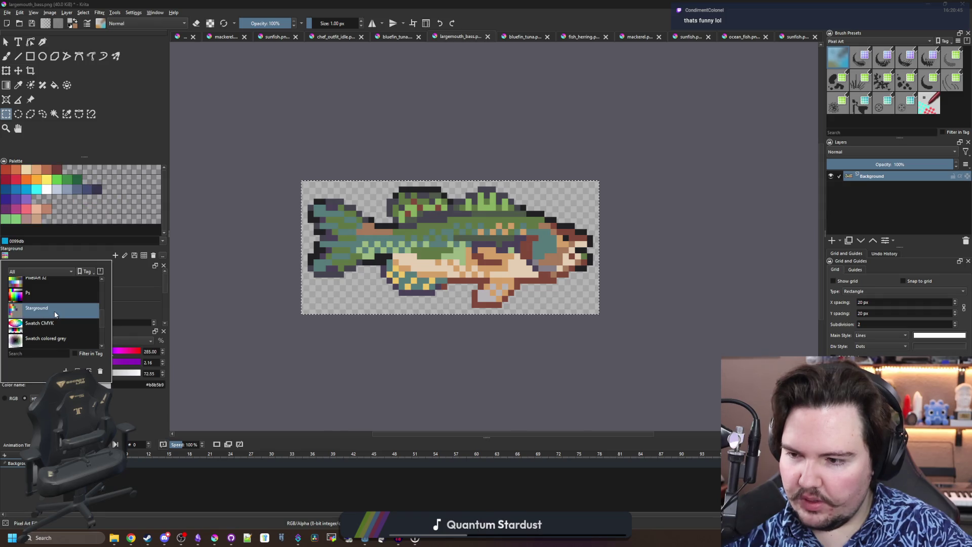
{"action": "right_click", "coordinate": [137, 190]}
{"action": "left_click", "coordinate": [154, 202]}
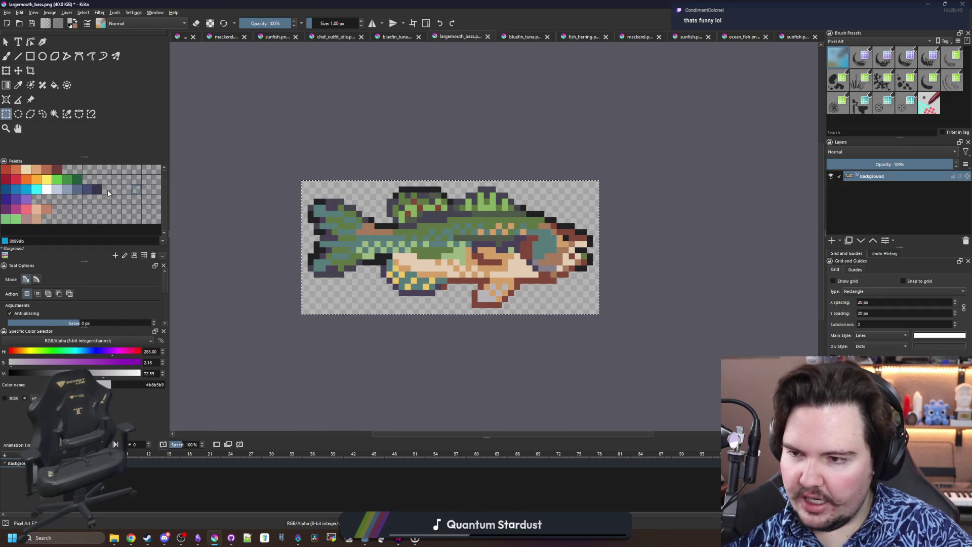
{"action": "left_click", "coordinate": [97, 189]}
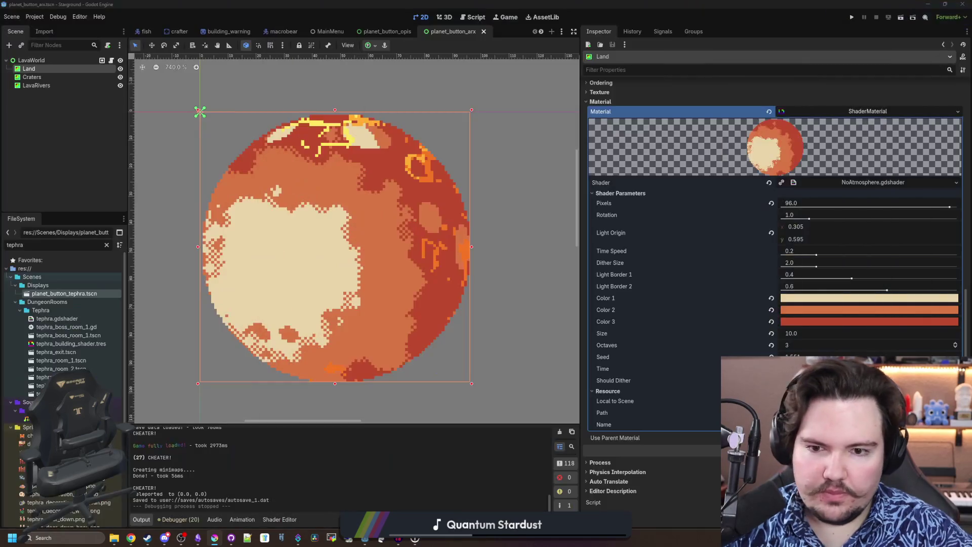
Set the land shader's Color 2 to dark navy #35354c and Colors 1 and 3 to slate blue
{"action": "left_click", "coordinate": [834, 308]}
{"action": "type", "text": "#35354c"}
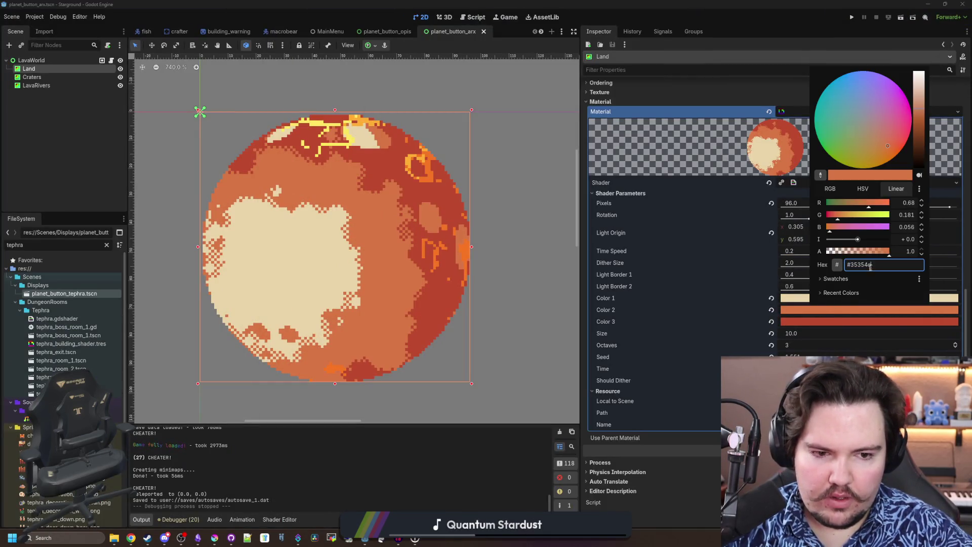
{"action": "key", "text": "Return"}
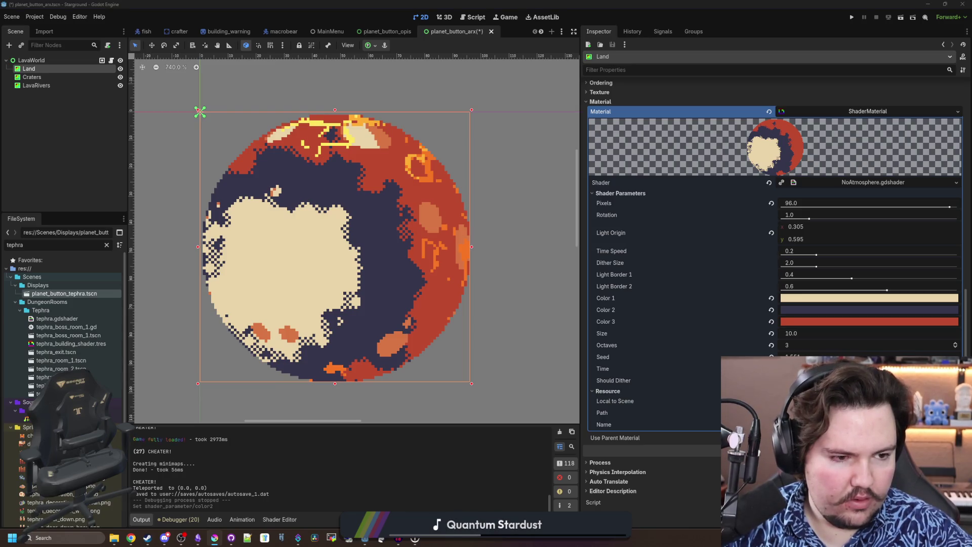
{"action": "left_click", "coordinate": [808, 325]}
{"action": "type", "text": "#434e72"}
{"action": "key", "text": "Return"}
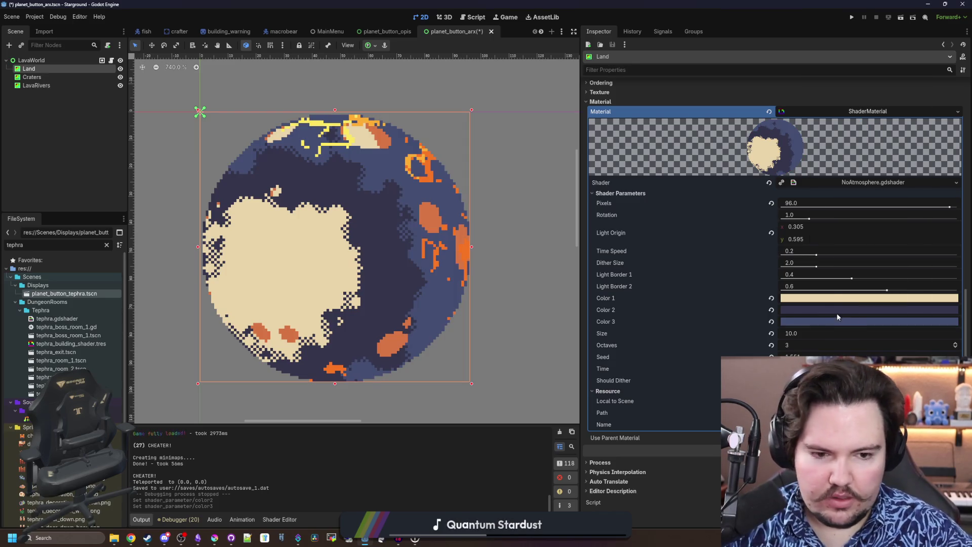
{"action": "left_click", "coordinate": [832, 297]}
{"action": "type", "text": "#434e72"}
{"action": "key", "text": "Return"}
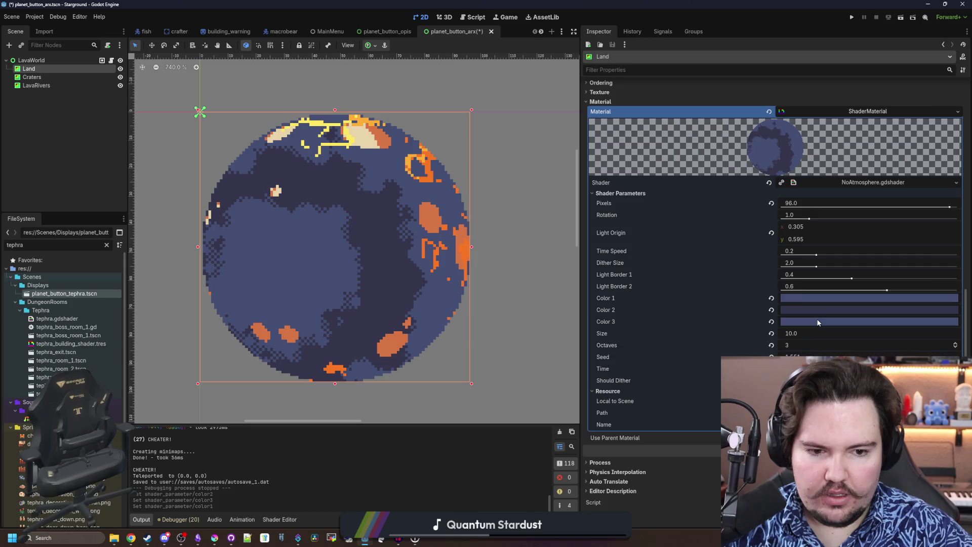
Darken Color 3 to near-black navy #1a1a26 using the HSV sliders
{"action": "left_click", "coordinate": [818, 322]}
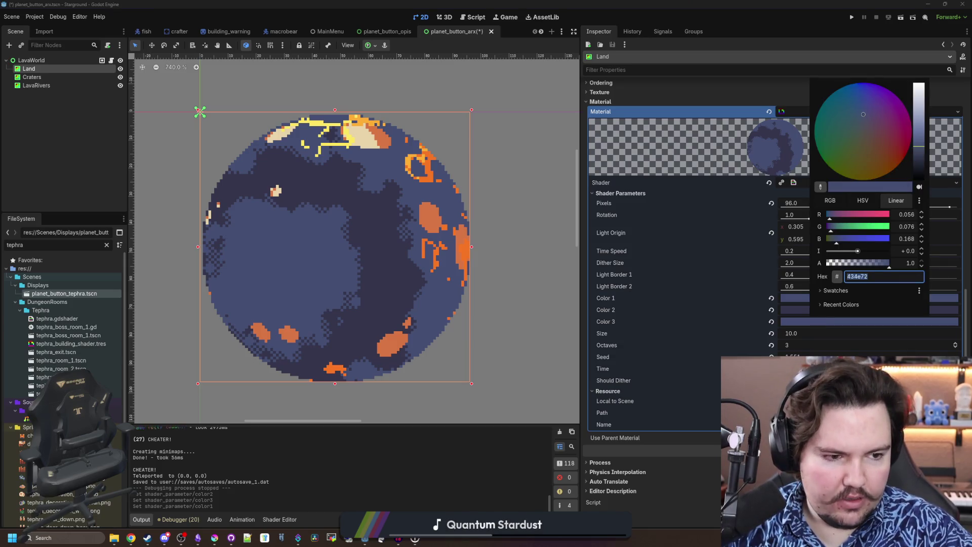
{"action": "key", "text": "Escape"}
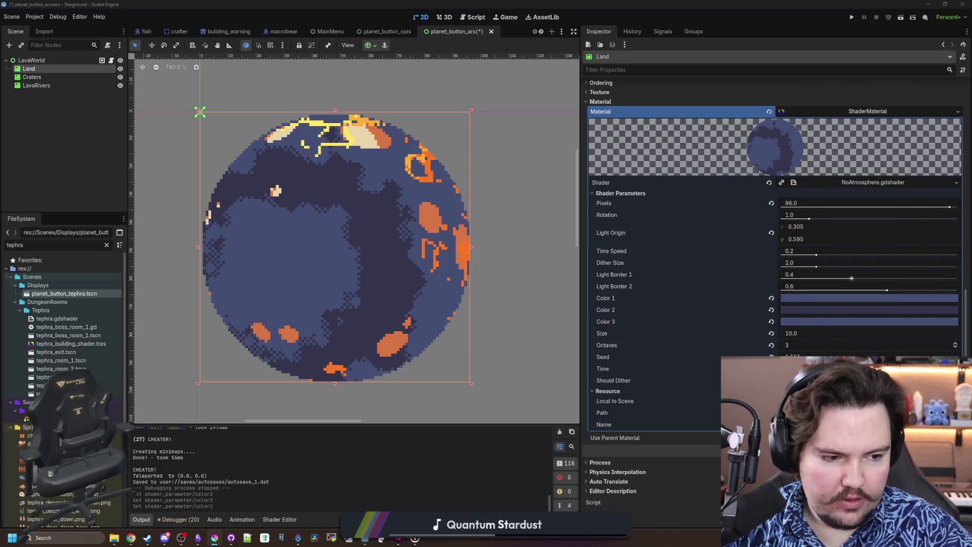
{"action": "left_click", "coordinate": [813, 322]}
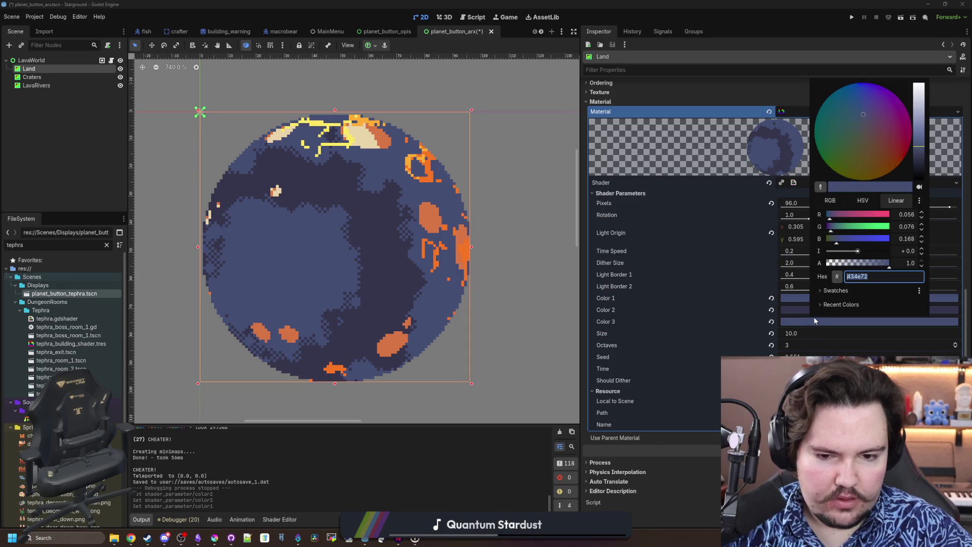
{"action": "type", "text": "#35354c"}
{"action": "key", "text": "Return"}
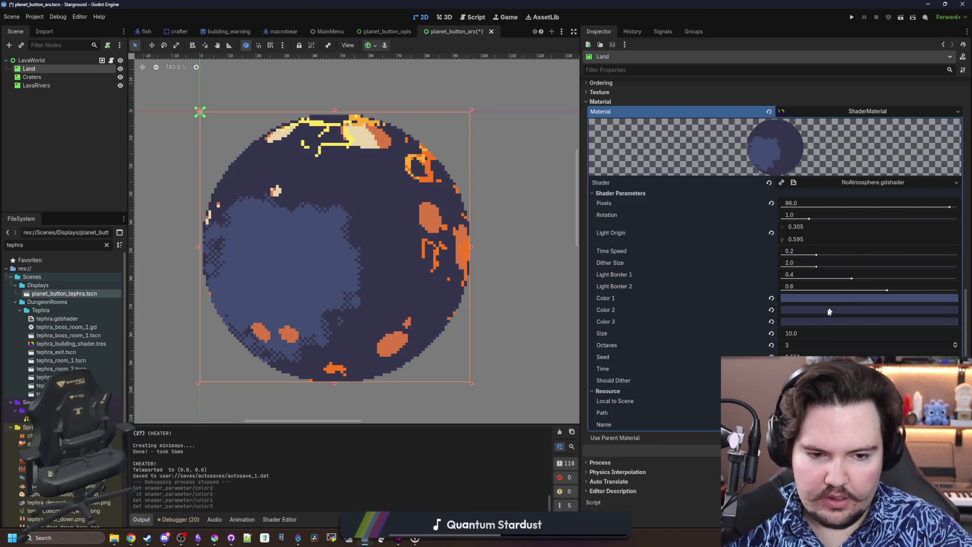
{"action": "left_click", "coordinate": [810, 320]}
{"action": "left_click_drag", "start_coordinate": [910, 157], "coordinate": [916, 165]}
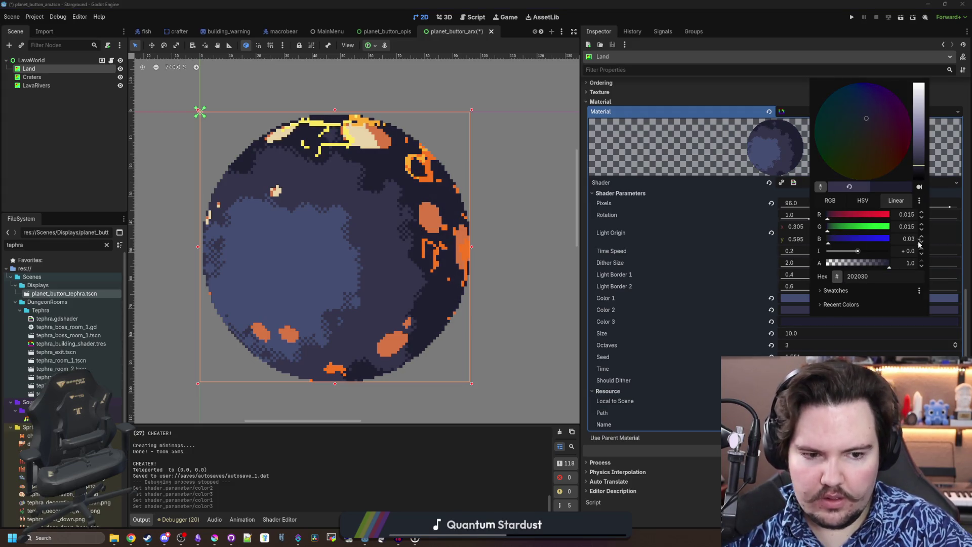
{"action": "left_click", "coordinate": [831, 200]}
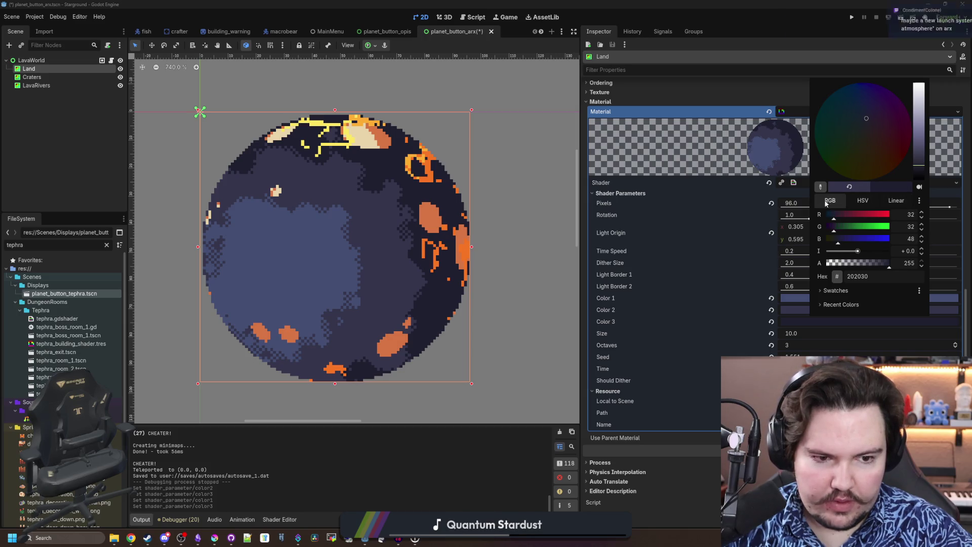
{"action": "left_click", "coordinate": [862, 201]}
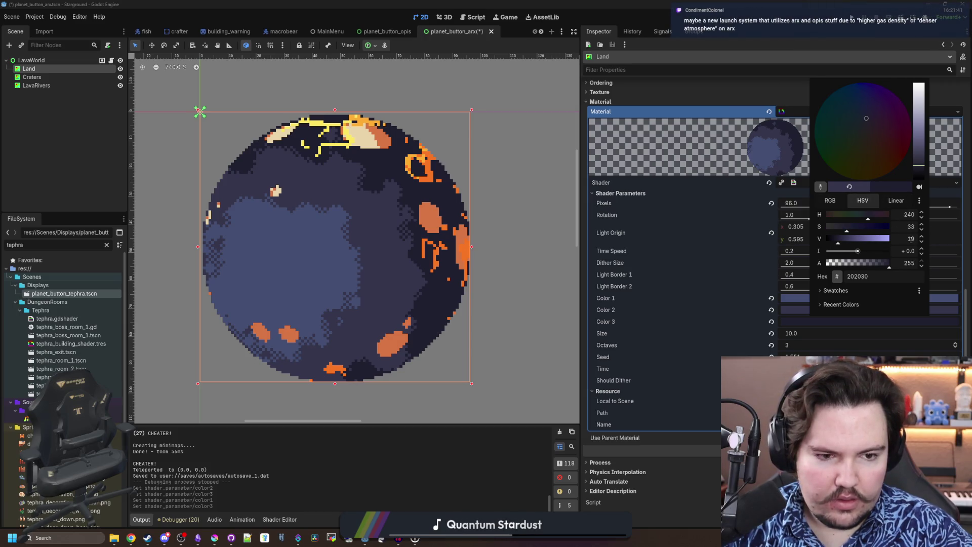
{"action": "left_click", "coordinate": [921, 242]}
{"action": "left_click", "coordinate": [921, 242]}
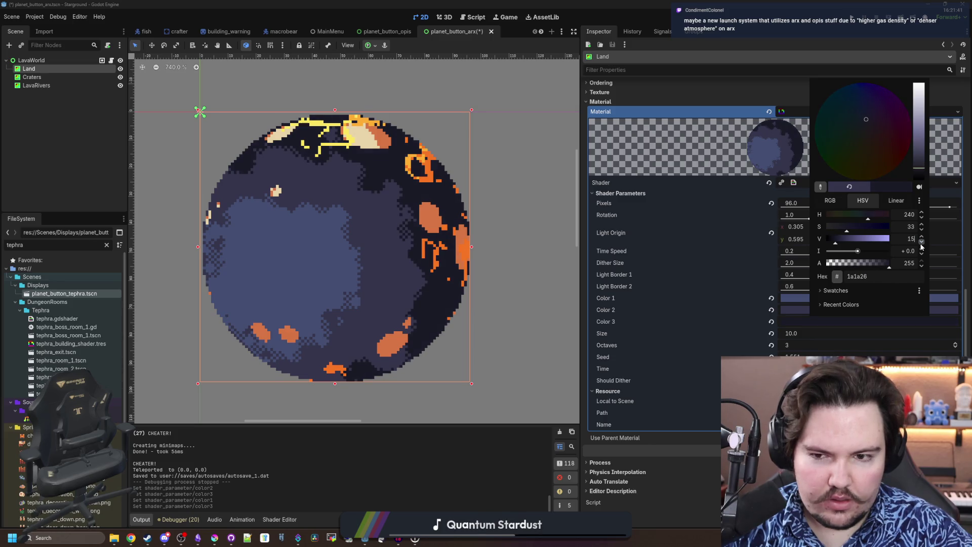
{"action": "left_click", "coordinate": [449, 329]}
{"action": "scroll", "coordinate": [360, 273], "scroll_direction": "down", "scroll_amount": 2}
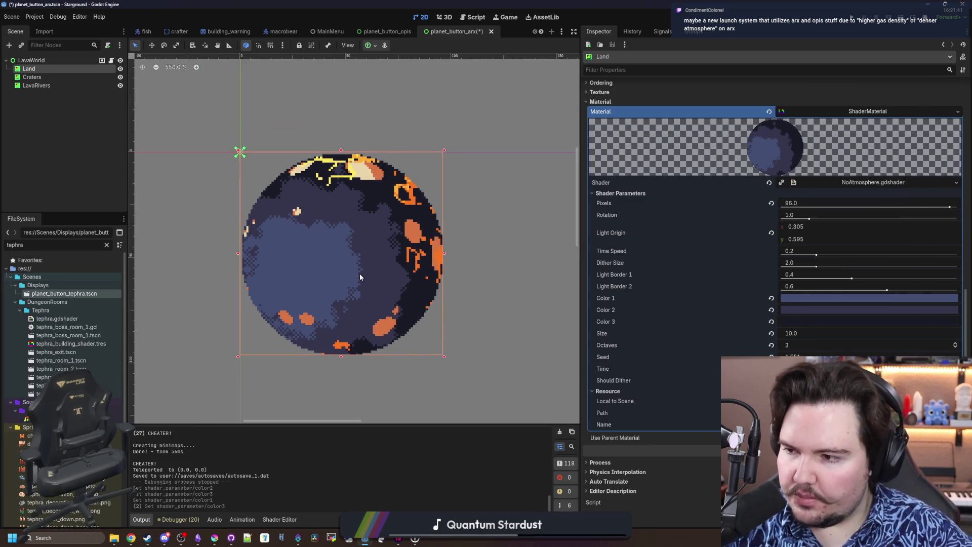
Save planet_button_arx.tscn with Ctrl+S
{"action": "scroll", "coordinate": [368, 245], "scroll_direction": "up", "scroll_amount": 1}
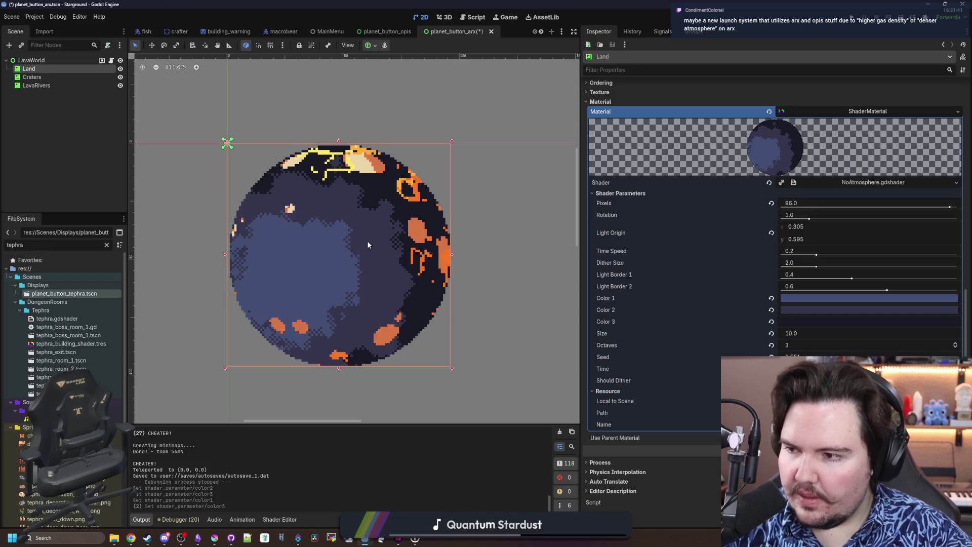
{"action": "key", "text": "ctrl+s"}
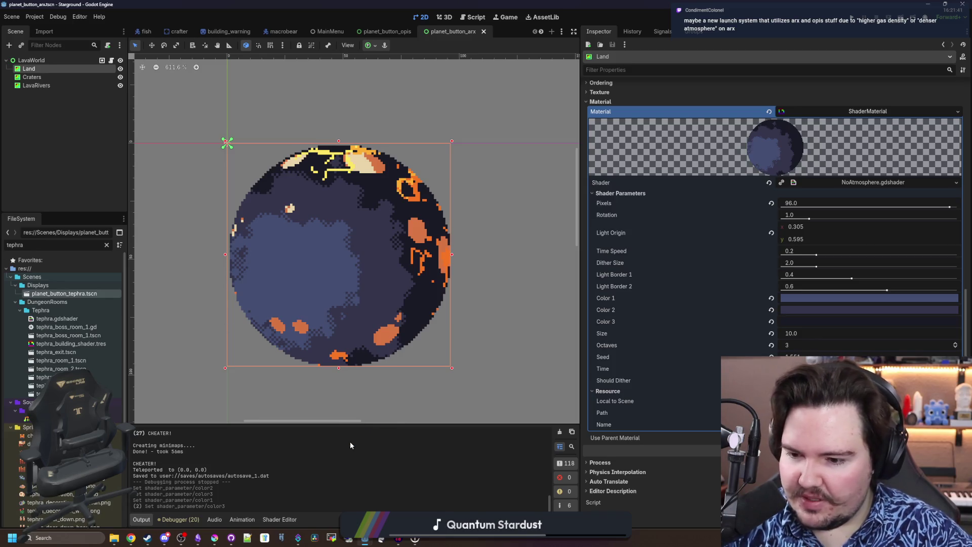
{"action": "scroll", "coordinate": [364, 273], "scroll_direction": "up", "scroll_amount": 2}
{"action": "scroll", "coordinate": [362, 303], "scroll_direction": "down", "scroll_amount": 1}
{"action": "scroll", "coordinate": [356, 324], "scroll_direction": "up", "scroll_amount": 1}
{"action": "scroll", "coordinate": [356, 322], "scroll_direction": "down", "scroll_amount": 1}
{"action": "scroll", "coordinate": [365, 309], "scroll_direction": "up", "scroll_amount": 1}
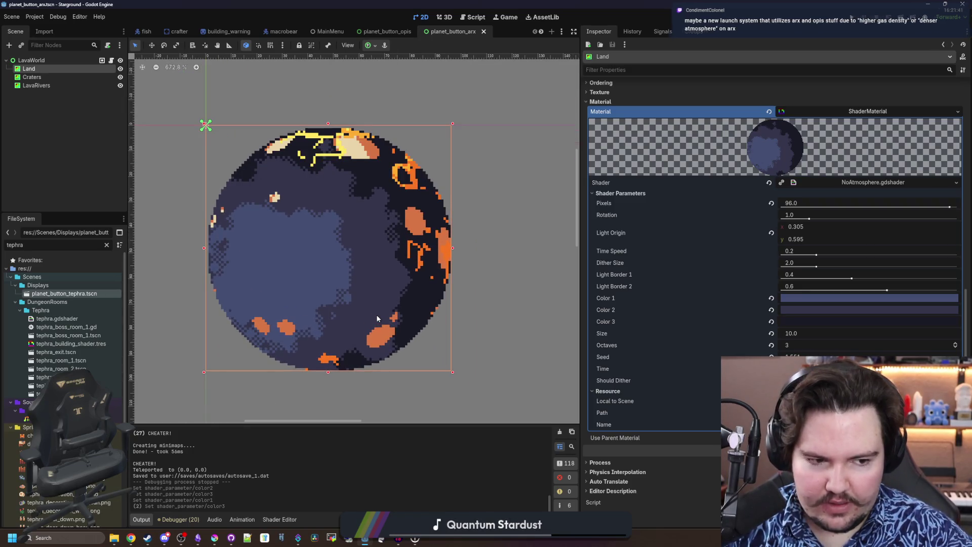
{"action": "scroll", "coordinate": [359, 291], "scroll_direction": "down", "scroll_amount": 1}
{"action": "scroll", "coordinate": [360, 292], "scroll_direction": "up", "scroll_amount": 1}
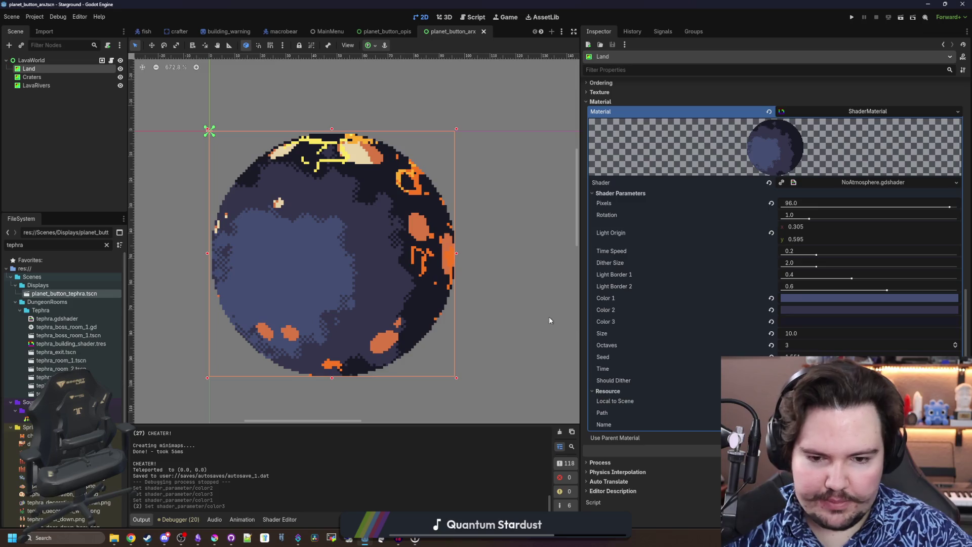
Widen the Inspector panel by dragging its divider left
{"action": "left_click_drag", "start_coordinate": [581, 320], "coordinate": [536, 318]}
{"action": "scroll", "coordinate": [335, 307], "scroll_direction": "up", "scroll_amount": 3}
{"action": "scroll", "coordinate": [335, 307], "scroll_direction": "down", "scroll_amount": 1}
{"action": "mouse_move", "coordinate": [130, 538]}
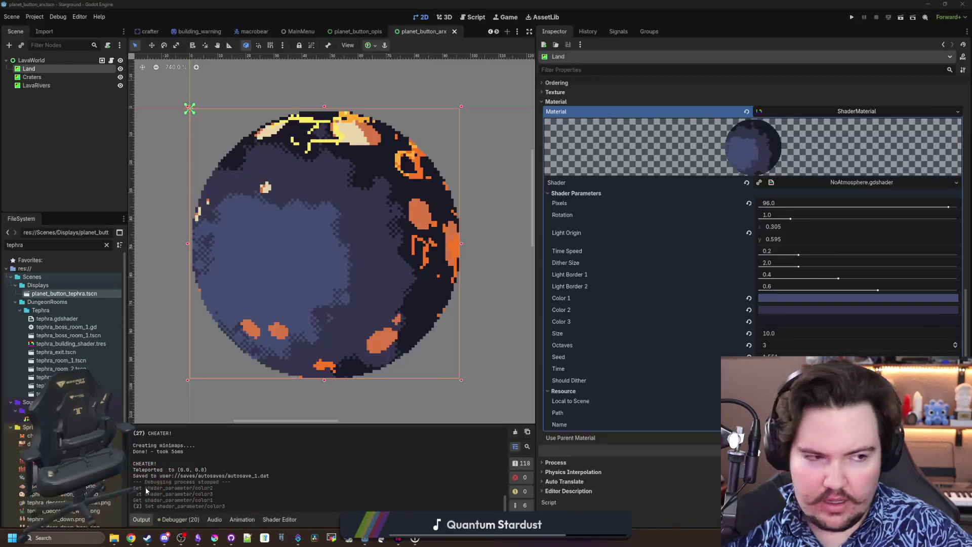
Search 'aquillo' in a new Chrome window and open the Aquilo Factorio Wiki article full-screen
{"action": "left_click", "coordinate": [131, 538]}
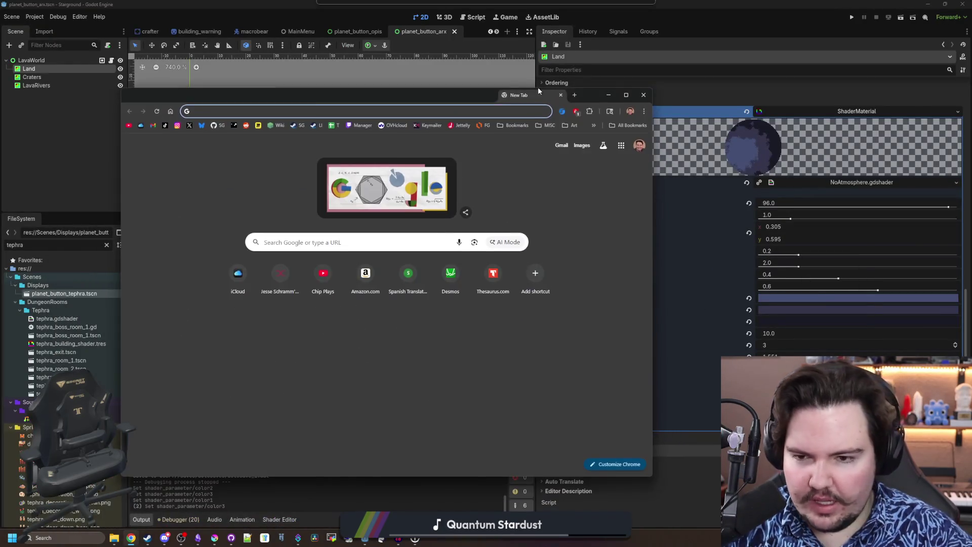
{"action": "type", "text": "aquillo"}
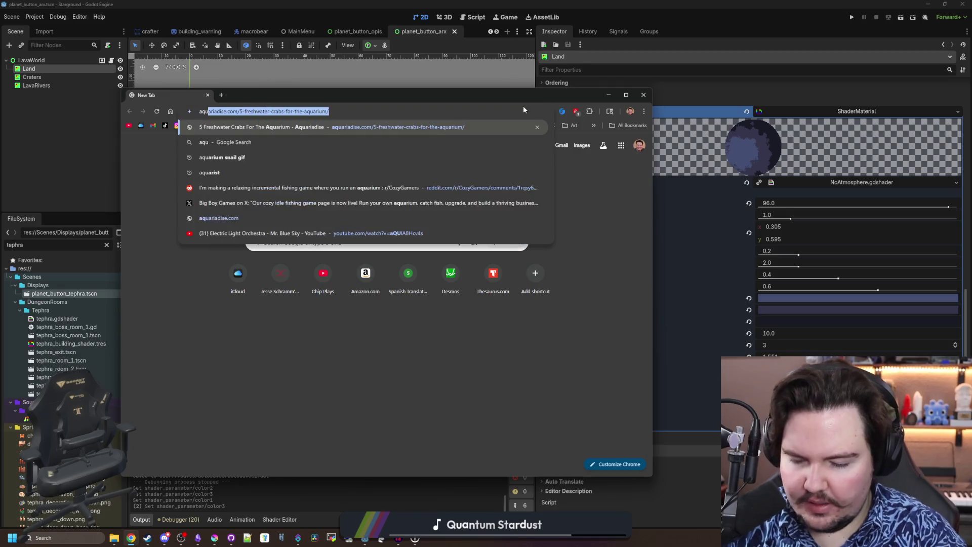
{"action": "key", "text": "Return"}
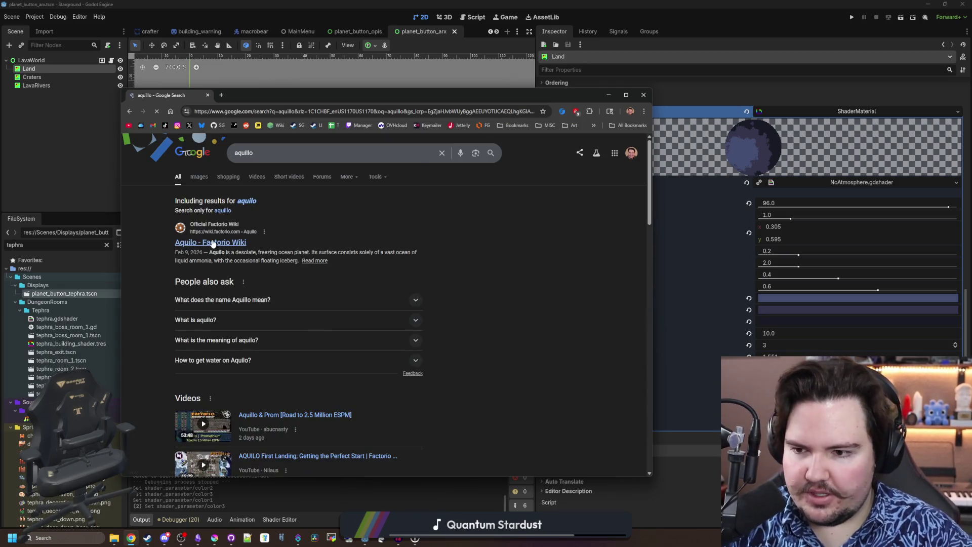
{"action": "left_click", "coordinate": [213, 242]}
{"action": "left_click_drag", "start_coordinate": [300, 100], "coordinate": [277, 3]}
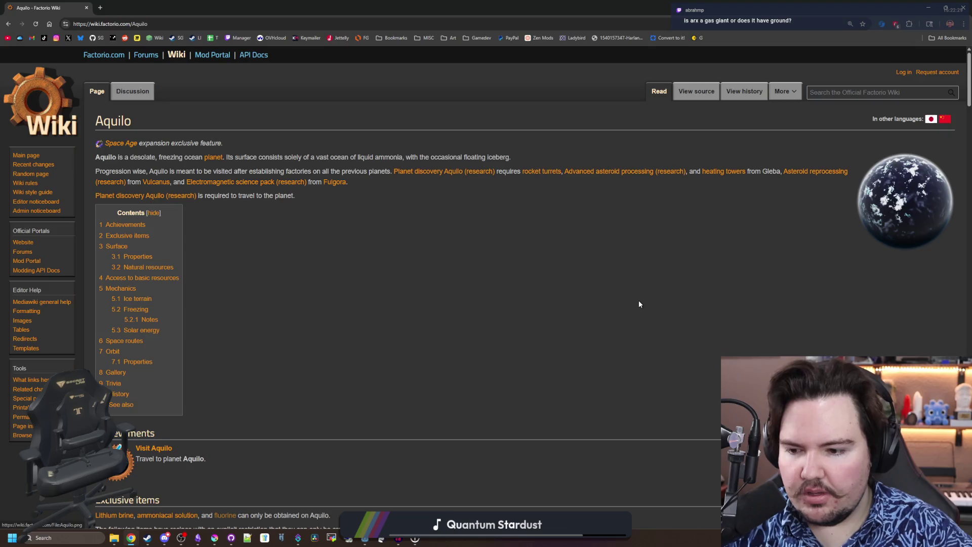
Scroll the Aquilo article, peek at the Heating tower page, and return to the top
{"action": "scroll", "coordinate": [638, 304], "scroll_direction": "down", "scroll_amount": 7}
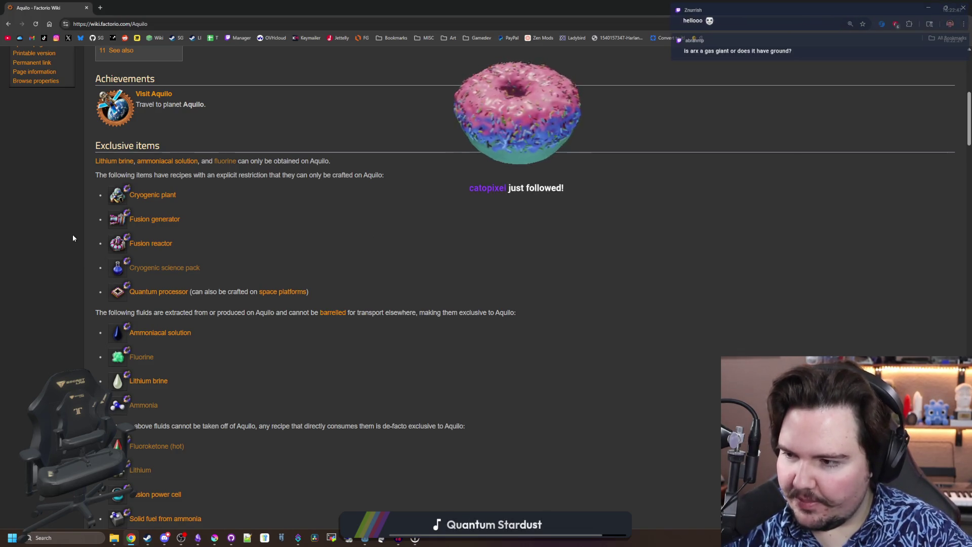
{"action": "scroll", "coordinate": [67, 229], "scroll_direction": "down", "scroll_amount": 15}
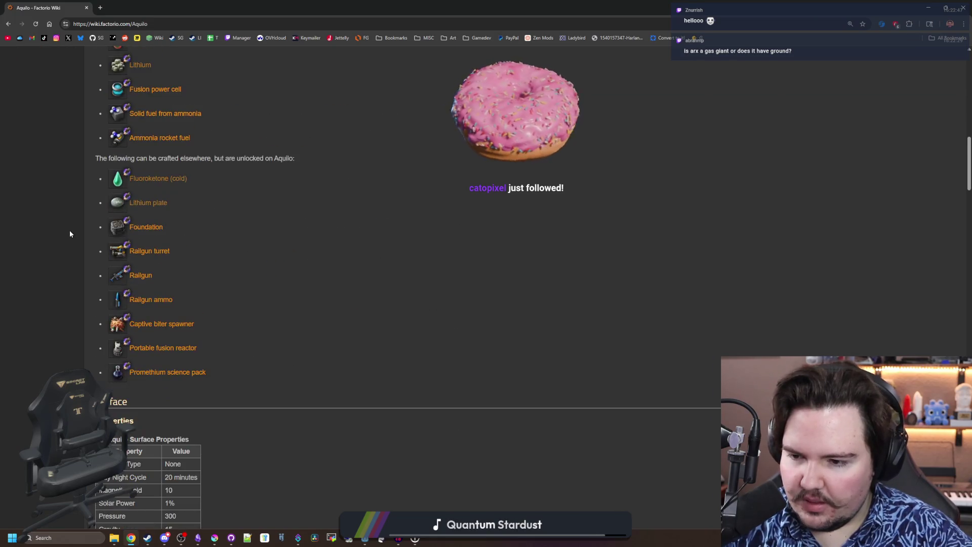
{"action": "scroll", "coordinate": [203, 277], "scroll_direction": "down", "scroll_amount": 5}
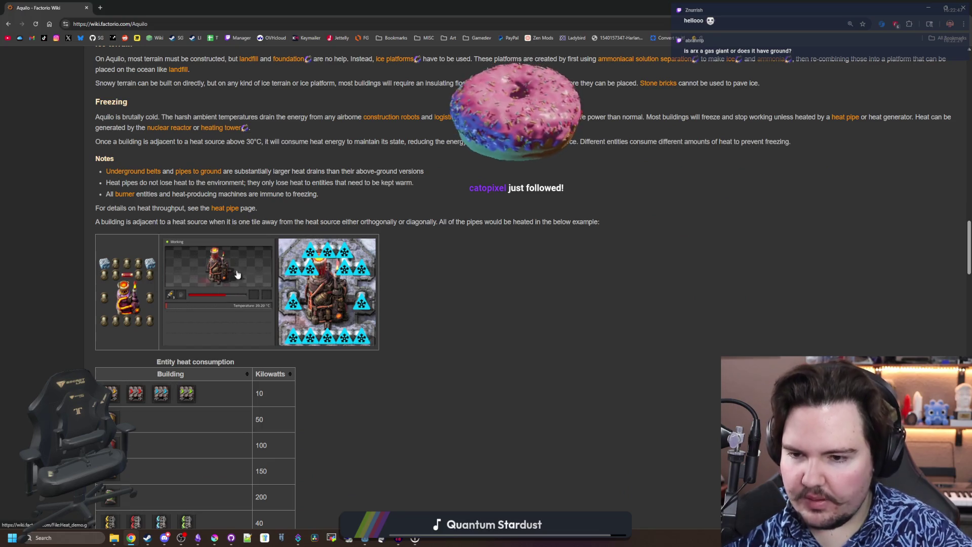
{"action": "left_click", "coordinate": [327, 296]}
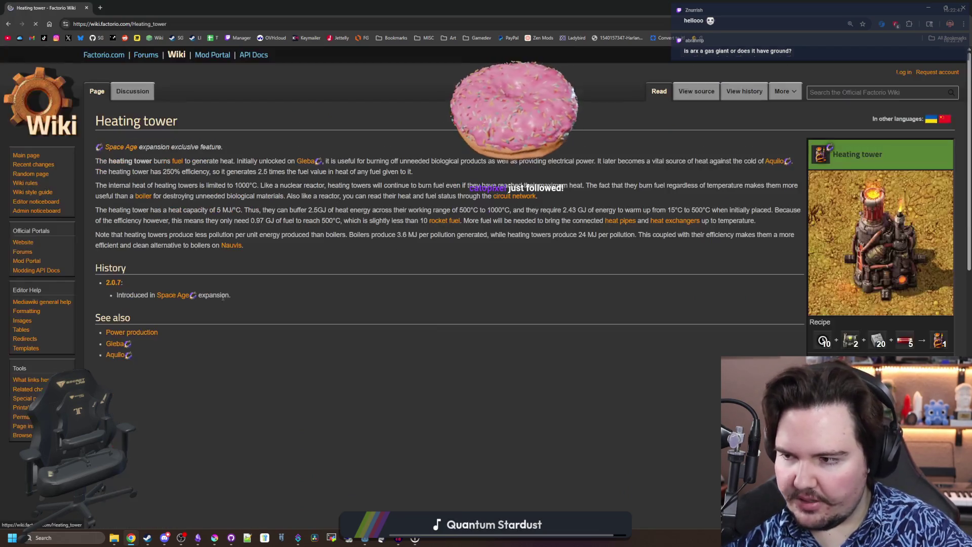
{"action": "key", "text": "alt+Left"}
{"action": "scroll", "coordinate": [267, 292], "scroll_direction": "down", "scroll_amount": 10}
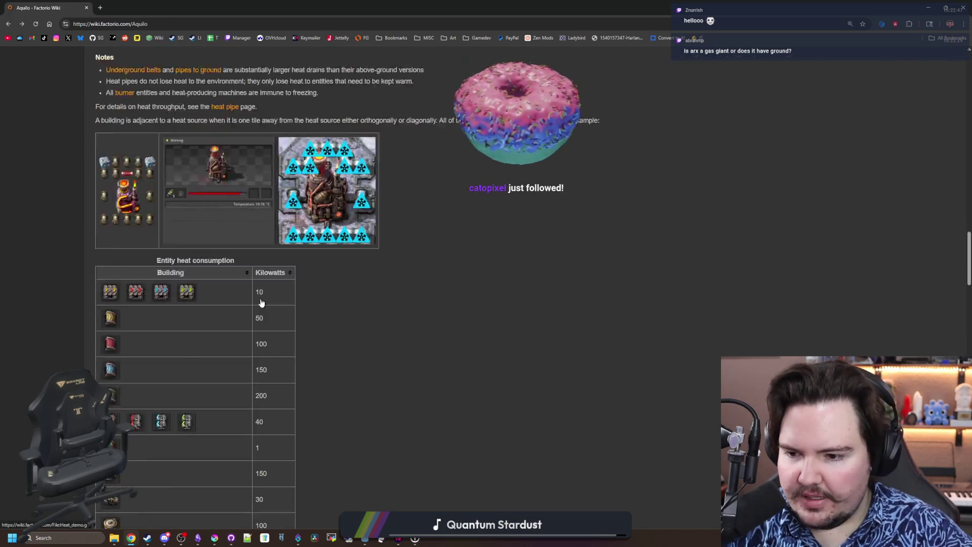
{"action": "scroll", "coordinate": [267, 292], "scroll_direction": "down", "scroll_amount": 9}
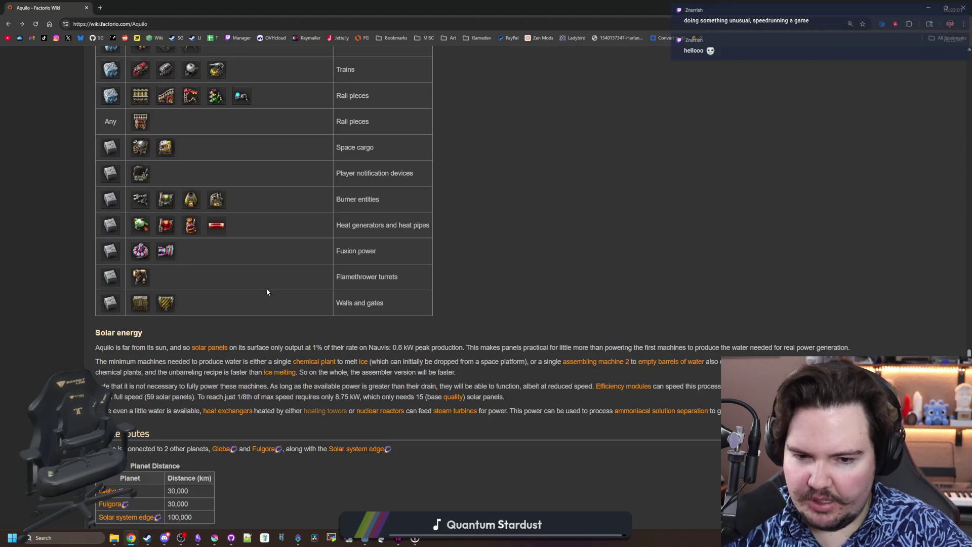
{"action": "scroll", "coordinate": [258, 304], "scroll_direction": "down", "scroll_amount": 7}
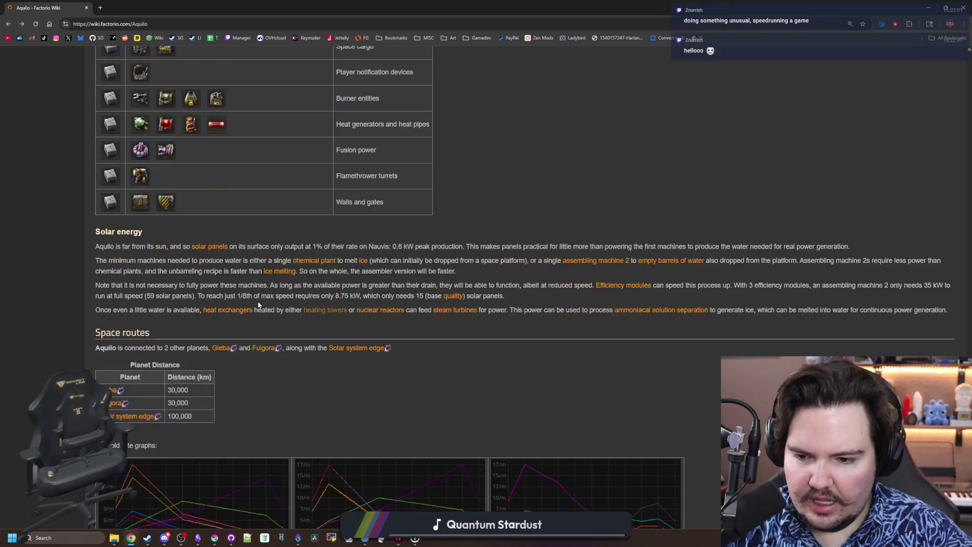
{"action": "scroll", "coordinate": [388, 308], "scroll_direction": "up", "scroll_amount": 5}
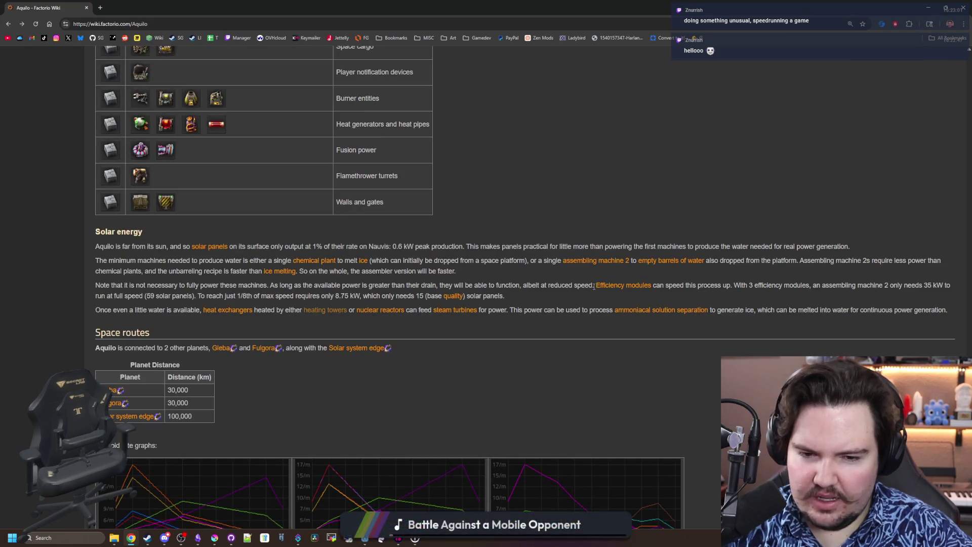
{"action": "key", "text": "Home"}
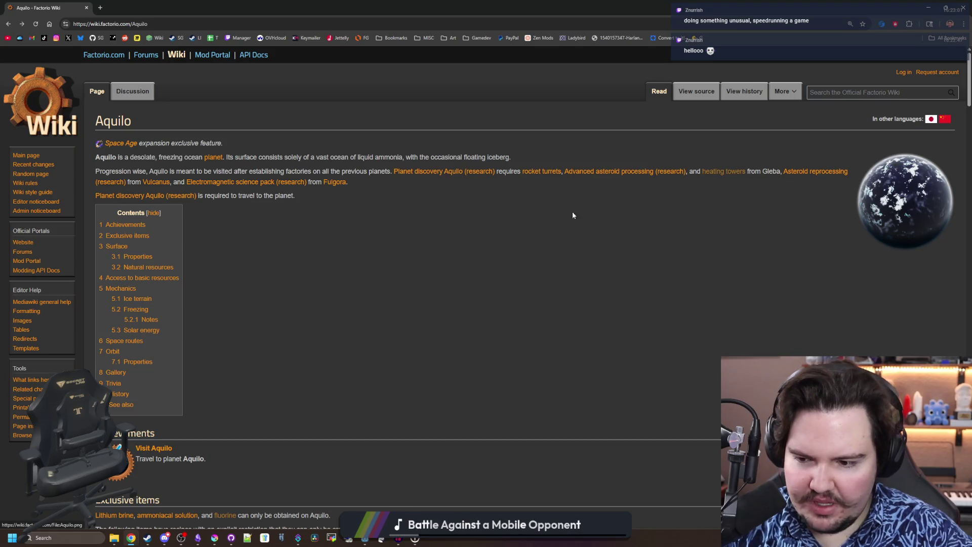
Skim the Aquilo article again, then shrink the browser window to reveal Godot behind it
{"action": "scroll", "coordinate": [559, 214], "scroll_direction": "down", "scroll_amount": 5}
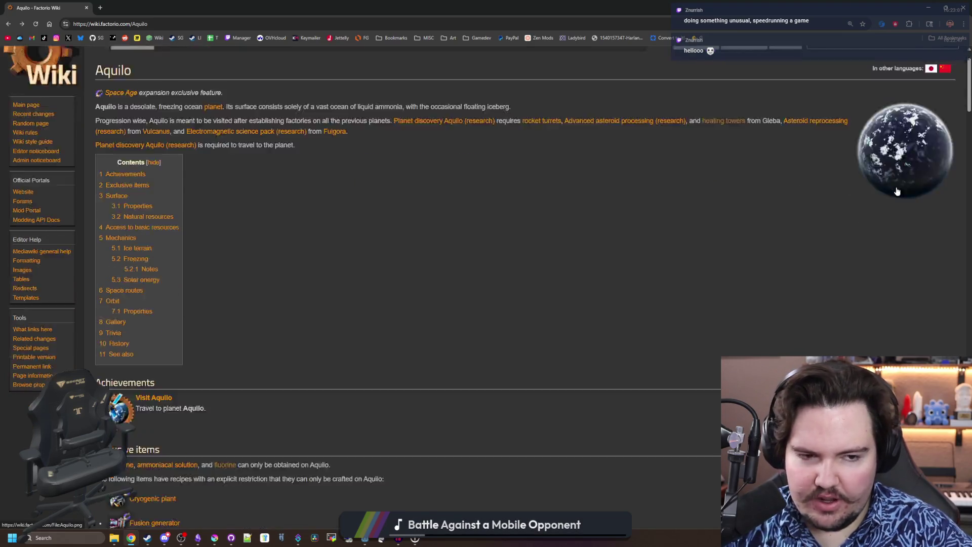
{"action": "scroll", "coordinate": [328, 249], "scroll_direction": "down", "scroll_amount": 3}
{"action": "scroll", "coordinate": [328, 249], "scroll_direction": "up", "scroll_amount": 6}
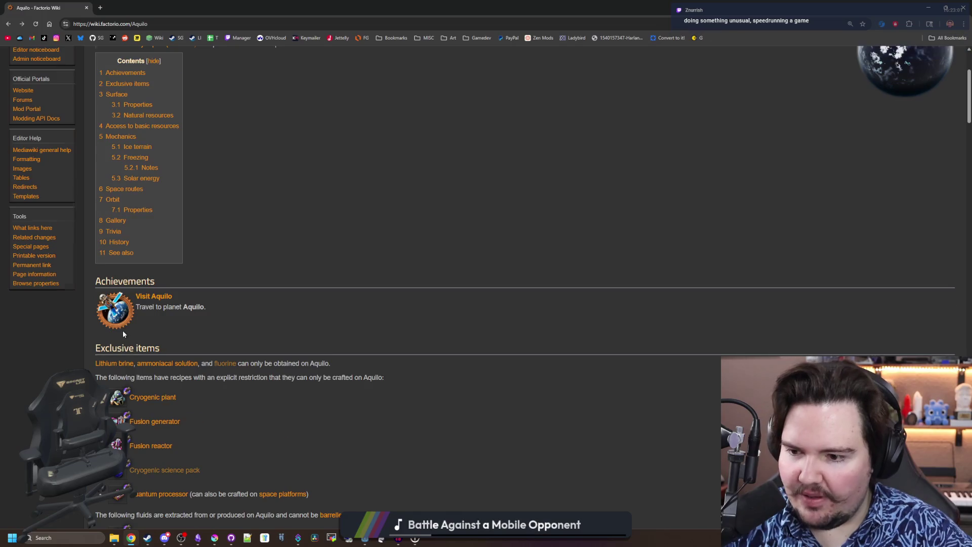
{"action": "scroll", "coordinate": [123, 331], "scroll_direction": "down", "scroll_amount": 3}
{"action": "scroll", "coordinate": [125, 287], "scroll_direction": "down", "scroll_amount": 1}
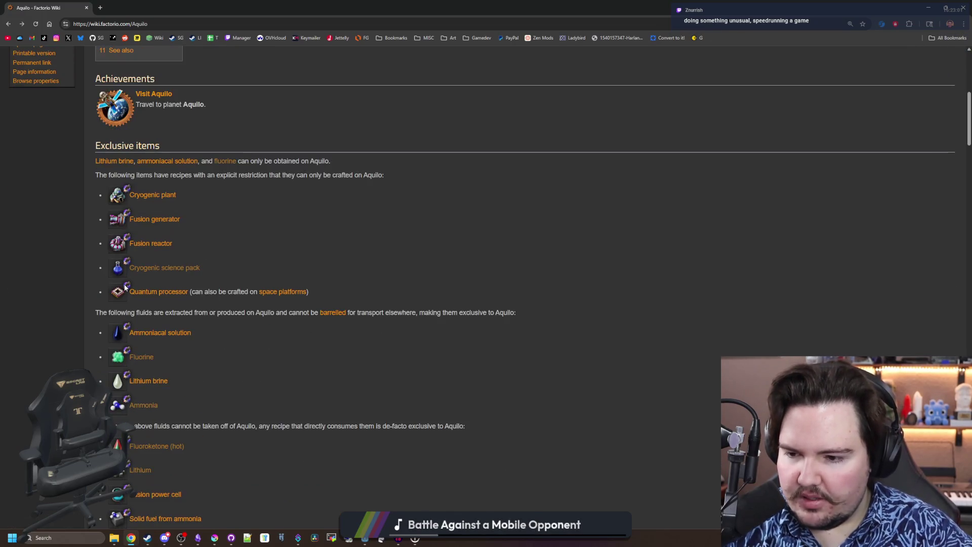
{"action": "scroll", "coordinate": [125, 287], "scroll_direction": "down", "scroll_amount": 1}
{"action": "scroll", "coordinate": [144, 299], "scroll_direction": "down", "scroll_amount": 2}
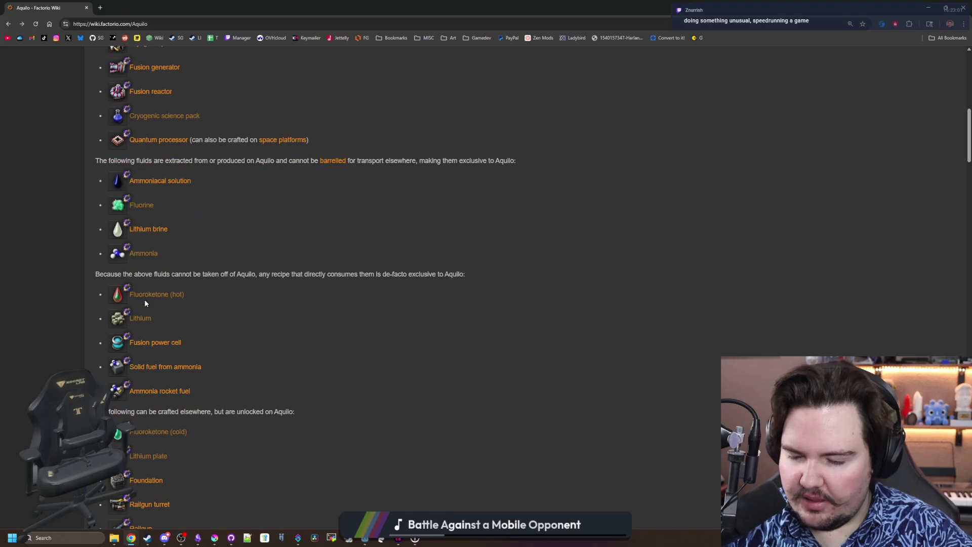
{"action": "scroll", "coordinate": [128, 250], "scroll_direction": "down", "scroll_amount": 1}
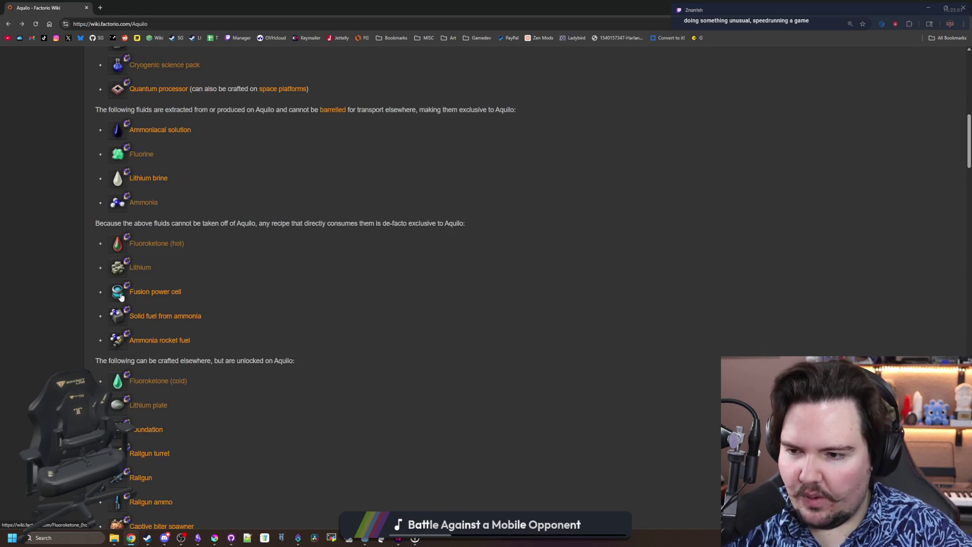
{"action": "scroll", "coordinate": [128, 250], "scroll_direction": "down", "scroll_amount": 4}
{"action": "scroll", "coordinate": [126, 306], "scroll_direction": "down", "scroll_amount": 9}
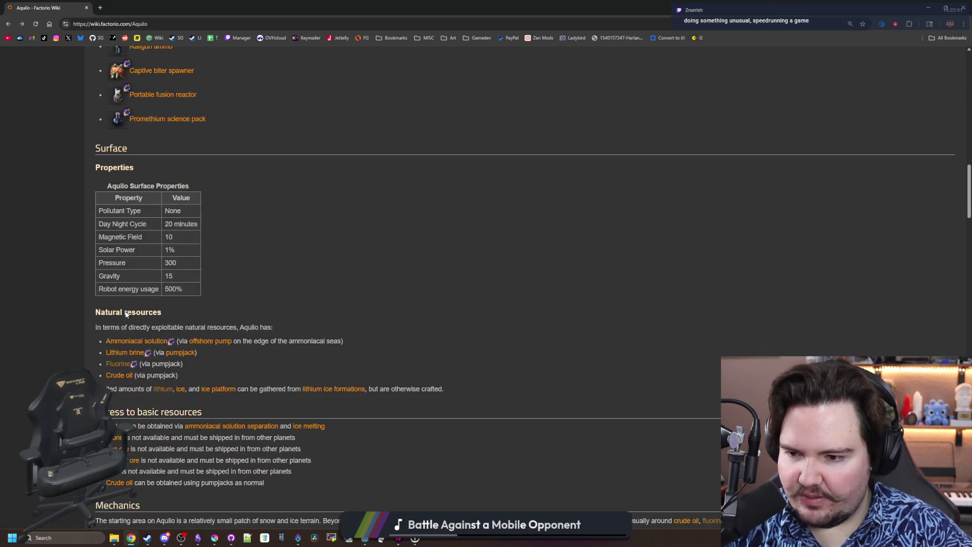
{"action": "scroll", "coordinate": [243, 349], "scroll_direction": "down", "scroll_amount": 15}
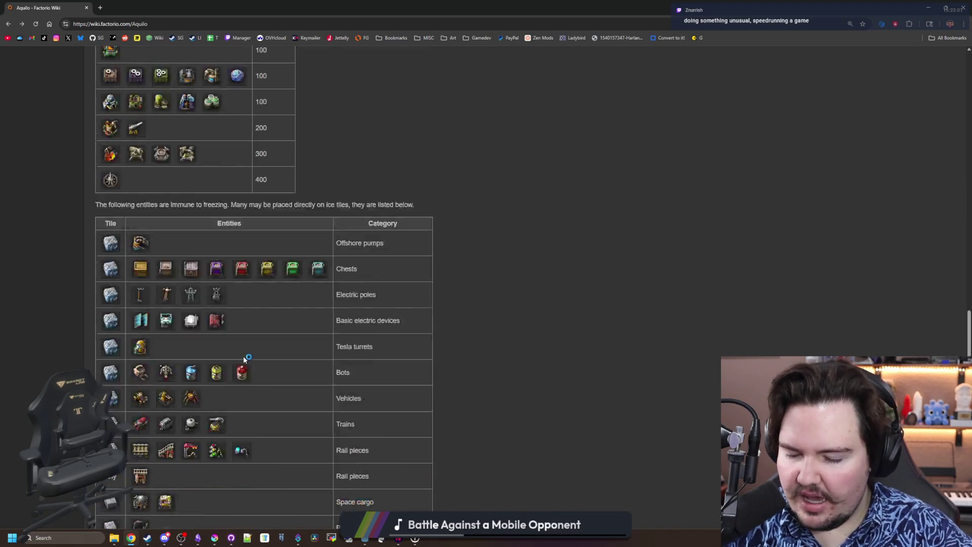
{"action": "scroll", "coordinate": [243, 359], "scroll_direction": "up", "scroll_amount": 12}
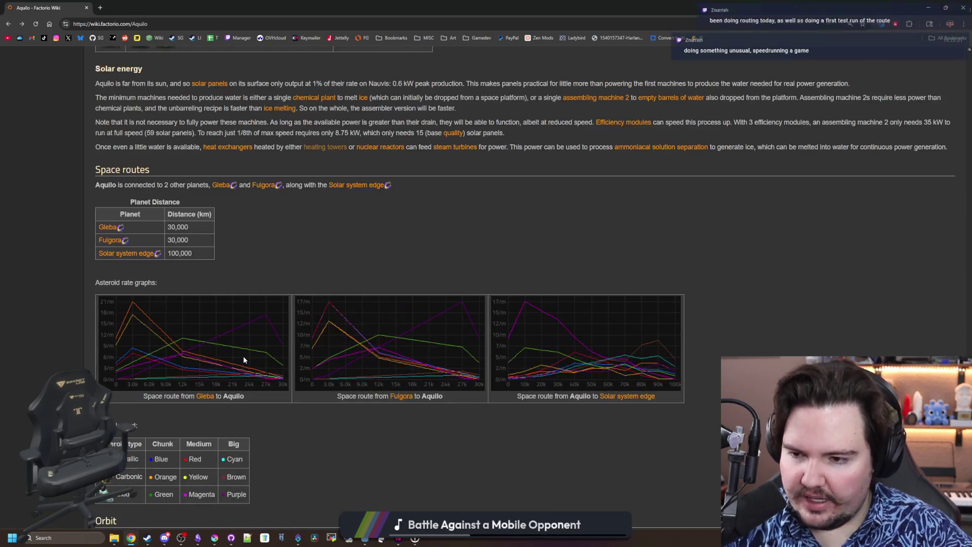
{"action": "scroll", "coordinate": [532, 320], "scroll_direction": "up", "scroll_amount": 20}
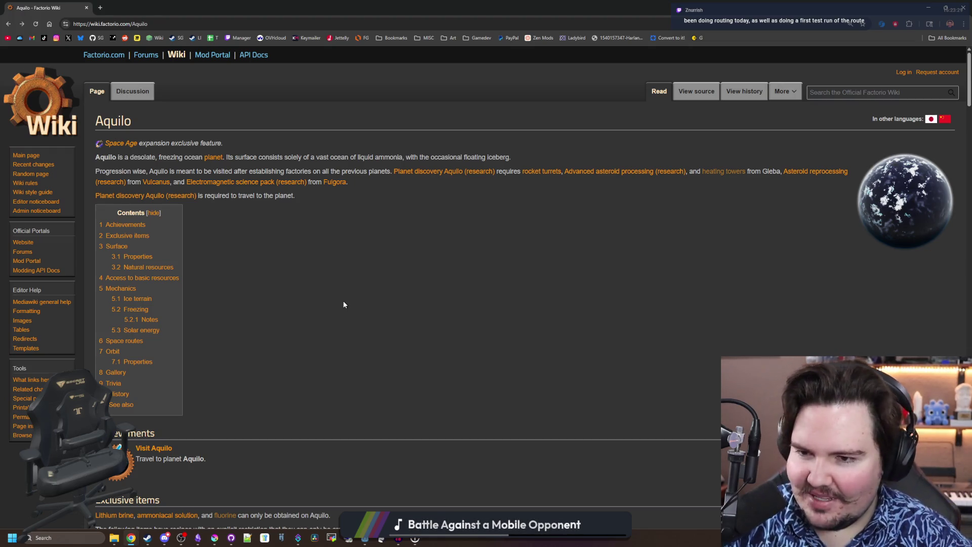
{"action": "mouse_move", "coordinate": [256, 2]}
{"action": "left_mouse_down"}
{"action": "mouse_move", "coordinate": [311, 206]}
{"action": "mouse_move", "coordinate": [387, 297]}
{"action": "mouse_move", "coordinate": [395, 4]}
{"action": "left_mouse_up"}
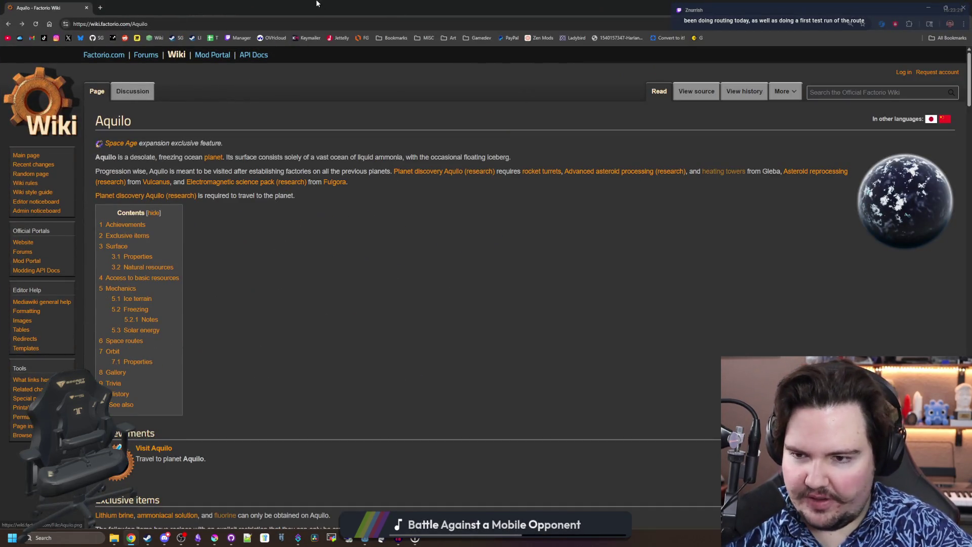
{"action": "left_click_drag", "start_coordinate": [318, 6], "coordinate": [456, 236]}
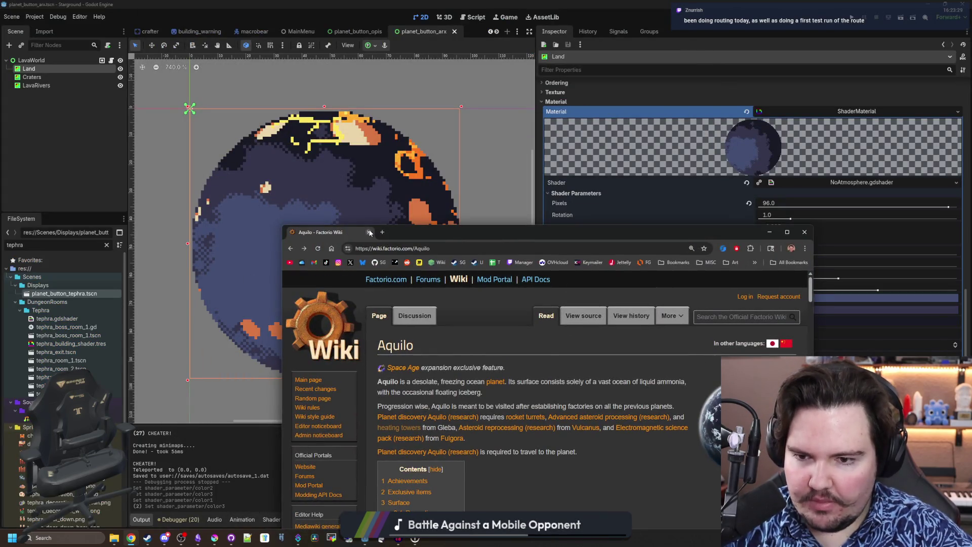
Close the wiki page and show LavaRivers' Rivers.gdshader parameters, with River Cutoff 0.579
{"action": "left_click", "coordinate": [369, 232]}
{"action": "scroll", "coordinate": [405, 252], "scroll_direction": "down", "scroll_amount": 4}
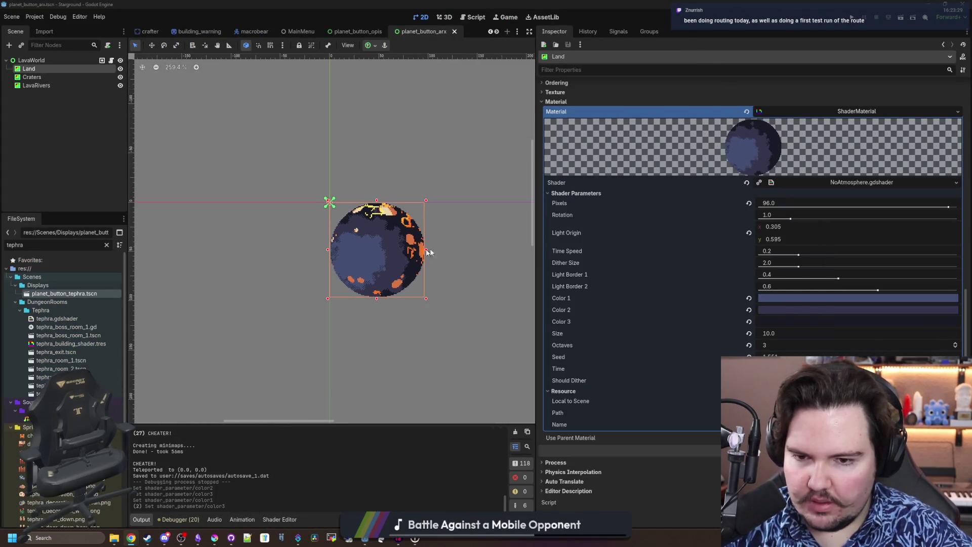
{"action": "scroll", "coordinate": [439, 250], "scroll_direction": "up", "scroll_amount": 3}
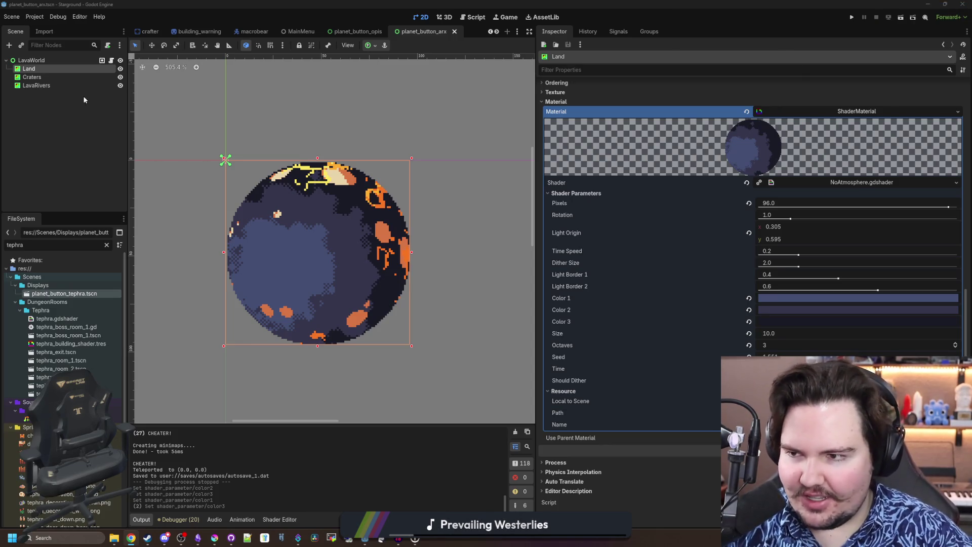
{"action": "left_click", "coordinate": [64, 84]}
{"action": "scroll", "coordinate": [716, 280], "scroll_direction": "down", "scroll_amount": 5}
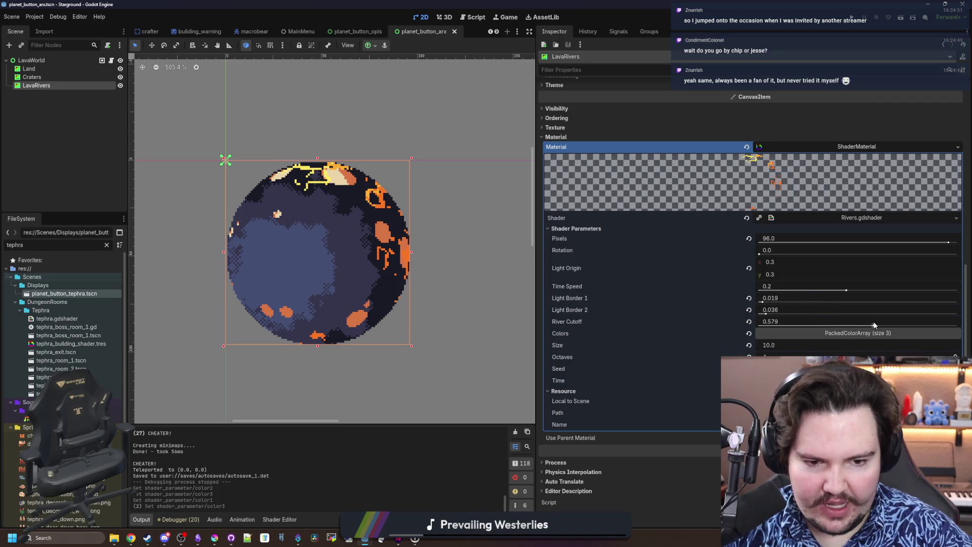
Lower River Cutoff to 0.566 and tweak the Light Border and Size parameters
{"action": "mouse_move", "coordinate": [874, 325]}
{"action": "left_mouse_down"}
{"action": "mouse_move", "coordinate": [823, 327]}
{"action": "mouse_move", "coordinate": [871, 327]}
{"action": "left_mouse_up"}
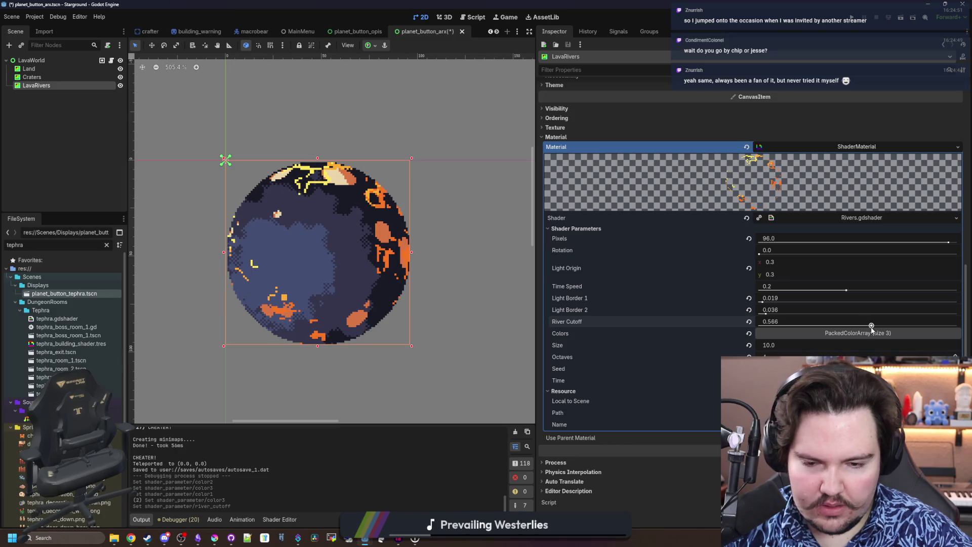
{"action": "left_click_drag", "start_coordinate": [766, 314], "coordinate": [767, 313]}
{"action": "left_click", "coordinate": [749, 310]}
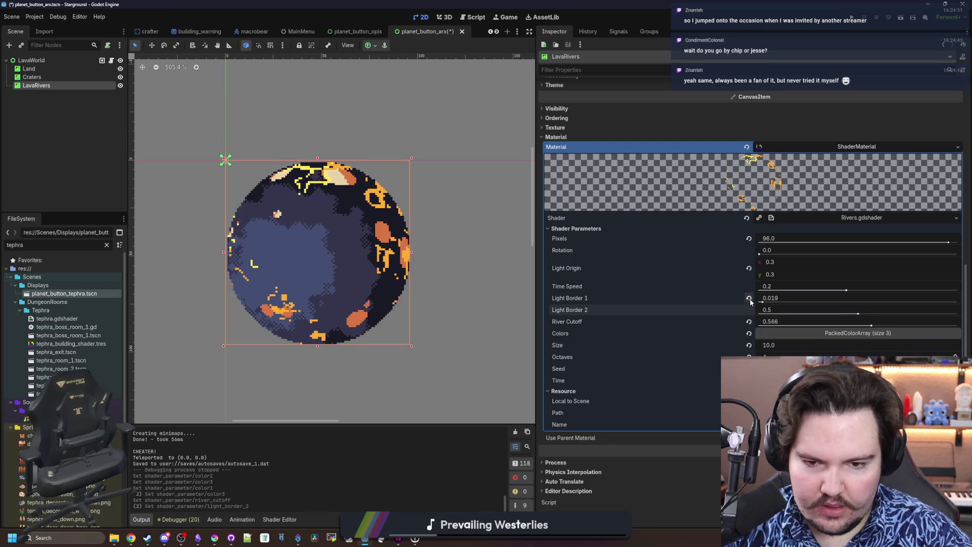
{"action": "left_click", "coordinate": [749, 298]}
{"action": "key", "text": "ctrl+z"}
{"action": "key", "text": "ctrl+z"}
{"action": "mouse_move", "coordinate": [765, 344]}
{"action": "left_mouse_down"}
{"action": "mouse_move", "coordinate": [805, 344]}
{"action": "mouse_move", "coordinate": [769, 345]}
{"action": "left_mouse_up"}
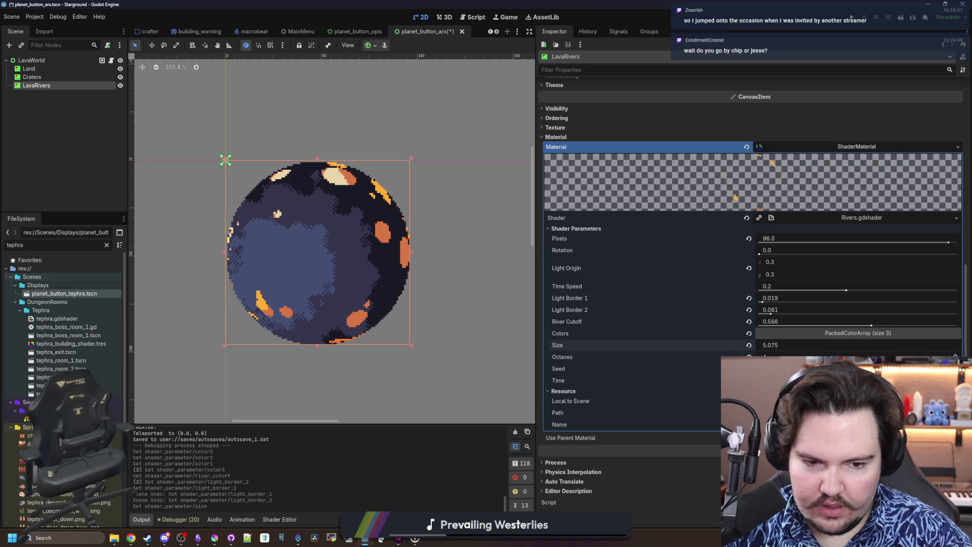
Try new Seed and Time values to scatter the lava, then expand the Colors list
{"action": "left_click", "coordinate": [955, 369]}
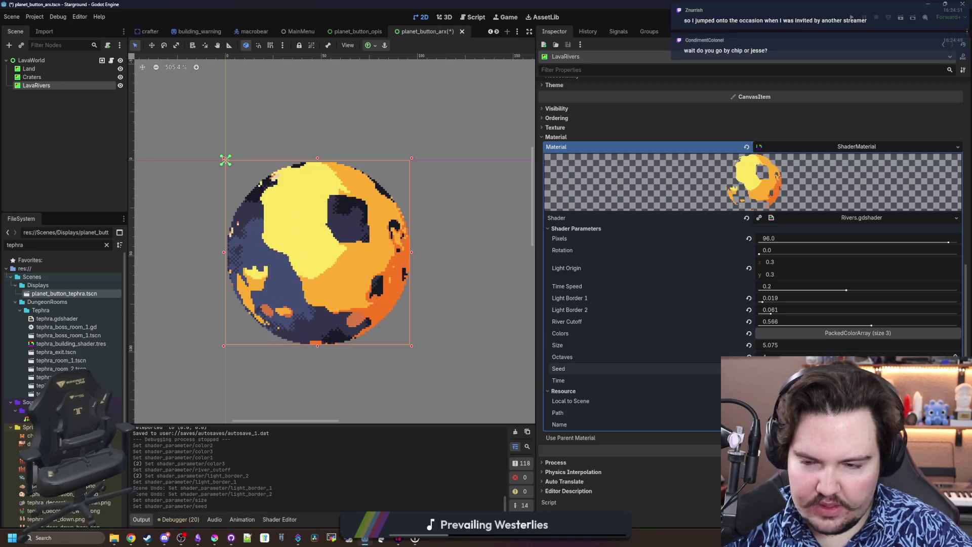
{"action": "left_click", "coordinate": [955, 369]}
{"action": "left_click", "coordinate": [955, 368]}
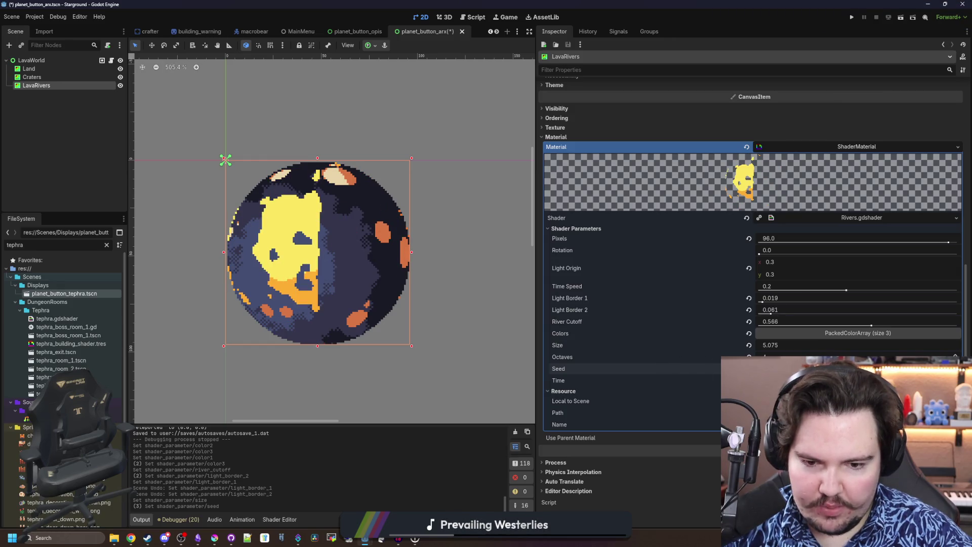
{"action": "left_click_drag", "start_coordinate": [770, 381], "coordinate": [942, 380]}
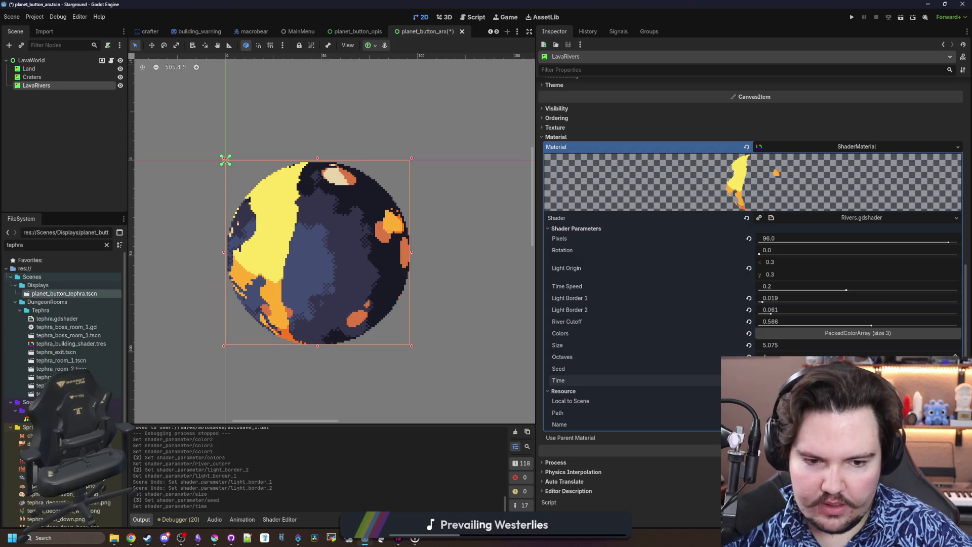
{"action": "mouse_move", "coordinate": [769, 368]}
{"action": "left_mouse_down"}
{"action": "mouse_move", "coordinate": [789, 368]}
{"action": "mouse_move", "coordinate": [790, 380]}
{"action": "mouse_move", "coordinate": [911, 380]}
{"action": "left_mouse_up"}
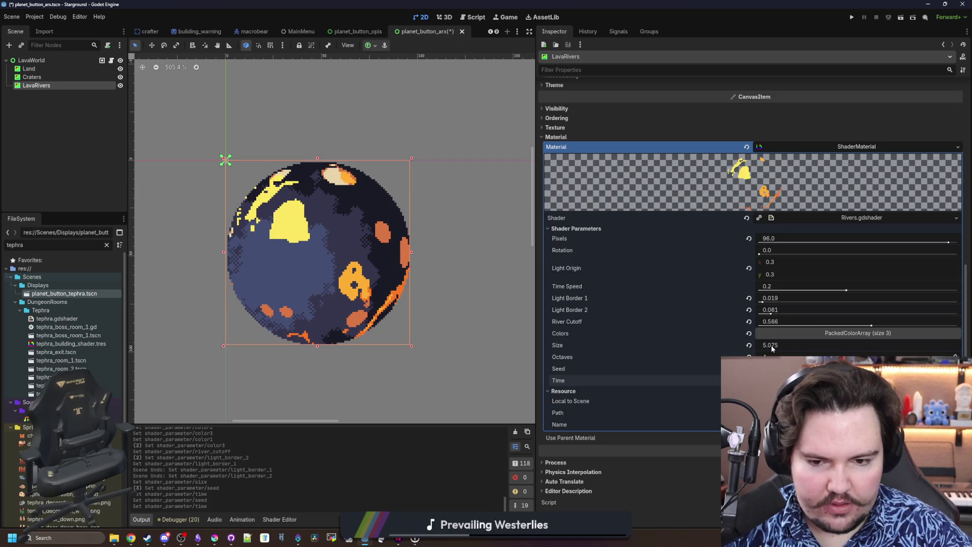
{"action": "left_click", "coordinate": [864, 335]}
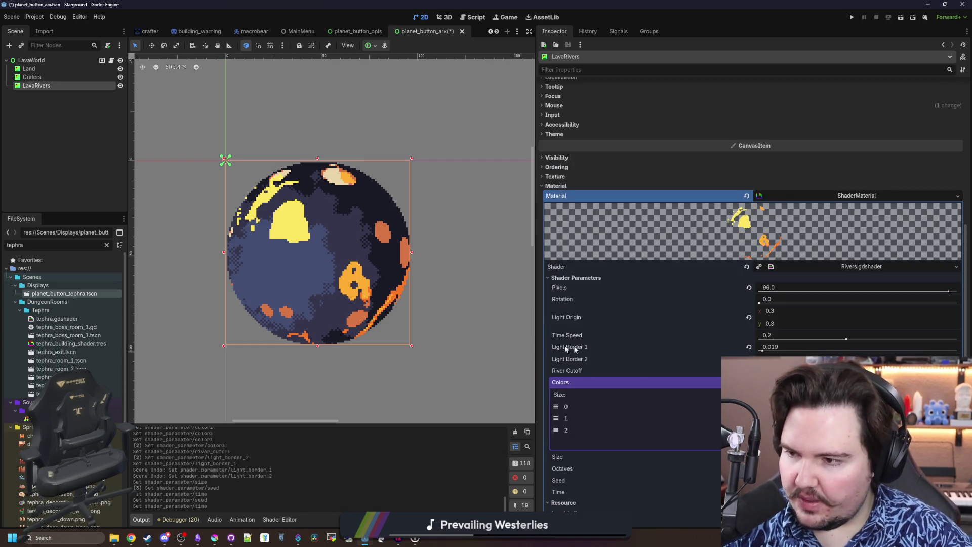
Save the scene and reselect the LavaRivers node
{"action": "scroll", "coordinate": [699, 345], "scroll_direction": "down", "scroll_amount": 2}
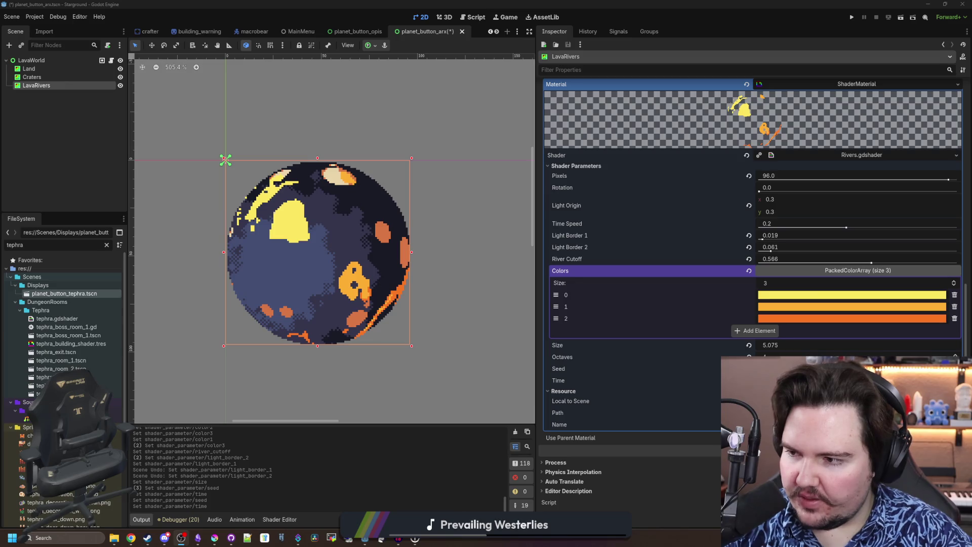
{"action": "left_click", "coordinate": [56, 160]}
{"action": "key", "text": "ctrl+s"}
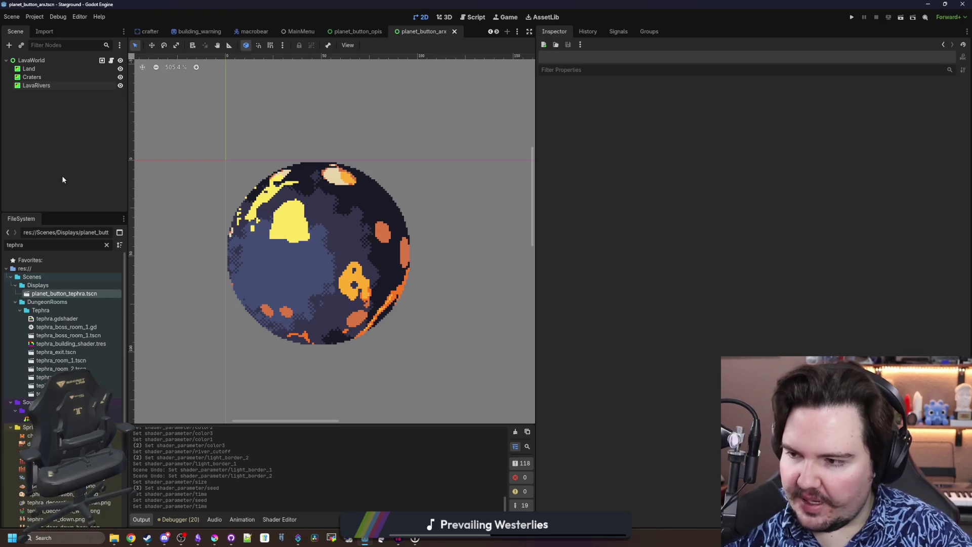
{"action": "left_click", "coordinate": [37, 85]}
{"action": "left_click", "coordinate": [43, 110]}
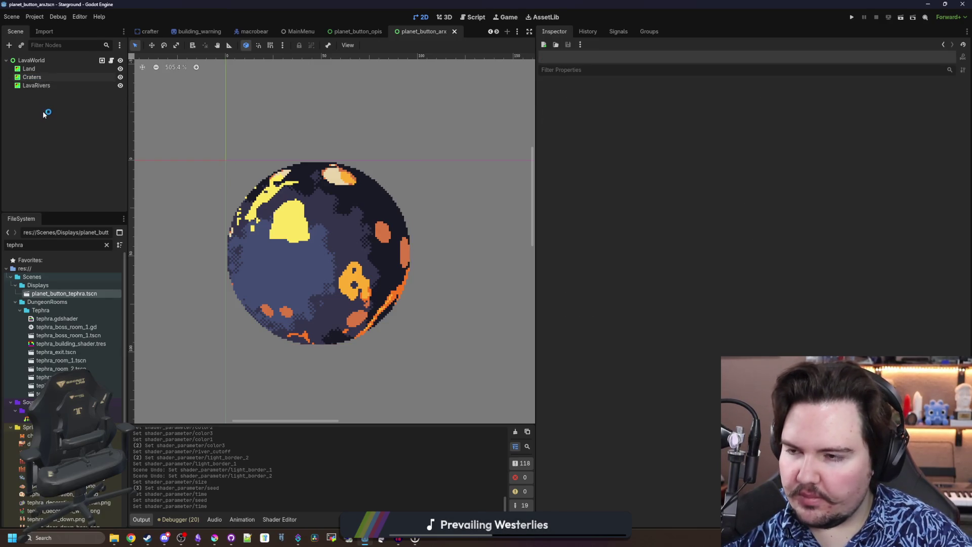
{"action": "left_click", "coordinate": [41, 86]}
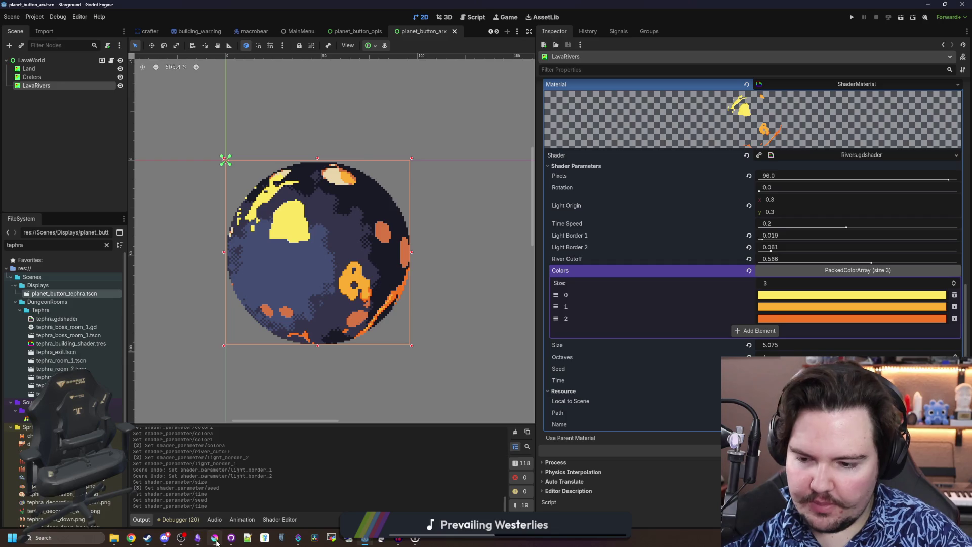
Change the three LavaRivers colours to purple shades, the third dark purple #352a8f
{"action": "left_click", "coordinate": [215, 538]}
{"action": "left_click", "coordinate": [215, 538]}
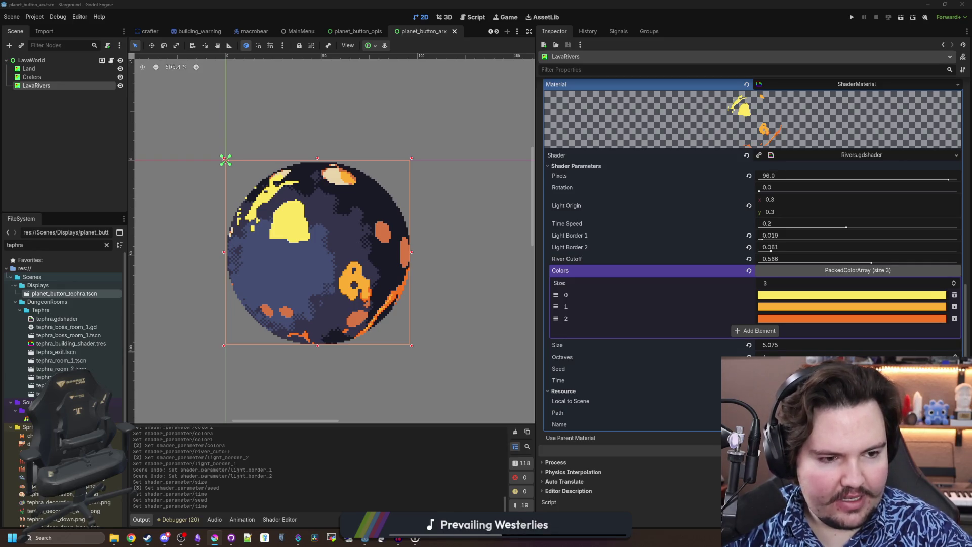
{"action": "left_click", "coordinate": [773, 294]}
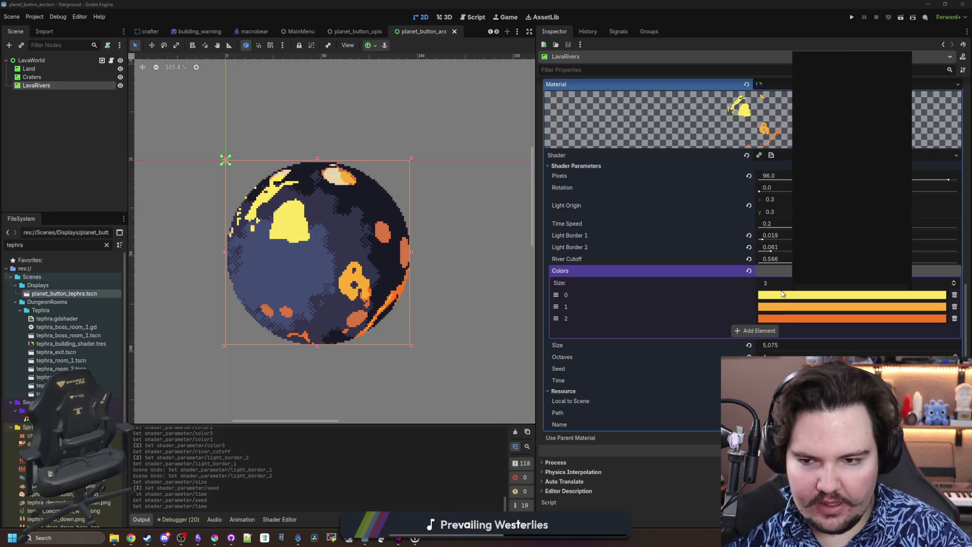
{"action": "type", "text": "#886dc6"}
{"action": "key", "text": "Return"}
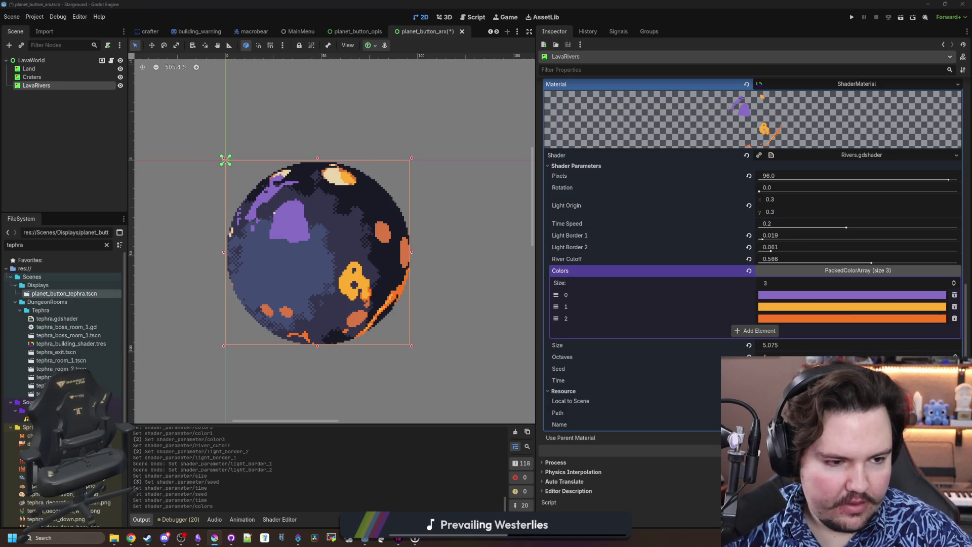
{"action": "left_click", "coordinate": [794, 307]}
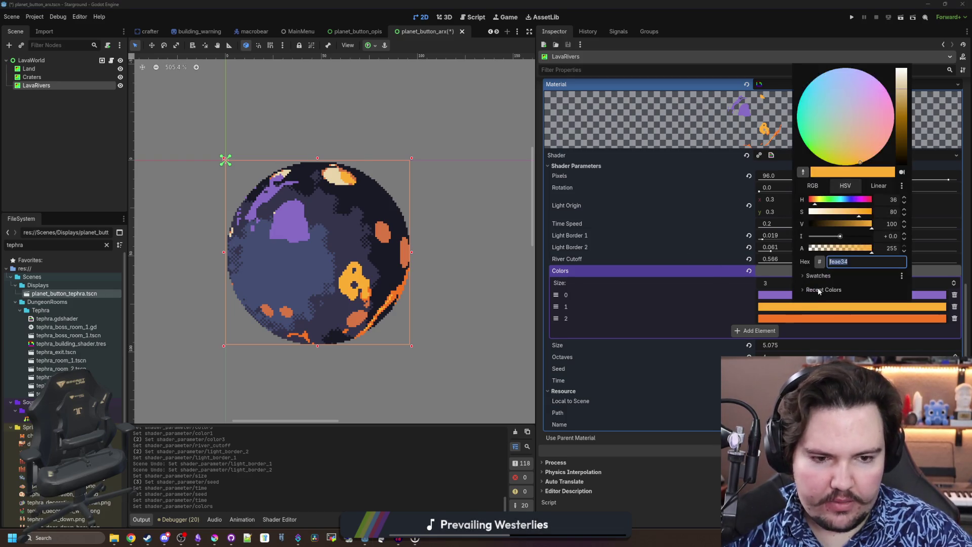
{"action": "key", "text": "ctrl+v"}
{"action": "key", "text": "Return"}
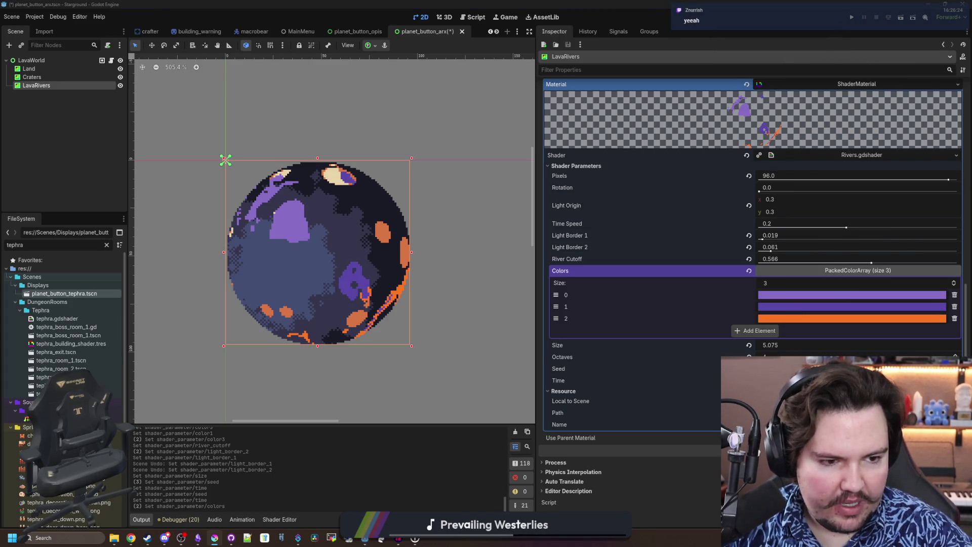
{"action": "left_click", "coordinate": [825, 318]}
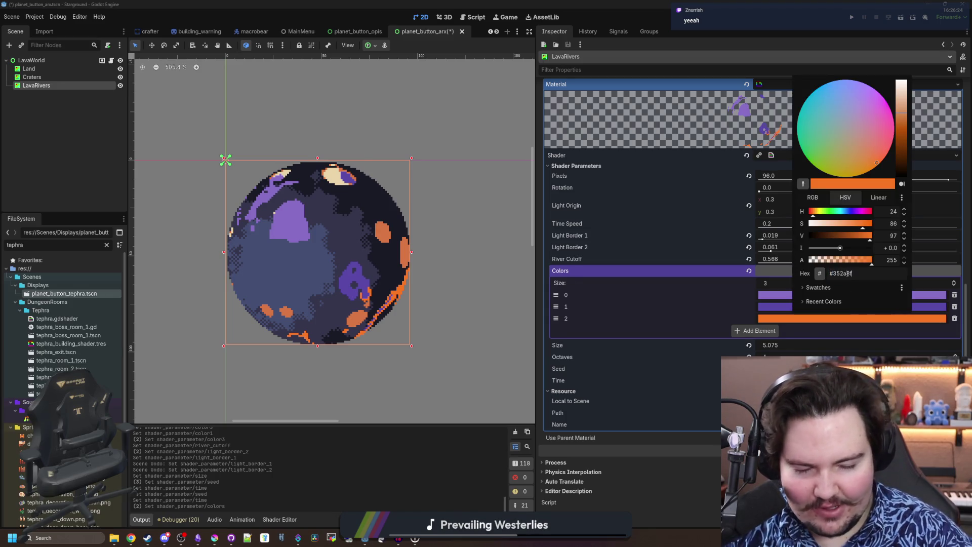
{"action": "key", "text": "Return"}
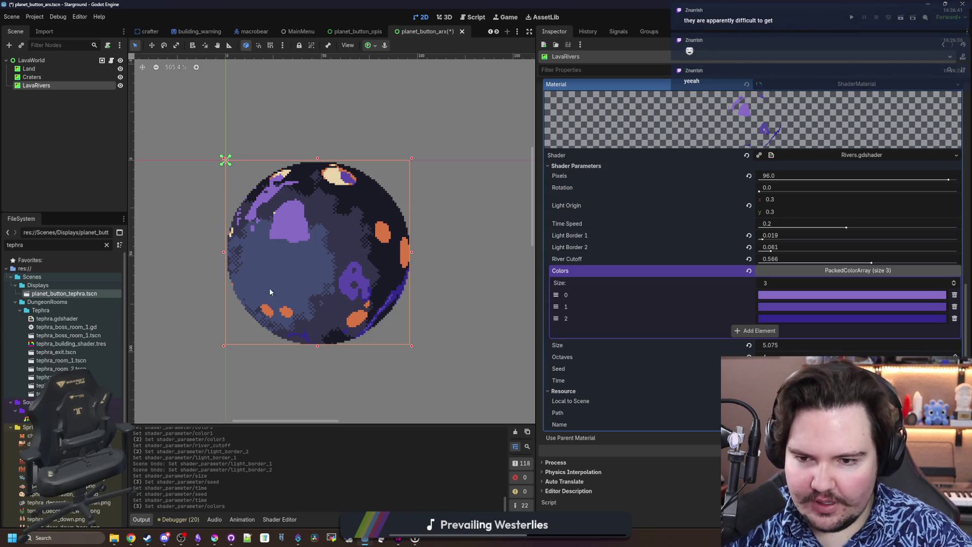
Compare the Land, Craters and LavaRivers layers, collapse the colour list and test planet rotation
{"action": "scroll", "coordinate": [273, 286], "scroll_direction": "up", "scroll_amount": 4}
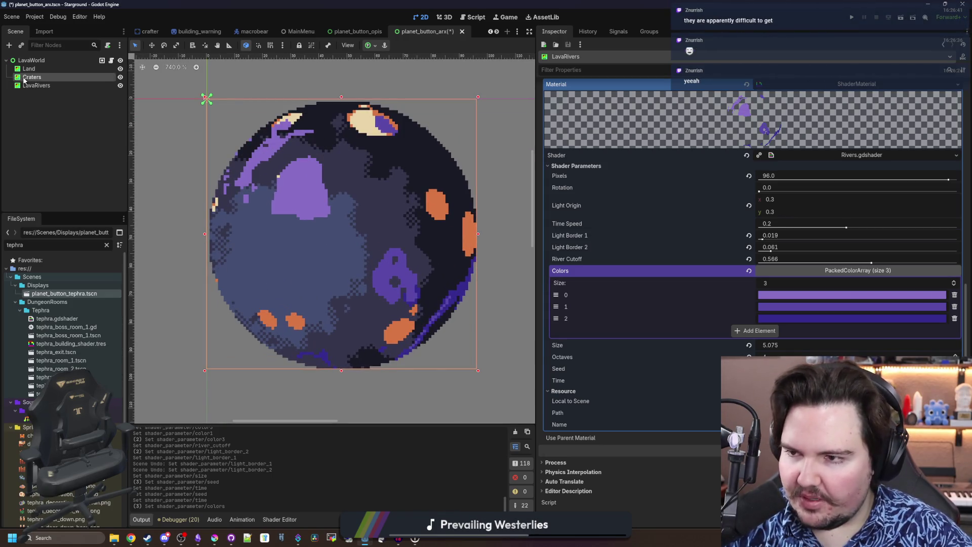
{"action": "left_click", "coordinate": [29, 69]}
{"action": "left_click", "coordinate": [32, 77]}
{"action": "left_click", "coordinate": [40, 85]}
{"action": "left_click", "coordinate": [32, 77]}
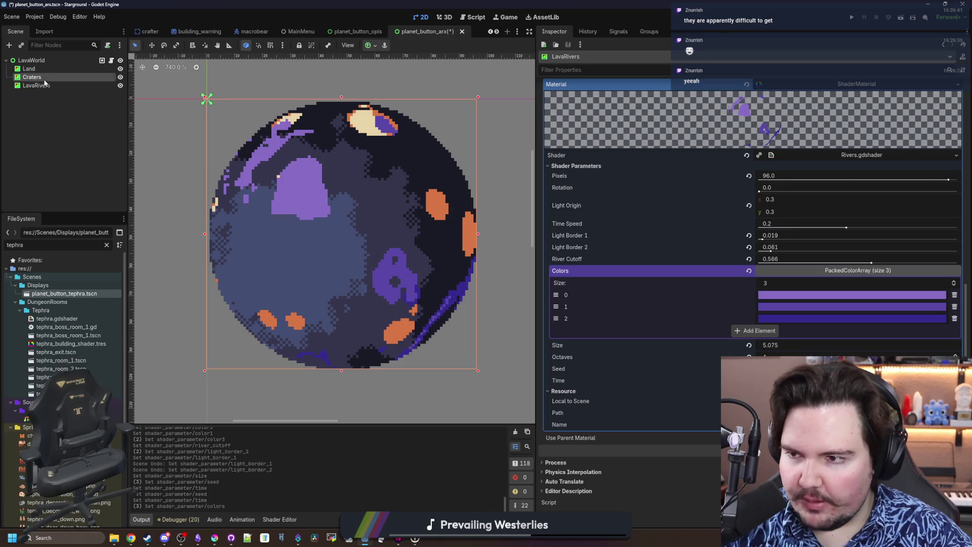
{"action": "left_click", "coordinate": [29, 69]}
{"action": "left_click", "coordinate": [45, 78]}
{"action": "left_click", "coordinate": [44, 86]}
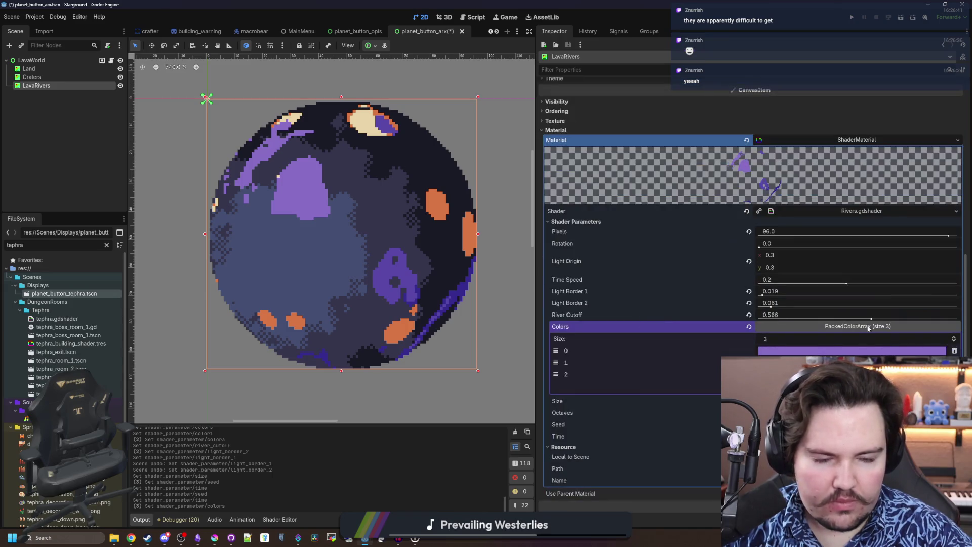
{"action": "left_click", "coordinate": [866, 328]}
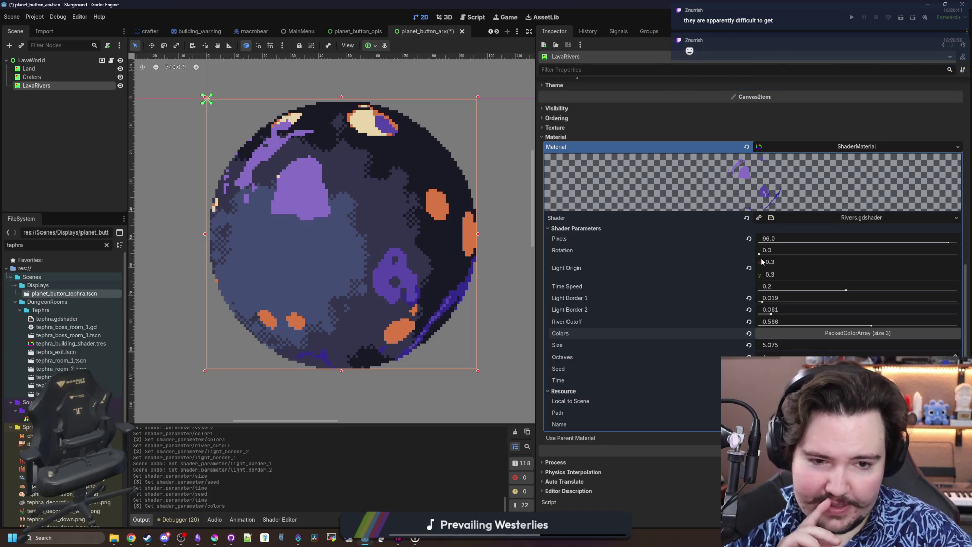
{"action": "mouse_move", "coordinate": [759, 254]}
{"action": "left_mouse_down"}
{"action": "mouse_move", "coordinate": [801, 255]}
{"action": "mouse_move", "coordinate": [751, 258]}
{"action": "left_mouse_up"}
{"action": "scroll", "coordinate": [287, 224], "scroll_direction": "down", "scroll_amount": 3}
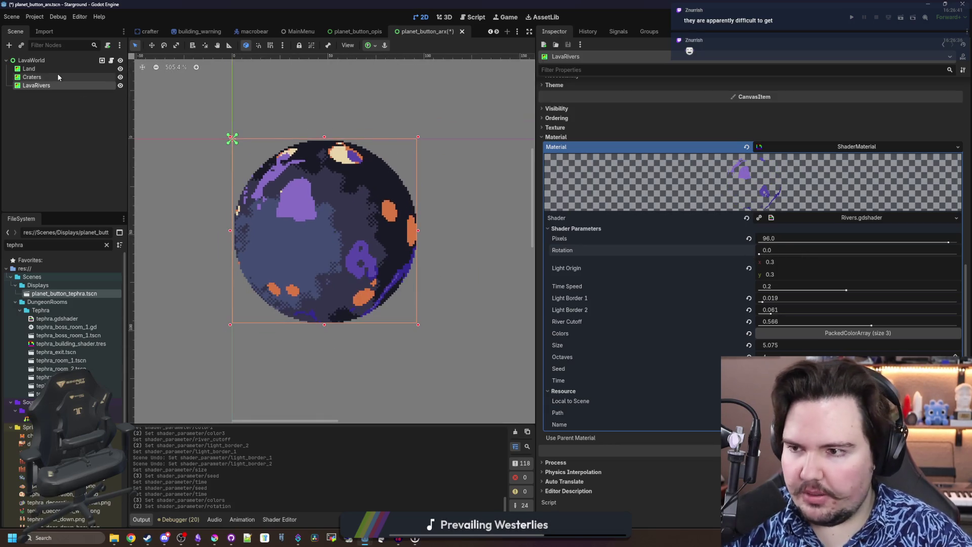
Recolour the Craters shader's Color 2 to dark blue #434e72 and Color 1 to dark blue
{"action": "left_click", "coordinate": [58, 77]}
{"action": "scroll", "coordinate": [321, 208], "scroll_direction": "up", "scroll_amount": 2}
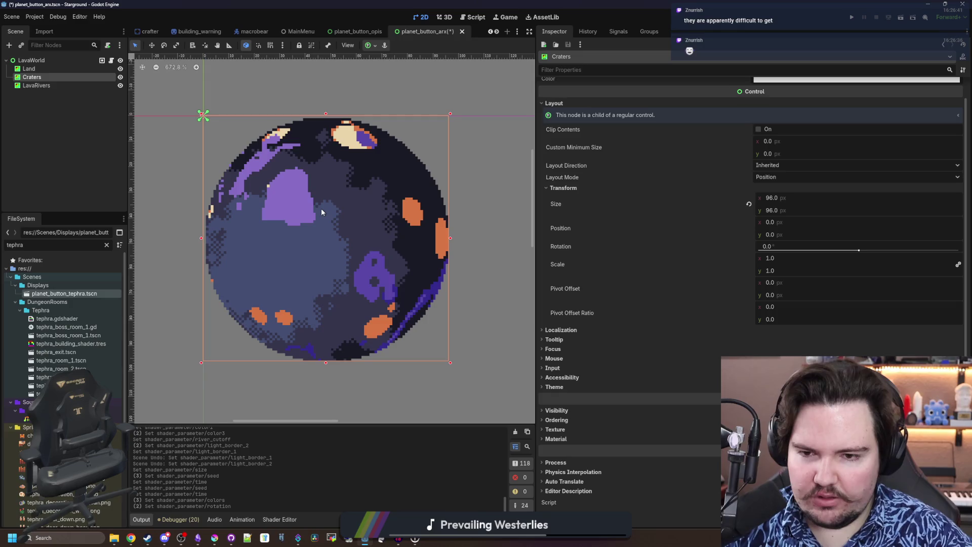
{"action": "scroll", "coordinate": [321, 208], "scroll_direction": "up", "scroll_amount": 2}
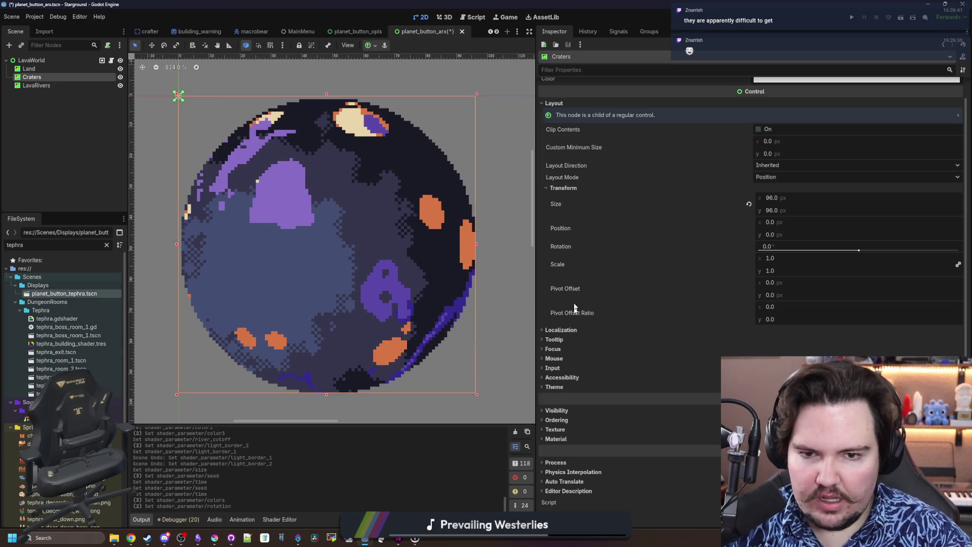
{"action": "left_click", "coordinate": [555, 438]}
{"action": "scroll", "coordinate": [754, 344], "scroll_direction": "down", "scroll_amount": 5}
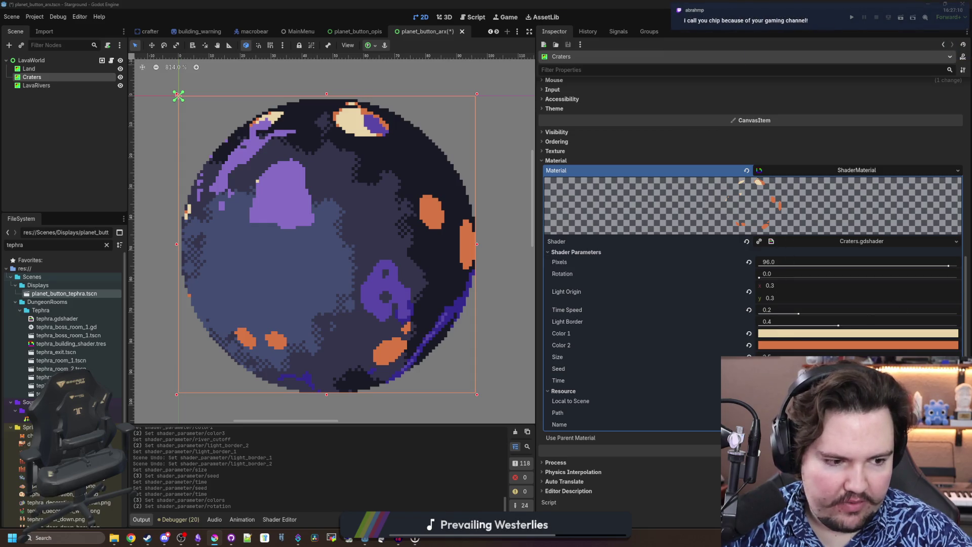
{"action": "left_click", "coordinate": [842, 344]}
{"action": "key", "text": "ctrl+v"}
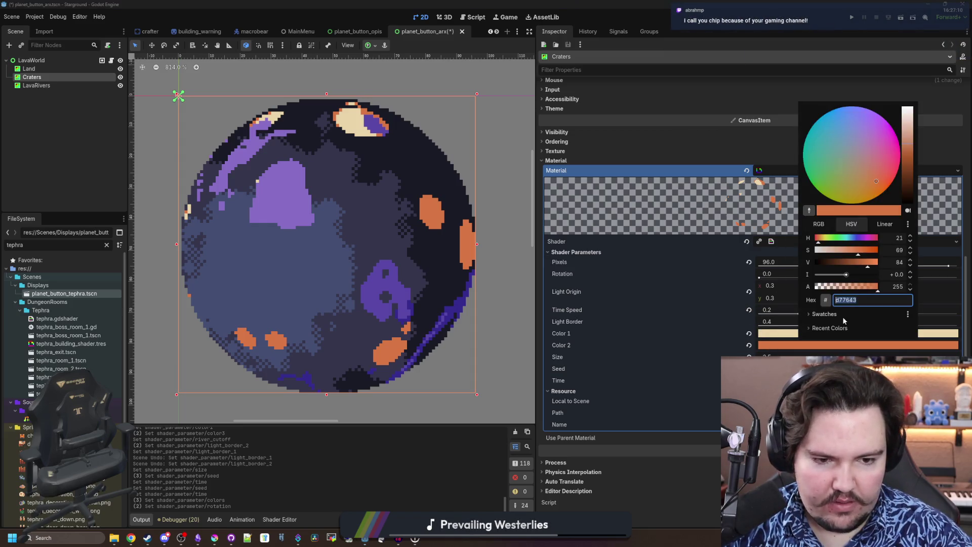
{"action": "key", "text": "Return"}
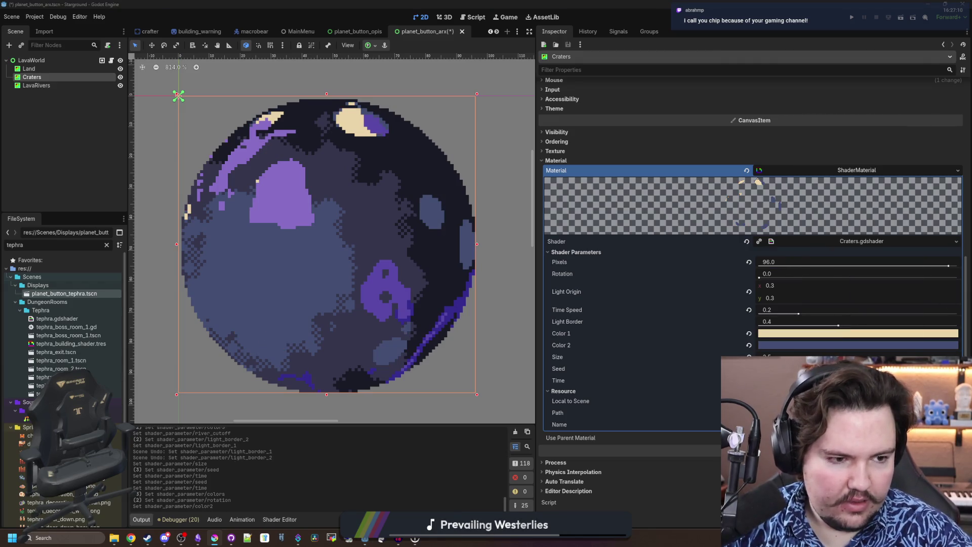
{"action": "left_click", "coordinate": [802, 333]}
{"action": "key", "text": "ctrl+v"}
{"action": "key", "text": "Return"}
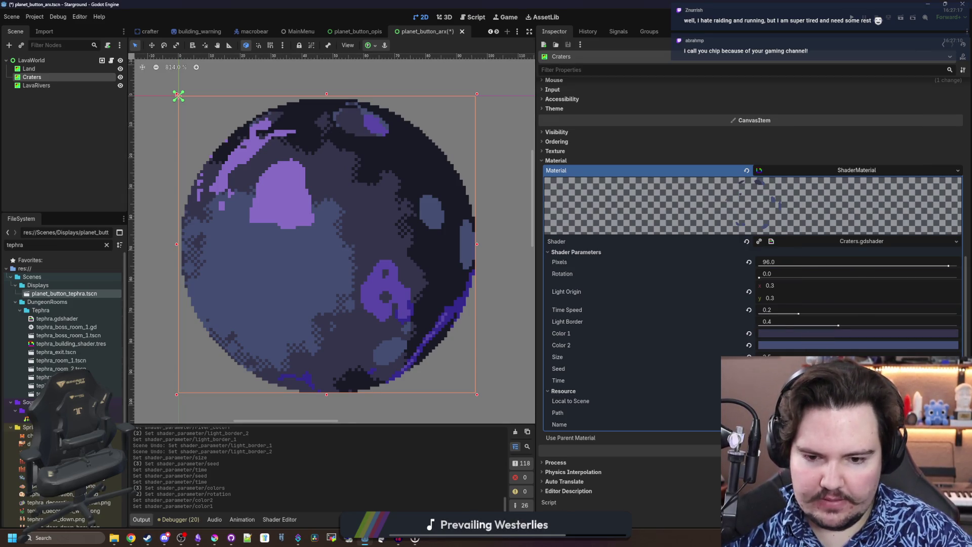
Vary the crater pattern's time, toggle the Craters layer's visibility and save the scene
{"action": "left_click_drag", "start_coordinate": [769, 383], "coordinate": [830, 383]}
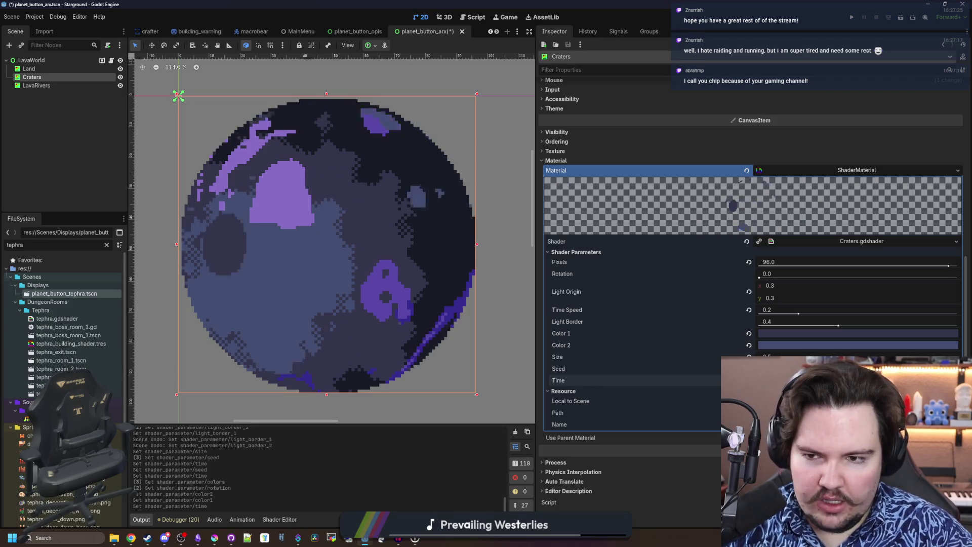
{"action": "left_click", "coordinate": [120, 78]}
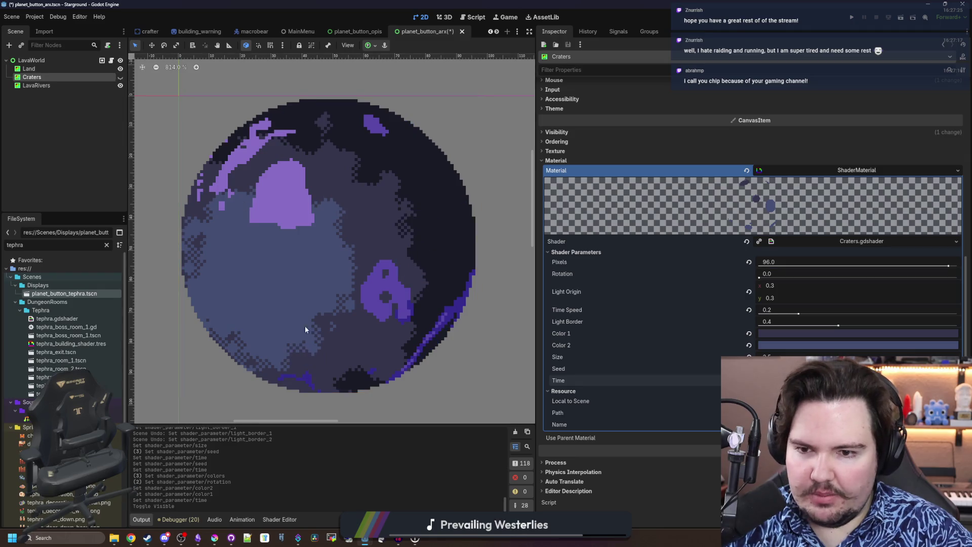
{"action": "scroll", "coordinate": [302, 314], "scroll_direction": "down", "scroll_amount": 7}
{"action": "key", "text": "ctrl+s"}
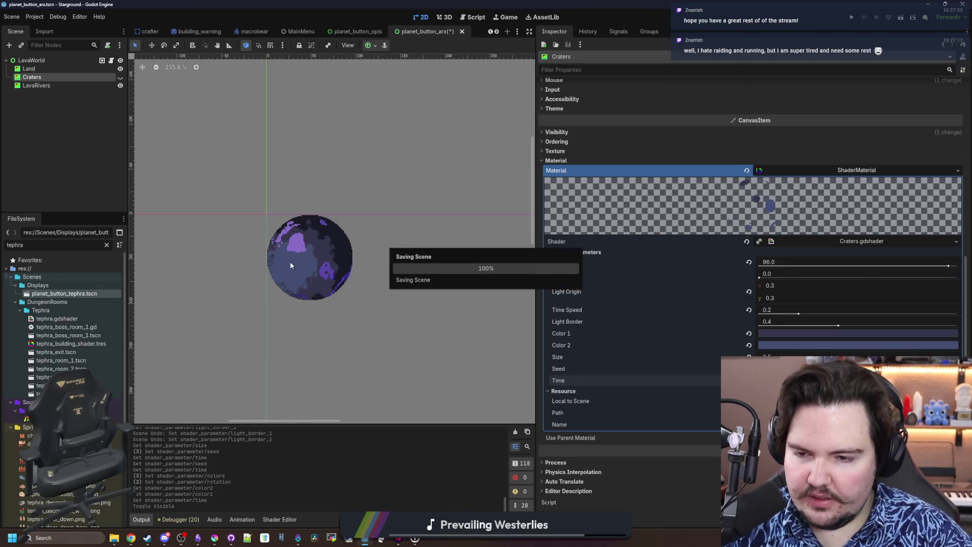
{"action": "scroll", "coordinate": [318, 284], "scroll_direction": "up", "scroll_amount": 3}
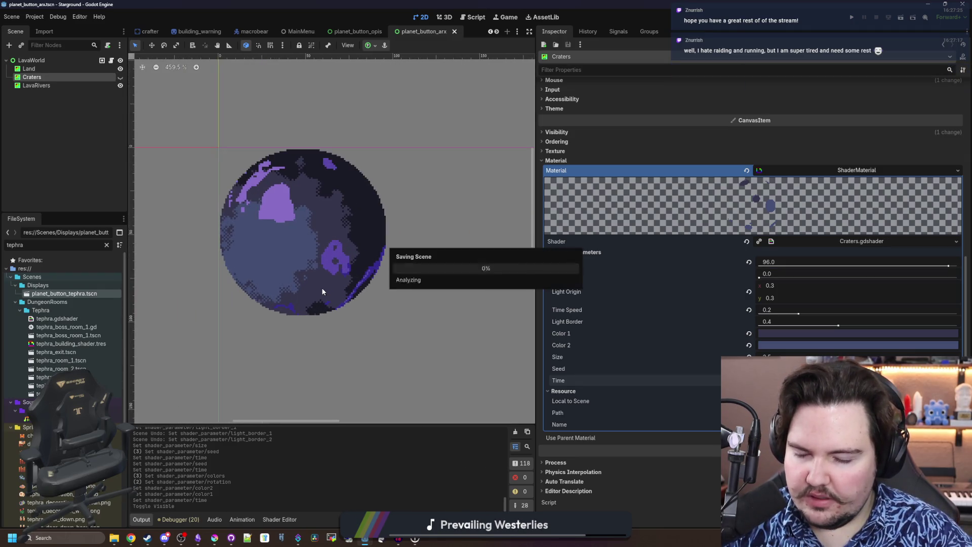
Adjust the LavaRivers shader's Time value, save the scene and run the game
{"action": "left_click", "coordinate": [29, 69]}
{"action": "left_click", "coordinate": [31, 85]}
{"action": "key", "text": "ctrl+s"}
{"action": "scroll", "coordinate": [235, 212], "scroll_direction": "up", "scroll_amount": 1}
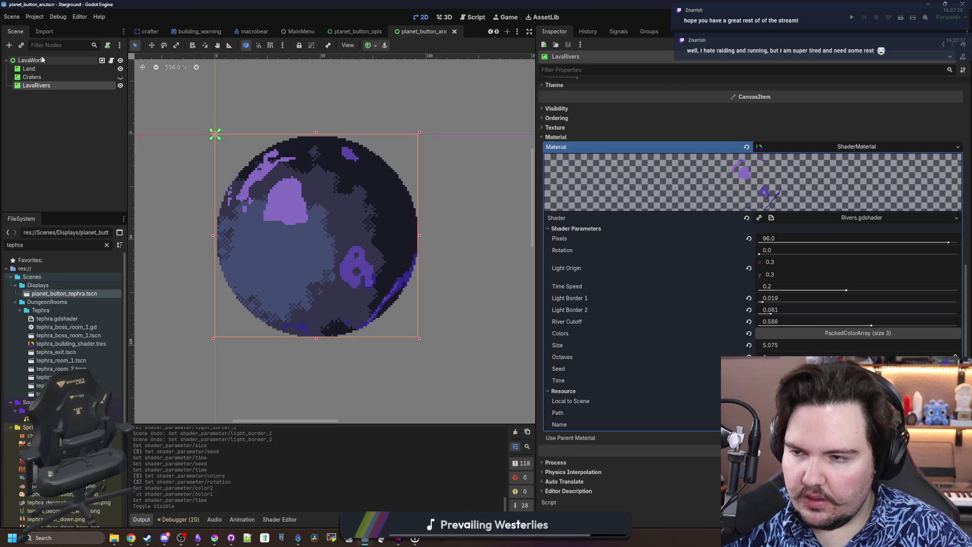
{"action": "key", "text": "ctrl+s"}
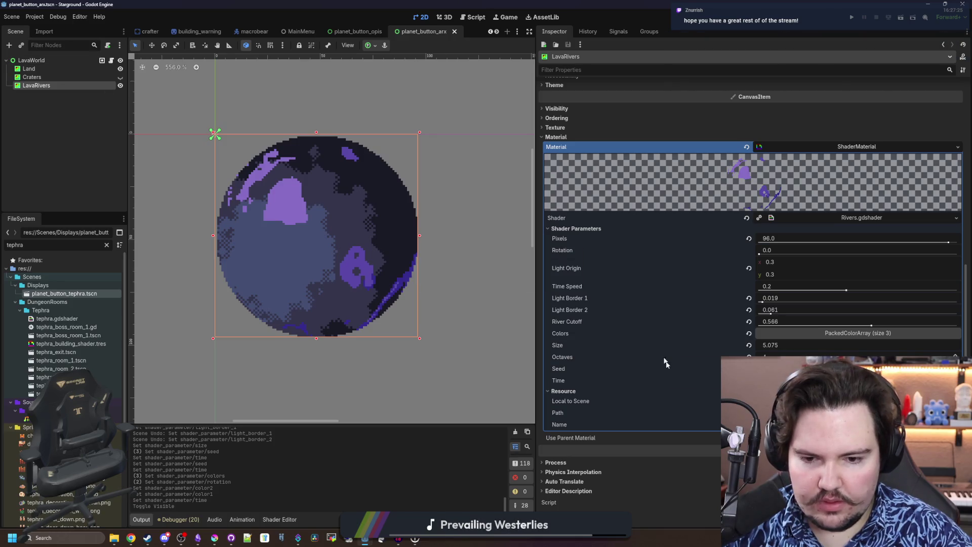
{"action": "left_click_drag", "start_coordinate": [770, 380], "coordinate": [790, 380]}
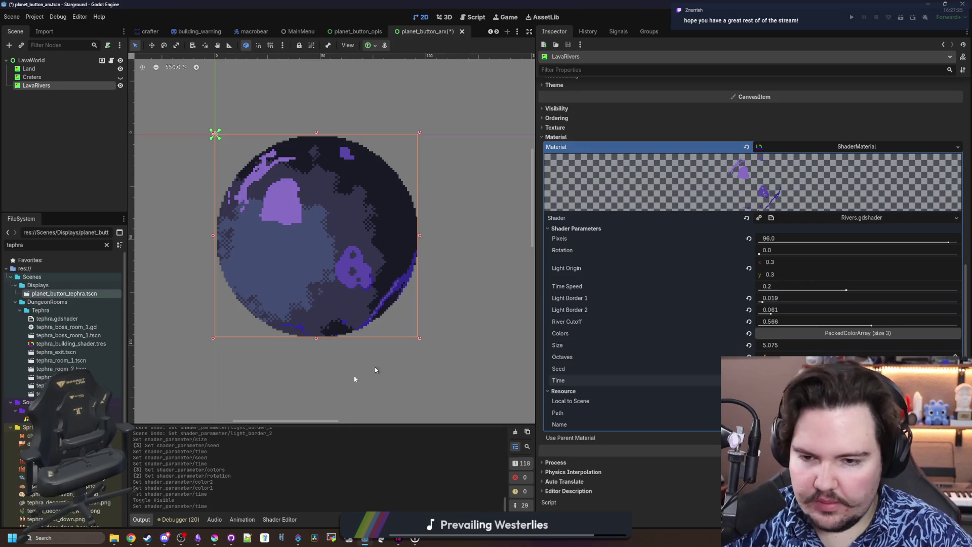
{"action": "left_click", "coordinate": [852, 17]}
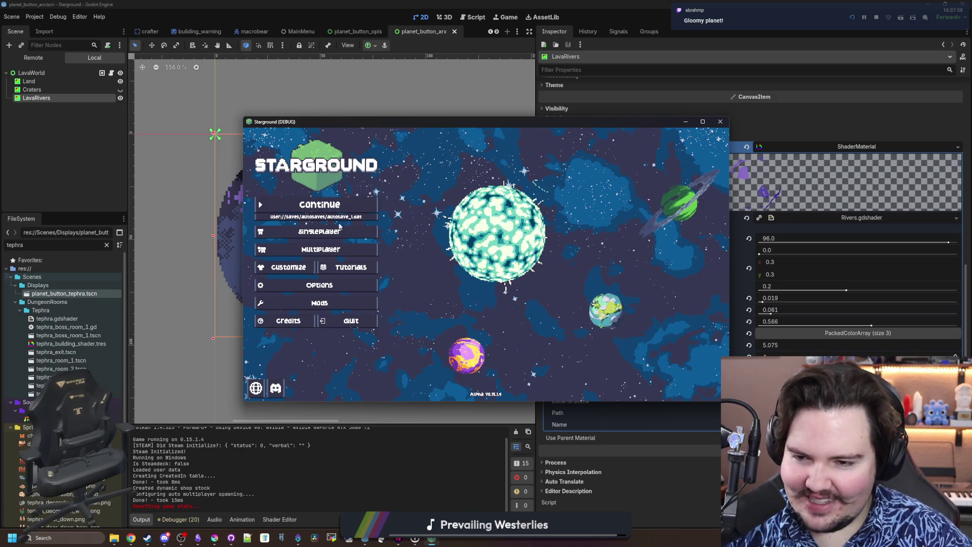
Continue the saved game, maximise its window and open the Starlauncher beside the player
{"action": "left_click", "coordinate": [352, 205]}
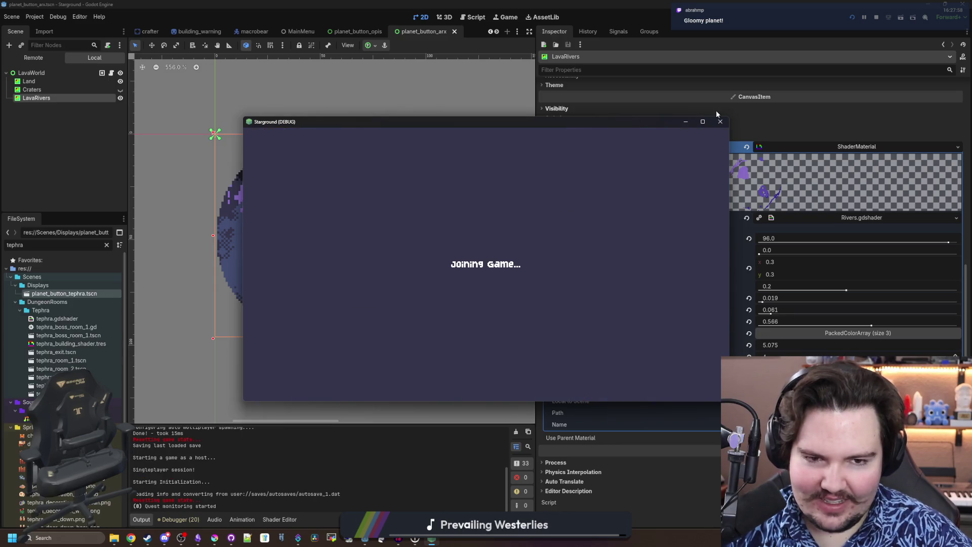
{"action": "mouse_move", "coordinate": [695, 127]}
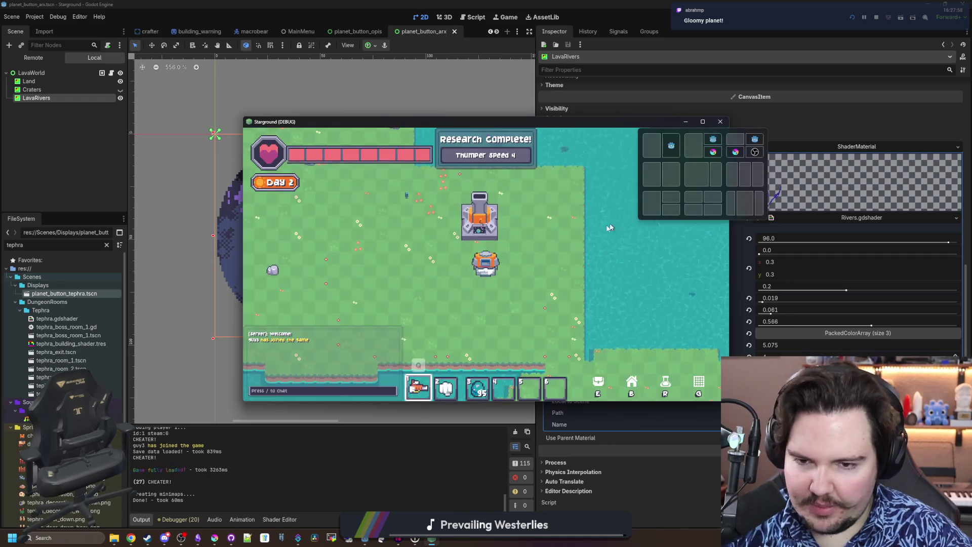
{"action": "key", "text": "super+Up"}
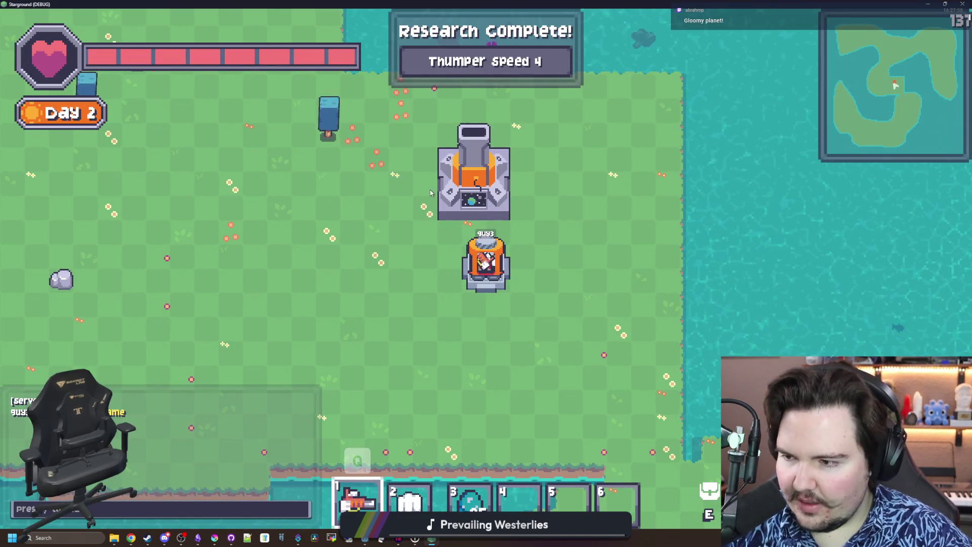
{"action": "left_click", "coordinate": [473, 162]}
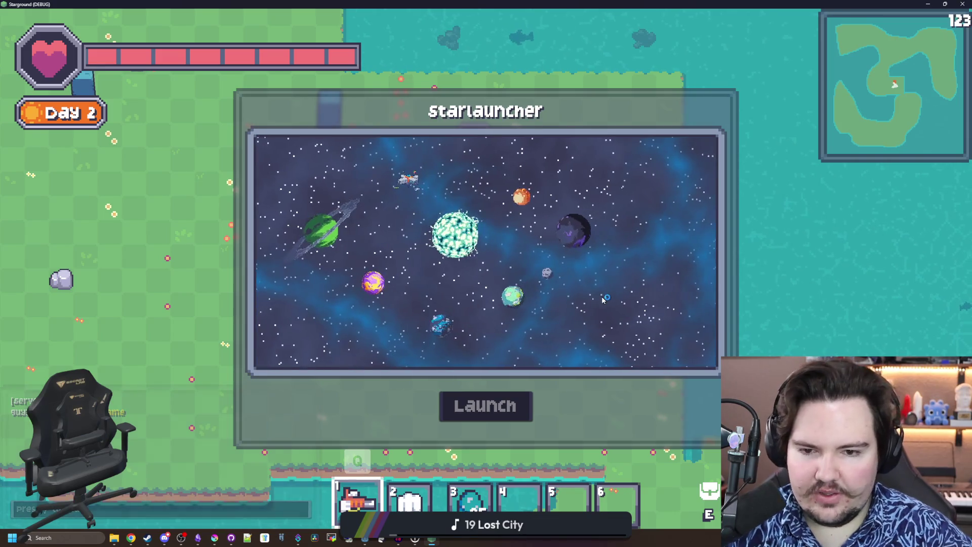
Select the dark planet Arx and zoom and pan the star map around it
{"action": "left_click", "coordinate": [559, 195]}
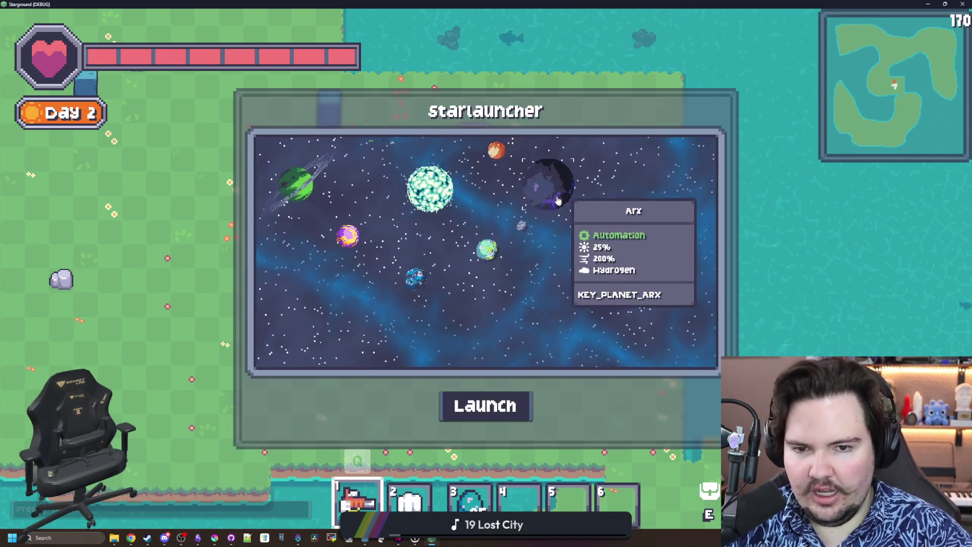
{"action": "scroll", "coordinate": [527, 238], "scroll_direction": "up", "scroll_amount": 5}
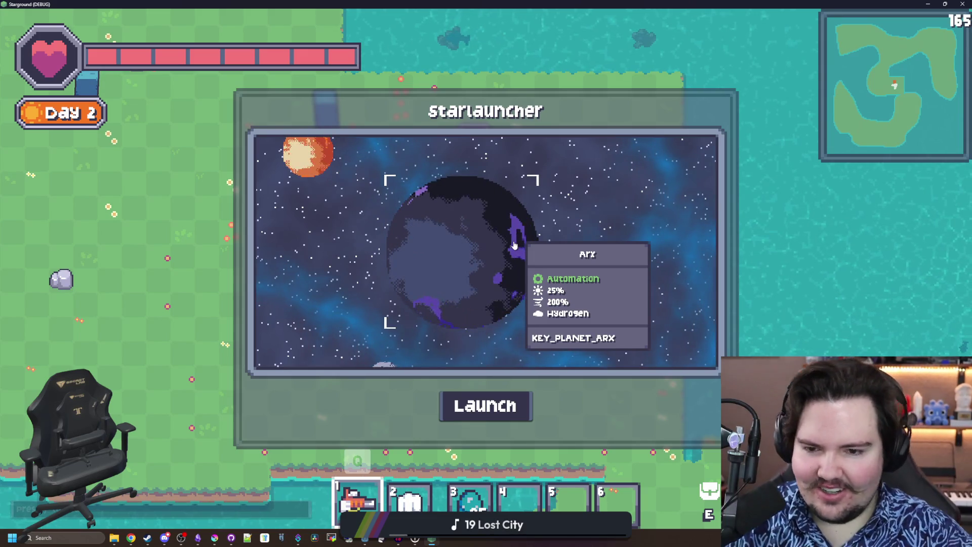
{"action": "scroll", "coordinate": [556, 226], "scroll_direction": "down", "scroll_amount": 5}
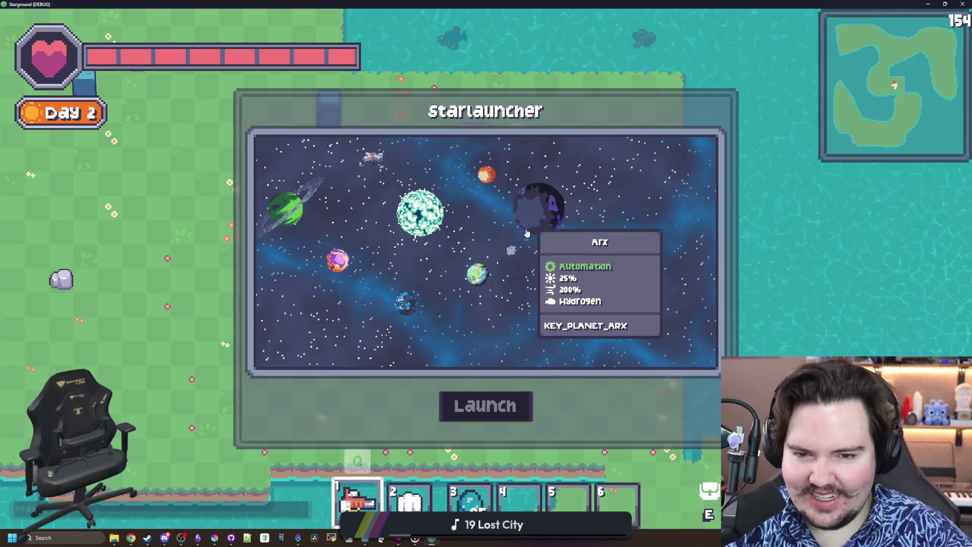
{"action": "scroll", "coordinate": [556, 263], "scroll_direction": "up", "scroll_amount": 1}
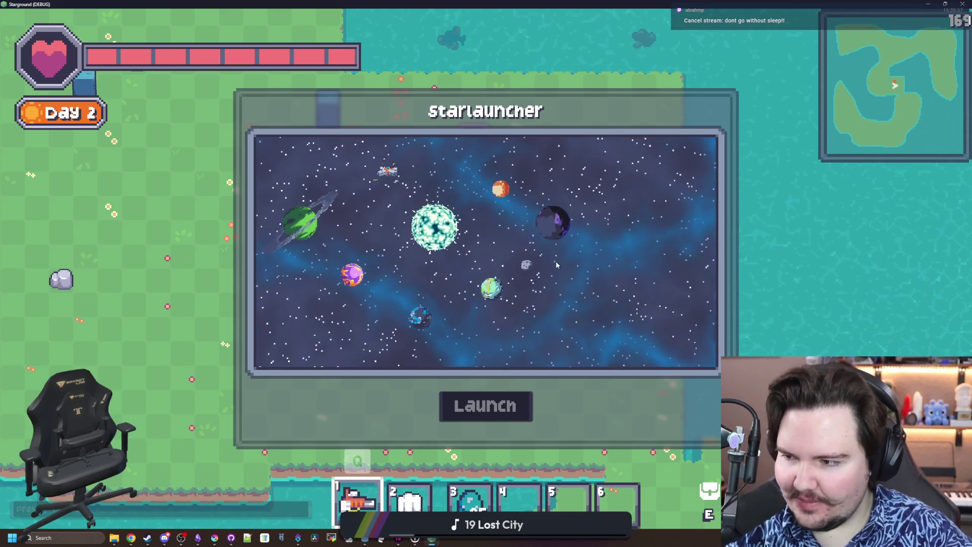
{"action": "scroll", "coordinate": [555, 262], "scroll_direction": "up", "scroll_amount": 5}
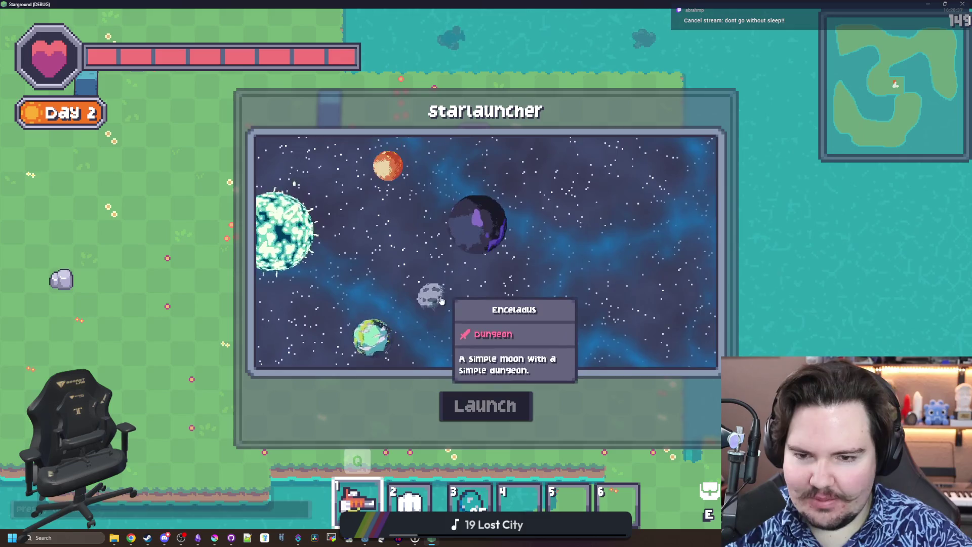
{"action": "left_click_drag", "start_coordinate": [477, 273], "coordinate": [525, 225]}
{"action": "scroll", "coordinate": [525, 225], "scroll_direction": "down", "scroll_amount": 2}
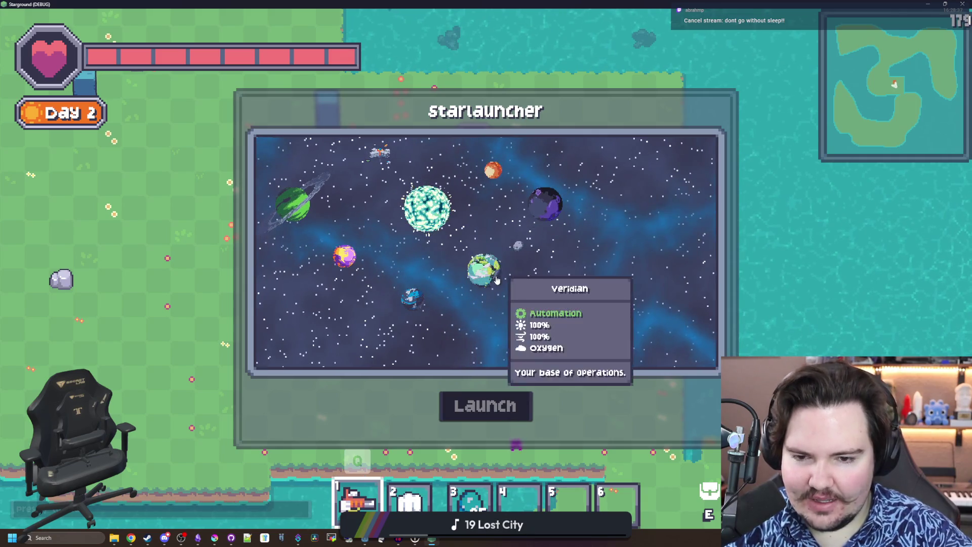
{"action": "mouse_move", "coordinate": [405, 290]}
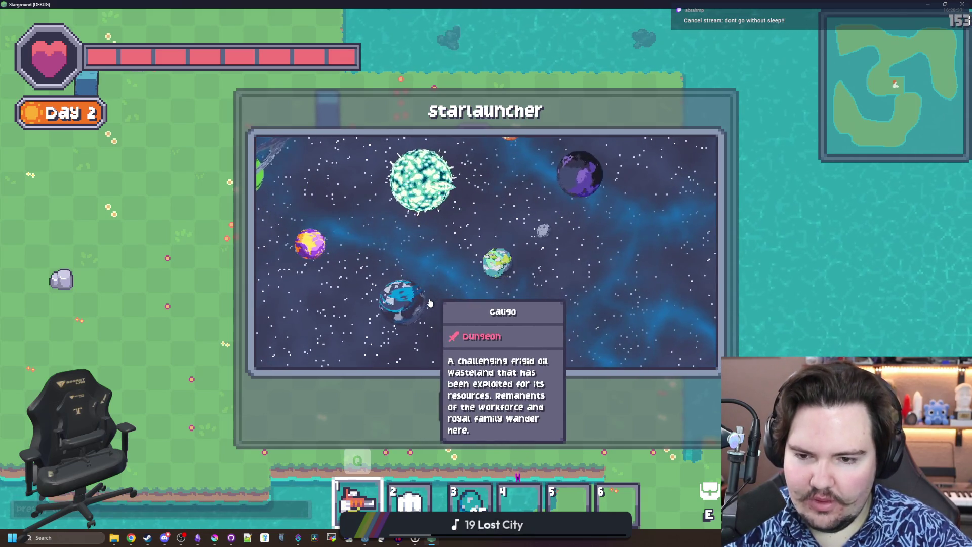
{"action": "scroll", "coordinate": [427, 263], "scroll_direction": "up", "scroll_amount": 2}
{"action": "scroll", "coordinate": [427, 263], "scroll_direction": "up", "scroll_amount": 1}
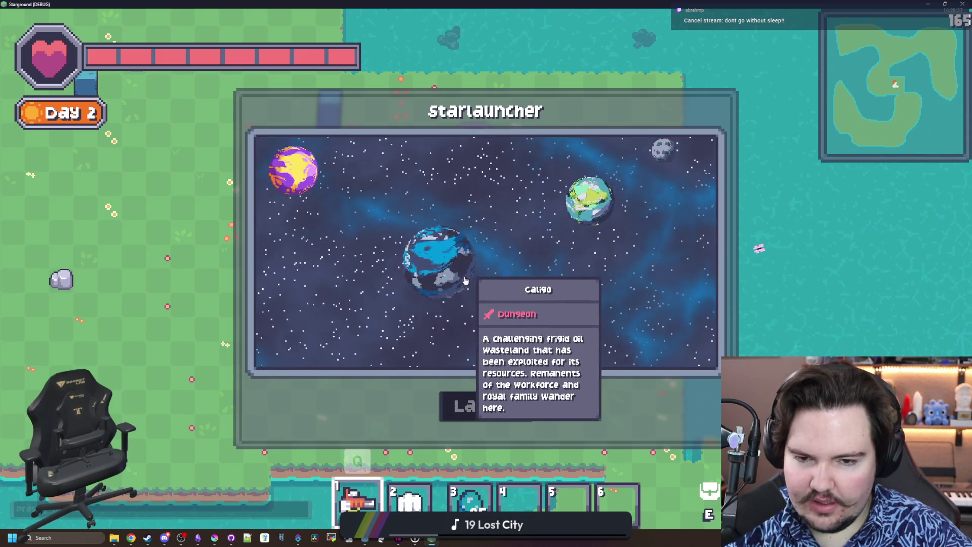
{"action": "scroll", "coordinate": [409, 252], "scroll_direction": "down", "scroll_amount": 3}
Inspect the info cards of the neighbouring planets on the star map
{"action": "mouse_move", "coordinate": [581, 201]}
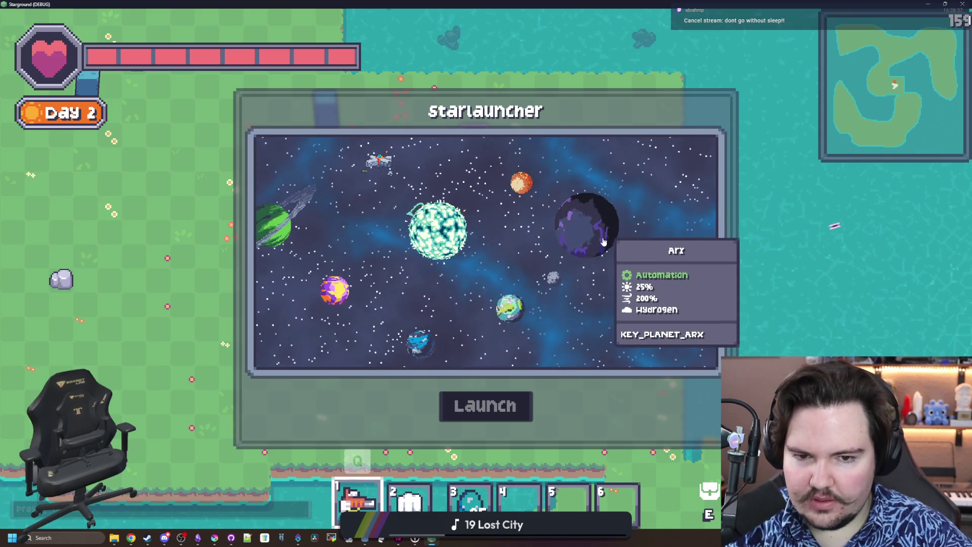
{"action": "mouse_move", "coordinate": [636, 242]}
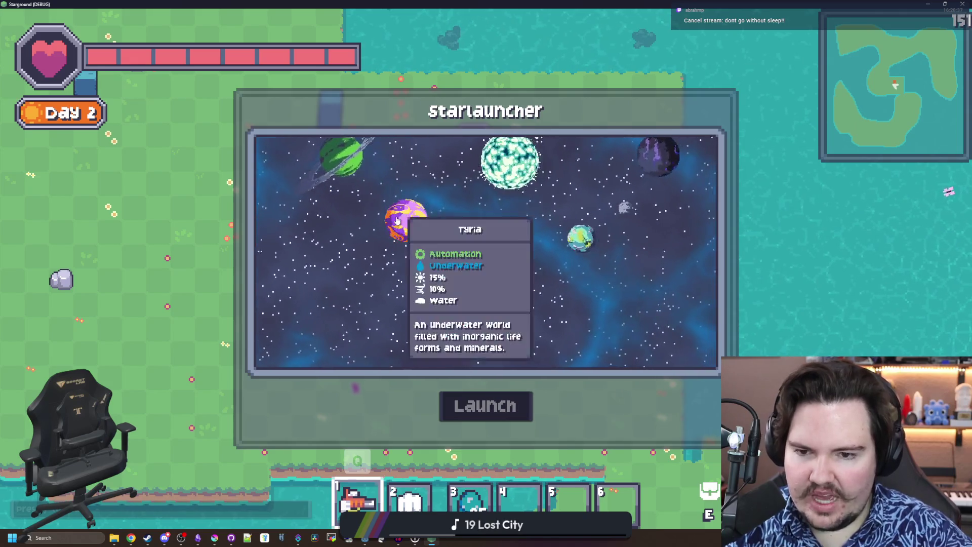
{"action": "mouse_move", "coordinate": [471, 281]}
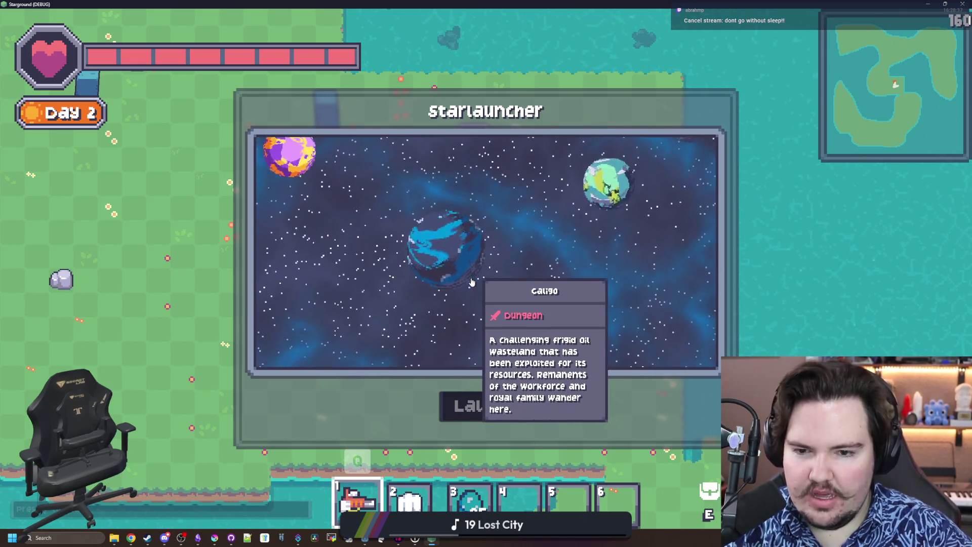
{"action": "mouse_move", "coordinate": [526, 257]}
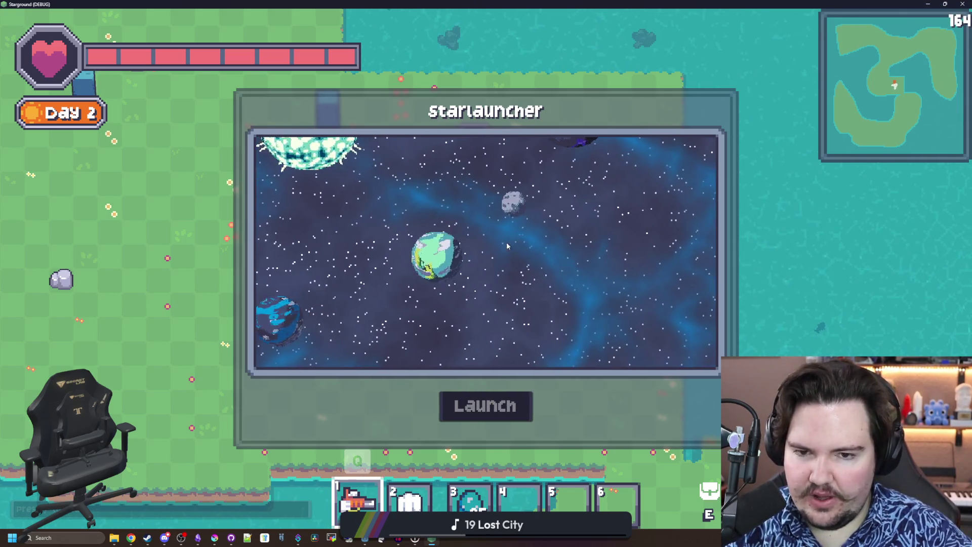
{"action": "mouse_move", "coordinate": [513, 239]}
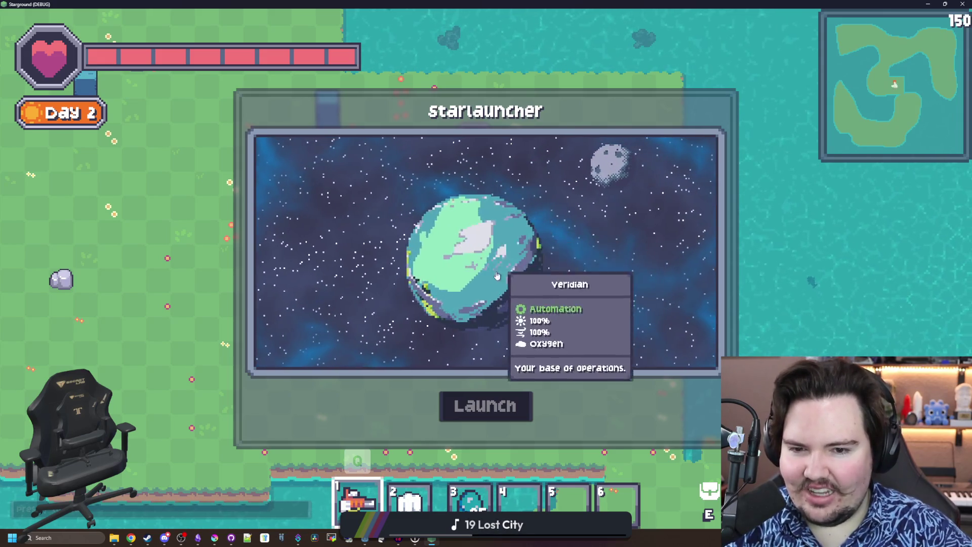
{"action": "scroll", "coordinate": [498, 273], "scroll_direction": "down", "scroll_amount": 3}
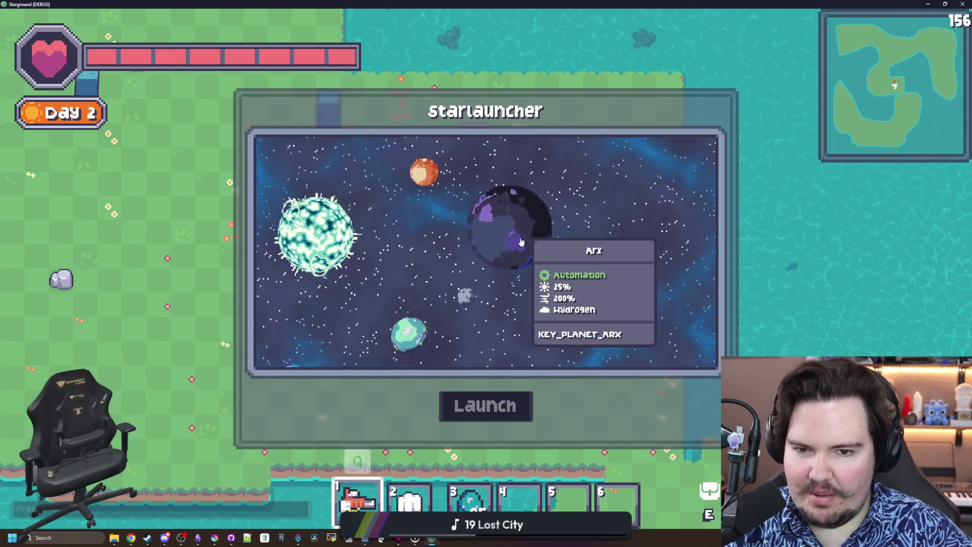
{"action": "scroll", "coordinate": [570, 252], "scroll_direction": "down", "scroll_amount": 3}
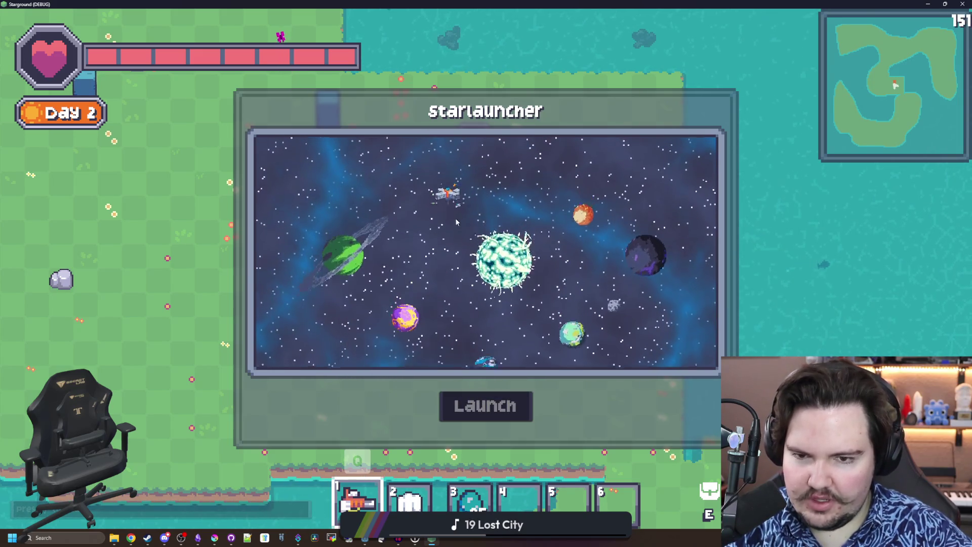
{"action": "scroll", "coordinate": [558, 225], "scroll_direction": "up", "scroll_amount": 2}
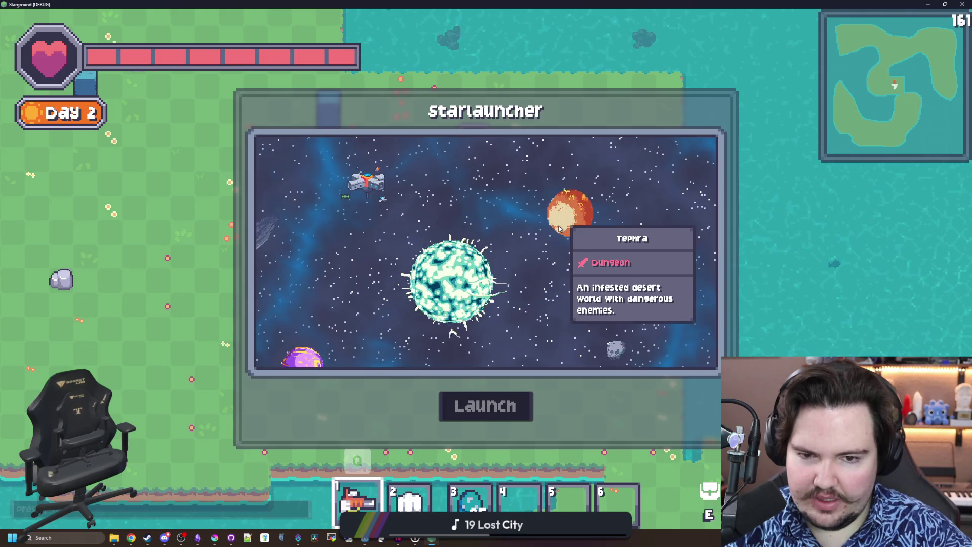
Select the orange planet Tephra for comparison, then exit fullscreen with F11
{"action": "left_click", "coordinate": [560, 227]}
{"action": "scroll", "coordinate": [474, 213], "scroll_direction": "down", "scroll_amount": 3}
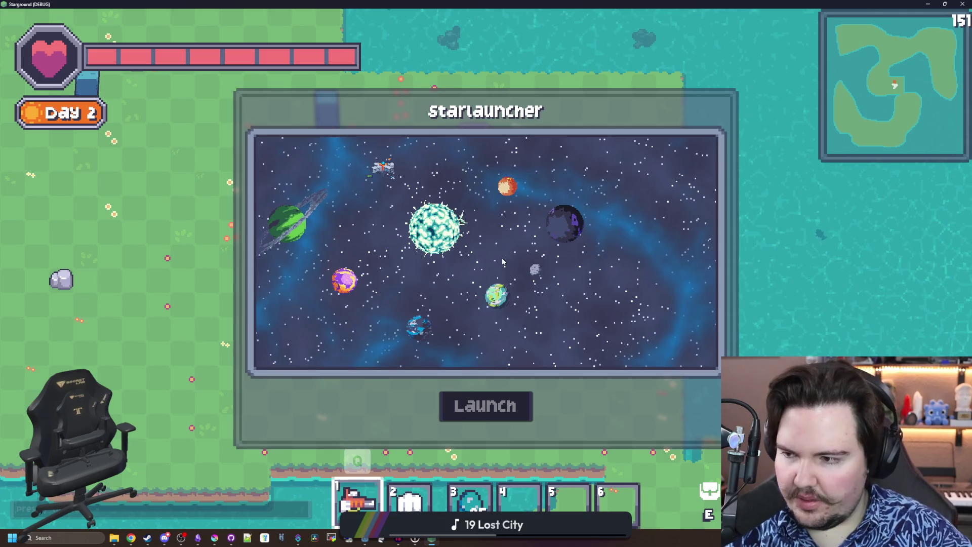
{"action": "mouse_move", "coordinate": [559, 215]}
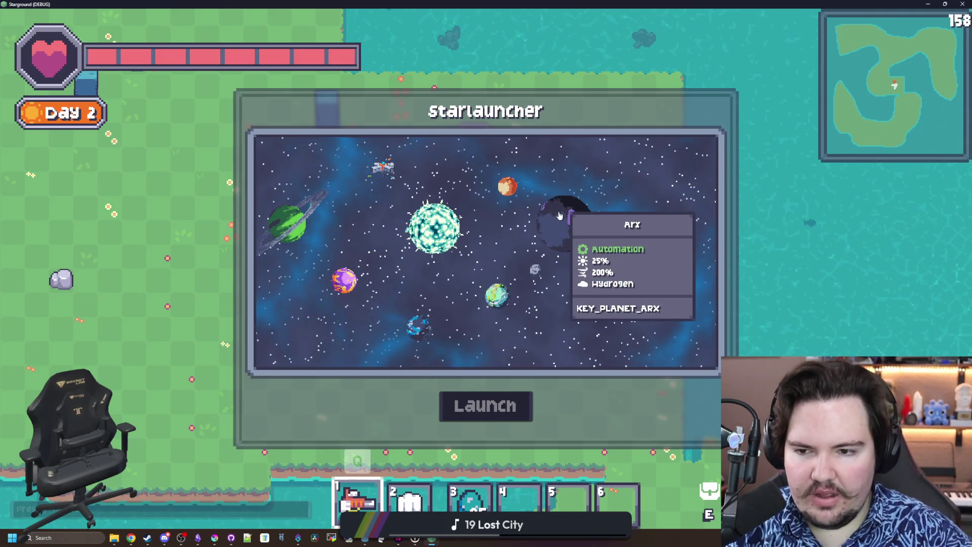
{"action": "scroll", "coordinate": [559, 216], "scroll_direction": "up", "scroll_amount": 3}
{"action": "mouse_move", "coordinate": [354, 207]}
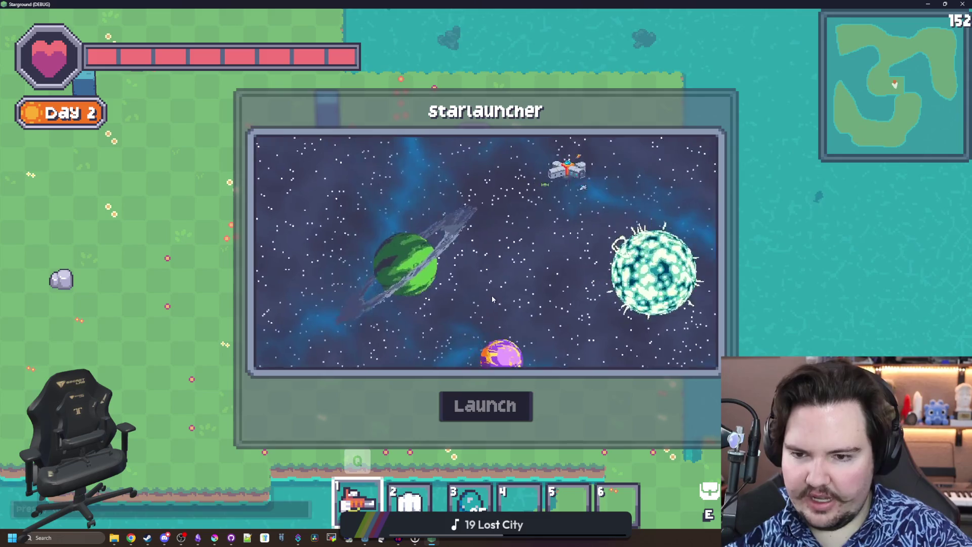
{"action": "scroll", "coordinate": [486, 294], "scroll_direction": "up", "scroll_amount": 3}
{"action": "scroll", "coordinate": [480, 291], "scroll_direction": "down", "scroll_amount": 6}
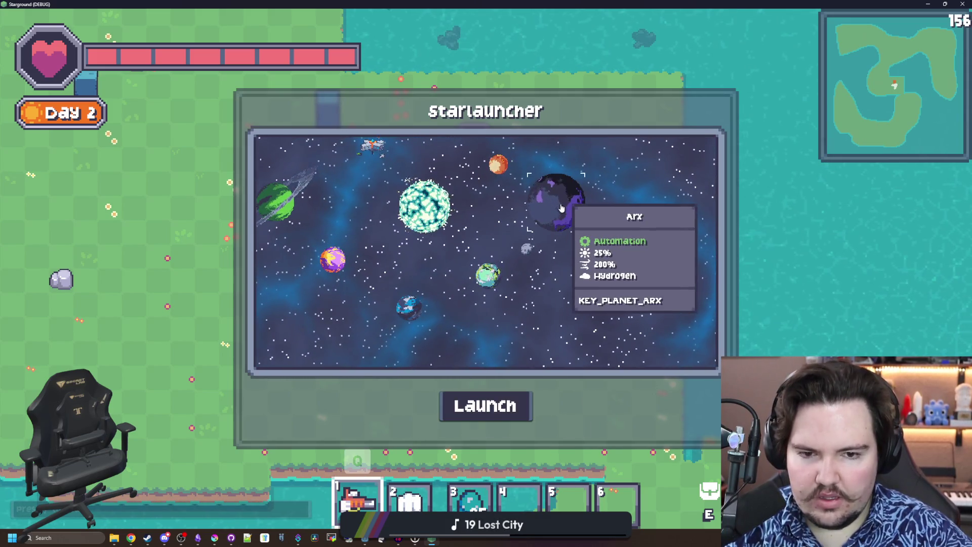
{"action": "key", "text": "F11"}
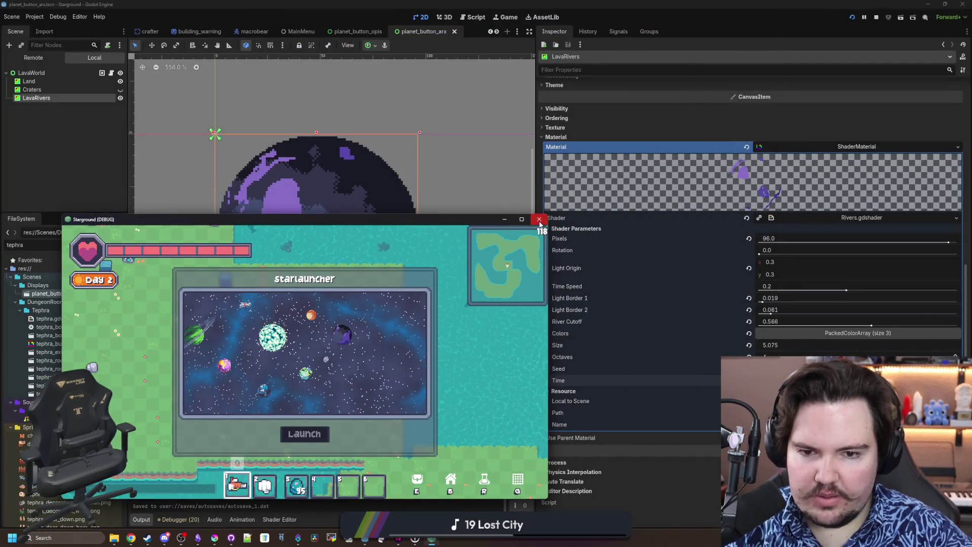
Stop the game, filter files for 'regions' and open regions_table.gd in a wider editor
{"action": "left_click", "coordinate": [538, 219]}
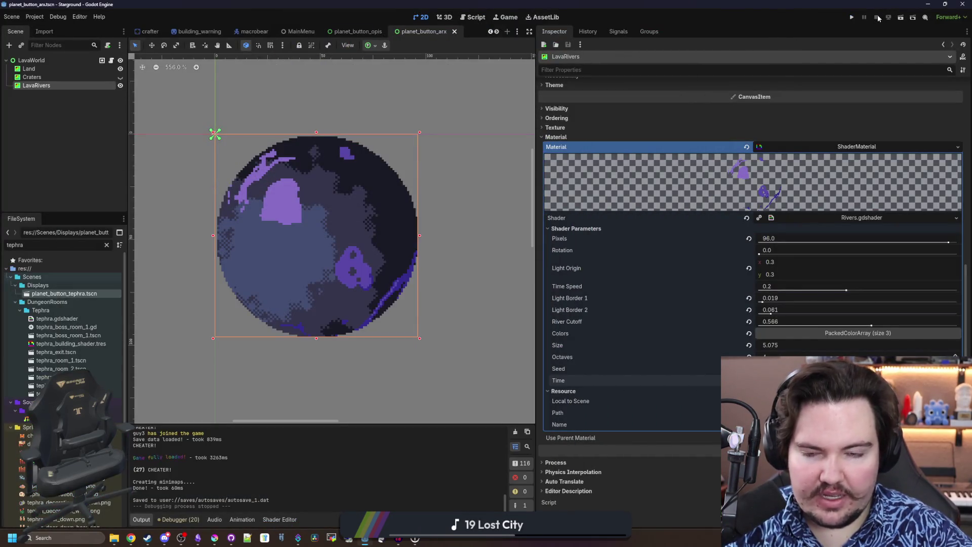
{"action": "left_click", "coordinate": [106, 244]}
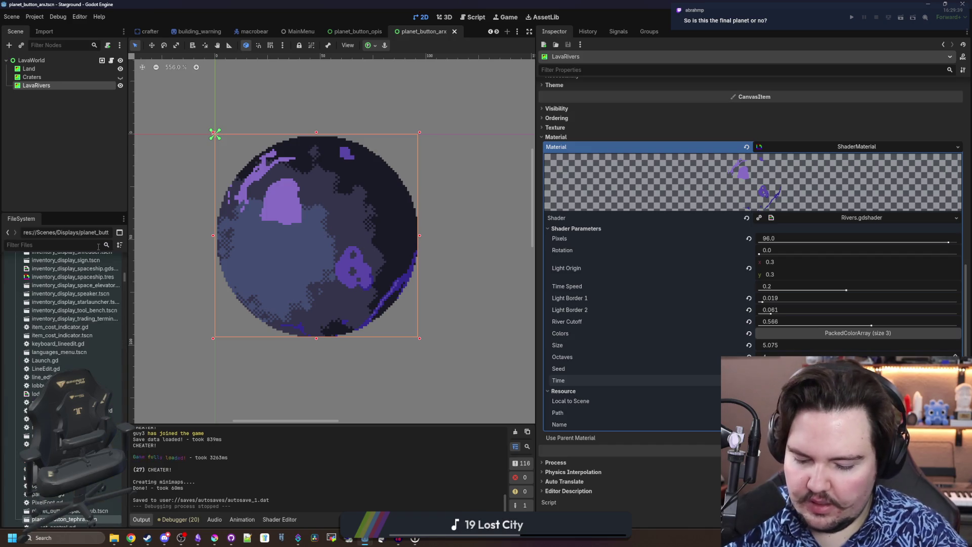
{"action": "type", "text": "regions"}
{"action": "left_click", "coordinate": [53, 287]}
{"action": "double_click", "coordinate": [54, 285]}
{"action": "left_click_drag", "start_coordinate": [538, 254], "coordinate": [727, 259]}
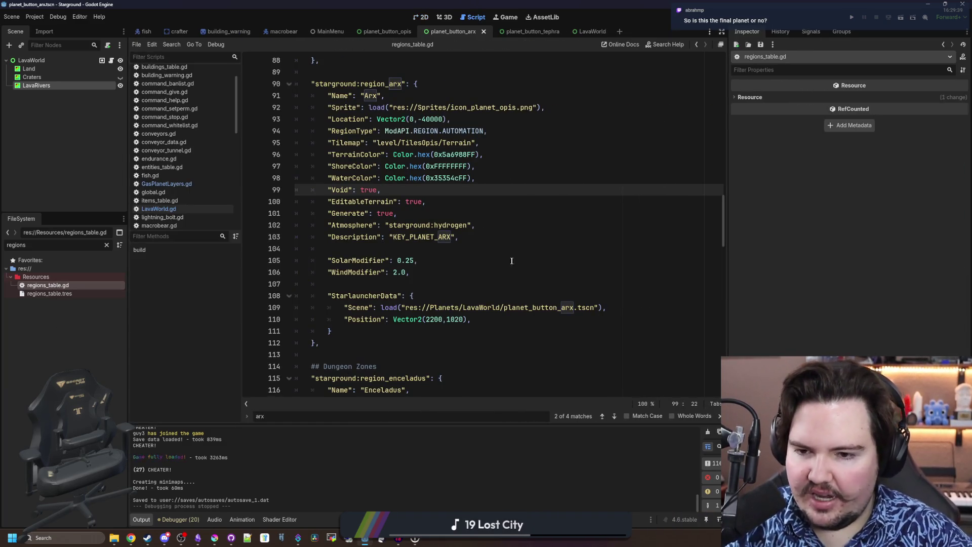
Set the Arx SolarModifier value to 0 and save regions_table.gd
{"action": "left_click", "coordinate": [422, 261]}
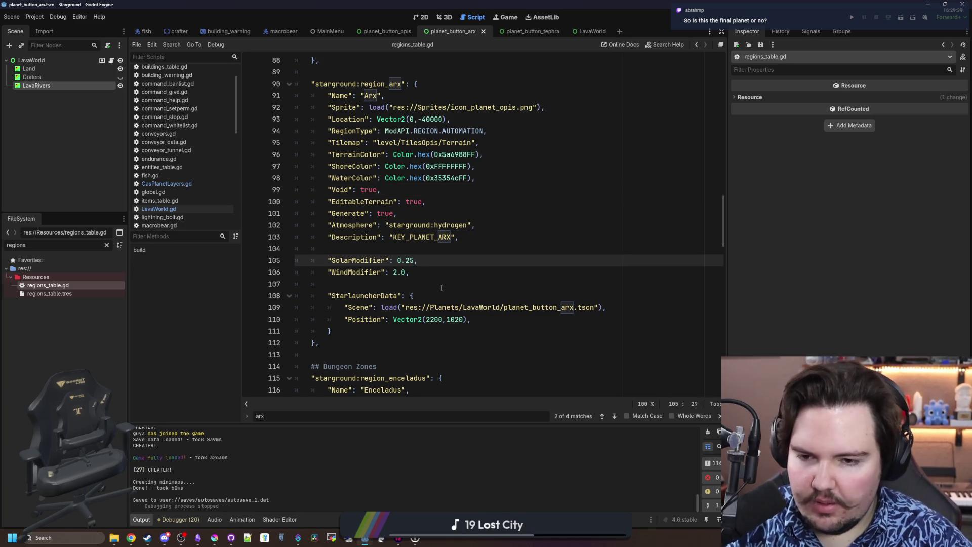
{"action": "key", "text": "BackSpace"}
{"action": "key", "text": "BackSpace"}
{"action": "type", "text": "0"}
{"action": "key", "text": "Down"}
{"action": "key", "text": "Left"}
{"action": "left_click", "coordinate": [442, 287]}
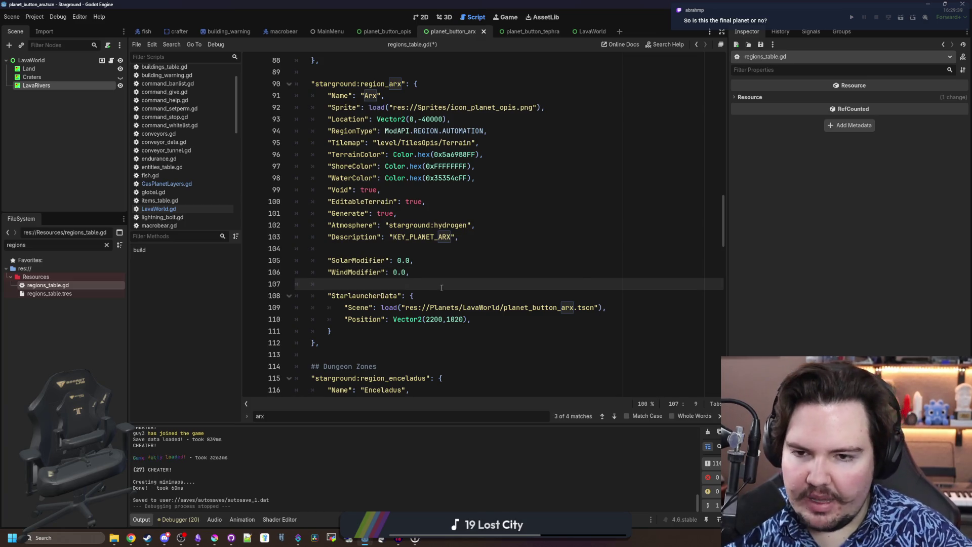
{"action": "key", "text": "ctrl+s"}
Review the Arx region's Description, Tilemap path, Void and Generate lines
{"action": "scroll", "coordinate": [385, 283], "scroll_direction": "up", "scroll_amount": 1}
{"action": "left_click", "coordinate": [377, 281]}
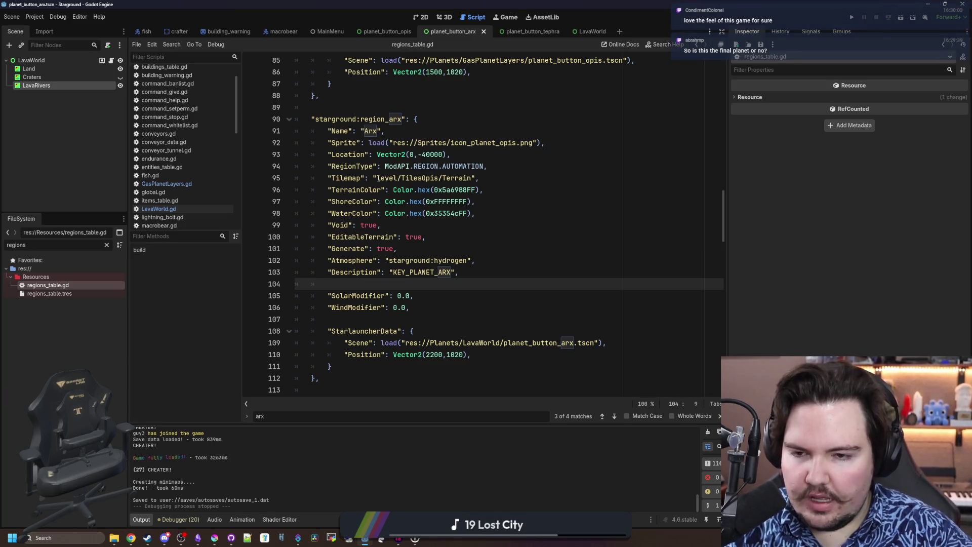
{"action": "left_click", "coordinate": [377, 177]}
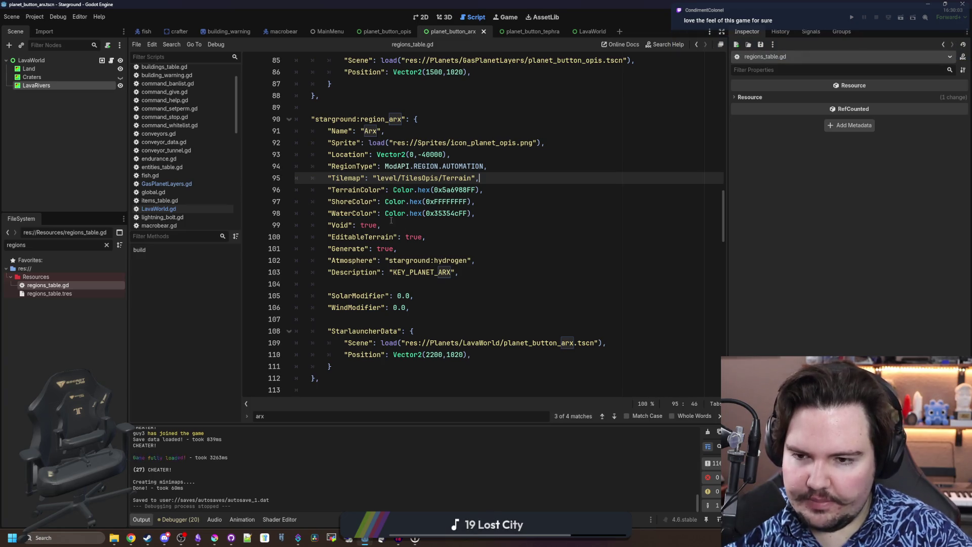
{"action": "left_click_drag", "start_coordinate": [381, 225], "coordinate": [322, 226]}
{"action": "left_click", "coordinate": [322, 227]}
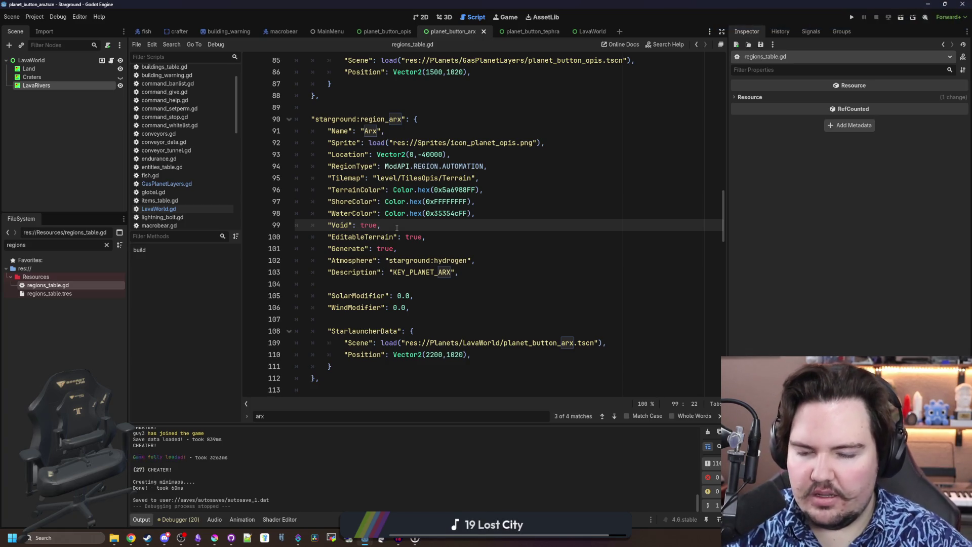
{"action": "left_click", "coordinate": [478, 246]}
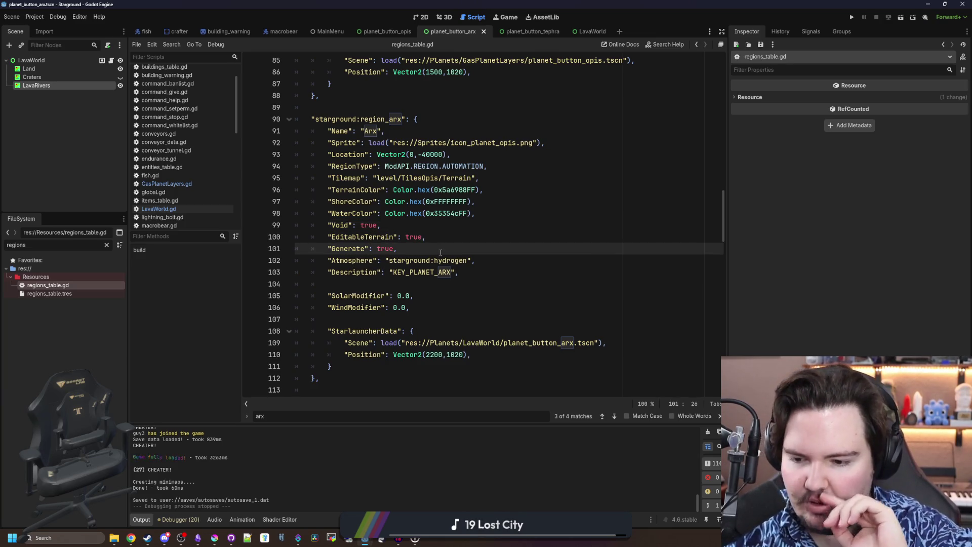
Change the Arx region's atmosphere from hydrogen to helium
{"action": "key", "text": "Up"}
{"action": "key", "text": "Down"}
{"action": "key", "text": "Down"}
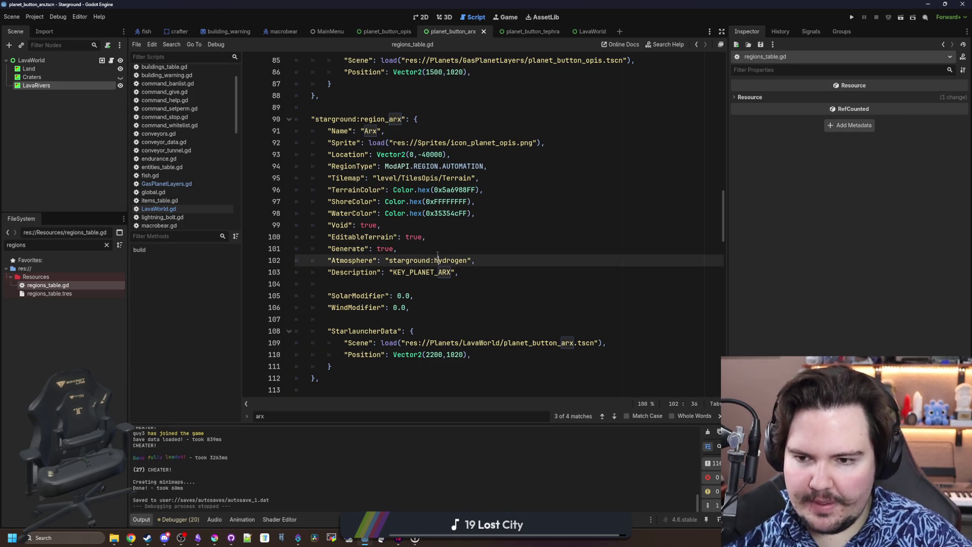
{"action": "key", "text": "Up"}
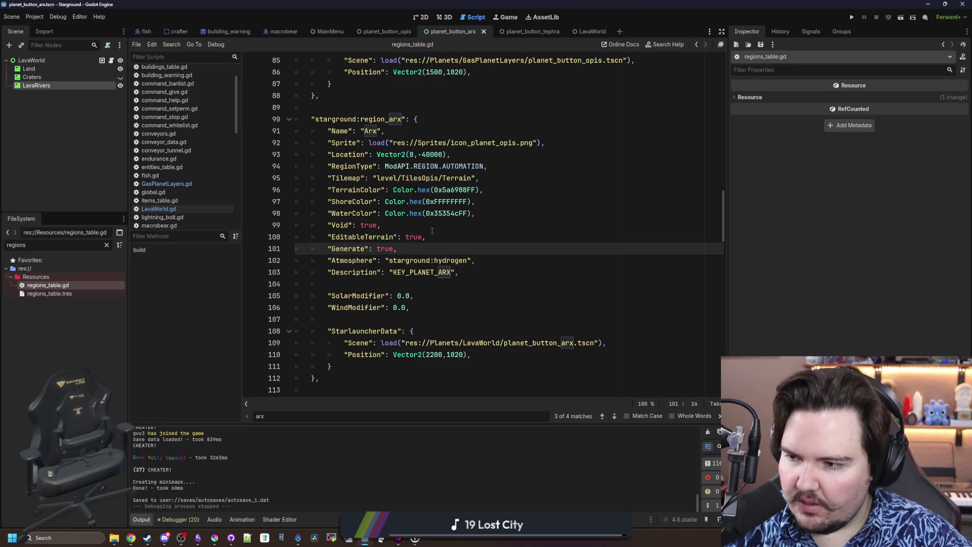
{"action": "double_click", "coordinate": [451, 260]}
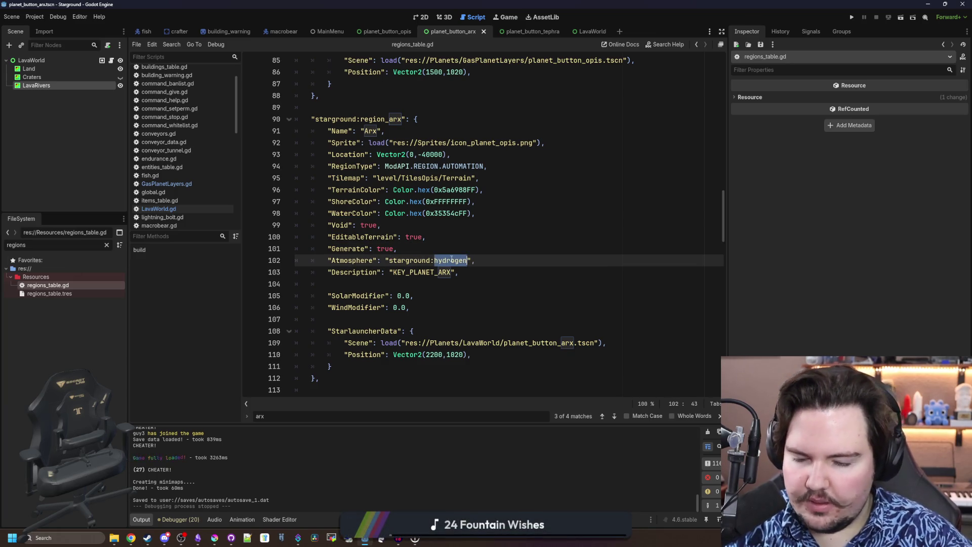
{"action": "type", "text": "helium"}
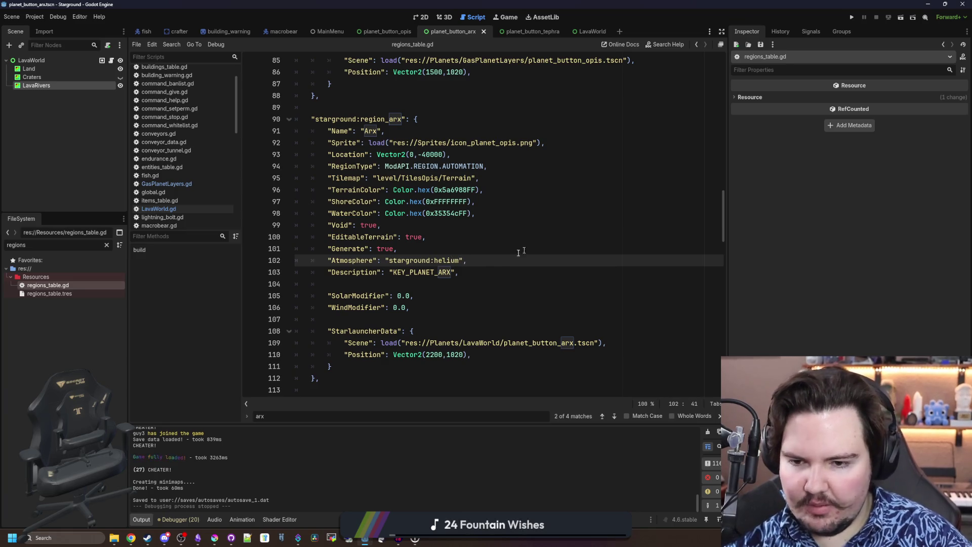
Set the Arx region's Void and EditableTerrain values to false
{"action": "left_click", "coordinate": [414, 283]}
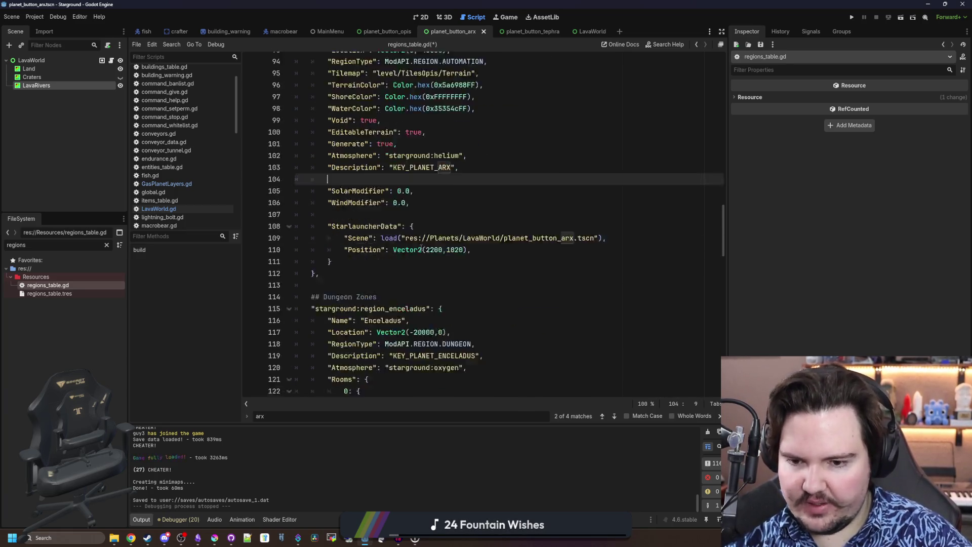
{"action": "scroll", "coordinate": [421, 248], "scroll_direction": "down", "scroll_amount": 6}
{"action": "scroll", "coordinate": [421, 248], "scroll_direction": "up", "scroll_amount": 6}
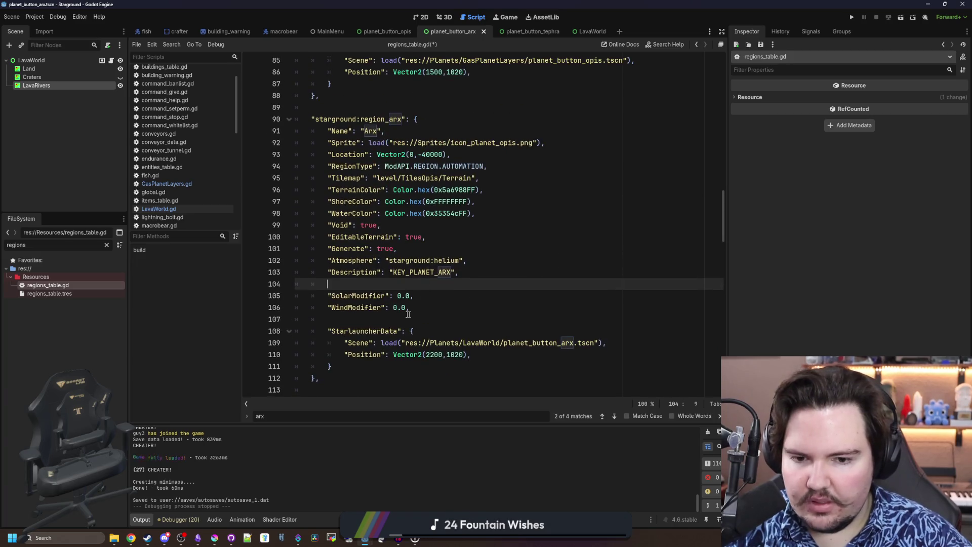
{"action": "left_click", "coordinate": [394, 319]}
{"action": "left_click", "coordinate": [399, 289]}
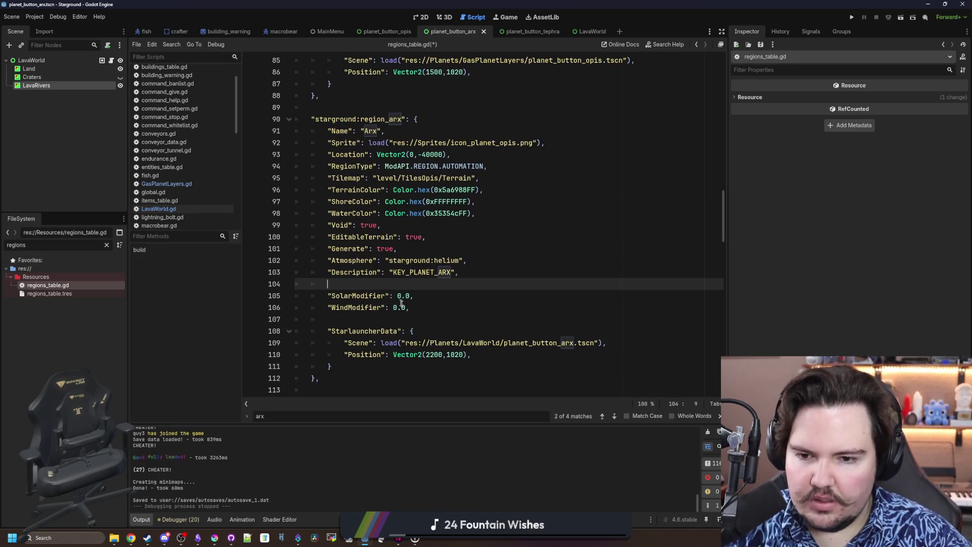
{"action": "mouse_move", "coordinate": [465, 272]}
{"action": "left_mouse_down"}
{"action": "mouse_move", "coordinate": [377, 272]}
{"action": "mouse_move", "coordinate": [210, 223]}
{"action": "left_mouse_up"}
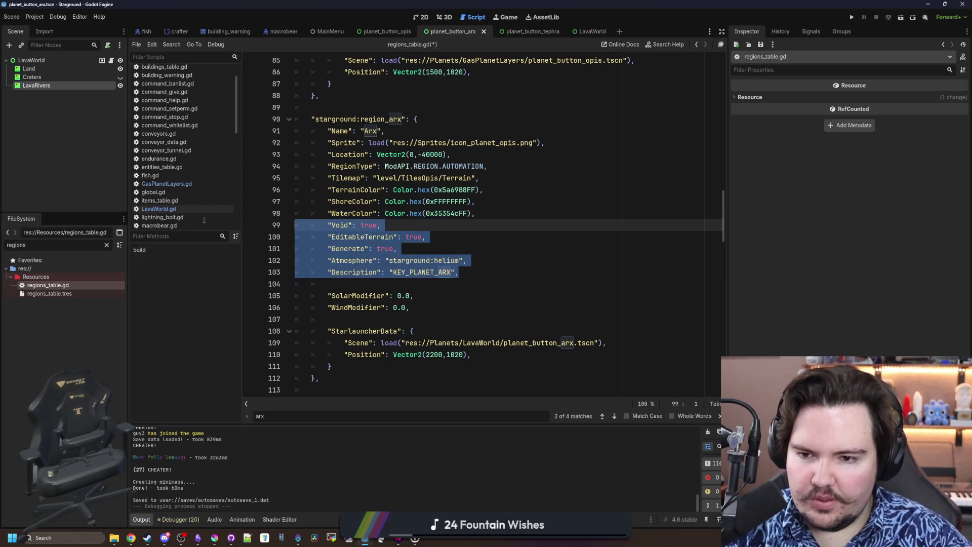
{"action": "left_click", "coordinate": [352, 223]}
{"action": "double_click", "coordinate": [373, 224]}
{"action": "type", "text": "false"}
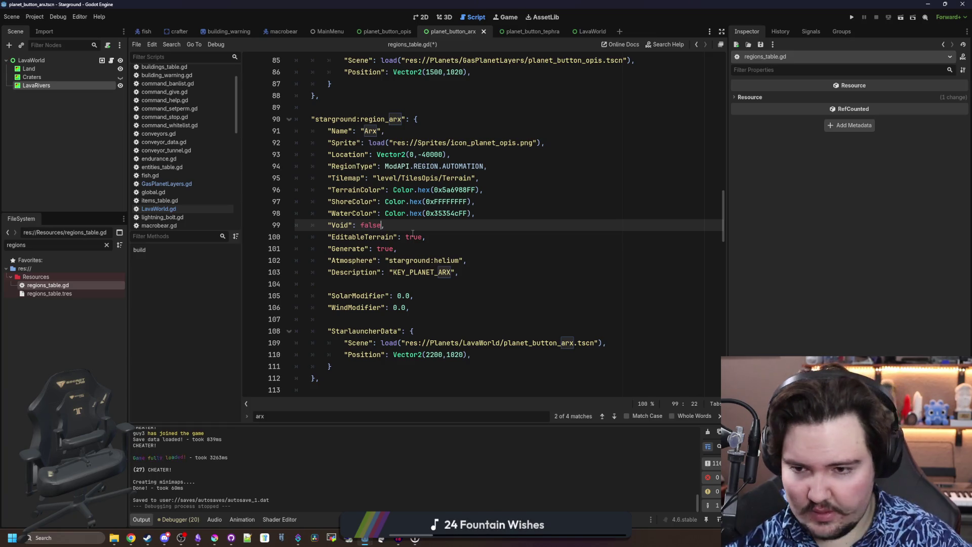
{"action": "double_click", "coordinate": [413, 233]}
{"action": "type", "text": "false"}
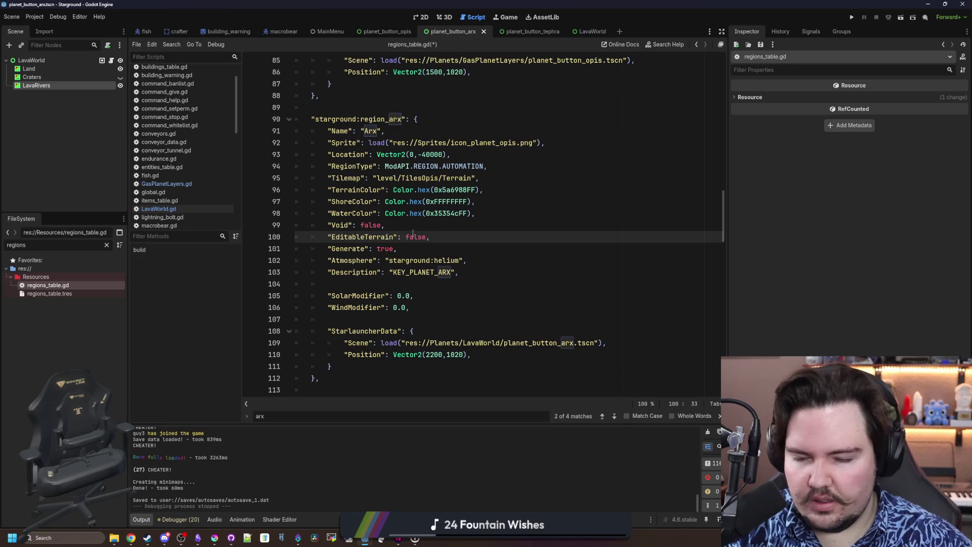
Save regions_table.gd, rechecking the Generate, Void and modifier lines between saves
{"action": "left_click", "coordinate": [446, 234]}
{"action": "key", "text": "ctrl+s"}
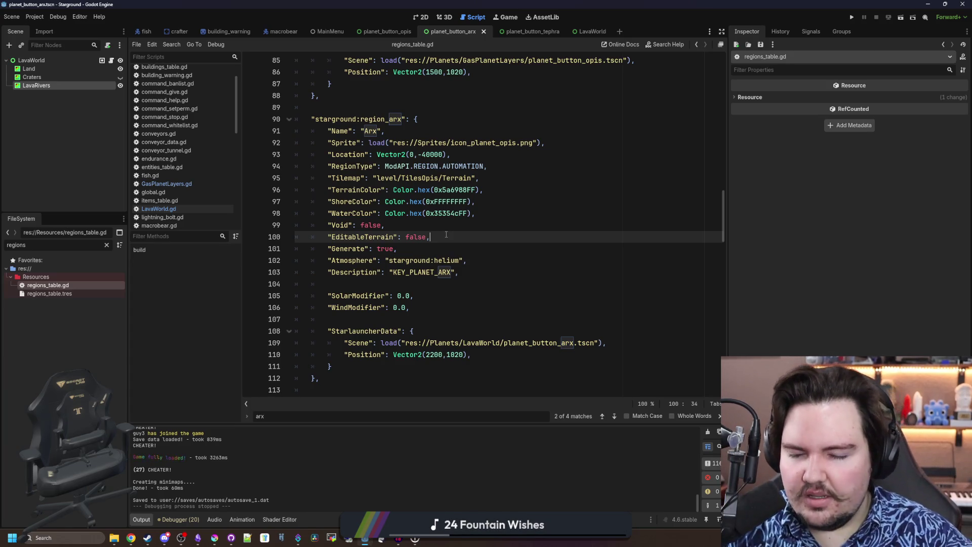
{"action": "key", "text": "ctrl+s"}
{"action": "left_click", "coordinate": [414, 250]}
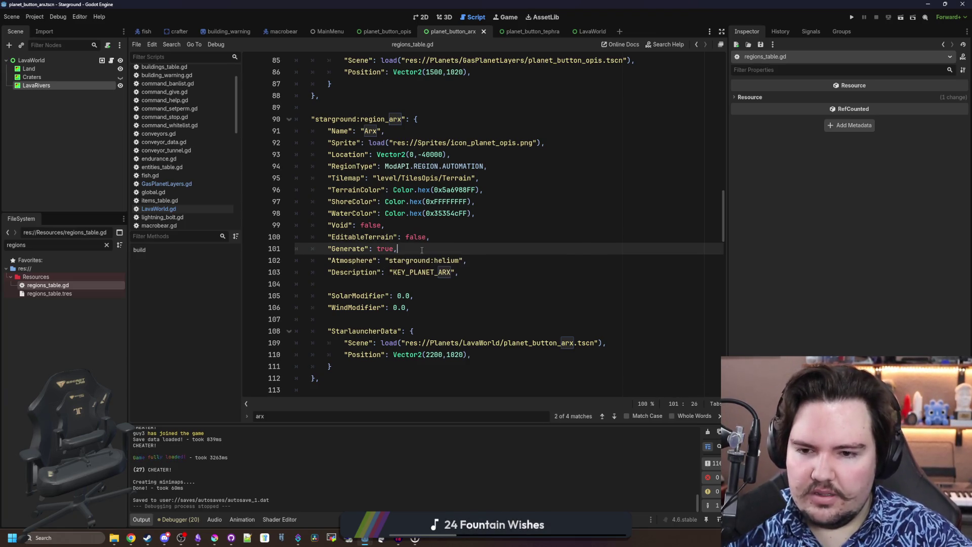
{"action": "key", "text": "ctrl+s"}
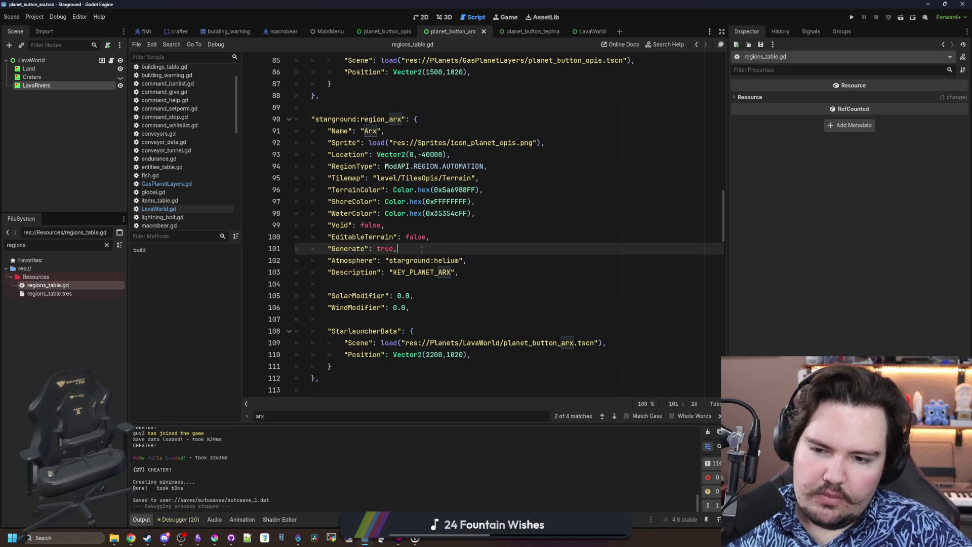
{"action": "left_click", "coordinate": [455, 224]}
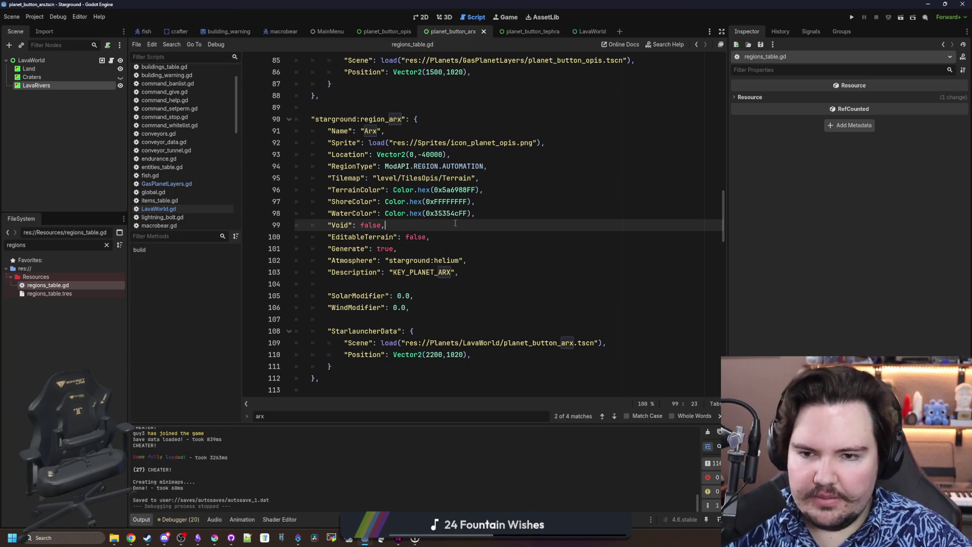
{"action": "left_click_drag", "start_coordinate": [411, 307], "coordinate": [247, 301]}
{"action": "left_click", "coordinate": [417, 286]}
{"action": "scroll", "coordinate": [417, 286], "scroll_direction": "up", "scroll_amount": 1}
{"action": "left_click", "coordinate": [460, 272]}
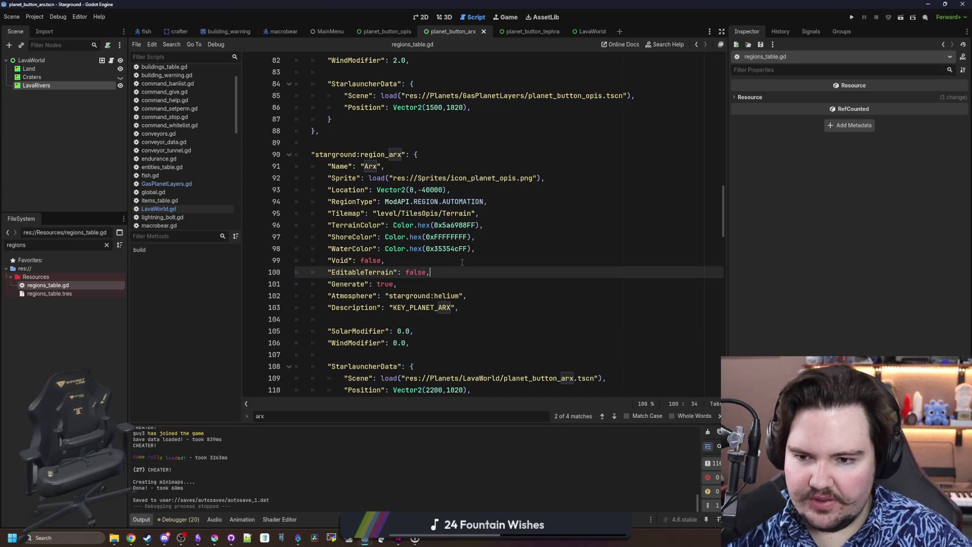
{"action": "left_click", "coordinate": [463, 260]}
{"action": "key", "text": "ctrl+s"}
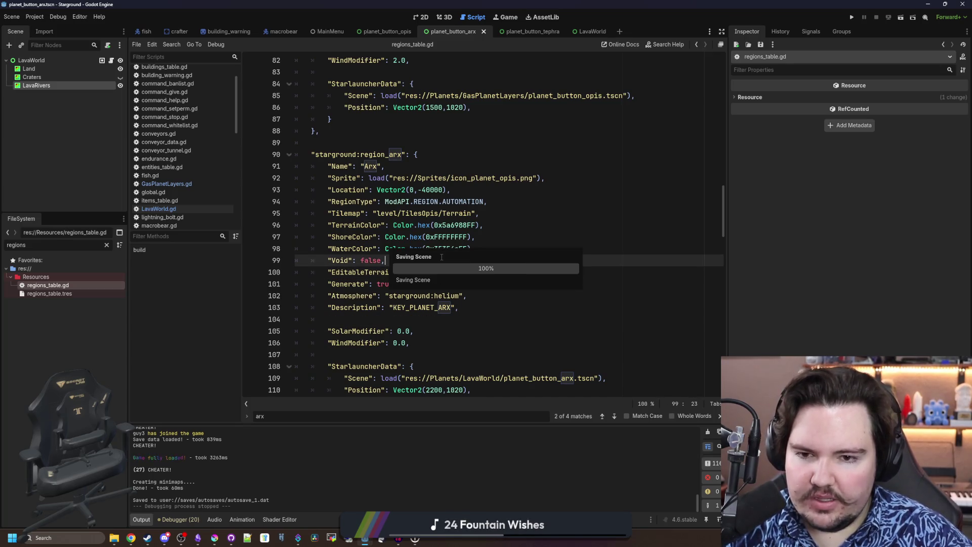
{"action": "left_click", "coordinate": [554, 216]}
{"action": "left_click", "coordinate": [531, 202]}
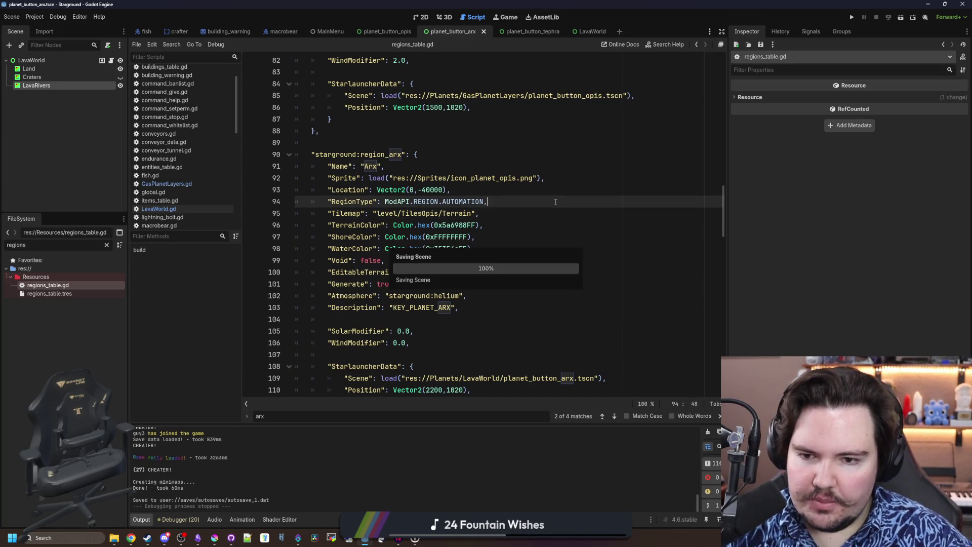
{"action": "left_click", "coordinate": [517, 222]}
{"action": "key", "text": "Down"}
{"action": "key", "text": "Down"}
{"action": "scroll", "coordinate": [362, 223], "scroll_direction": "down", "scroll_amount": 1}
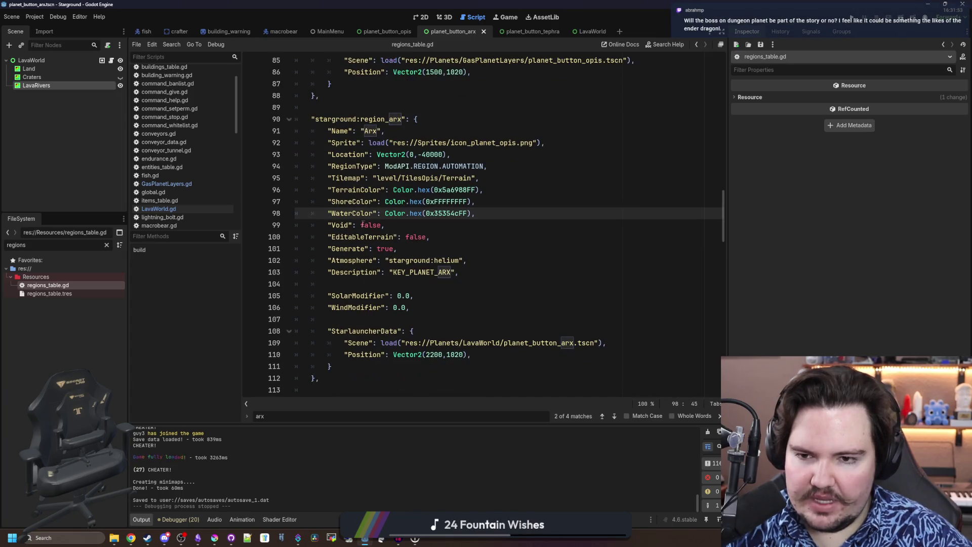
{"action": "left_click", "coordinate": [404, 224]}
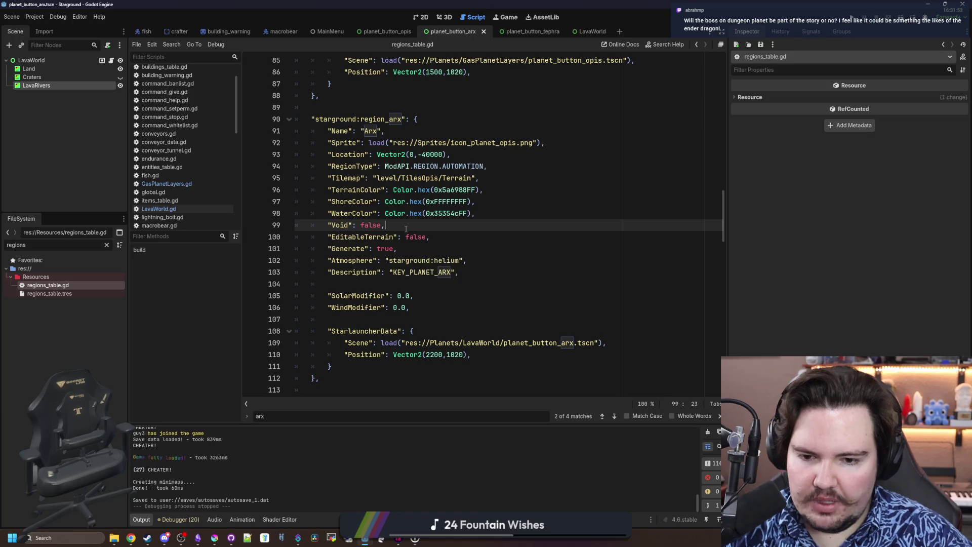
{"action": "scroll", "coordinate": [403, 225], "scroll_direction": "down", "scroll_amount": 2}
{"action": "scroll", "coordinate": [404, 224], "scroll_direction": "up", "scroll_amount": 3}
{"action": "scroll", "coordinate": [413, 216], "scroll_direction": "down", "scroll_amount": 2}
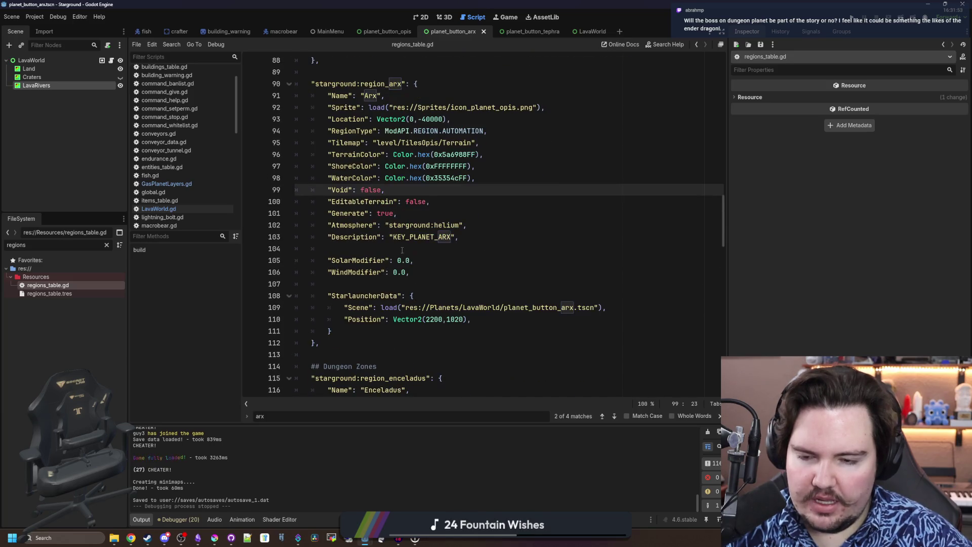
{"action": "left_click", "coordinate": [416, 212]}
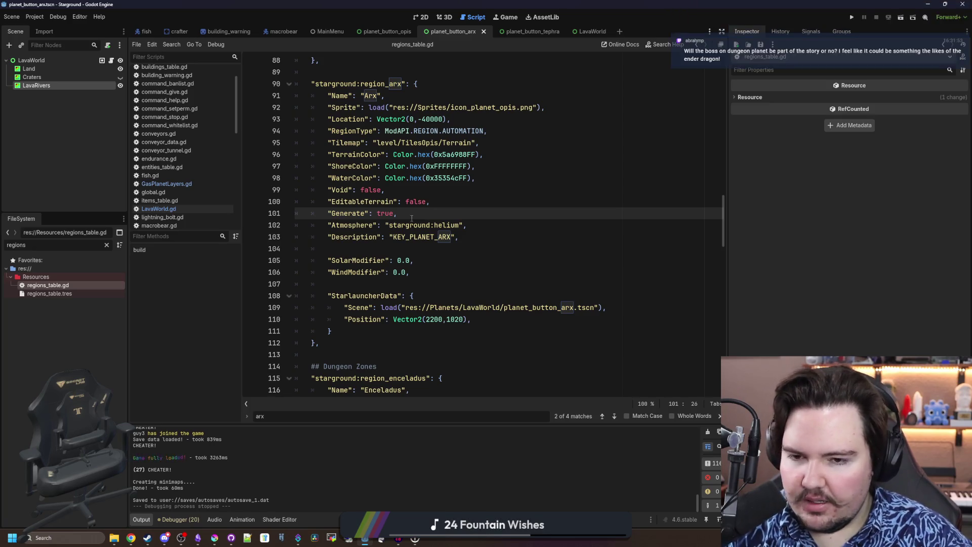
{"action": "key", "text": "ctrl+s"}
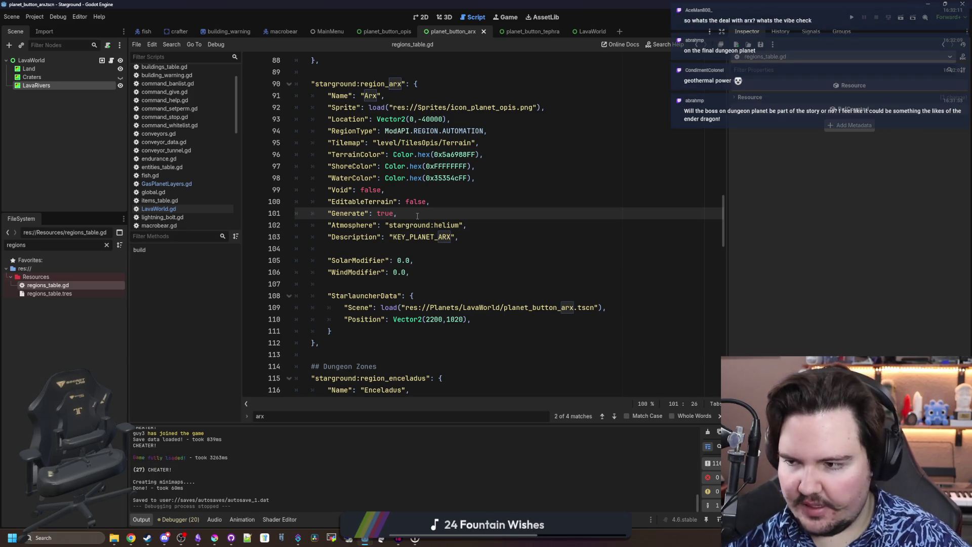
{"action": "key", "text": "ctrl+s"}
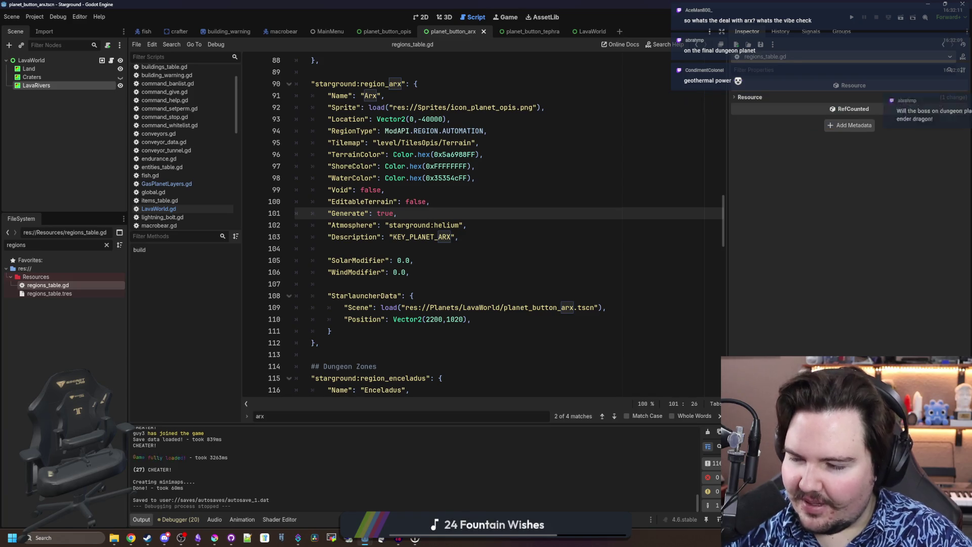
{"action": "left_click", "coordinate": [475, 237]}
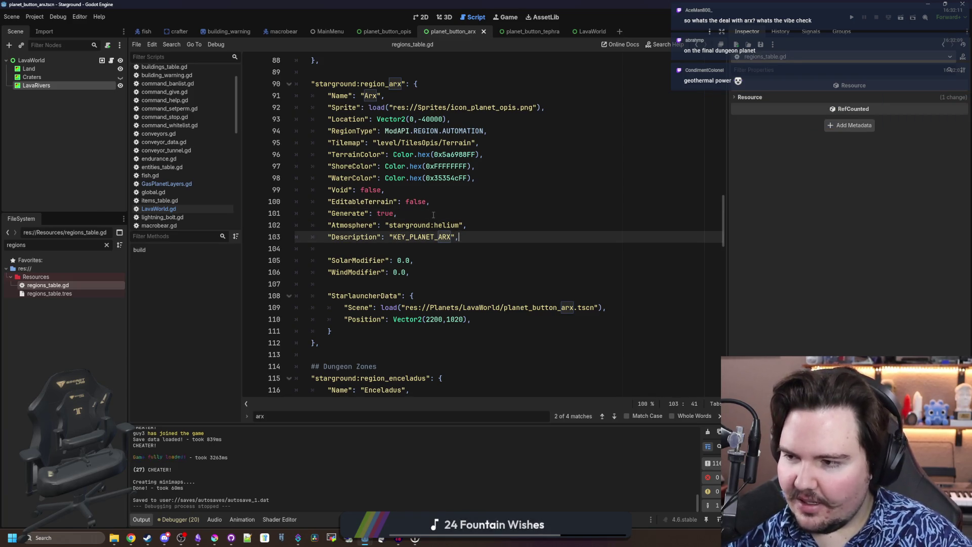
{"action": "left_click", "coordinate": [358, 250]}
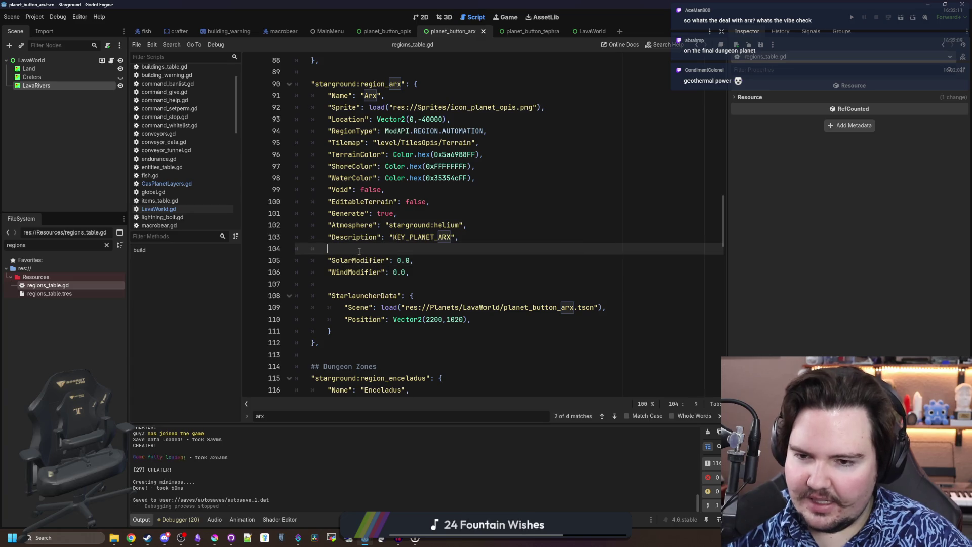
{"action": "left_click", "coordinate": [356, 281]}
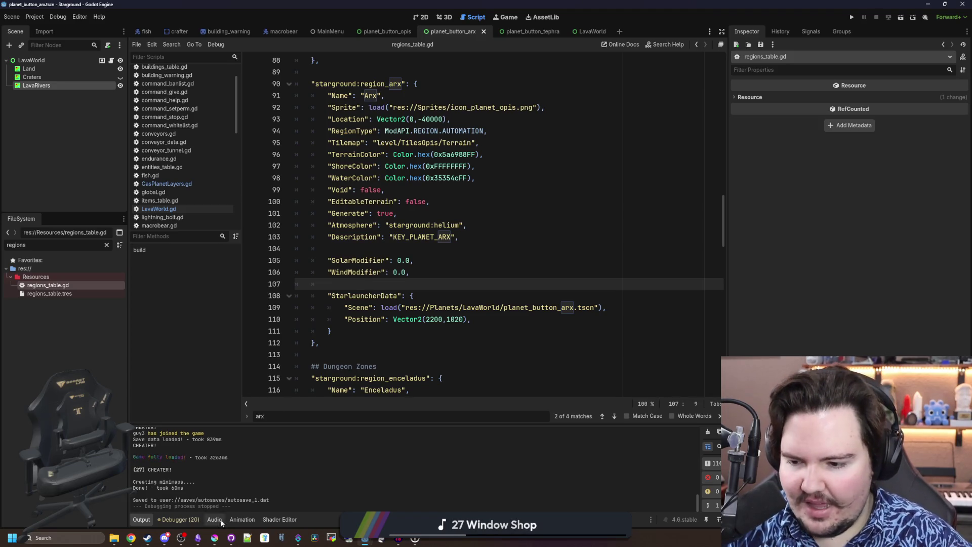
Search Google for 'lv 426' and switch the results to Images
{"action": "mouse_move", "coordinate": [131, 538]}
{"action": "mouse_move", "coordinate": [154, 508]}
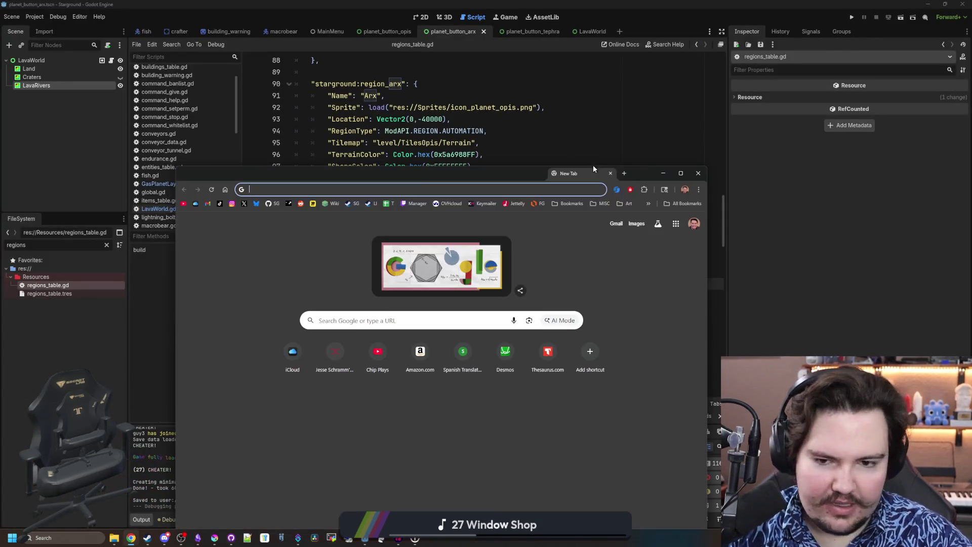
{"action": "type", "text": "lv"}
{"action": "type", "text": "-426"}
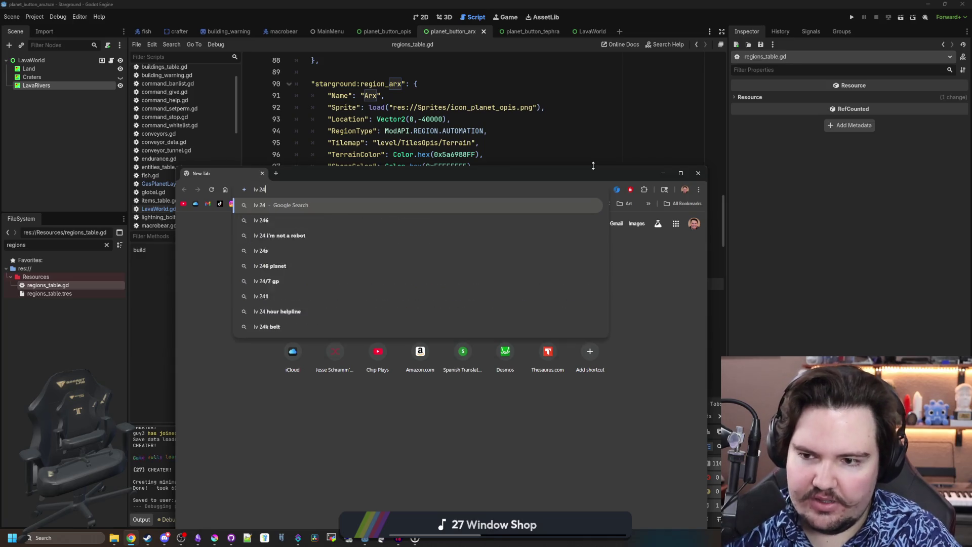
{"action": "key", "text": "BackSpace"}
{"action": "key", "text": "BackSpace"}
{"action": "key", "text": "BackSpace"}
{"action": "type", "text": "426"}
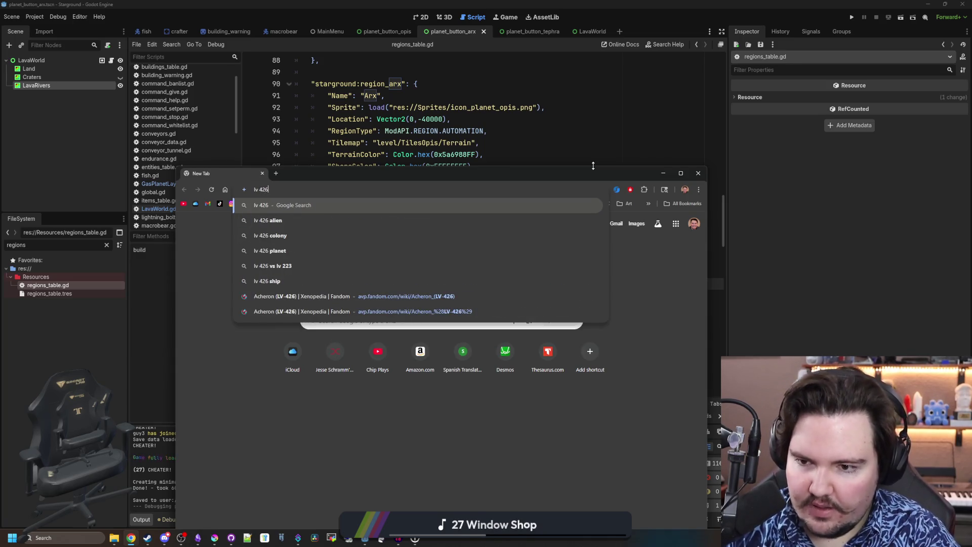
{"action": "key", "text": "Return"}
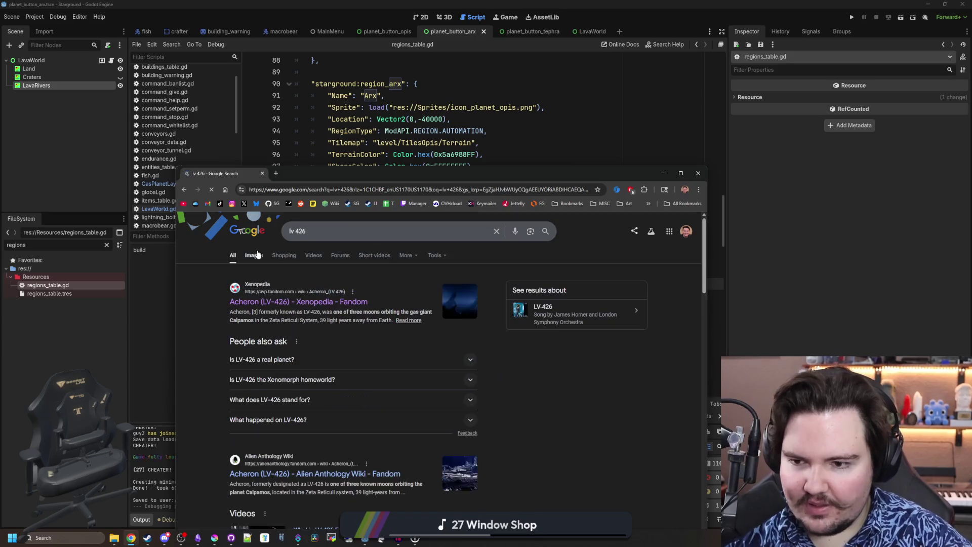
{"action": "left_click", "coordinate": [254, 255]}
Maximize Chrome and preview the LV-426 image results, ending on the Strange Shapes picture
{"action": "double_click", "coordinate": [288, 178]}
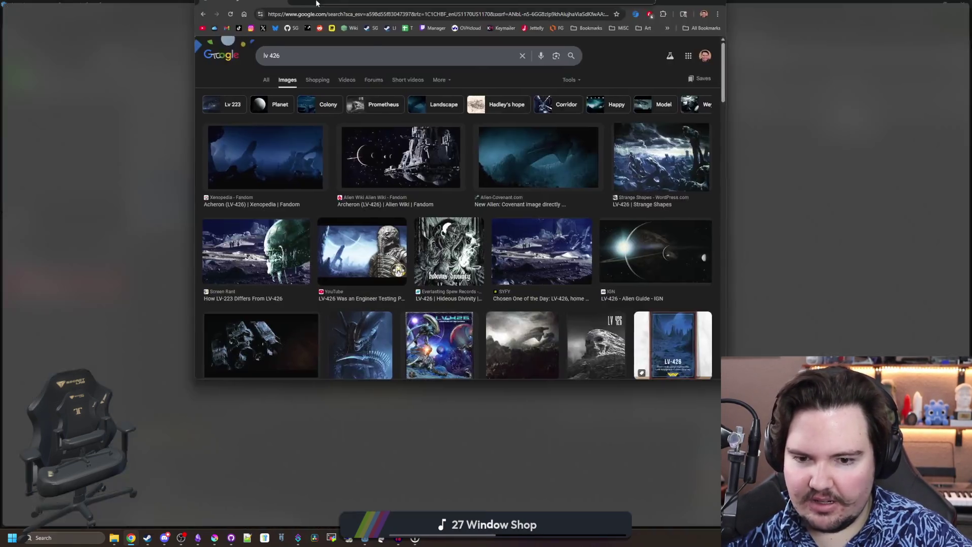
{"action": "left_click", "coordinate": [57, 184]}
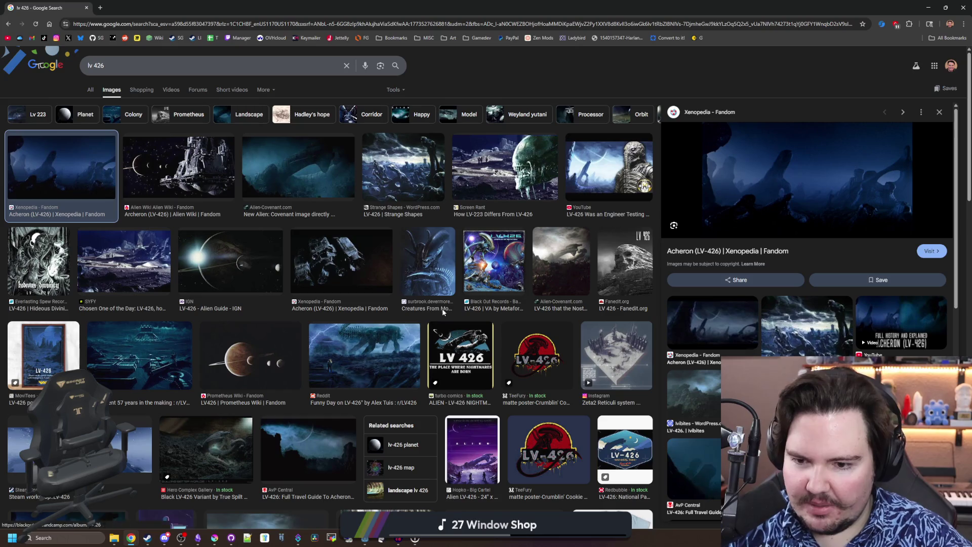
{"action": "left_click", "coordinate": [407, 157]}
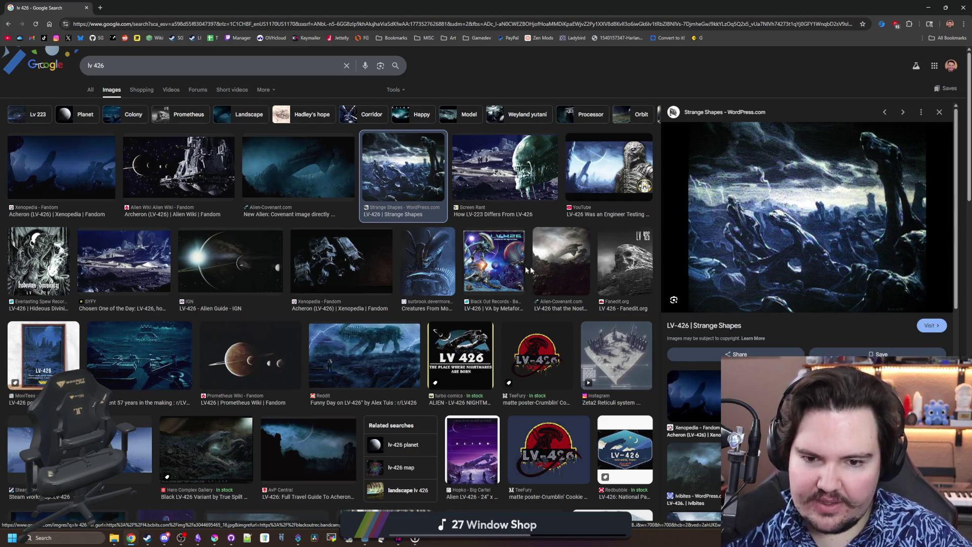
Scroll through the LV-426 image results, then shrink the browser back to a smaller window
{"action": "scroll", "coordinate": [389, 333], "scroll_direction": "down", "scroll_amount": 1}
{"action": "scroll", "coordinate": [389, 334], "scroll_direction": "down", "scroll_amount": 3}
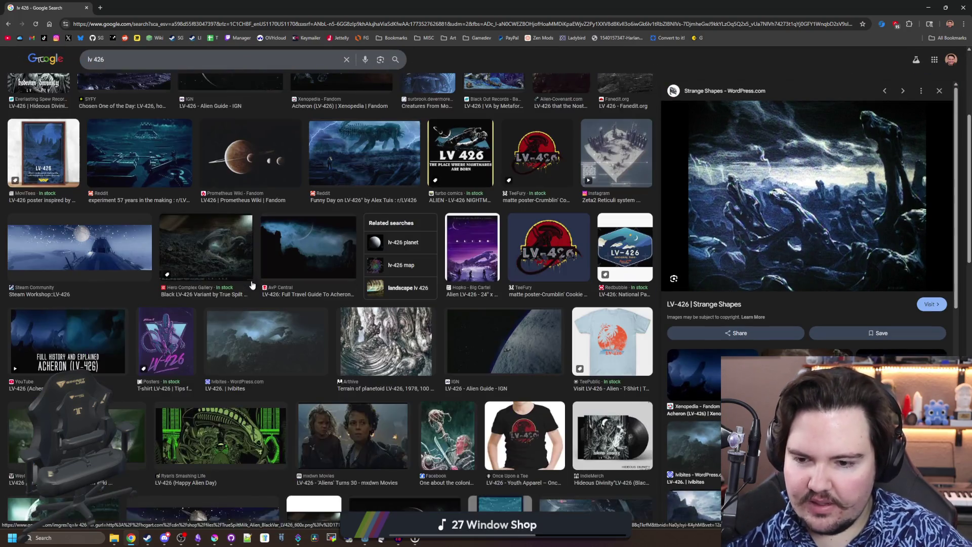
{"action": "scroll", "coordinate": [190, 295], "scroll_direction": "down", "scroll_amount": 4}
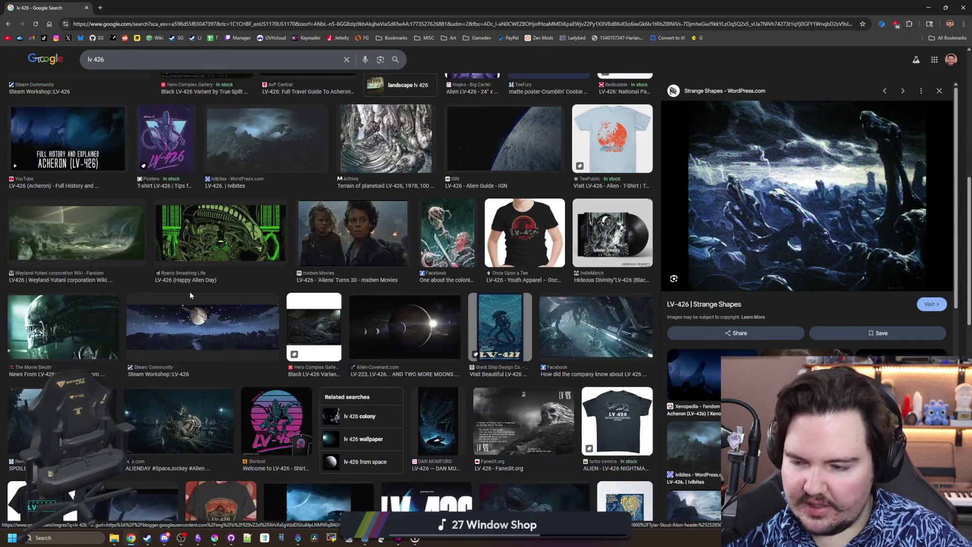
{"action": "scroll", "coordinate": [191, 295], "scroll_direction": "down", "scroll_amount": 10}
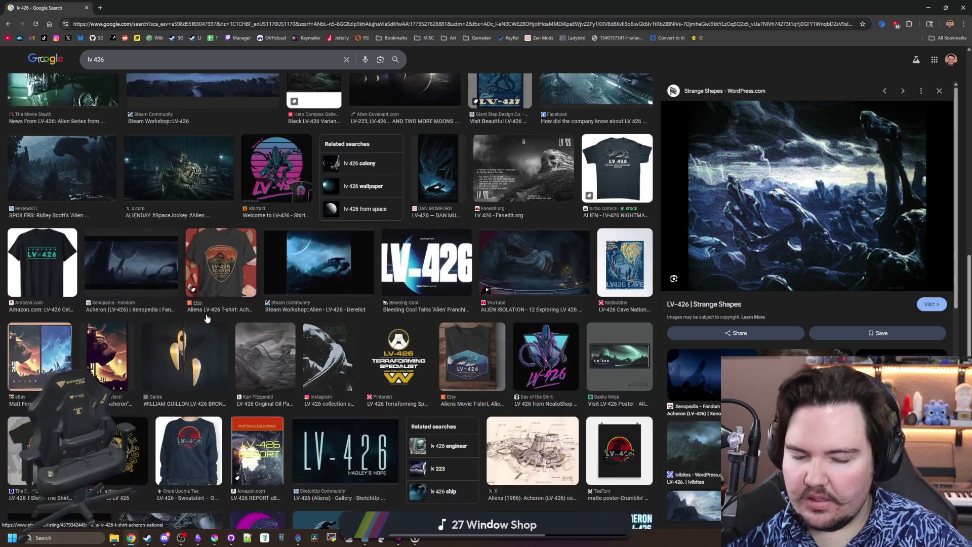
{"action": "scroll", "coordinate": [206, 314], "scroll_direction": "down", "scroll_amount": 7}
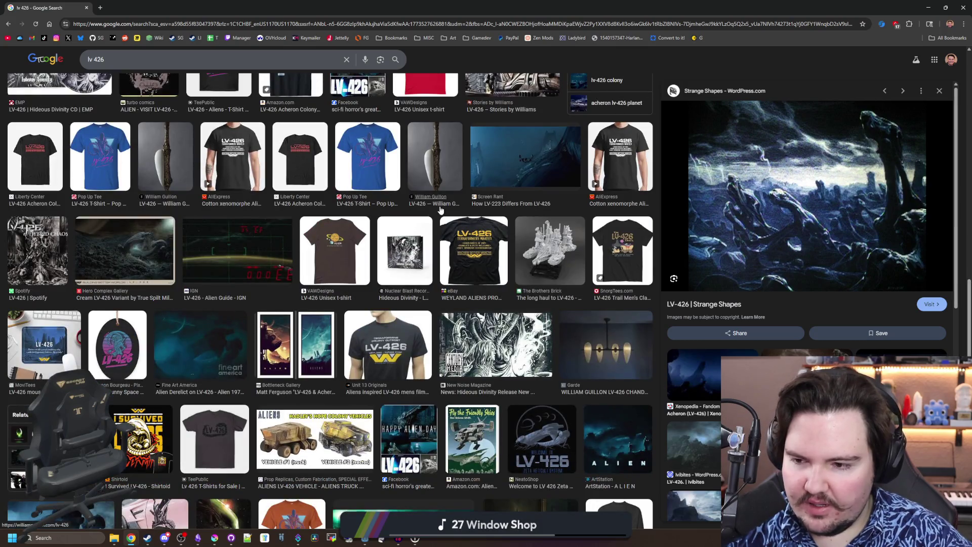
{"action": "scroll", "coordinate": [440, 210], "scroll_direction": "down", "scroll_amount": 6}
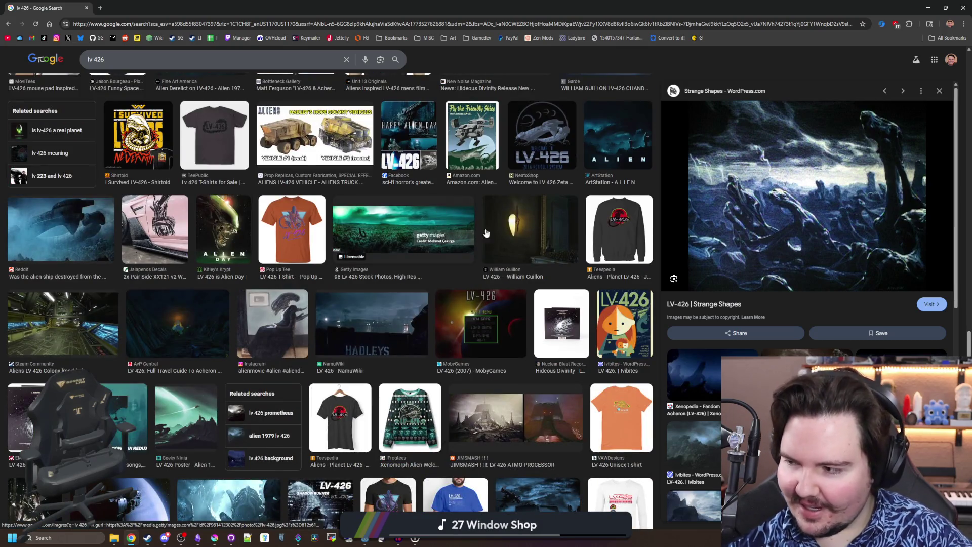
{"action": "scroll", "coordinate": [440, 210], "scroll_direction": "down", "scroll_amount": 6}
{"action": "scroll", "coordinate": [491, 236], "scroll_direction": "up", "scroll_amount": 1}
{"action": "scroll", "coordinate": [490, 237], "scroll_direction": "up", "scroll_amount": 15}
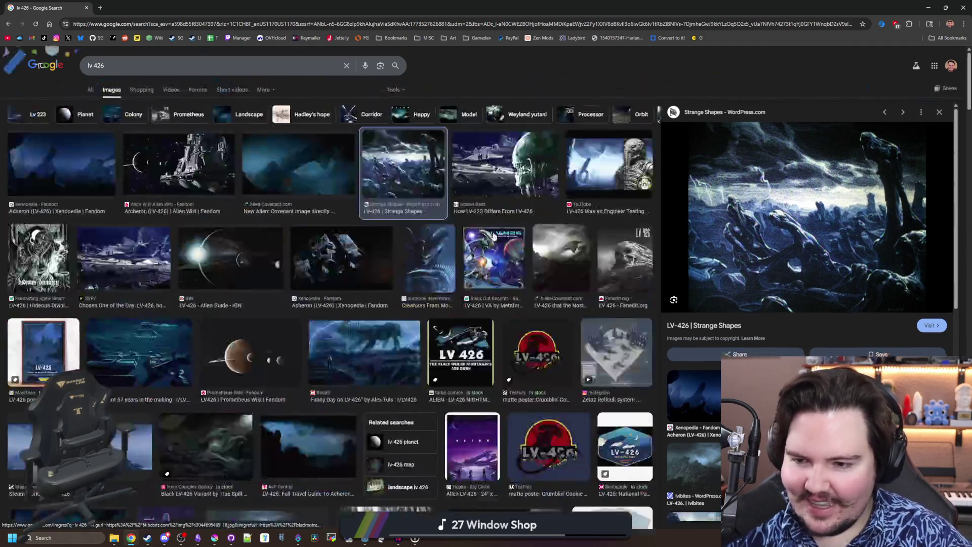
{"action": "left_click_drag", "start_coordinate": [400, 7], "coordinate": [460, 225]}
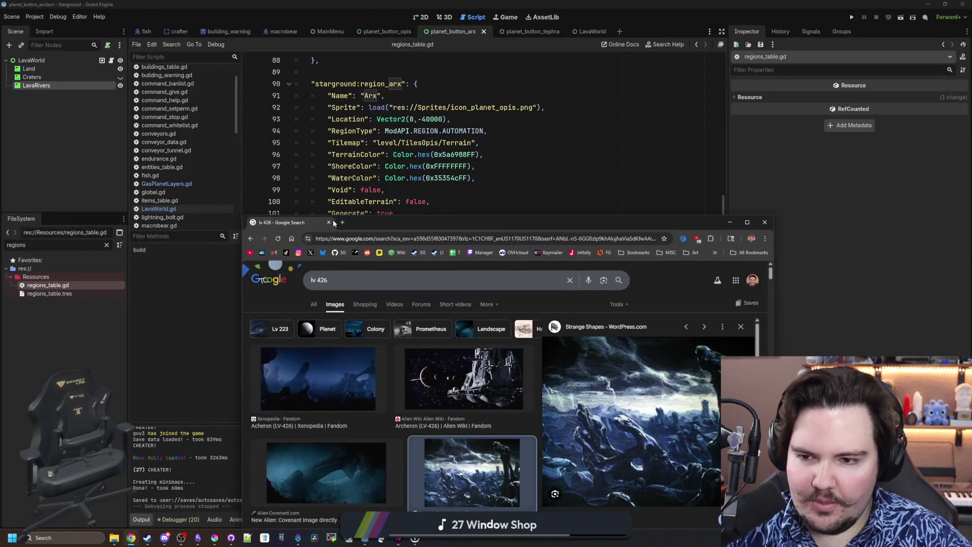
Close the browser and save the edited regions_table.gd with Ctrl+S
{"action": "left_click", "coordinate": [328, 222]}
{"action": "scroll", "coordinate": [388, 212], "scroll_direction": "down", "scroll_amount": 2}
{"action": "left_click", "coordinate": [388, 208]}
{"action": "scroll", "coordinate": [388, 208], "scroll_direction": "up", "scroll_amount": 3}
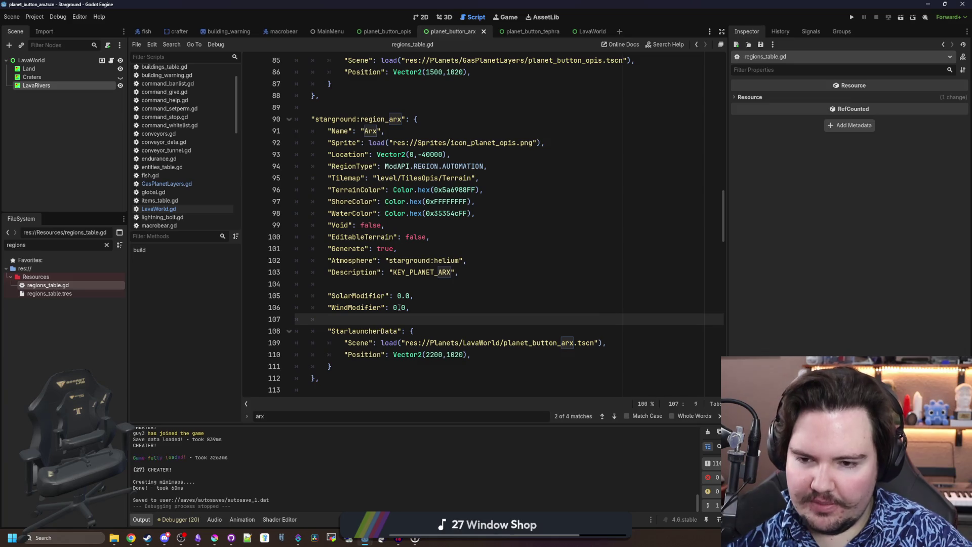
{"action": "key", "text": "ctrl+s"}
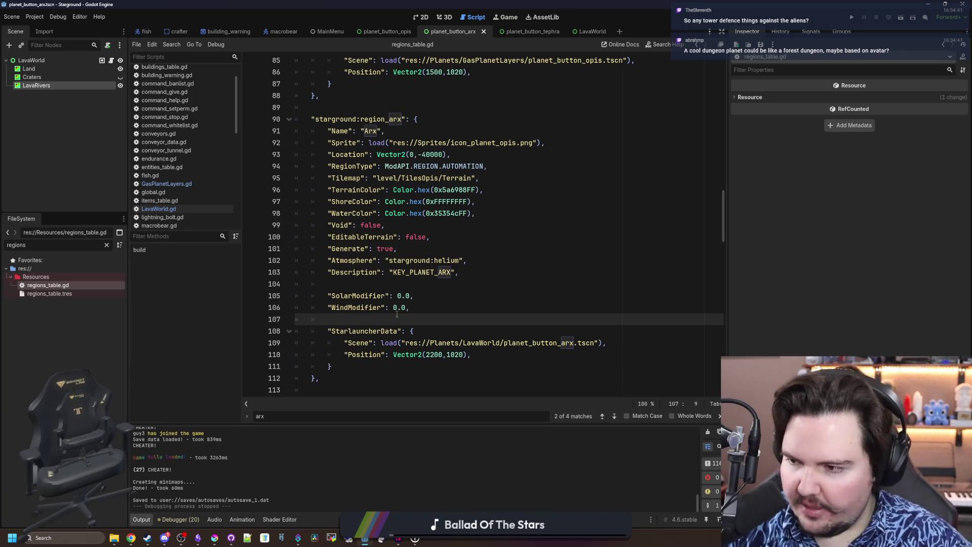
Bring the Krita window with the largemouth bass sprite to the front and maximize it
{"action": "mouse_move", "coordinate": [161, 539]}
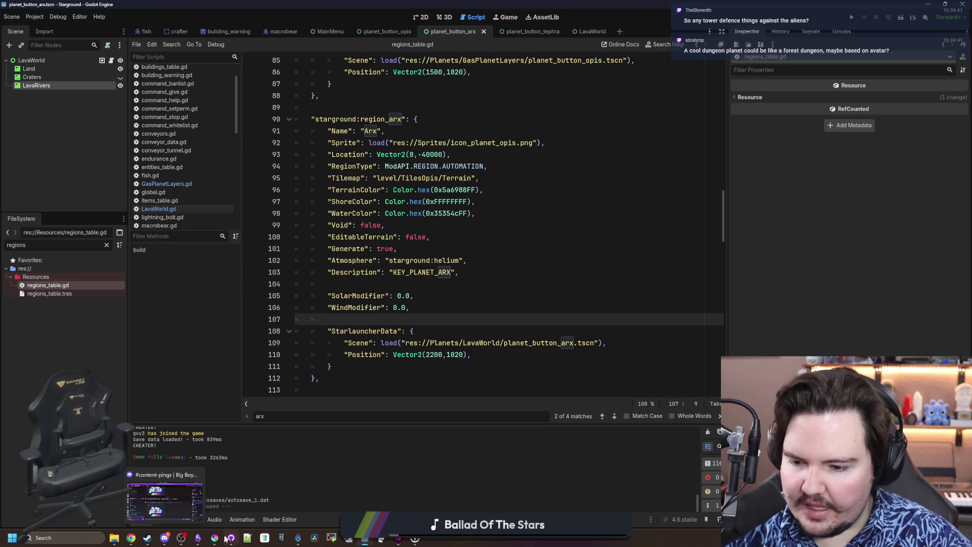
{"action": "mouse_move", "coordinate": [203, 544]}
{"action": "left_click", "coordinate": [221, 513]}
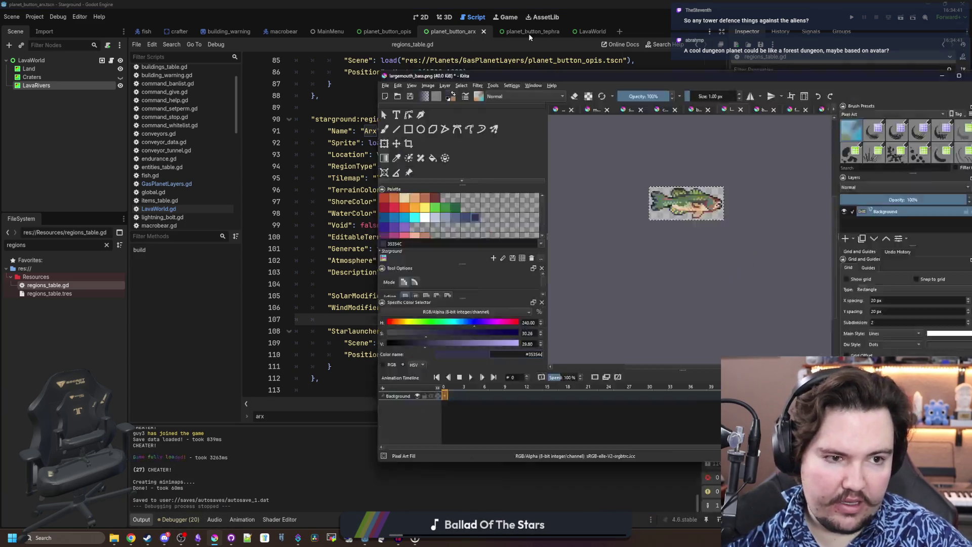
{"action": "double_click", "coordinate": [529, 75]}
Zoom the Krita canvas, then use File > Open to browse the Sprites/Items/Fish folder
{"action": "scroll", "coordinate": [302, 91], "scroll_direction": "up", "scroll_amount": 3}
{"action": "scroll", "coordinate": [314, 177], "scroll_direction": "down", "scroll_amount": 4}
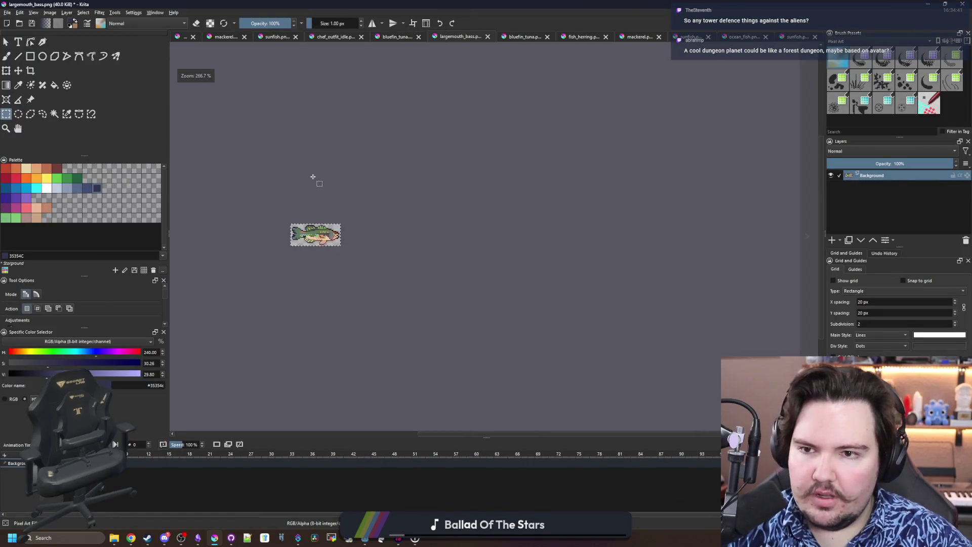
{"action": "scroll", "coordinate": [296, 233], "scroll_direction": "up", "scroll_amount": 8}
{"action": "scroll", "coordinate": [364, 258], "scroll_direction": "down", "scroll_amount": 3}
{"action": "scroll", "coordinate": [428, 248], "scroll_direction": "up", "scroll_amount": 2}
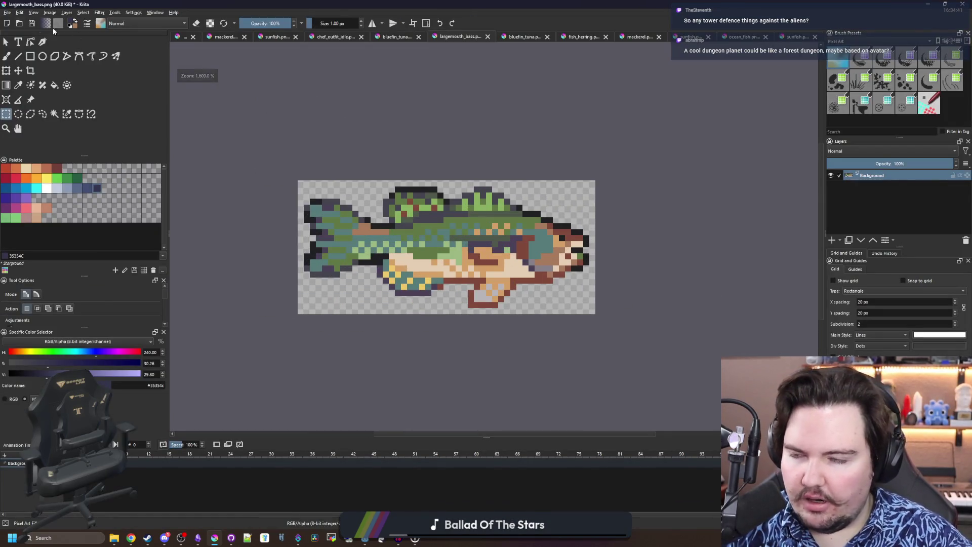
{"action": "left_click", "coordinate": [7, 12]}
{"action": "left_click", "coordinate": [19, 34]}
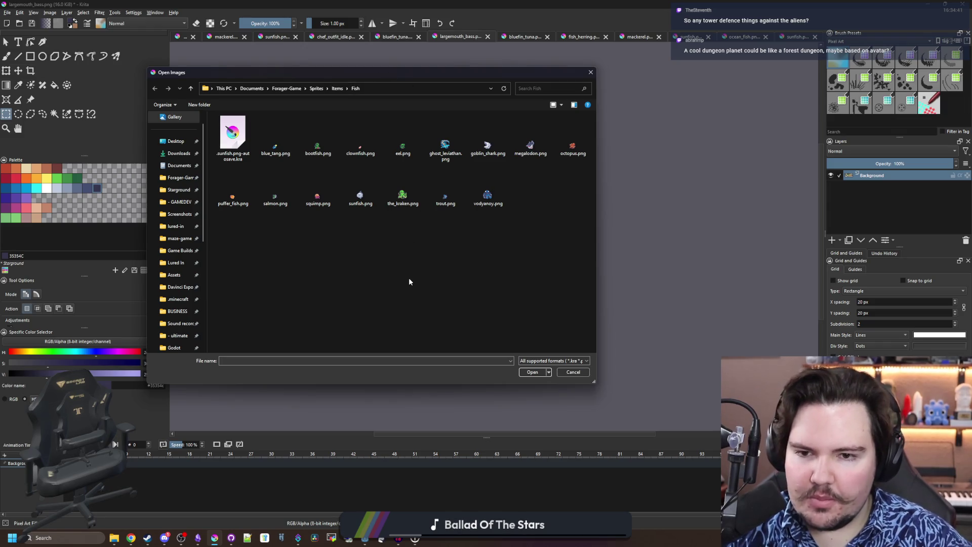
Go up to the Sprites/Items folder and scroll through its subfolders and item sprites
{"action": "left_click", "coordinate": [331, 88]}
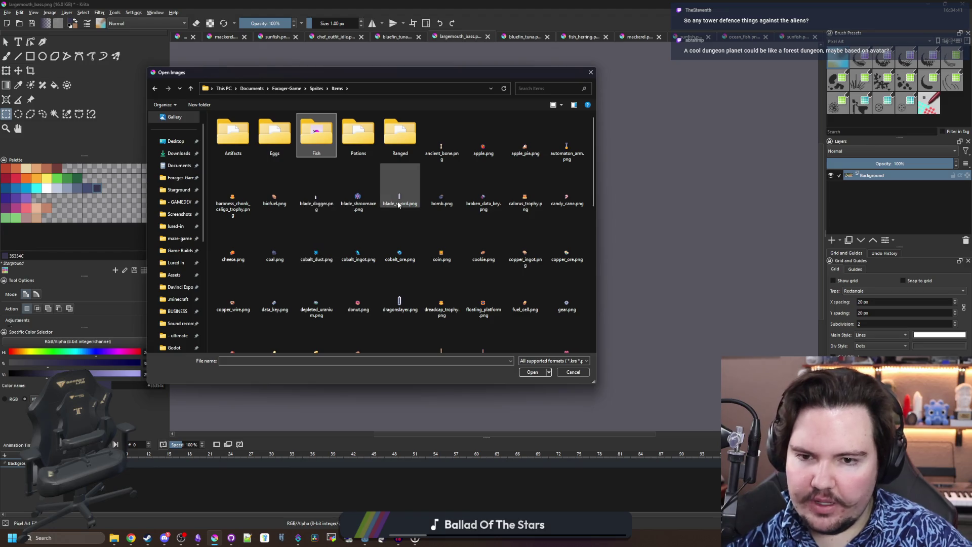
{"action": "scroll", "coordinate": [398, 204], "scroll_direction": "down", "scroll_amount": 10}
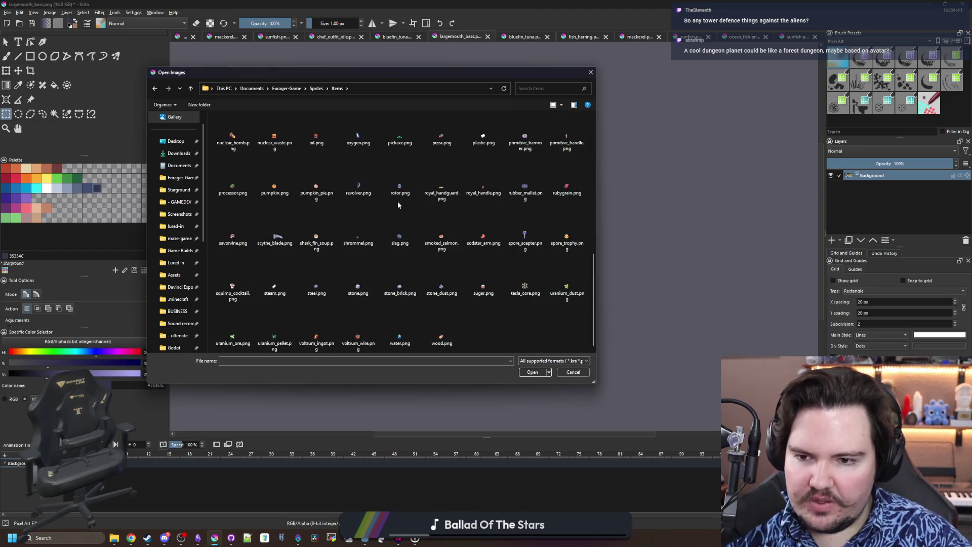
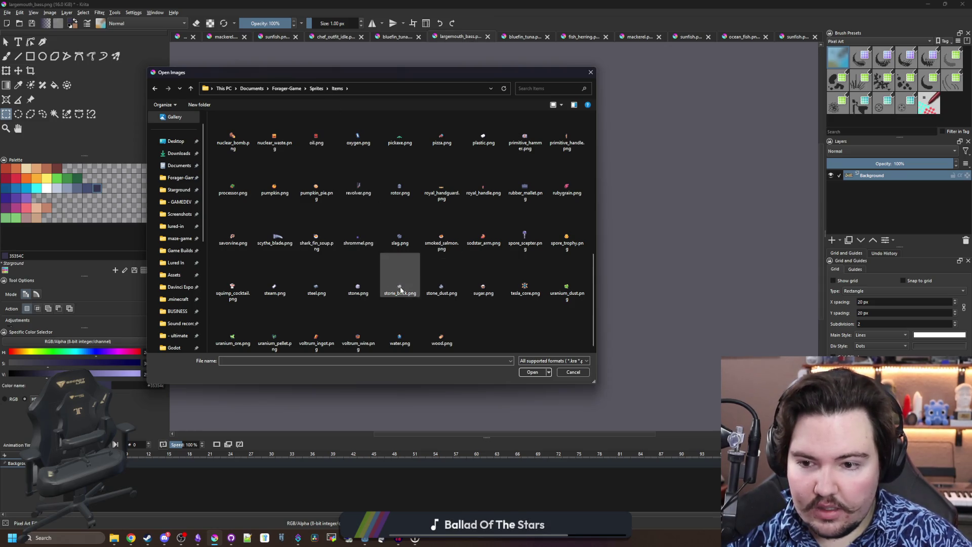
Open hydrogen.png from the game's Items sprites folder in Krita
{"action": "scroll", "coordinate": [318, 323], "scroll_direction": "up", "scroll_amount": 5}
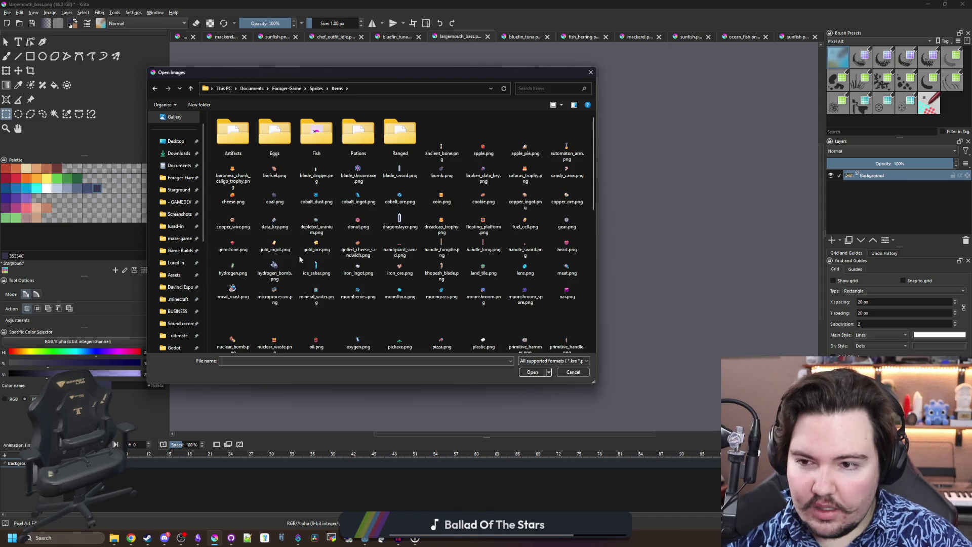
{"action": "left_click", "coordinate": [276, 246]}
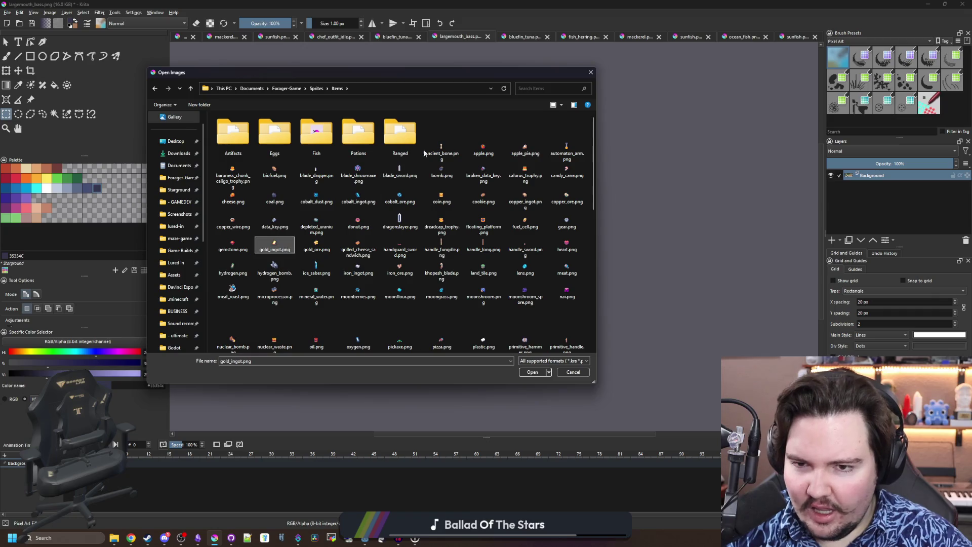
{"action": "key", "text": "h"}
{"action": "key", "text": "h"}
{"action": "key", "text": "h"}
{"action": "key", "text": "h"}
{"action": "double_click", "coordinate": [274, 268]}
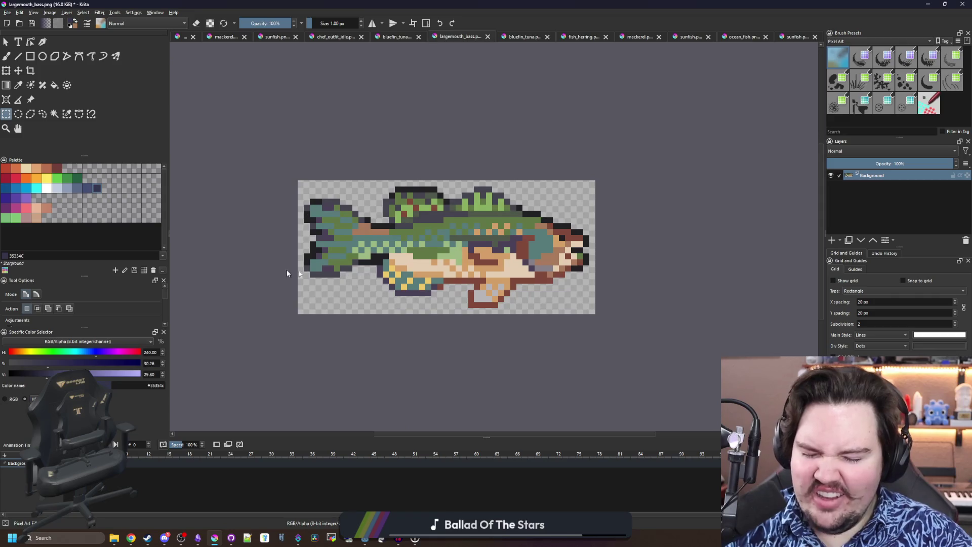
{"action": "scroll", "coordinate": [438, 250], "scroll_direction": "down", "scroll_amount": 5}
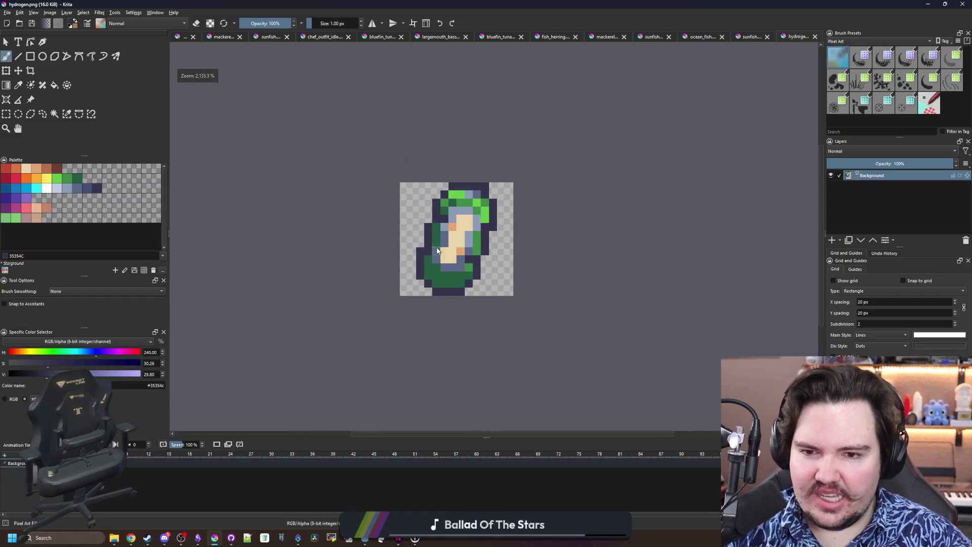
{"action": "scroll", "coordinate": [437, 250], "scroll_direction": "up", "scroll_amount": 1}
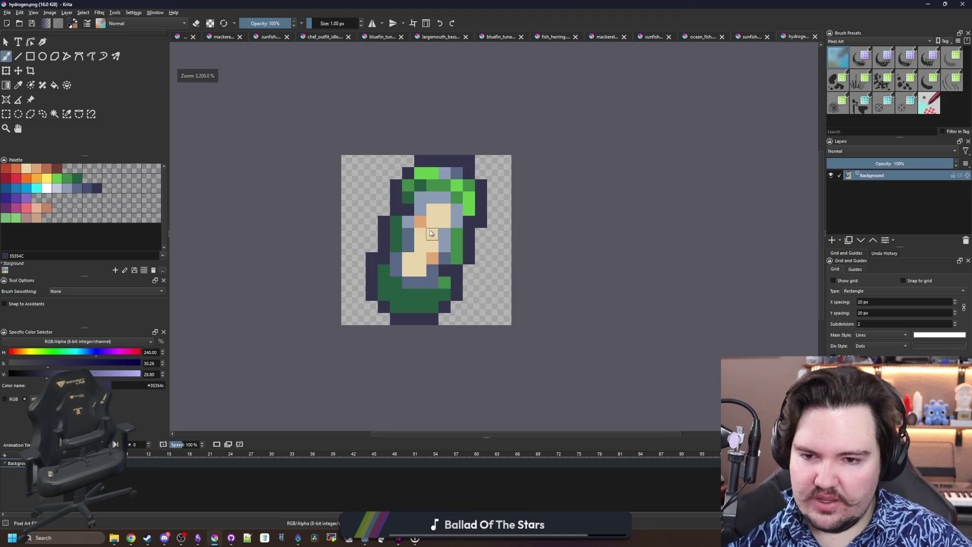
{"action": "scroll", "coordinate": [429, 234], "scroll_direction": "up", "scroll_amount": 2}
{"action": "scroll", "coordinate": [441, 219], "scroll_direction": "down", "scroll_amount": 1}
{"action": "key", "text": "alt+Tab"}
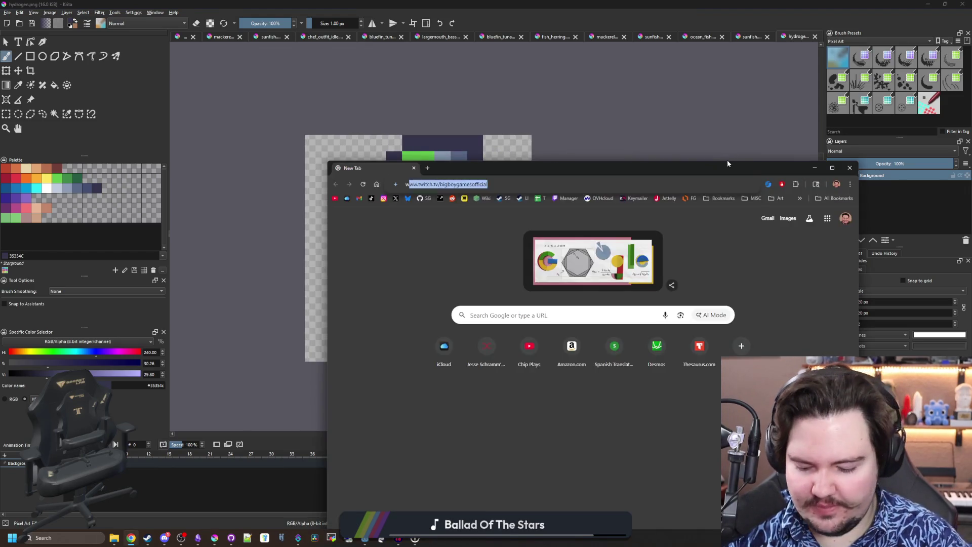
Search Google for 'what color is helium' and preview the glowing helium tubes image
{"action": "type", "text": "what color is helium"}
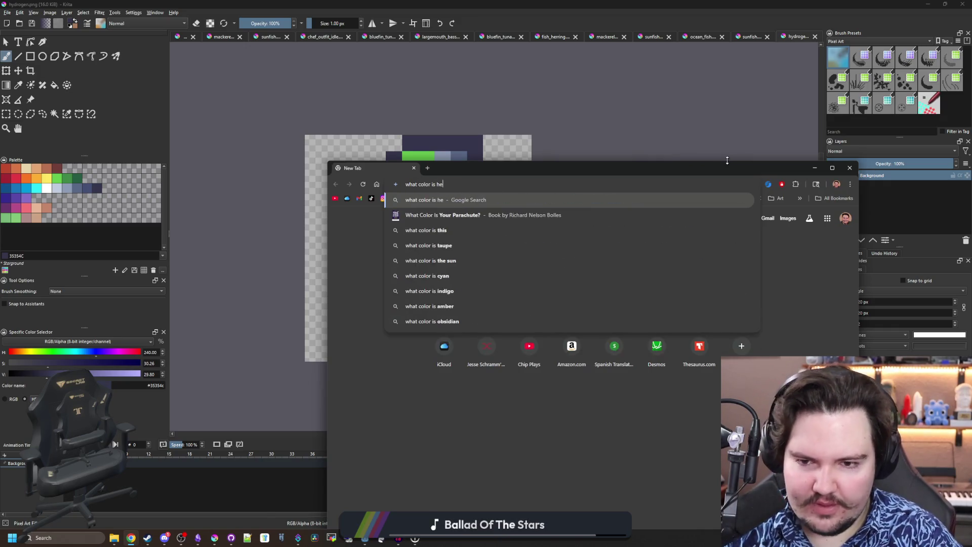
{"action": "key", "text": "Return"}
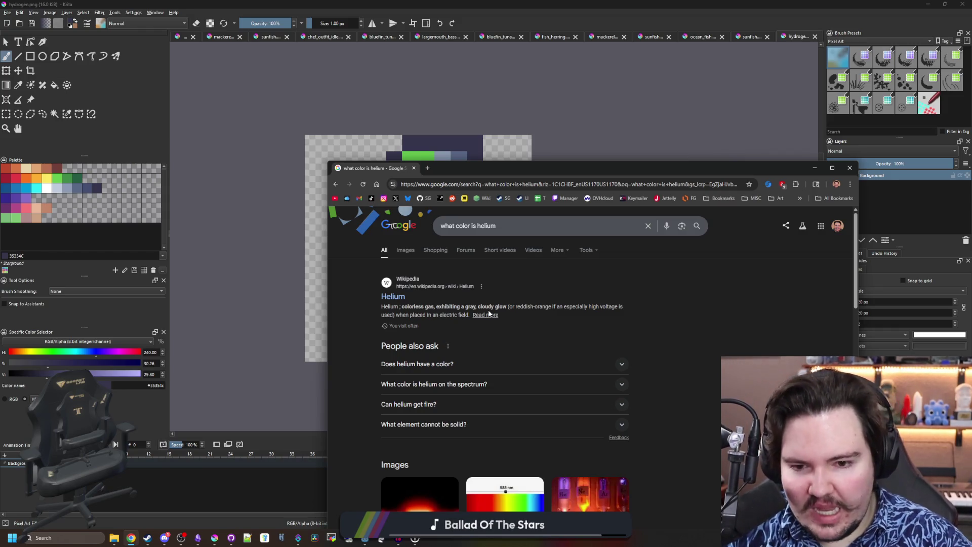
{"action": "scroll", "coordinate": [489, 314], "scroll_direction": "down", "scroll_amount": 3}
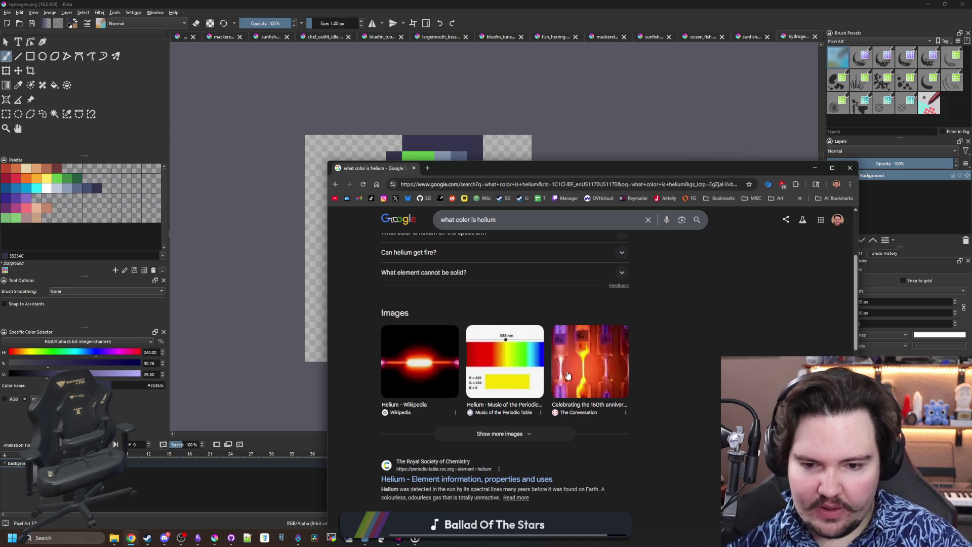
{"action": "left_click", "coordinate": [587, 360]}
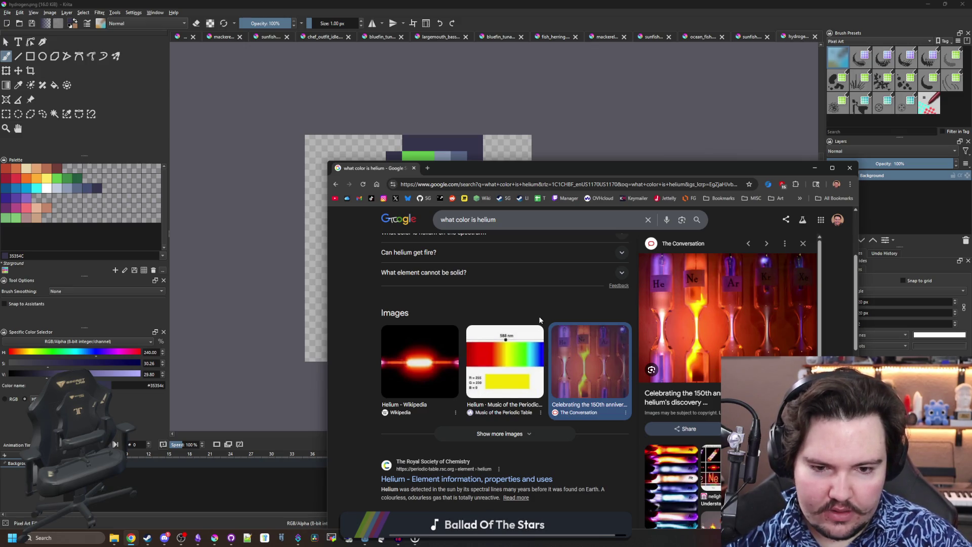
Highlight the description of helium's gray, cloudy glow
{"action": "scroll", "coordinate": [539, 319], "scroll_direction": "down", "scroll_amount": 1}
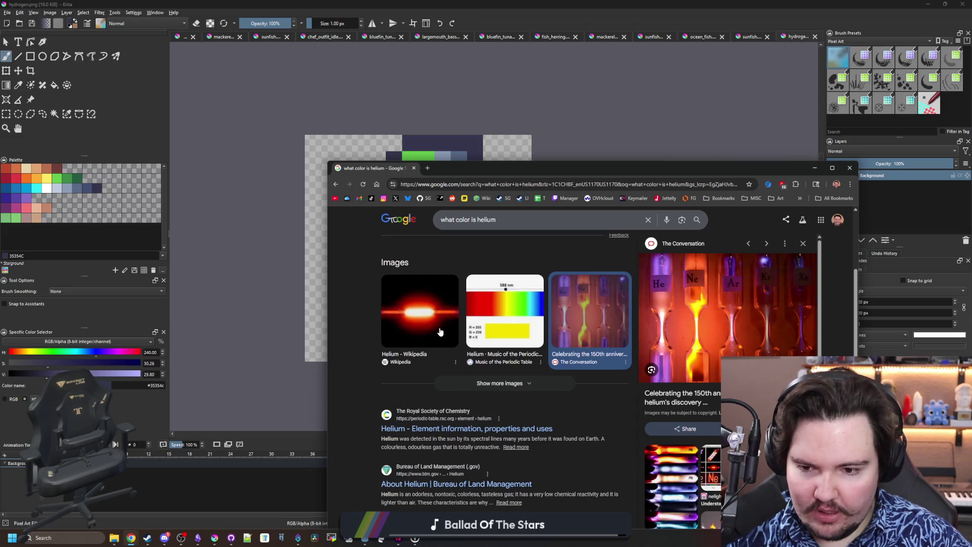
{"action": "scroll", "coordinate": [455, 355], "scroll_direction": "up", "scroll_amount": 4}
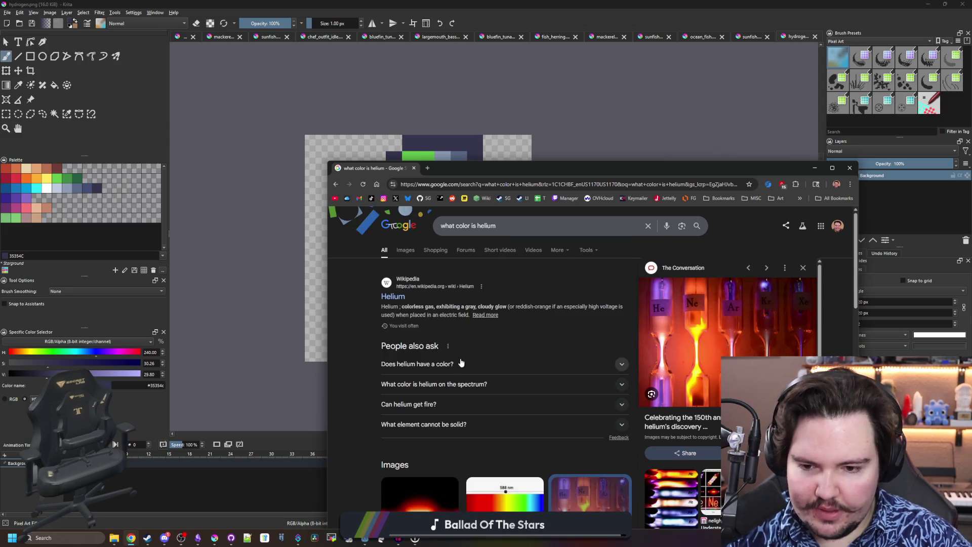
{"action": "mouse_move", "coordinate": [516, 306]}
{"action": "left_mouse_down"}
{"action": "mouse_move", "coordinate": [614, 307]}
{"action": "mouse_move", "coordinate": [467, 306]}
{"action": "mouse_move", "coordinate": [496, 306]}
{"action": "left_mouse_up"}
{"action": "left_click", "coordinate": [497, 307]}
Open oxygen.png from the Items sprites folder as another Krita document
{"action": "key", "text": "alt+Tab"}
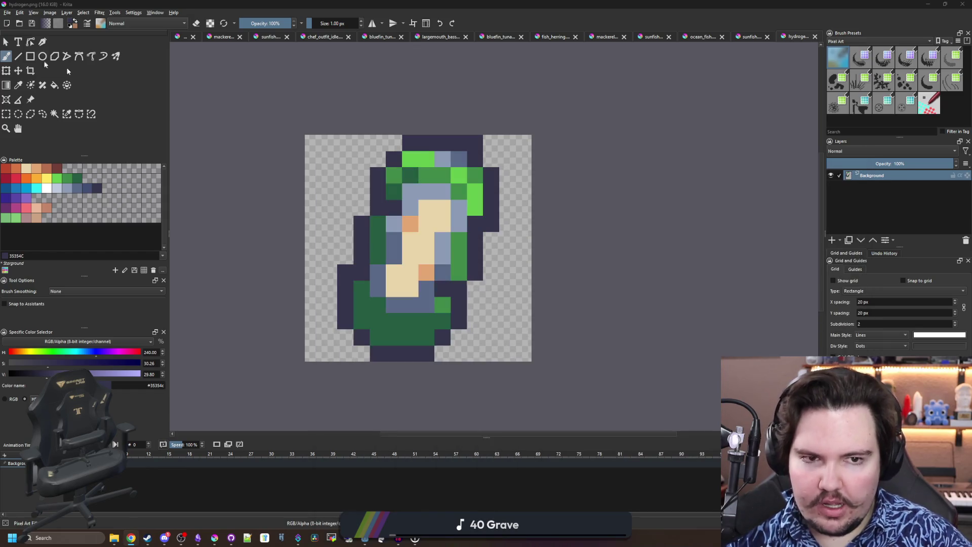
{"action": "left_click", "coordinate": [7, 12]}
{"action": "key", "text": "Escape"}
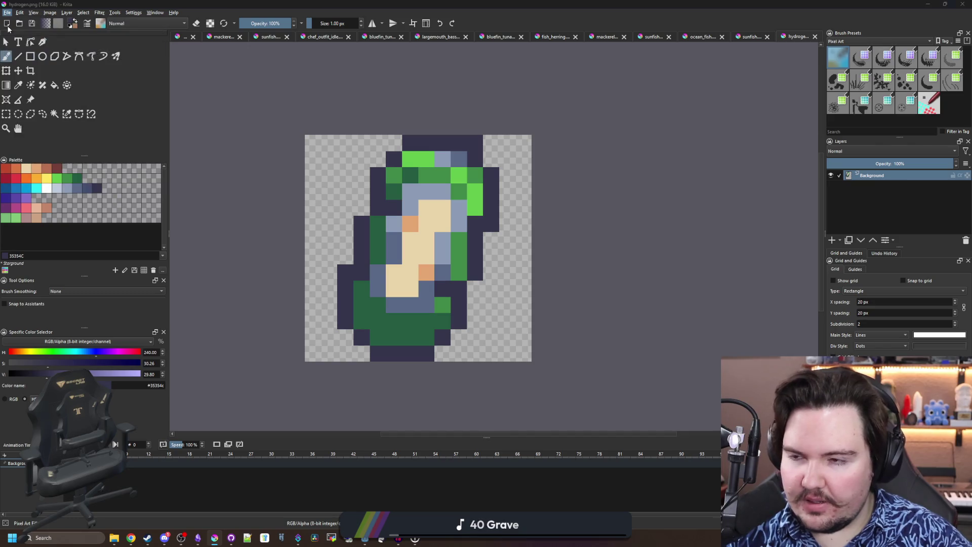
{"action": "key", "text": "ctrl+o"}
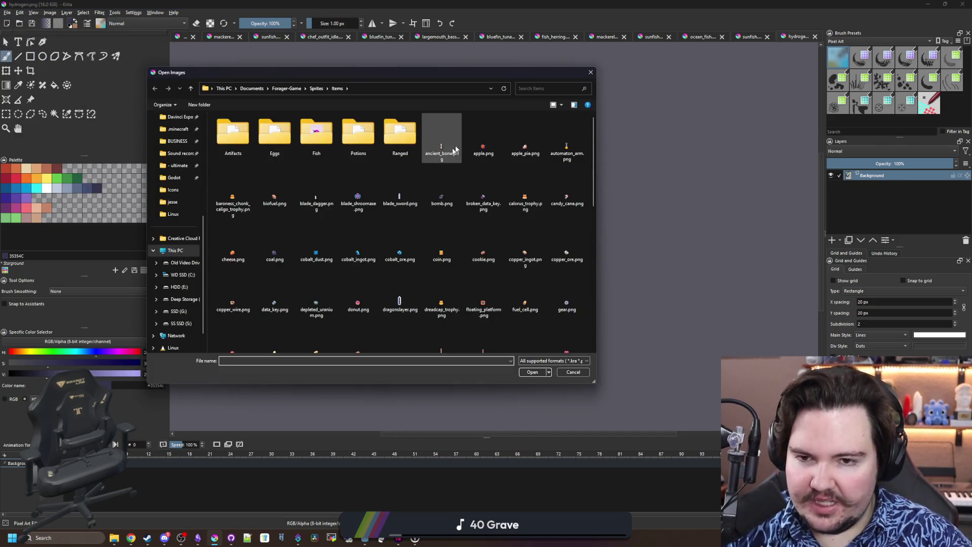
{"action": "left_click", "coordinate": [441, 172]}
{"action": "key", "text": "o"}
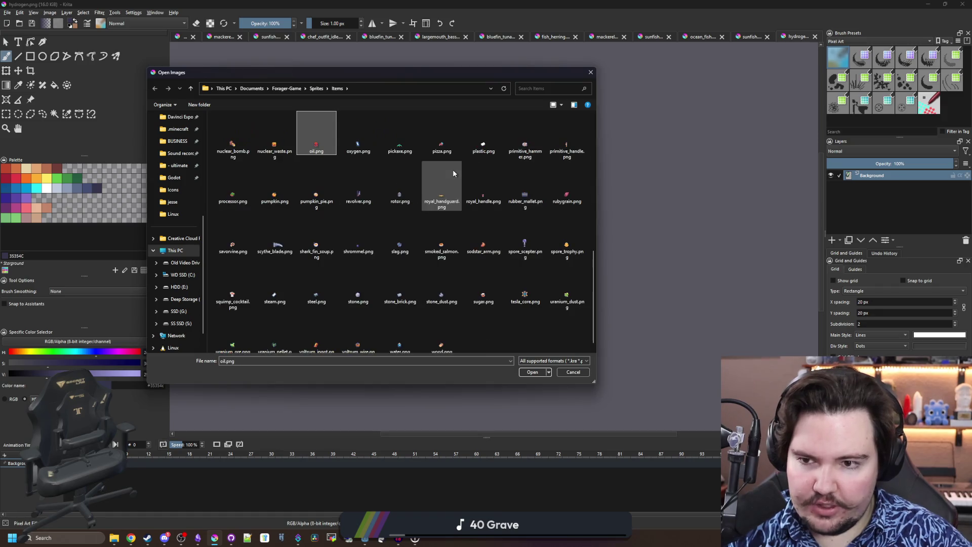
{"action": "key", "text": "o"}
{"action": "key", "text": "Return"}
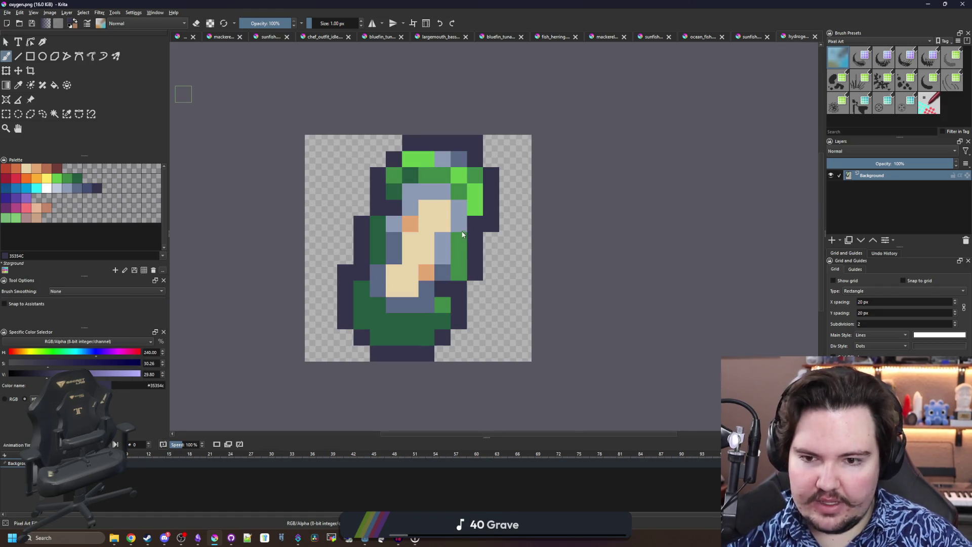
{"action": "scroll", "coordinate": [455, 247], "scroll_direction": "down", "scroll_amount": 4}
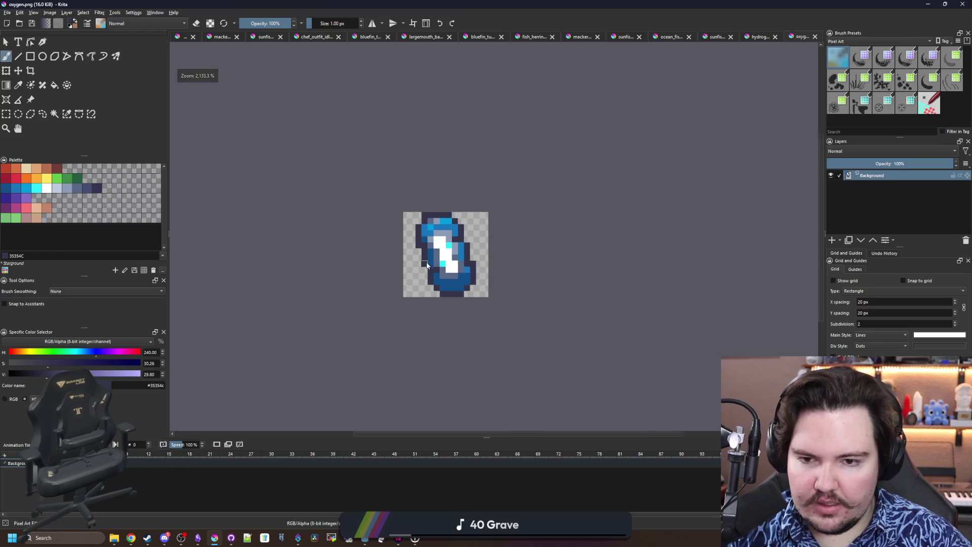
{"action": "scroll", "coordinate": [448, 254], "scroll_direction": "up", "scroll_amount": 3}
{"action": "scroll", "coordinate": [448, 255], "scroll_direction": "down", "scroll_amount": 2}
{"action": "scroll", "coordinate": [448, 255], "scroll_direction": "up", "scroll_amount": 4}
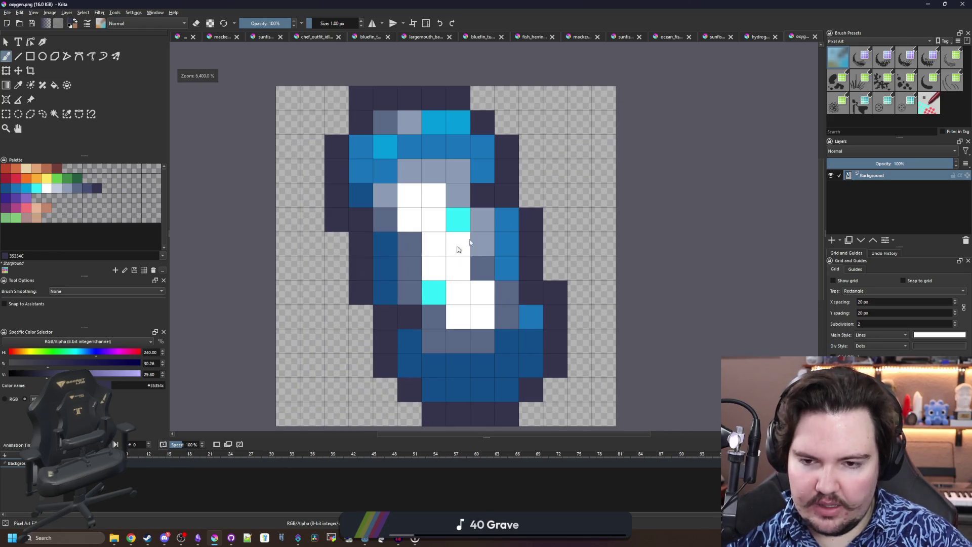
Back in hydrogen.png, select the whole 14×14 sprite with a rectangular selection
{"action": "left_click", "coordinate": [749, 41]}
{"action": "scroll", "coordinate": [440, 214], "scroll_direction": "down", "scroll_amount": 3}
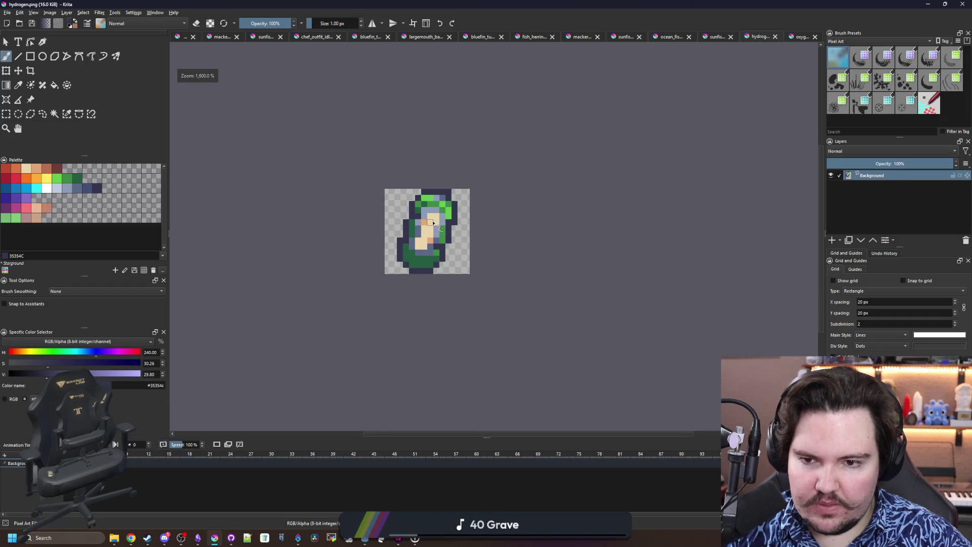
{"action": "scroll", "coordinate": [440, 214], "scroll_direction": "up", "scroll_amount": 2}
{"action": "key", "text": "ctrl+r"}
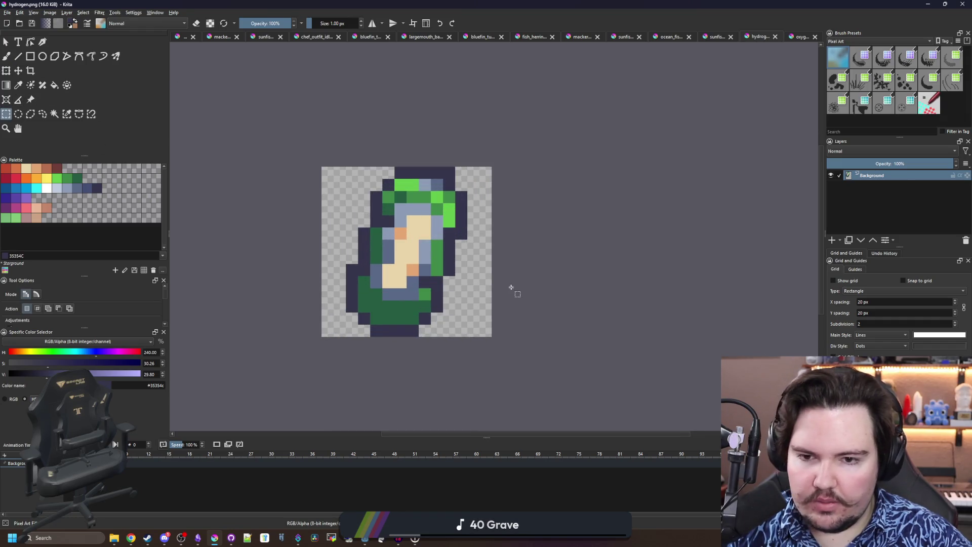
{"action": "left_click_drag", "start_coordinate": [490, 332], "coordinate": [283, 153]}
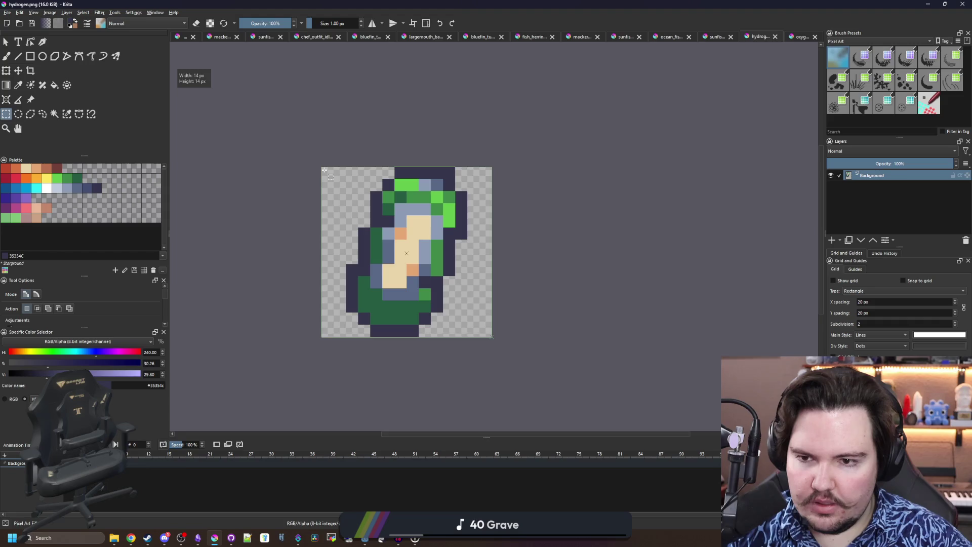
{"action": "left_click", "coordinate": [7, 12]}
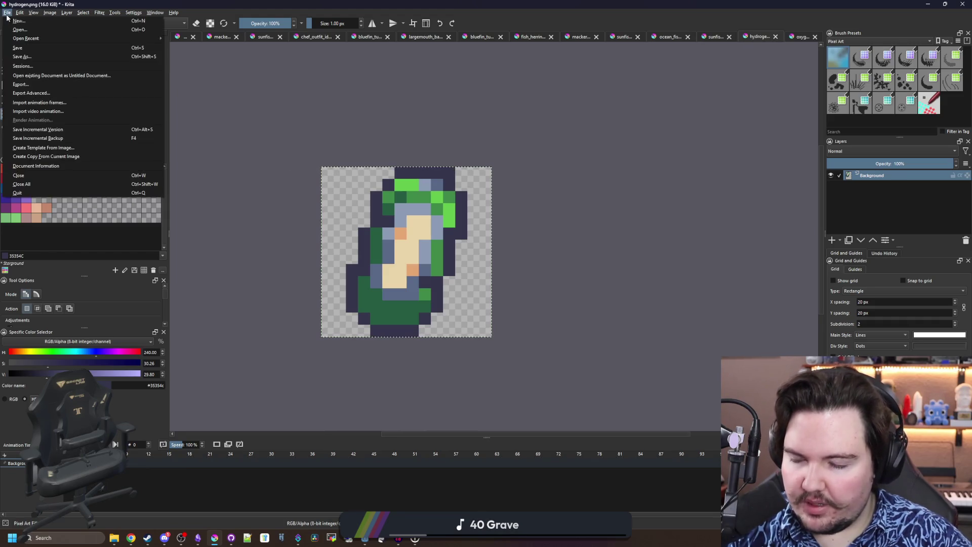
Create a new 16×16 pixel document
{"action": "left_click", "coordinate": [15, 21]}
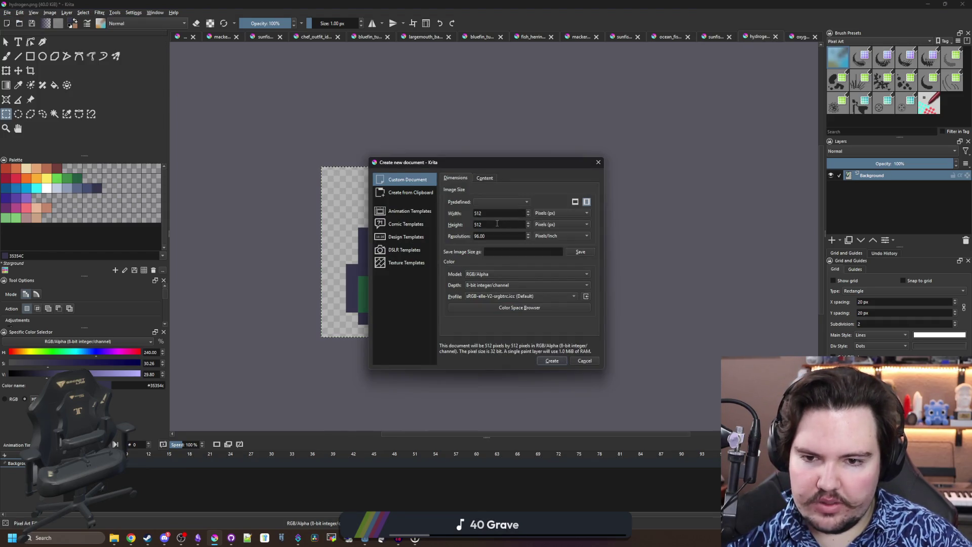
{"action": "double_click", "coordinate": [488, 214]}
{"action": "type", "text": "16"}
{"action": "key", "text": "Tab"}
{"action": "type", "text": "16"}
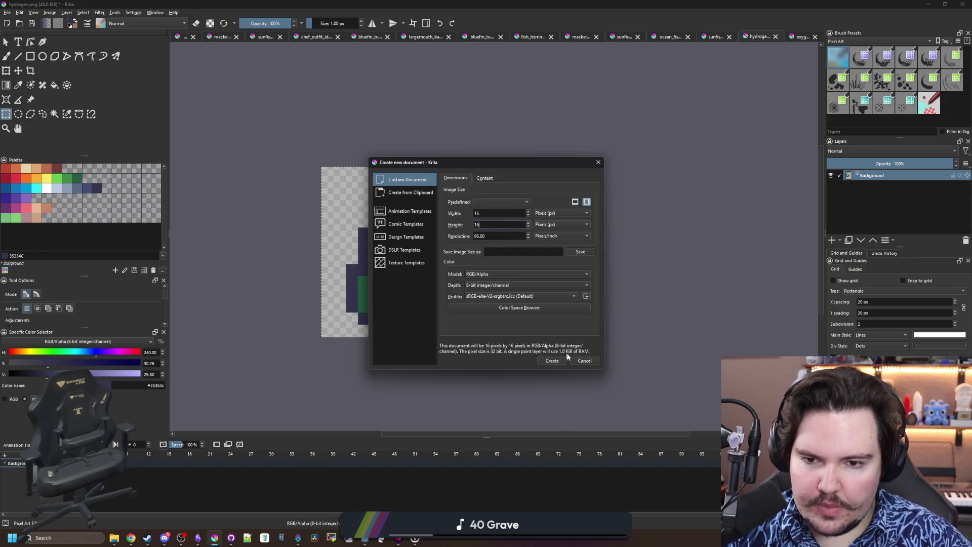
{"action": "left_click", "coordinate": [555, 360]}
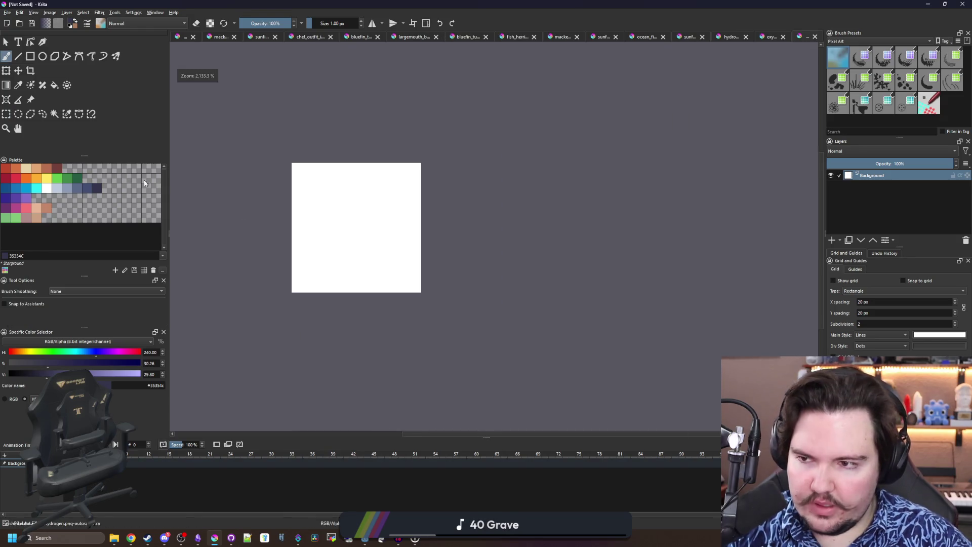
Clear the white canvas to transparent and paste the hydrogen sprite into it
{"action": "left_click", "coordinate": [6, 113]}
{"action": "left_click_drag", "start_coordinate": [249, 140], "coordinate": [490, 330]}
{"action": "key", "text": "Delete"}
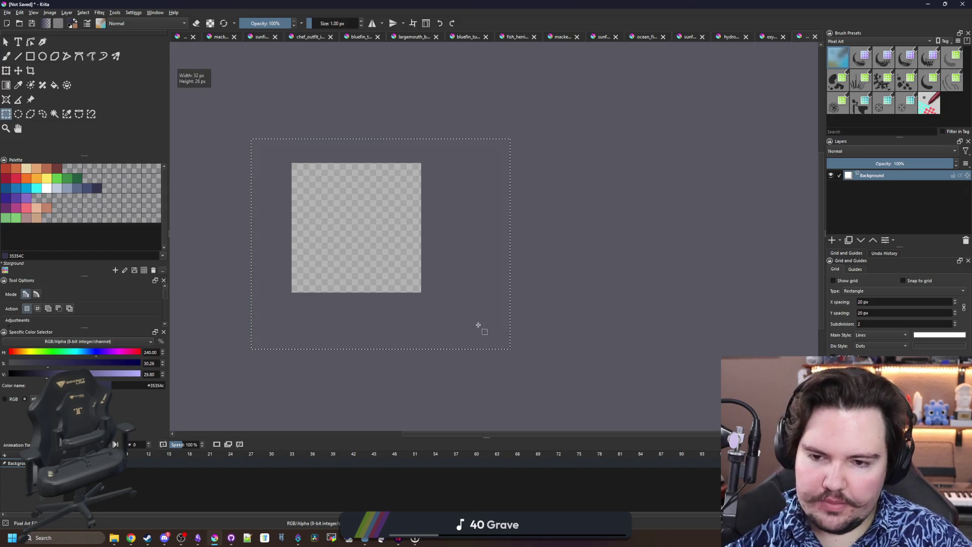
{"action": "scroll", "coordinate": [288, 224], "scroll_direction": "up", "scroll_amount": 1}
{"action": "key", "text": "ctrl+b"}
{"action": "key", "text": "Escape"}
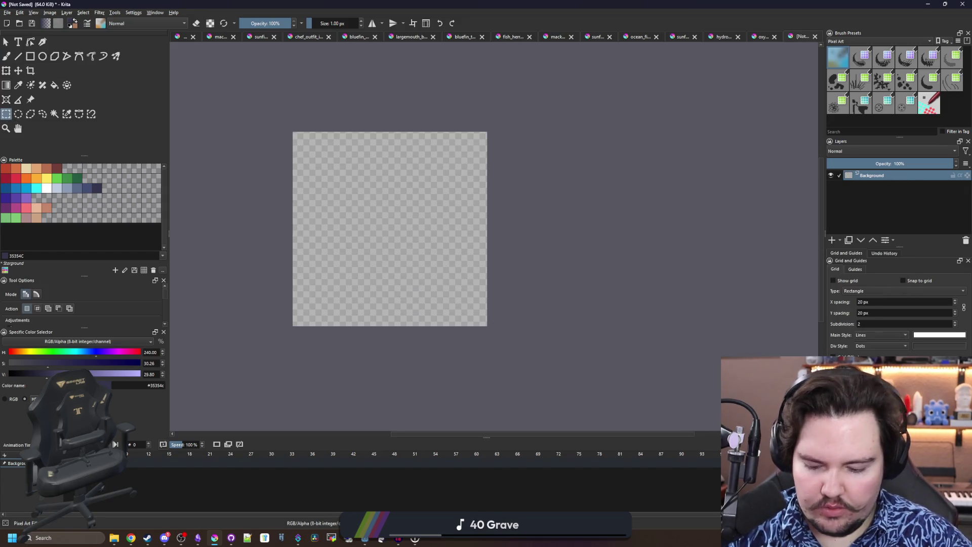
{"action": "key", "text": "ctrl+v"}
{"action": "key", "text": "ctrl+t"}
{"action": "scroll", "coordinate": [355, 253], "scroll_direction": "up", "scroll_amount": 1}
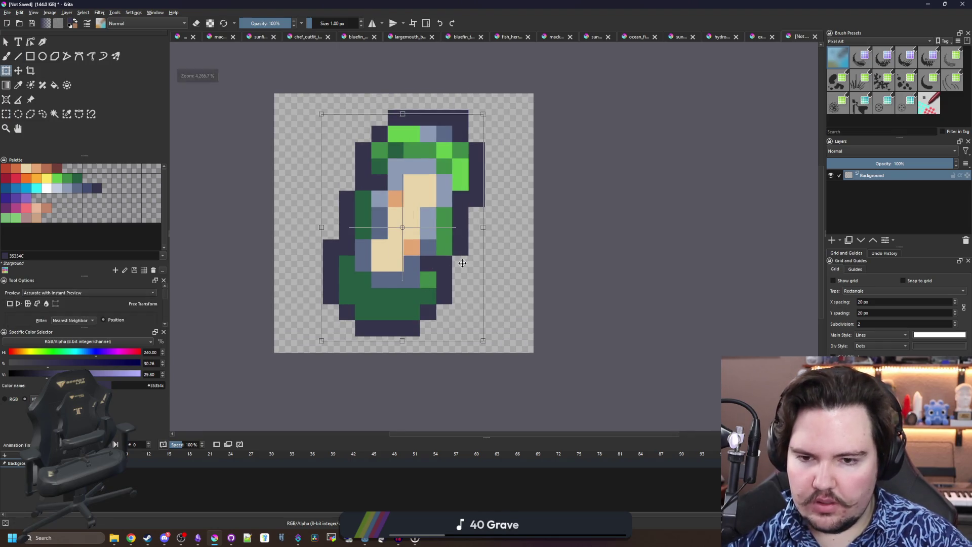
{"action": "left_click", "coordinate": [760, 36]}
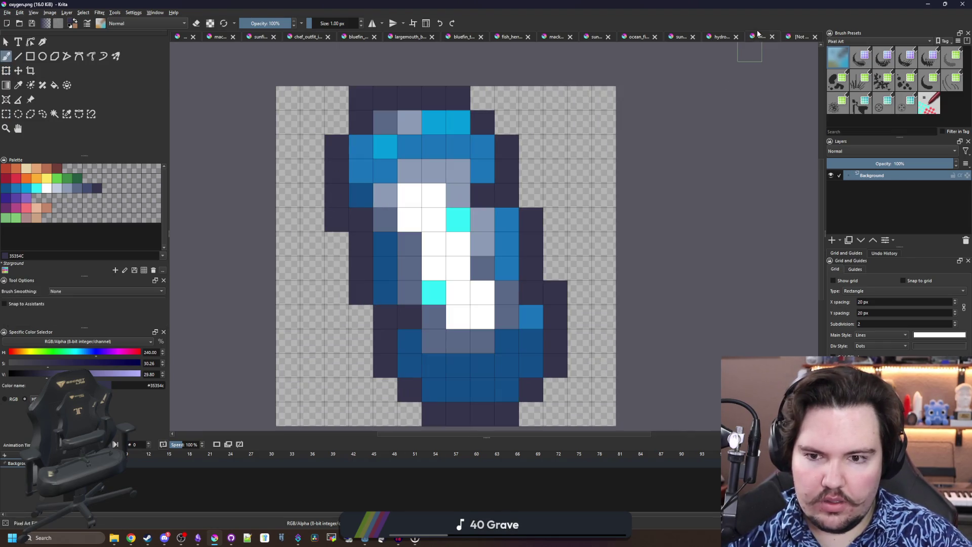
Rotate the pasted sprite about 80° counter-clockwise and nudge it slightly left
{"action": "left_click", "coordinate": [801, 37]}
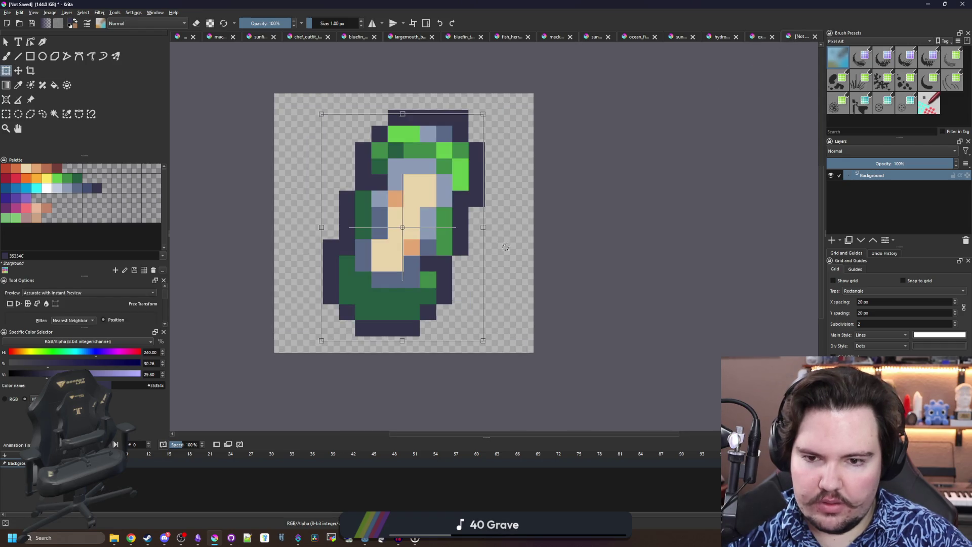
{"action": "mouse_move", "coordinate": [506, 250]}
{"action": "left_mouse_down"}
{"action": "mouse_move", "coordinate": [498, 198]}
{"action": "mouse_move", "coordinate": [430, 127]}
{"action": "mouse_move", "coordinate": [442, 133]}
{"action": "mouse_move", "coordinate": [413, 127]}
{"action": "left_mouse_up"}
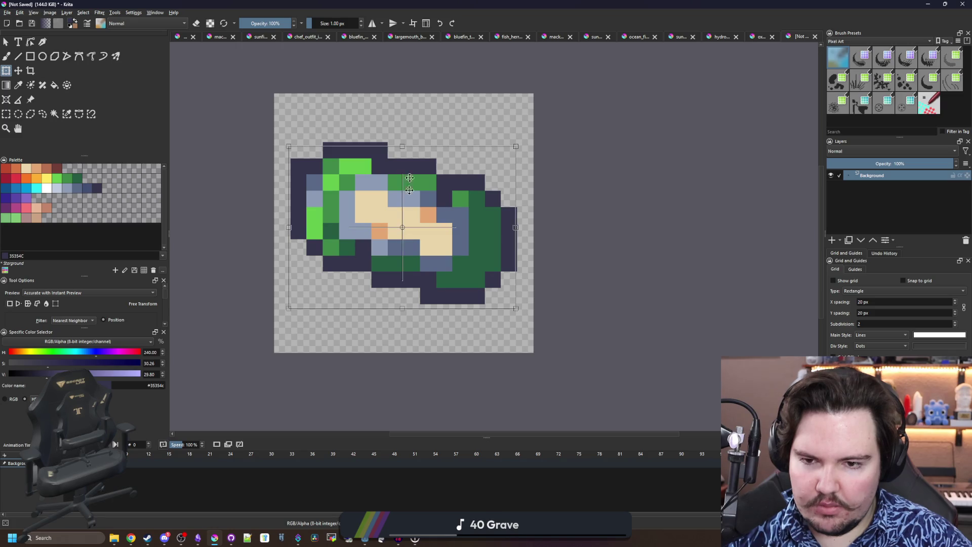
{"action": "scroll", "coordinate": [412, 289], "scroll_direction": "down", "scroll_amount": 5}
{"action": "scroll", "coordinate": [412, 289], "scroll_direction": "up", "scroll_amount": 4}
{"action": "mouse_move", "coordinate": [488, 235]}
{"action": "left_mouse_down"}
{"action": "mouse_move", "coordinate": [487, 247]}
{"action": "mouse_move", "coordinate": [484, 236]}
{"action": "left_mouse_up"}
{"action": "scroll", "coordinate": [489, 217], "scroll_direction": "up", "scroll_amount": 1}
{"action": "key", "text": "Return"}
Crop the canvas to a 14×14 pixel area around the fish
{"action": "key", "text": "ctrl+r"}
{"action": "mouse_move", "coordinate": [309, 108]}
{"action": "left_mouse_down"}
{"action": "mouse_move", "coordinate": [470, 289]}
{"action": "mouse_move", "coordinate": [536, 305]}
{"action": "mouse_move", "coordinate": [535, 335]}
{"action": "left_mouse_up"}
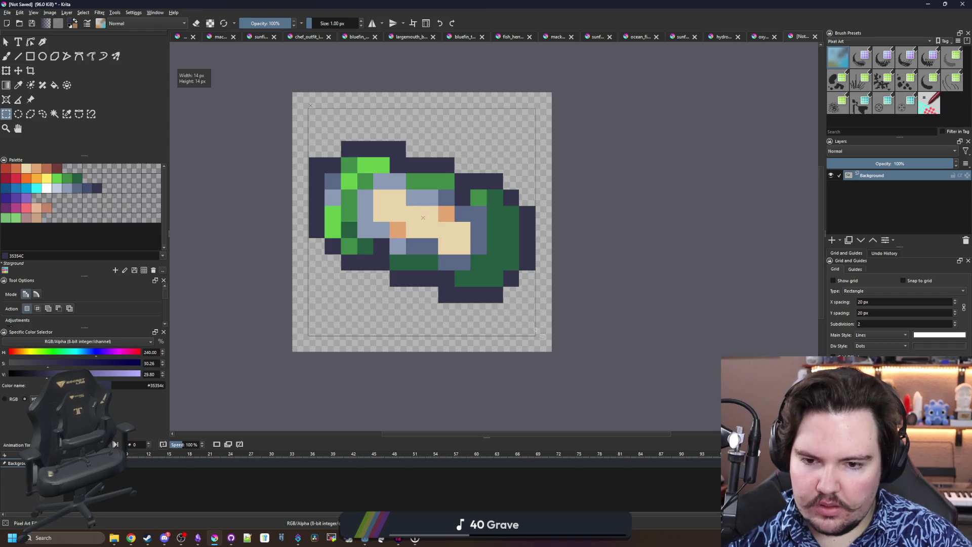
{"action": "key", "text": "c"}
{"action": "key", "text": "Return"}
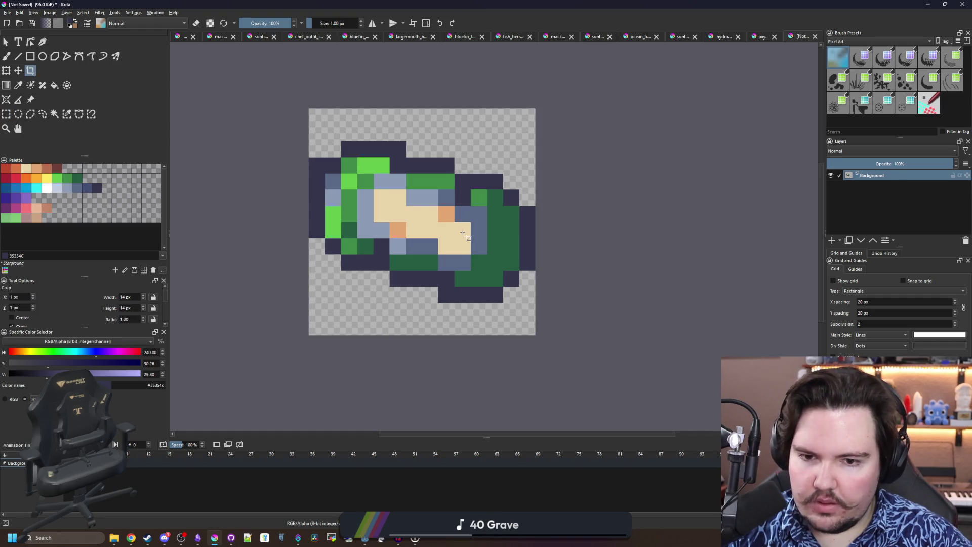
Paint light green, sampled from the fish, up its left edge
{"action": "scroll", "coordinate": [453, 167], "scroll_direction": "up", "scroll_amount": 1}
{"action": "scroll", "coordinate": [462, 235], "scroll_direction": "down", "scroll_amount": 1}
{"action": "scroll", "coordinate": [463, 235], "scroll_direction": "down", "scroll_amount": 2}
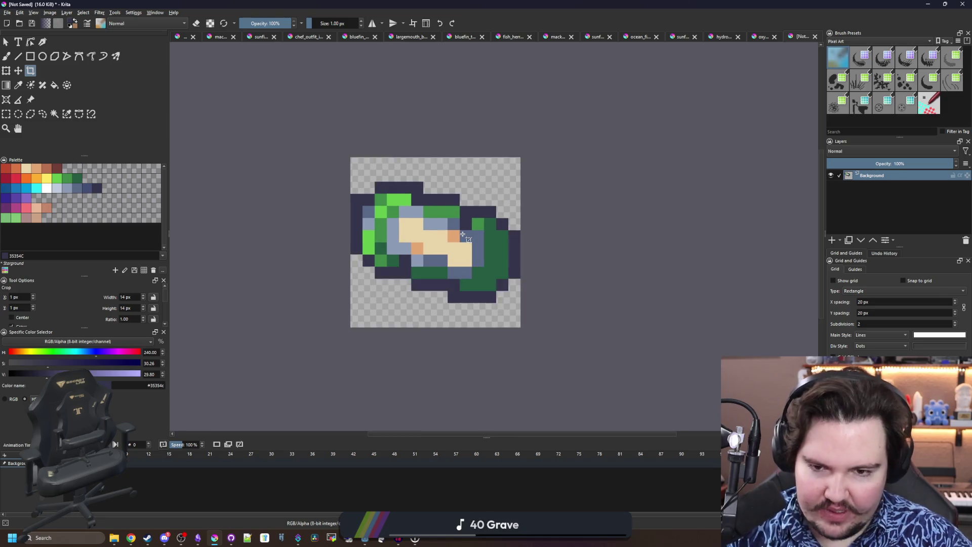
{"action": "scroll", "coordinate": [463, 246], "scroll_direction": "up", "scroll_amount": 2}
{"action": "key", "text": "b"}
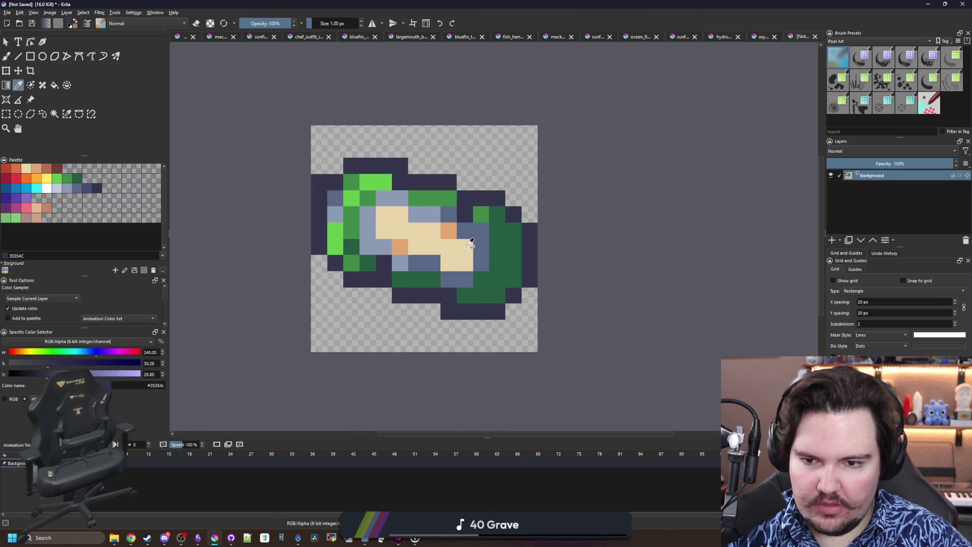
{"action": "left_click", "coordinate": [494, 245], "text": "ctrl"}
{"action": "scroll", "coordinate": [487, 263], "scroll_direction": "up", "scroll_amount": 1}
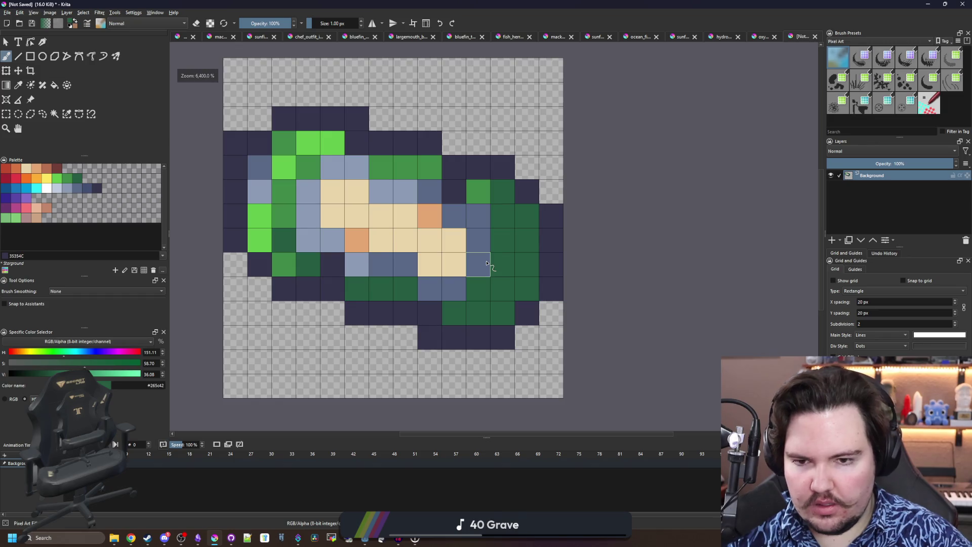
{"action": "scroll", "coordinate": [472, 252], "scroll_direction": "down", "scroll_amount": 1}
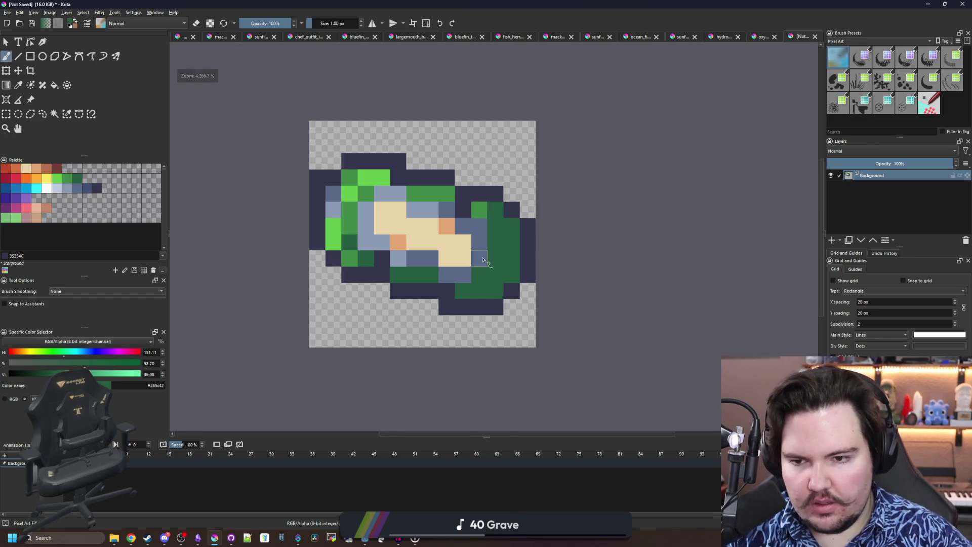
{"action": "scroll", "coordinate": [473, 253], "scroll_direction": "down", "scroll_amount": 6}
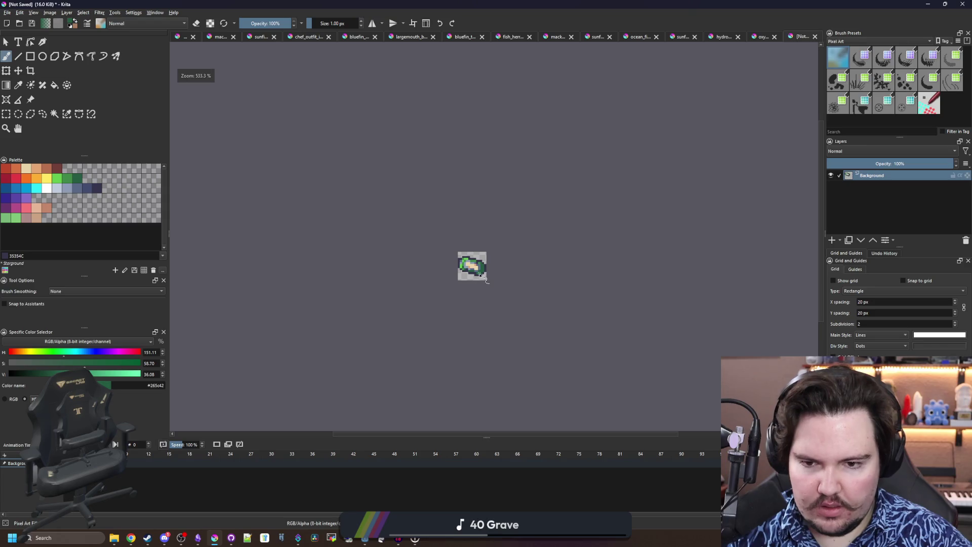
{"action": "scroll", "coordinate": [478, 276], "scroll_direction": "up", "scroll_amount": 7}
{"action": "key", "text": "p"}
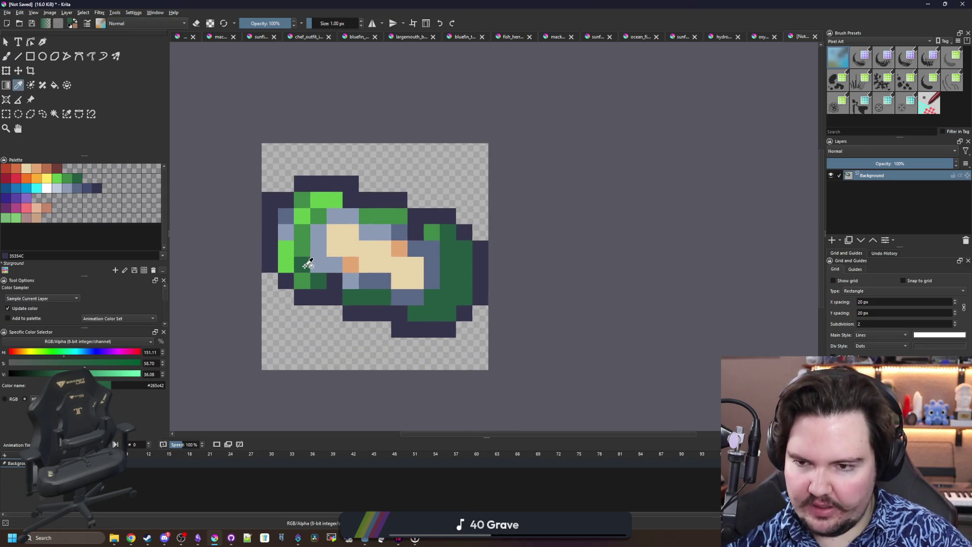
{"action": "scroll", "coordinate": [306, 272], "scroll_direction": "up", "scroll_amount": 1}
{"action": "left_click", "coordinate": [276, 241]}
{"action": "key", "text": "b"}
{"action": "left_click_drag", "start_coordinate": [276, 242], "coordinate": [300, 168]}
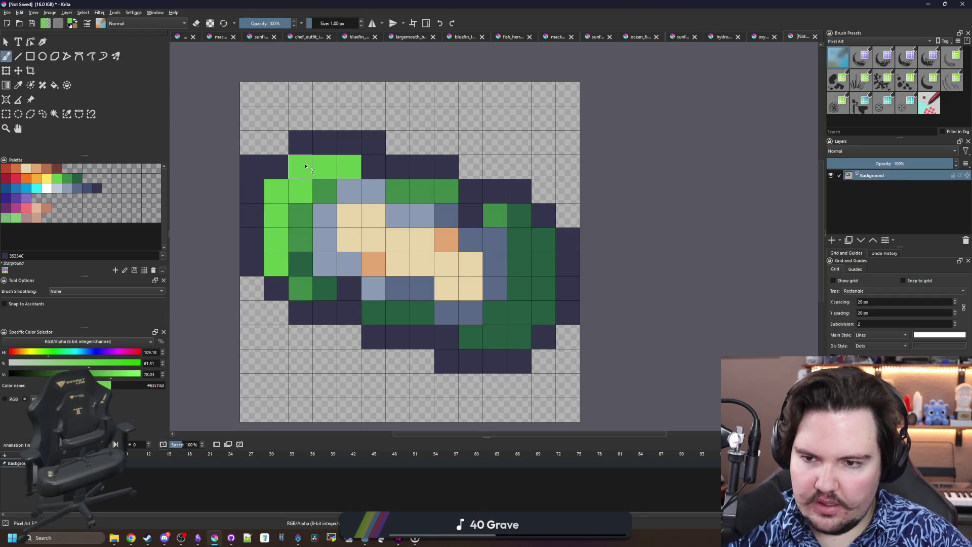
Repaint three pixels mid green and a column of tail pixels dark green
{"action": "key", "text": "p"}
{"action": "left_click", "coordinate": [334, 191]}
{"action": "key", "text": "b"}
{"action": "left_click", "coordinate": [350, 167]}
{"action": "left_click", "coordinate": [300, 192]}
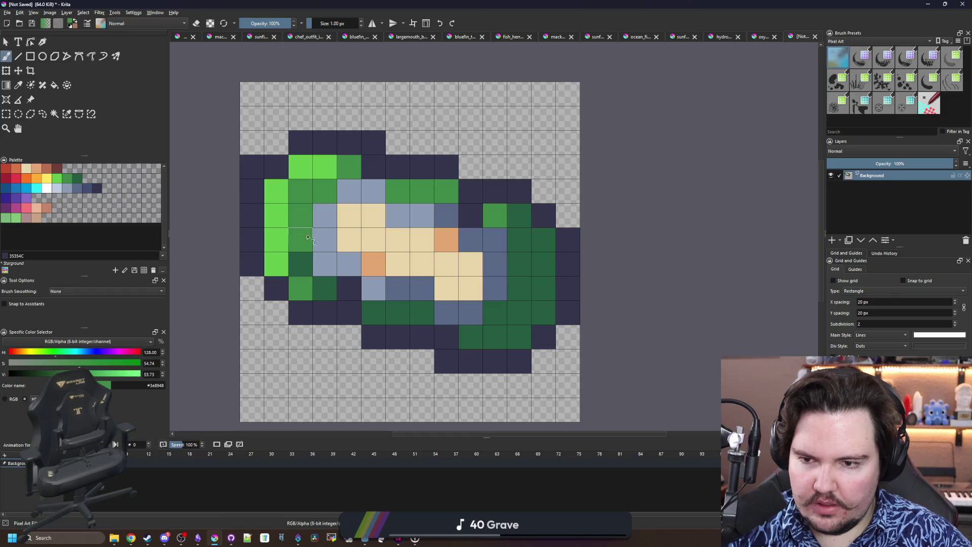
{"action": "left_click", "coordinate": [324, 288]}
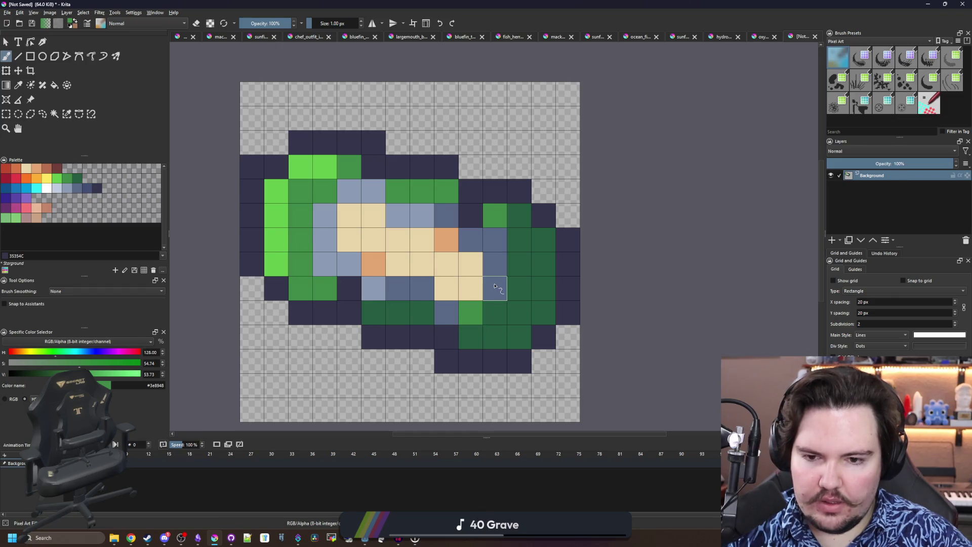
{"action": "key", "text": "p"}
{"action": "left_click", "coordinate": [517, 310]}
{"action": "key", "text": "b"}
{"action": "mouse_move", "coordinate": [480, 307]}
{"action": "left_mouse_down"}
{"action": "mouse_move", "coordinate": [469, 284]}
{"action": "mouse_move", "coordinate": [496, 265]}
{"action": "mouse_move", "coordinate": [502, 240]}
{"action": "left_mouse_up"}
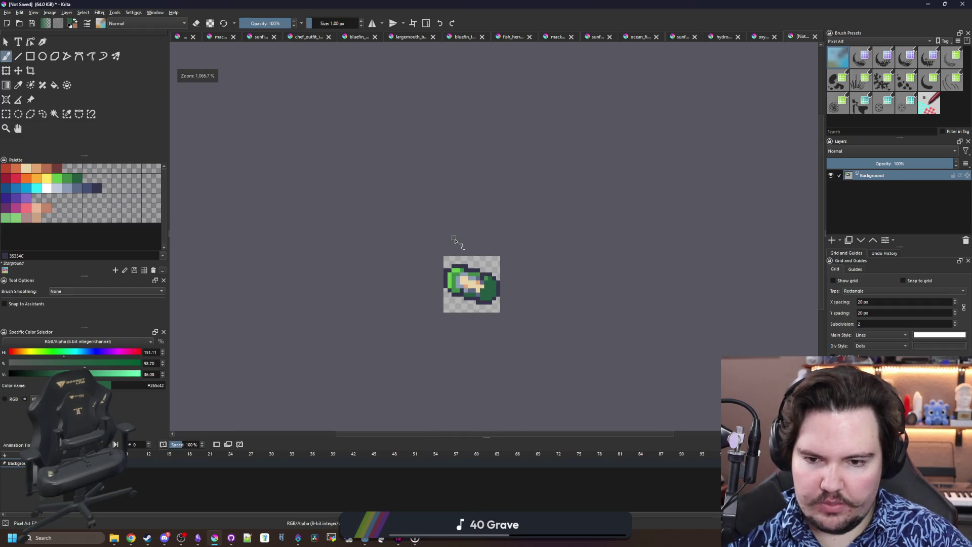
Repaint a tail column mid green, three pixels blue-grey and one green pixel beige
{"action": "scroll", "coordinate": [485, 294], "scroll_direction": "up", "scroll_amount": 4}
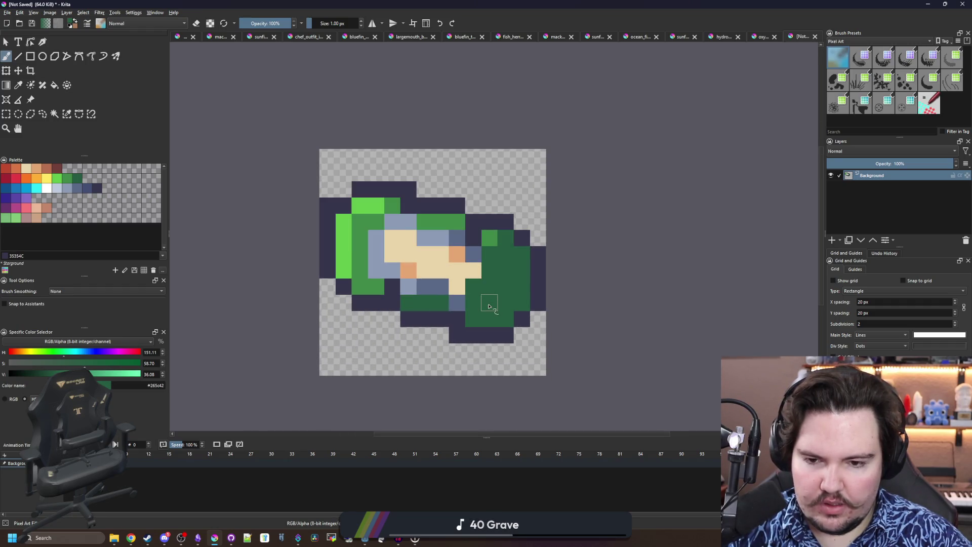
{"action": "scroll", "coordinate": [484, 299], "scroll_direction": "up", "scroll_amount": 1}
{"action": "left_click", "coordinate": [495, 207], "text": "ctrl"}
{"action": "mouse_move", "coordinate": [512, 206]}
{"action": "left_mouse_down"}
{"action": "mouse_move", "coordinate": [494, 223]}
{"action": "mouse_move", "coordinate": [488, 278]}
{"action": "mouse_move", "coordinate": [463, 326]}
{"action": "mouse_move", "coordinate": [512, 329]}
{"action": "mouse_move", "coordinate": [509, 348]}
{"action": "left_mouse_up"}
{"action": "left_click", "coordinate": [443, 298], "text": "ctrl"}
{"action": "mouse_move", "coordinate": [466, 304]}
{"action": "left_mouse_down"}
{"action": "mouse_move", "coordinate": [487, 280]}
{"action": "mouse_move", "coordinate": [489, 253]}
{"action": "left_mouse_up"}
{"action": "left_click", "coordinate": [441, 278], "text": "ctrl"}
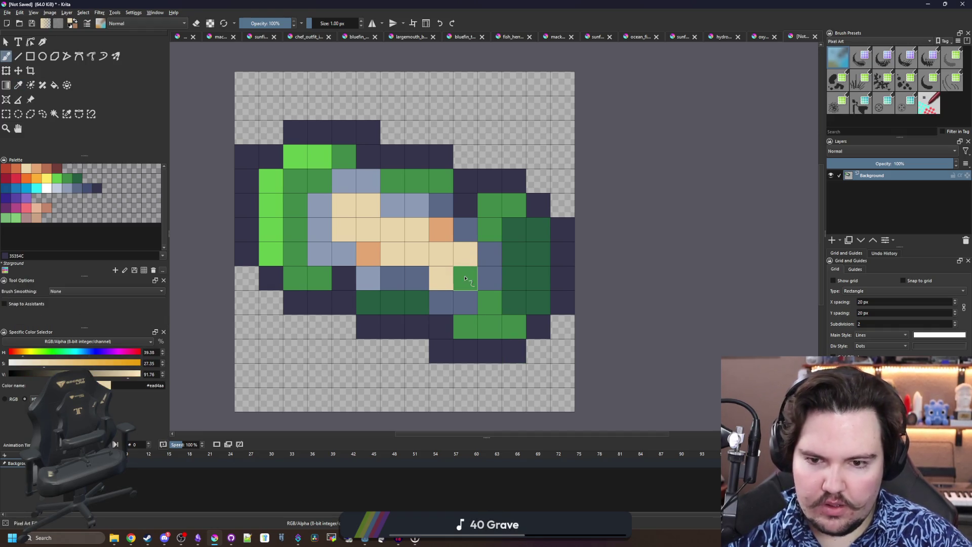
{"action": "left_click", "coordinate": [465, 278]}
Paint several lower and upper pixels dark green and two bottom-row pixels medium green
{"action": "scroll", "coordinate": [428, 240], "scroll_direction": "down", "scroll_amount": 5}
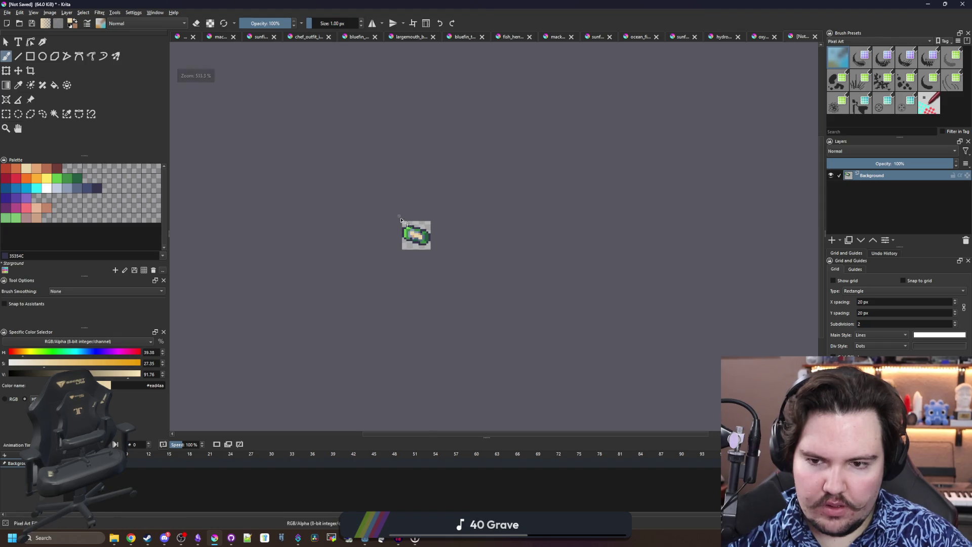
{"action": "scroll", "coordinate": [408, 219], "scroll_direction": "up", "scroll_amount": 6}
{"action": "left_click", "coordinate": [497, 256], "text": "ctrl"}
{"action": "left_click", "coordinate": [488, 294]}
{"action": "scroll", "coordinate": [456, 324], "scroll_direction": "down", "scroll_amount": 6}
{"action": "scroll", "coordinate": [409, 301], "scroll_direction": "up", "scroll_amount": 5}
{"action": "left_click", "coordinate": [408, 300]}
{"action": "scroll", "coordinate": [368, 287], "scroll_direction": "up", "scroll_amount": 2}
{"action": "left_click", "coordinate": [456, 201], "text": "ctrl"}
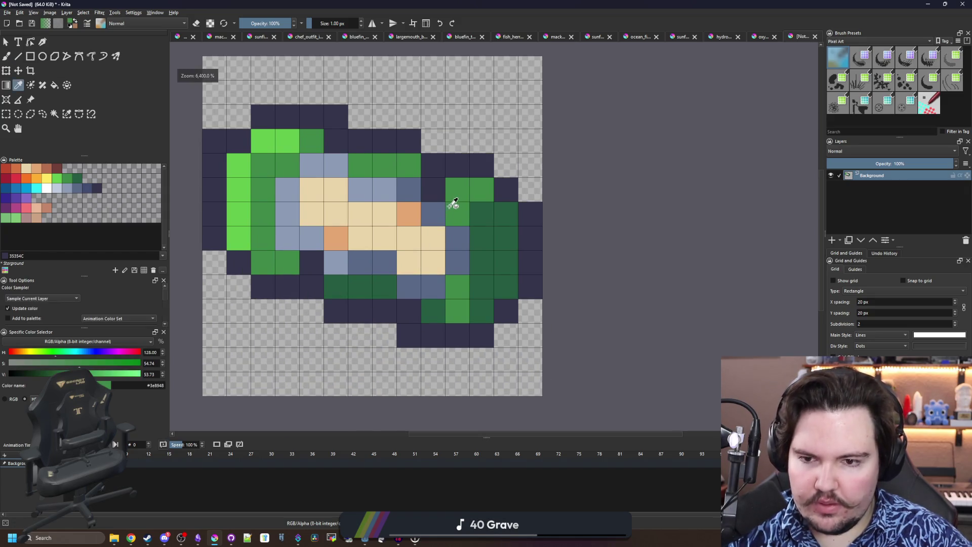
{"action": "left_click", "coordinate": [385, 287]}
{"action": "left_click", "coordinate": [361, 287]}
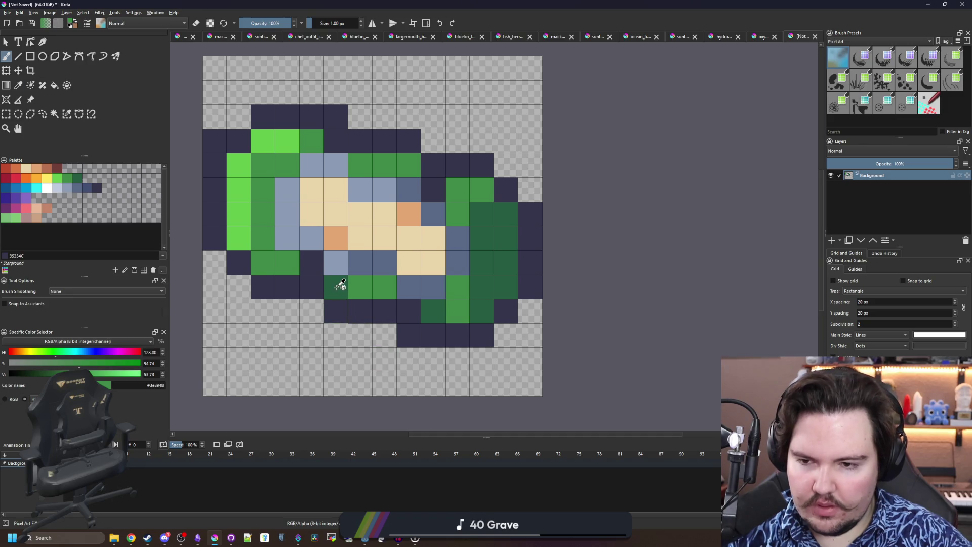
{"action": "left_click", "coordinate": [481, 238], "text": "ctrl"}
{"action": "left_click", "coordinate": [336, 287]}
{"action": "left_click", "coordinate": [408, 165]}
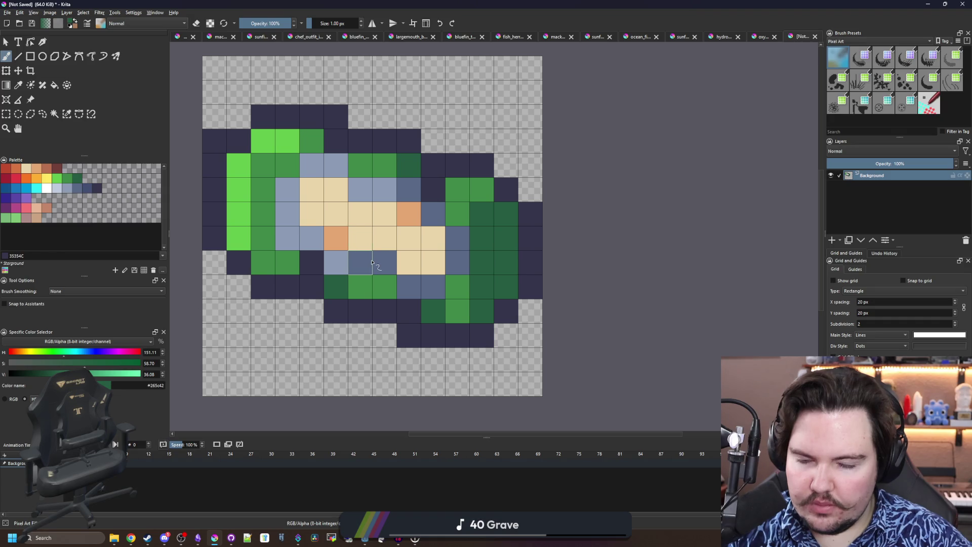
Recolour top, left and navy pixels medium green, and the light-green left edge medium green
{"action": "left_click", "coordinate": [362, 170], "text": "ctrl"}
{"action": "left_click", "coordinate": [335, 142]}
{"action": "left_click", "coordinate": [317, 263]}
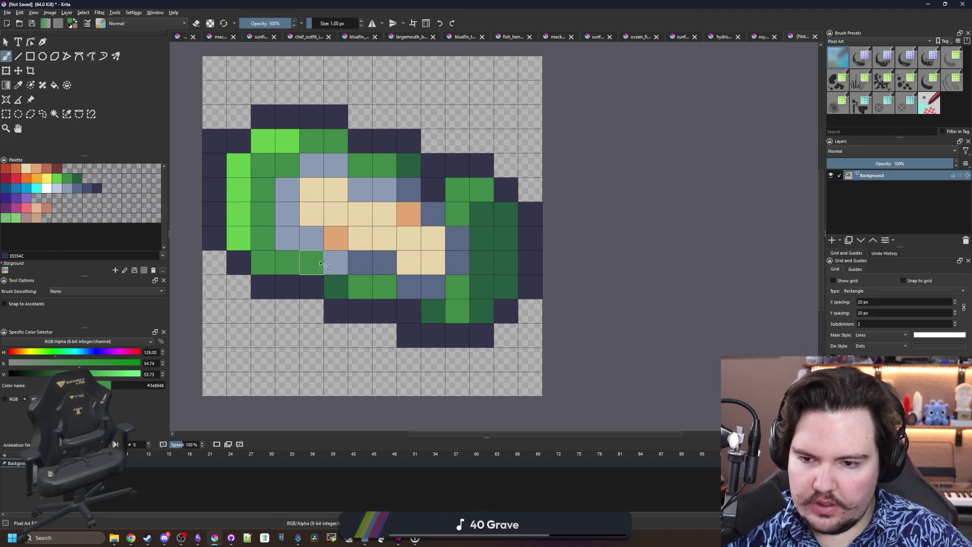
{"action": "left_click", "coordinate": [443, 189]}
{"action": "left_click", "coordinate": [411, 163], "text": "ctrl"}
{"action": "left_click", "coordinate": [335, 142]}
{"action": "left_click", "coordinate": [293, 156], "text": "ctrl"}
{"action": "mouse_move", "coordinate": [292, 147]}
{"action": "left_mouse_down"}
{"action": "mouse_move", "coordinate": [263, 144]}
{"action": "mouse_move", "coordinate": [239, 242]}
{"action": "left_mouse_up"}
{"action": "scroll", "coordinate": [334, 242], "scroll_direction": "down", "scroll_amount": 10}
{"action": "scroll", "coordinate": [334, 243], "scroll_direction": "up", "scroll_amount": 8}
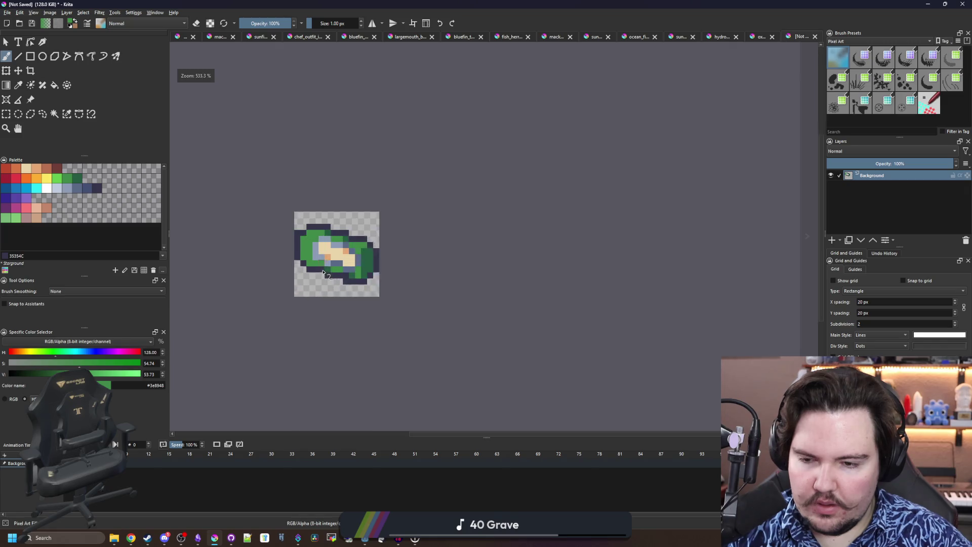
Darken the fish's light-blue pixels to the sampled blue-grey
{"action": "left_click", "coordinate": [402, 266], "text": "ctrl"}
{"action": "mouse_move", "coordinate": [380, 266]}
{"action": "left_mouse_down"}
{"action": "mouse_move", "coordinate": [326, 212]}
{"action": "mouse_move", "coordinate": [357, 175]}
{"action": "mouse_move", "coordinate": [430, 202]}
{"action": "left_mouse_up"}
{"action": "scroll", "coordinate": [428, 222], "scroll_direction": "down", "scroll_amount": 5}
{"action": "scroll", "coordinate": [420, 238], "scroll_direction": "up", "scroll_amount": 5}
{"action": "left_click", "coordinate": [753, 37]}
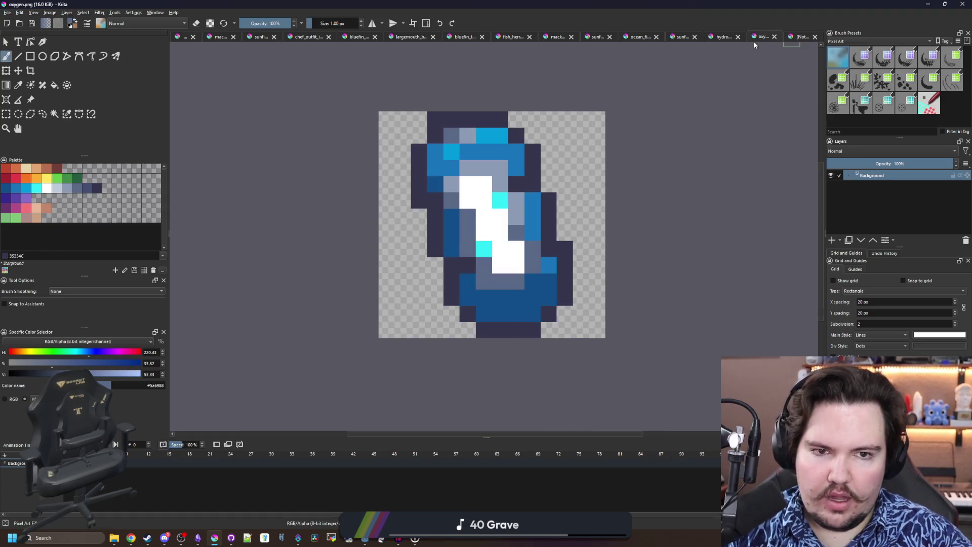
Open hydrogen.png for reference, select its canvas and zoom in on the sprite
{"action": "left_click", "coordinate": [718, 37]}
{"action": "key", "text": "ctrl+r"}
{"action": "key", "text": "ctrl+a"}
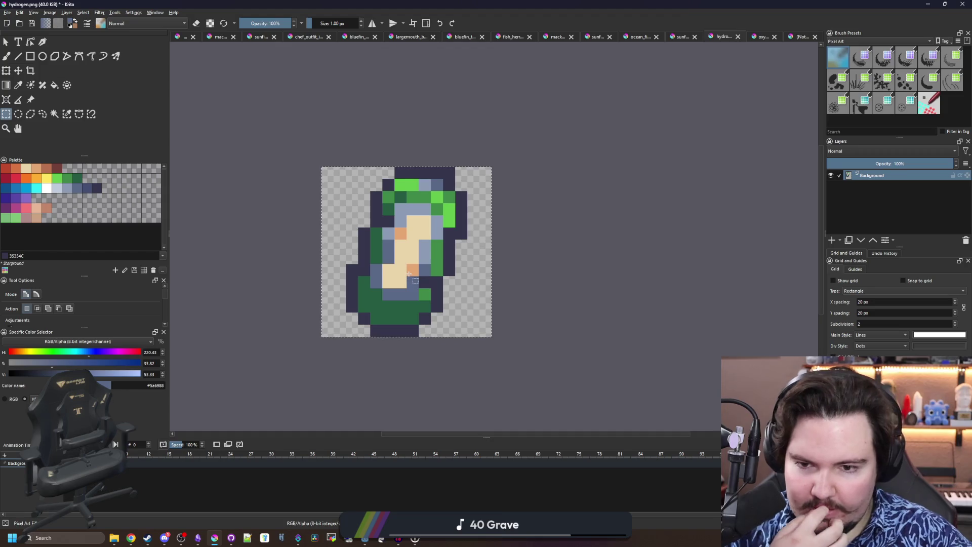
{"action": "key", "text": "plus"}
Back in the fish document, replace every light-green pixel with red using the Fill tool
{"action": "left_click", "coordinate": [791, 37]}
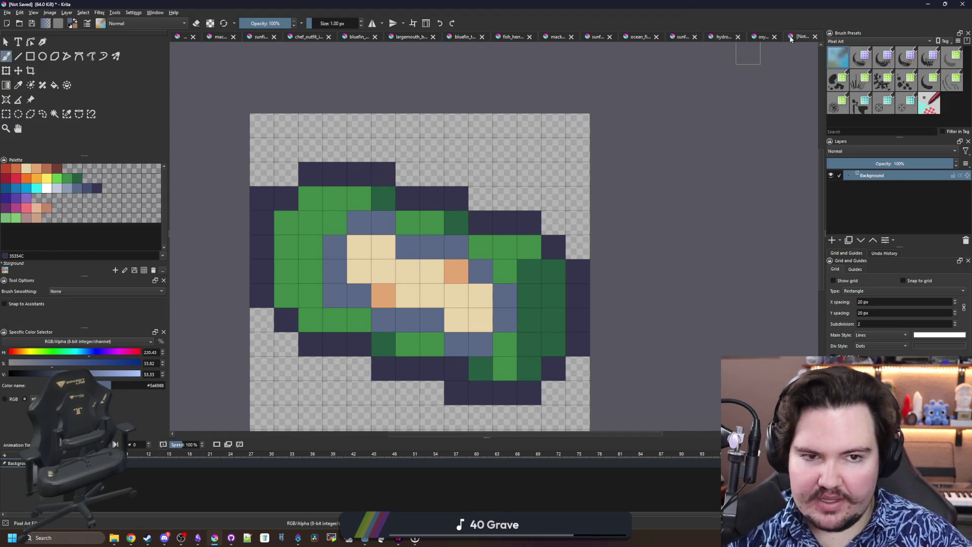
{"action": "key", "text": "f"}
{"action": "key", "text": "minus"}
{"action": "key", "text": "minus"}
{"action": "key", "text": "minus"}
{"action": "key", "text": "plus"}
{"action": "key", "text": "plus"}
{"action": "key", "text": "plus"}
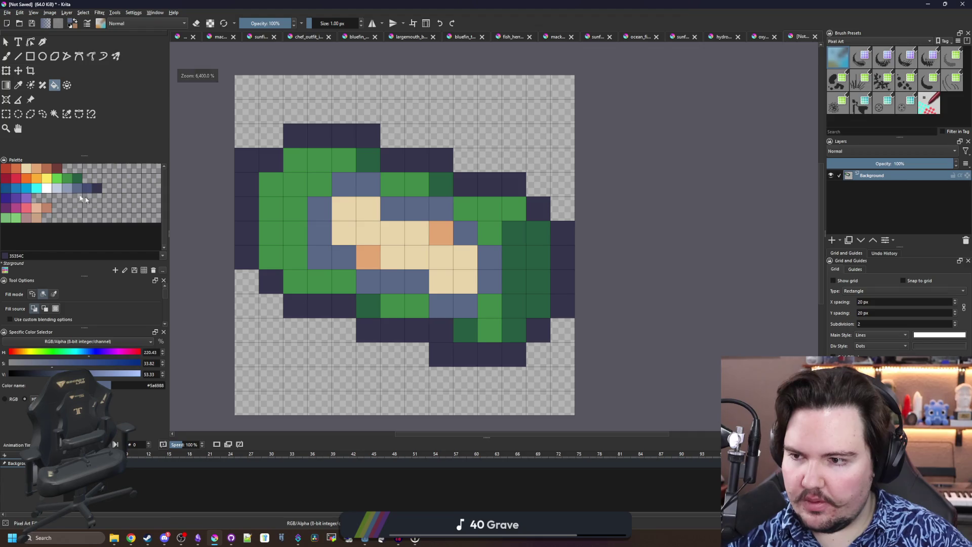
{"action": "left_click", "coordinate": [15, 178]}
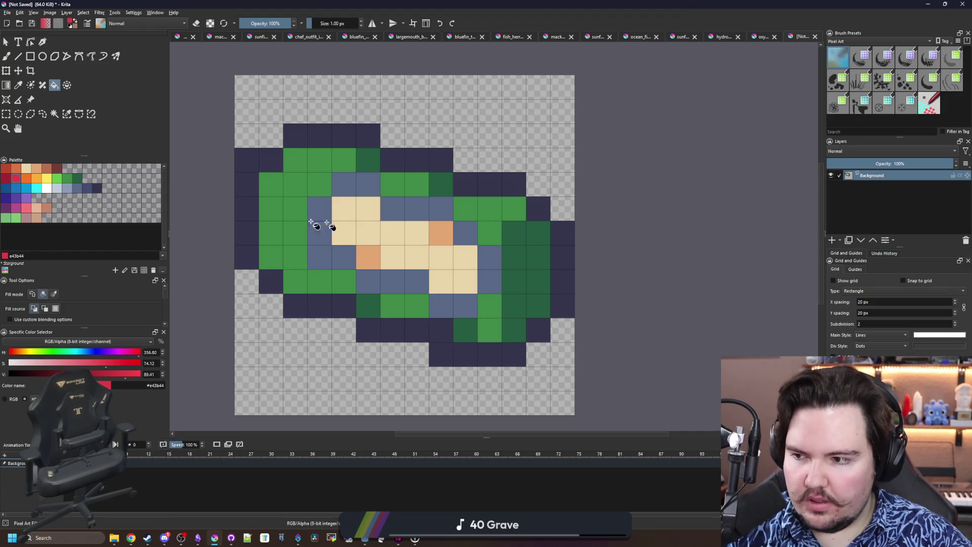
{"action": "left_click", "coordinate": [276, 214]}
{"action": "key", "text": "ctrl+z"}
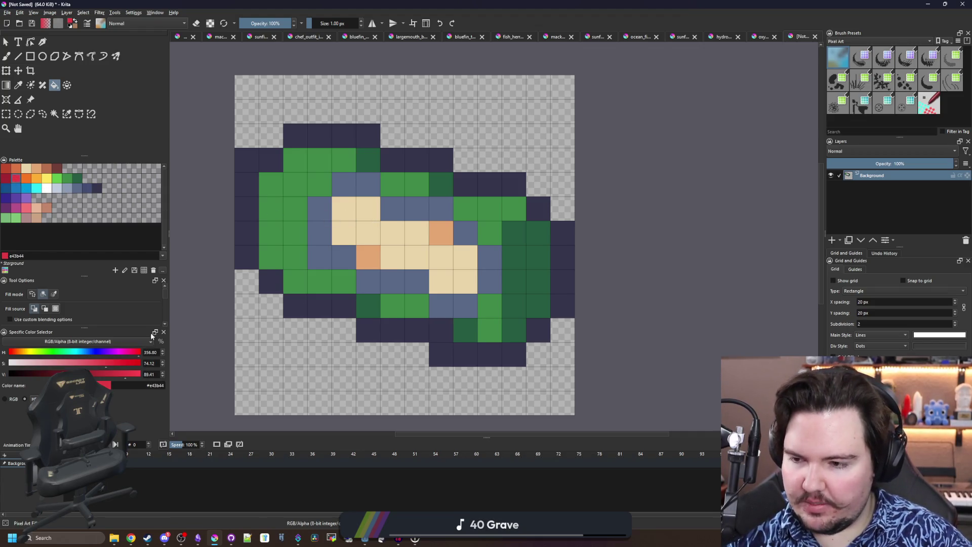
{"action": "left_click", "coordinate": [295, 180]}
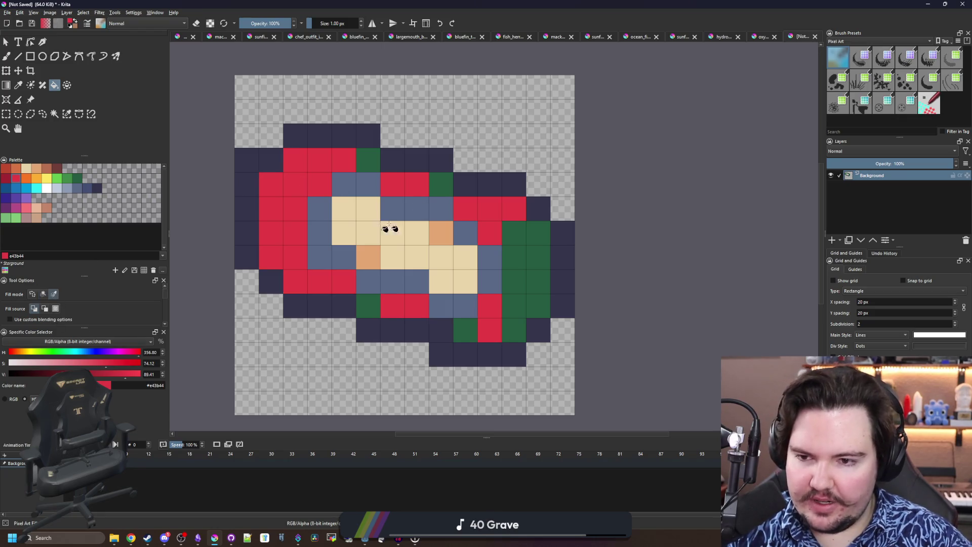
{"action": "key", "text": "ctrl+z"}
{"action": "key", "text": "ctrl+shift+z"}
{"action": "key", "text": "ctrl+z"}
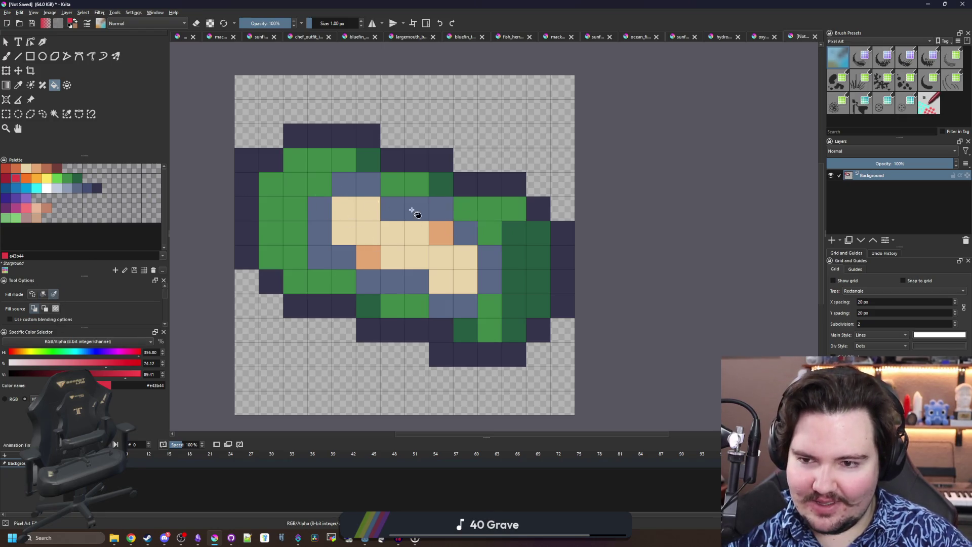
{"action": "left_click", "coordinate": [299, 184]}
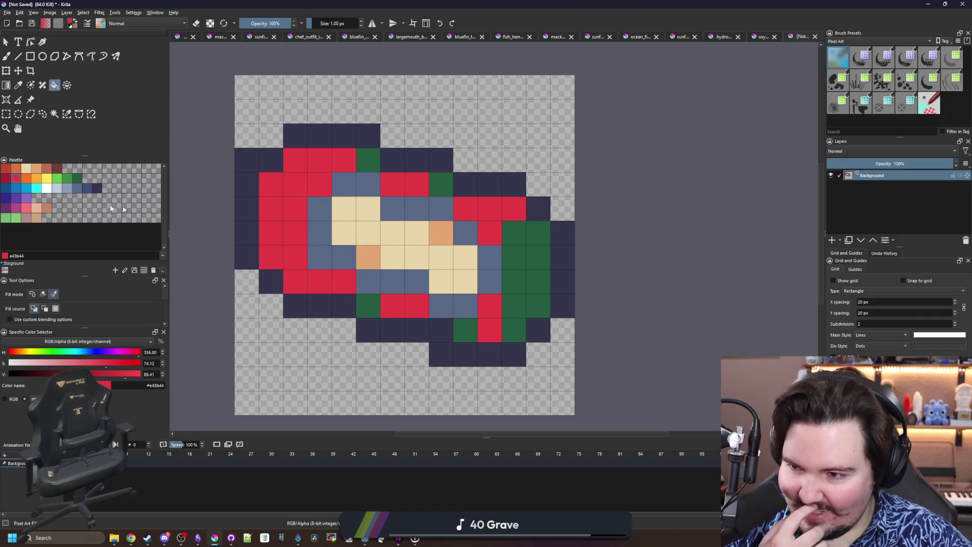
Fill all dark-green pixels with dark red, then return to the Brush tool
{"action": "left_click", "coordinate": [7, 179]}
{"action": "left_click", "coordinate": [520, 253]}
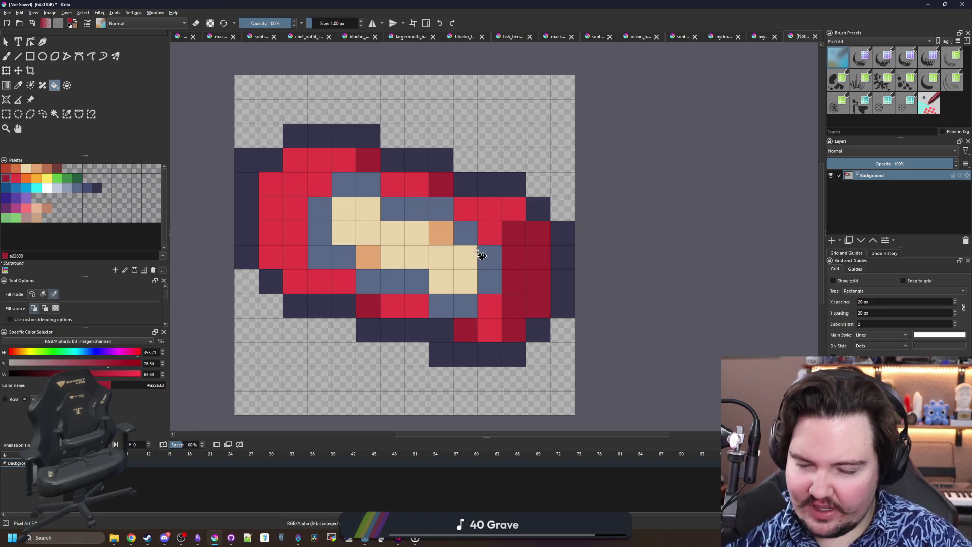
{"action": "key", "text": "b"}
{"action": "scroll", "coordinate": [462, 257], "scroll_direction": "down", "scroll_amount": 5}
{"action": "scroll", "coordinate": [354, 272], "scroll_direction": "up", "scroll_amount": 5}
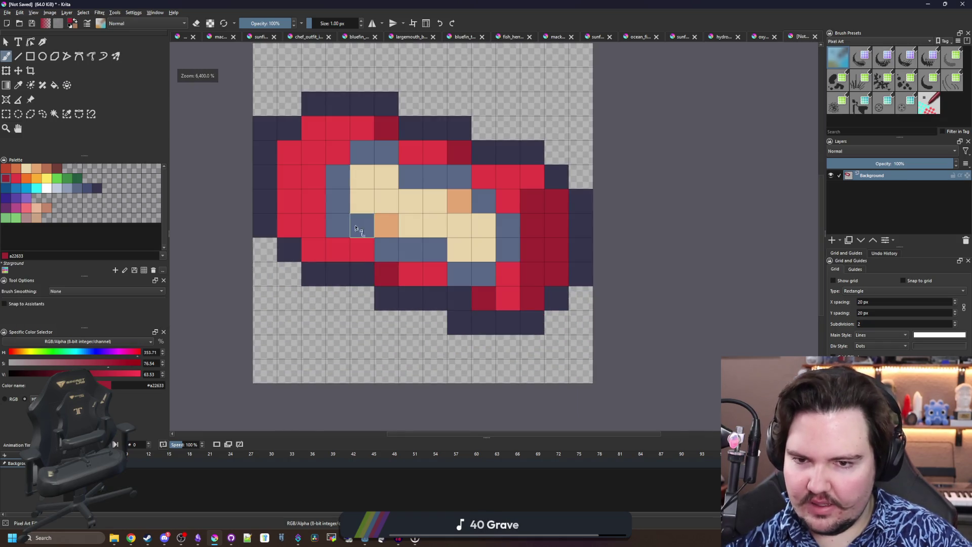
Flood-fill the fish's cream belly with pink f6757a
{"action": "scroll", "coordinate": [355, 236], "scroll_direction": "up", "scroll_amount": 2}
{"action": "scroll", "coordinate": [241, 232], "scroll_direction": "down", "scroll_amount": 2}
{"action": "left_click", "coordinate": [28, 199]}
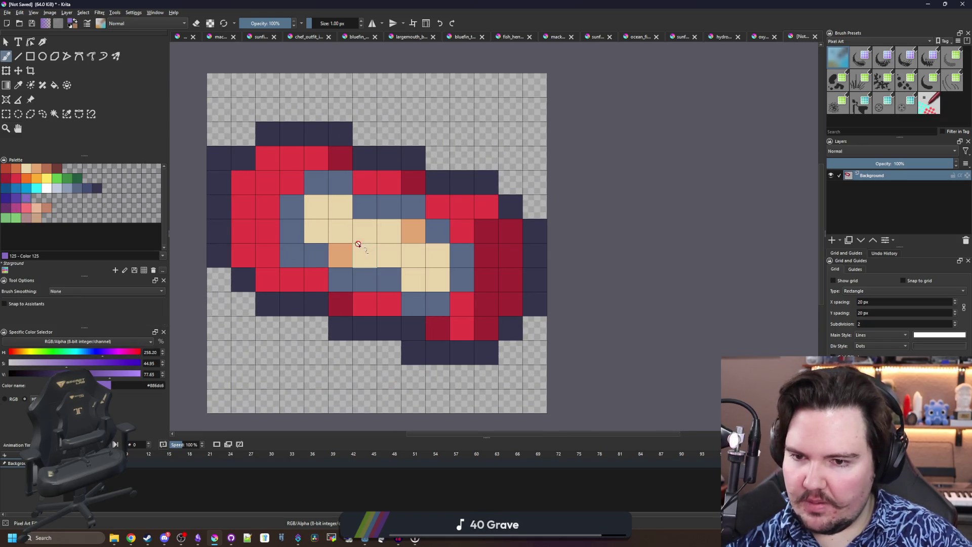
{"action": "key", "text": "f"}
{"action": "left_click", "coordinate": [26, 209]}
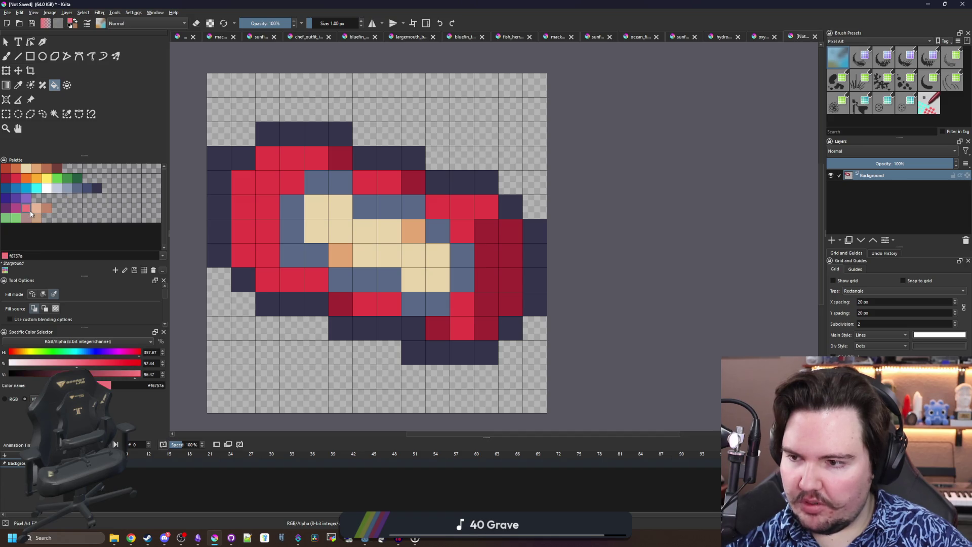
{"action": "left_click", "coordinate": [369, 238]}
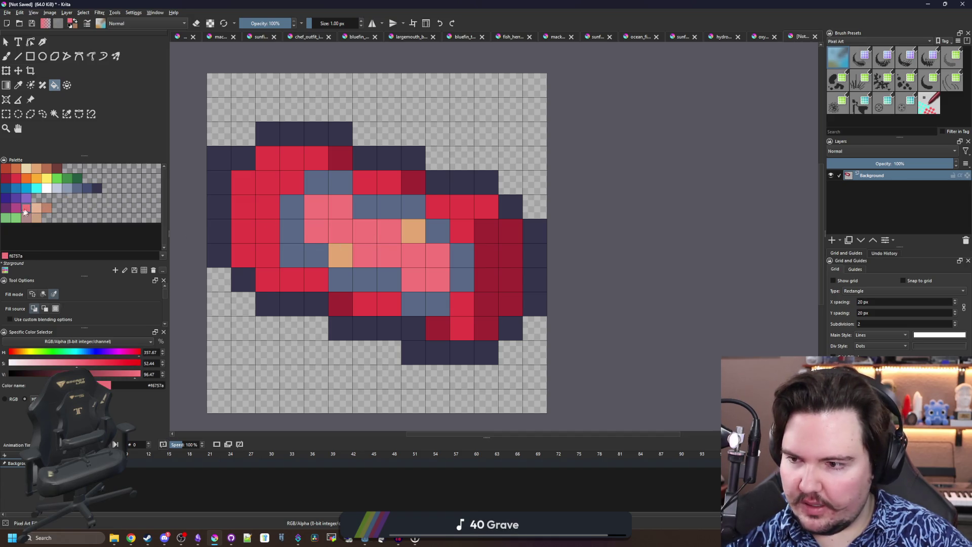
Brush the two orange belly cells magenta b55088
{"action": "left_click", "coordinate": [16, 208]}
{"action": "key", "text": "b"}
{"action": "left_click", "coordinate": [413, 231]}
{"action": "left_click", "coordinate": [340, 255]}
{"action": "scroll", "coordinate": [359, 201], "scroll_direction": "down", "scroll_amount": 5}
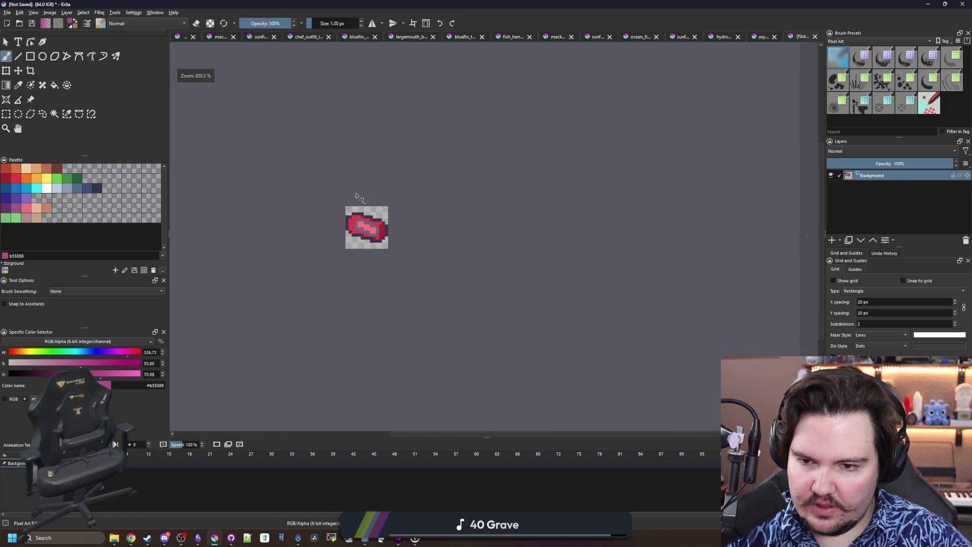
{"action": "scroll", "coordinate": [360, 202], "scroll_direction": "up", "scroll_amount": 4}
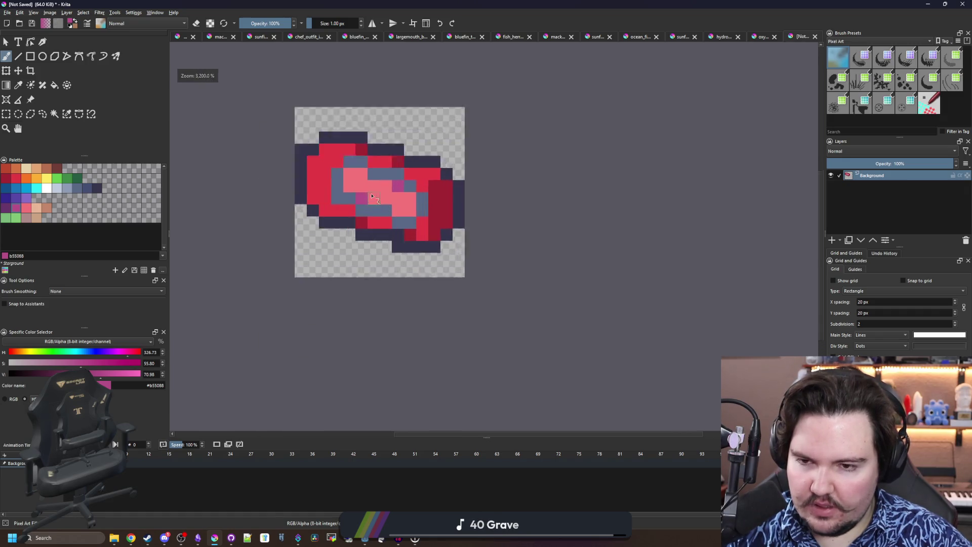
Try a tan e8b796 belly fill, undo it, and pick yellow-orange feae34
{"action": "left_click", "coordinate": [26, 208]}
{"action": "key", "text": "f"}
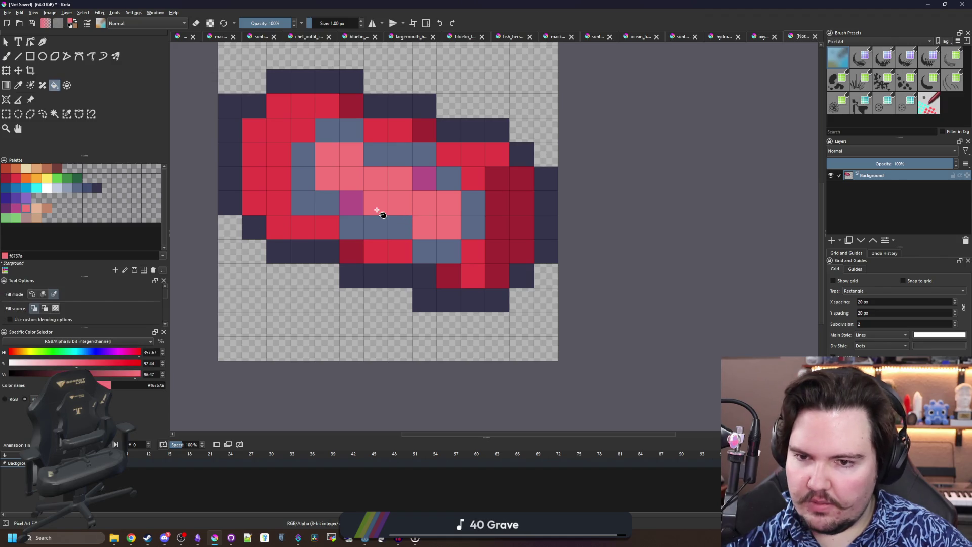
{"action": "left_click", "coordinate": [36, 208]}
{"action": "left_click", "coordinate": [366, 185]}
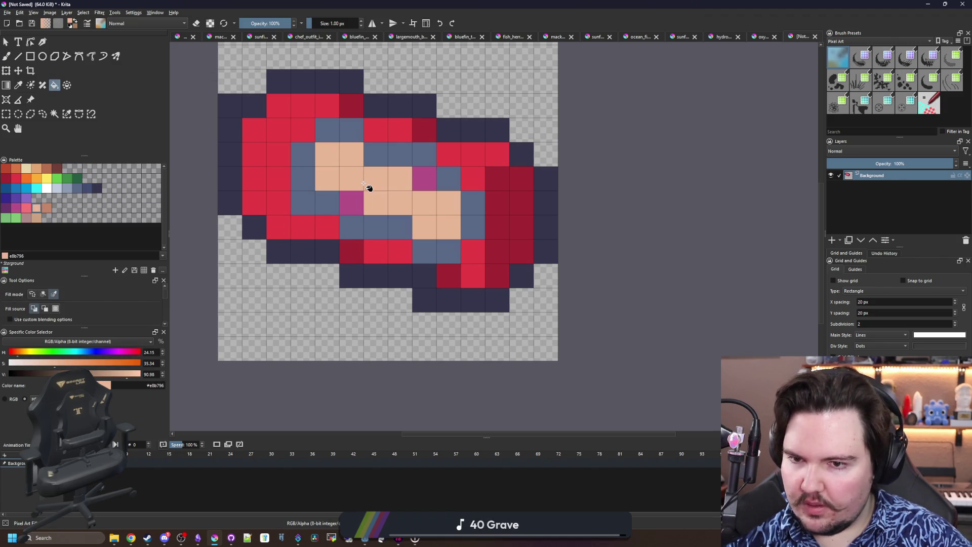
{"action": "key", "text": "ctrl+z"}
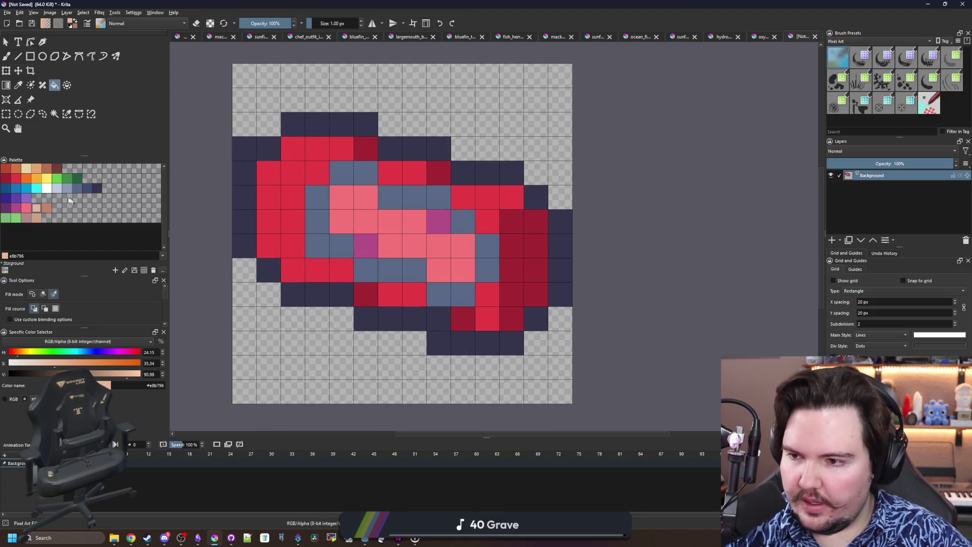
{"action": "left_click", "coordinate": [29, 178]}
{"action": "left_click", "coordinate": [31, 181]}
Paint orange f77622 patches at the fish's upper left, right of the eye, and top
{"action": "key", "text": "b"}
{"action": "mouse_move", "coordinate": [317, 172]}
{"action": "left_mouse_down"}
{"action": "mouse_move", "coordinate": [271, 191]}
{"action": "mouse_move", "coordinate": [298, 161]}
{"action": "left_mouse_up"}
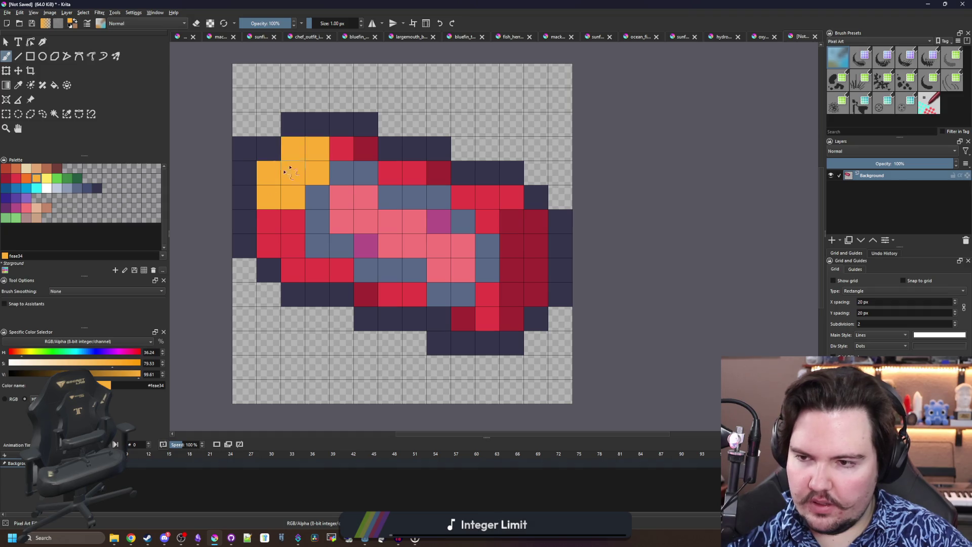
{"action": "left_click", "coordinate": [28, 180]}
{"action": "mouse_move", "coordinate": [268, 196]}
{"action": "left_mouse_down"}
{"action": "mouse_move", "coordinate": [294, 173]}
{"action": "mouse_move", "coordinate": [298, 149]}
{"action": "left_mouse_up"}
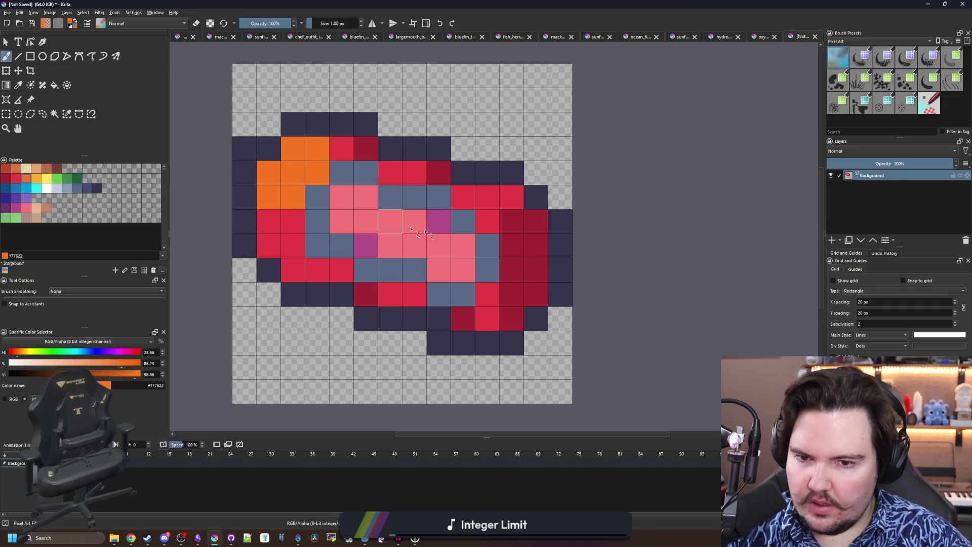
{"action": "left_click_drag", "start_coordinate": [489, 203], "coordinate": [463, 198]}
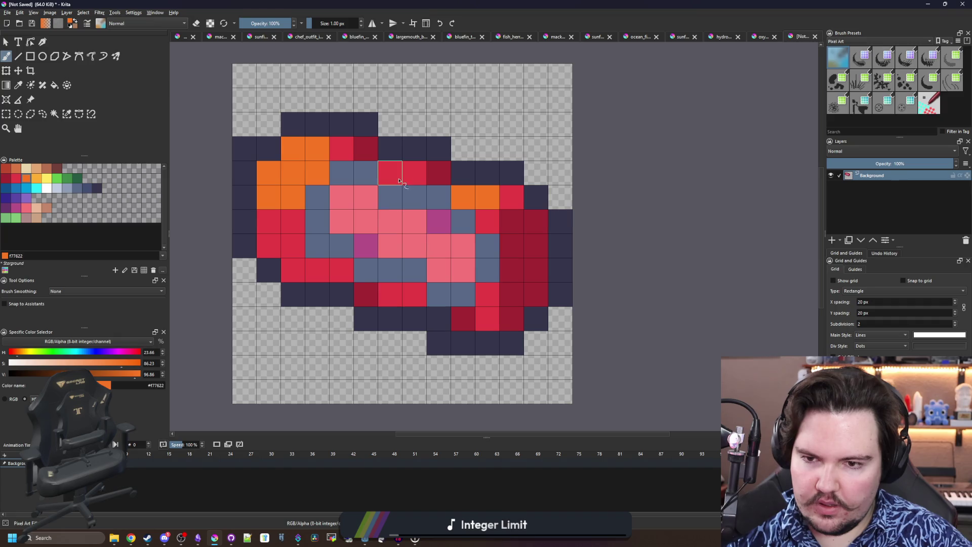
{"action": "left_click", "coordinate": [389, 172]}
{"action": "scroll", "coordinate": [408, 274], "scroll_direction": "down", "scroll_amount": 2}
{"action": "scroll", "coordinate": [408, 273], "scroll_direction": "down", "scroll_amount": 3}
{"action": "scroll", "coordinate": [403, 248], "scroll_direction": "up", "scroll_amount": 6}
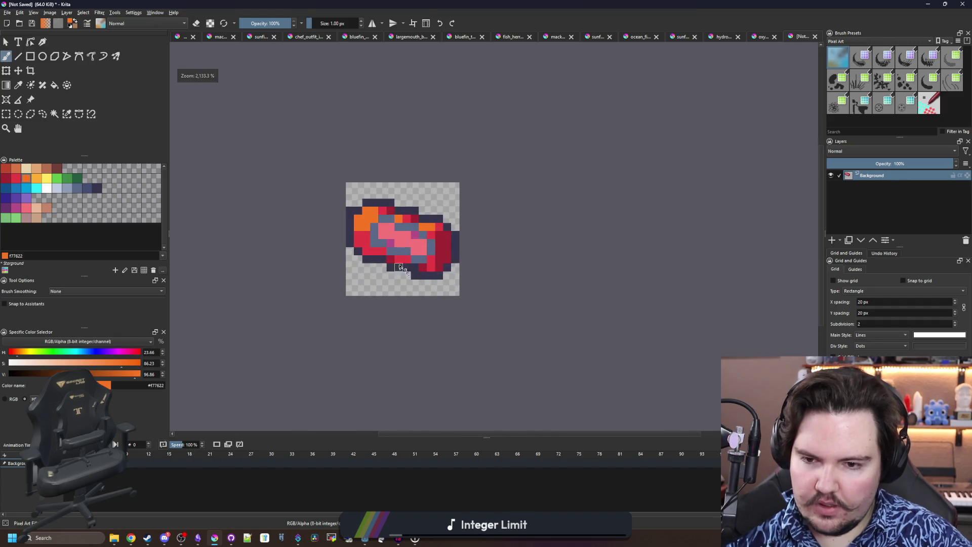
Try red e43b44 on two upper-left cells, then restore them to orange
{"action": "left_click", "coordinate": [304, 219], "text": "ctrl"}
{"action": "mouse_move", "coordinate": [303, 215]}
{"action": "left_mouse_down"}
{"action": "mouse_move", "coordinate": [299, 175]}
{"action": "mouse_move", "coordinate": [319, 152]}
{"action": "left_mouse_up"}
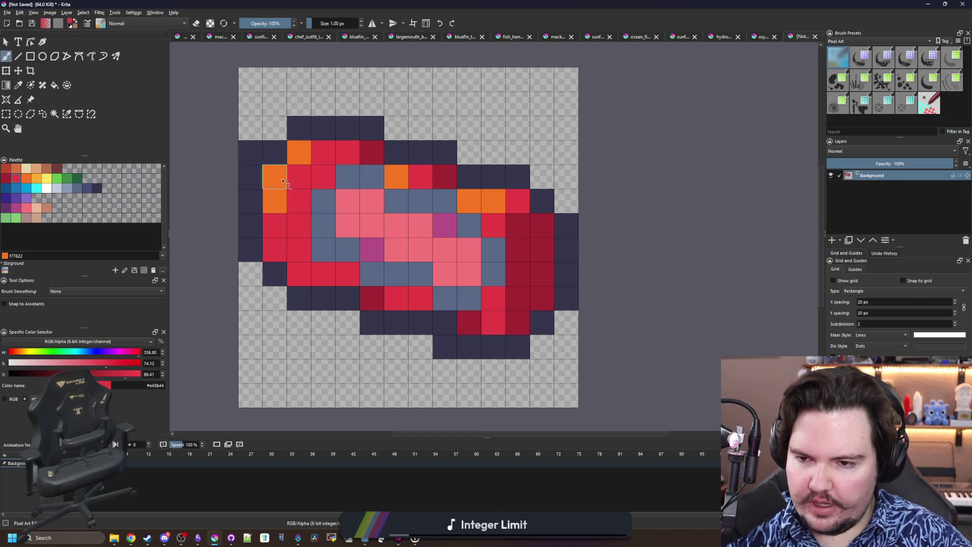
{"action": "left_click", "coordinate": [282, 197], "text": "ctrl"}
{"action": "mouse_move", "coordinate": [323, 152]}
{"action": "left_mouse_down"}
{"action": "mouse_move", "coordinate": [323, 176]}
{"action": "mouse_move", "coordinate": [277, 192]}
{"action": "left_mouse_up"}
{"action": "scroll", "coordinate": [303, 193], "scroll_direction": "down", "scroll_amount": 5}
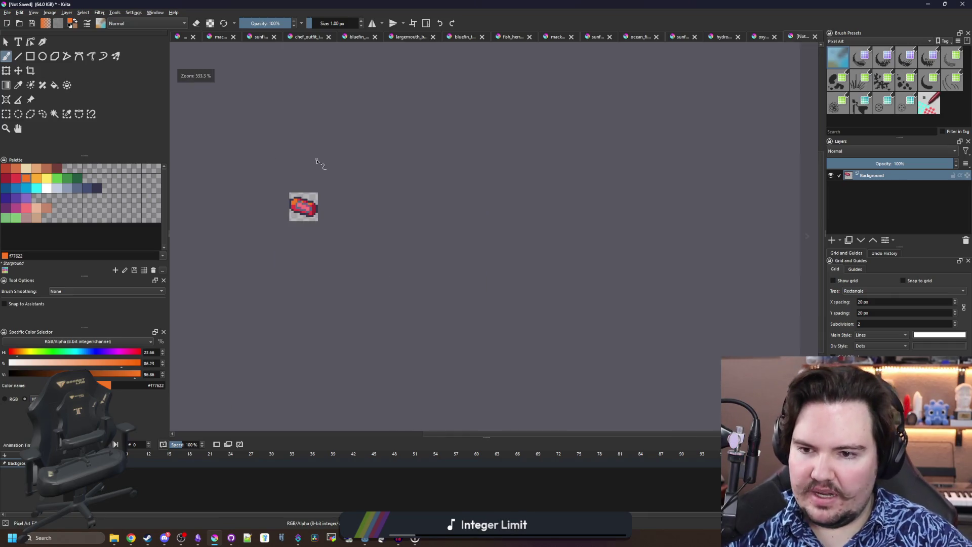
{"action": "scroll", "coordinate": [274, 177], "scroll_direction": "up", "scroll_amount": 2}
{"action": "scroll", "coordinate": [326, 233], "scroll_direction": "up", "scroll_amount": 4}
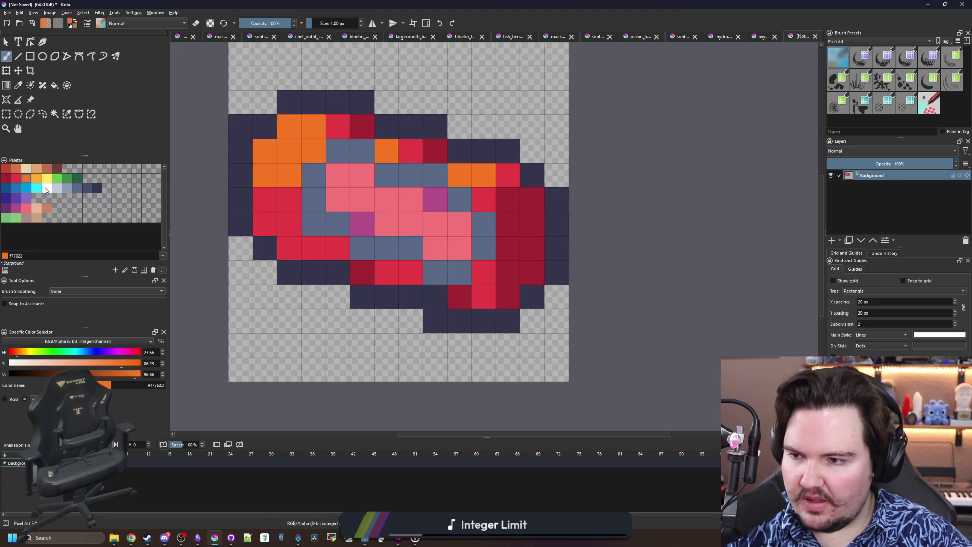
Paint grey-blue 8b9bb4 cells across the belly and a line running up-left
{"action": "left_click", "coordinate": [57, 189]}
{"action": "left_click", "coordinate": [338, 223]}
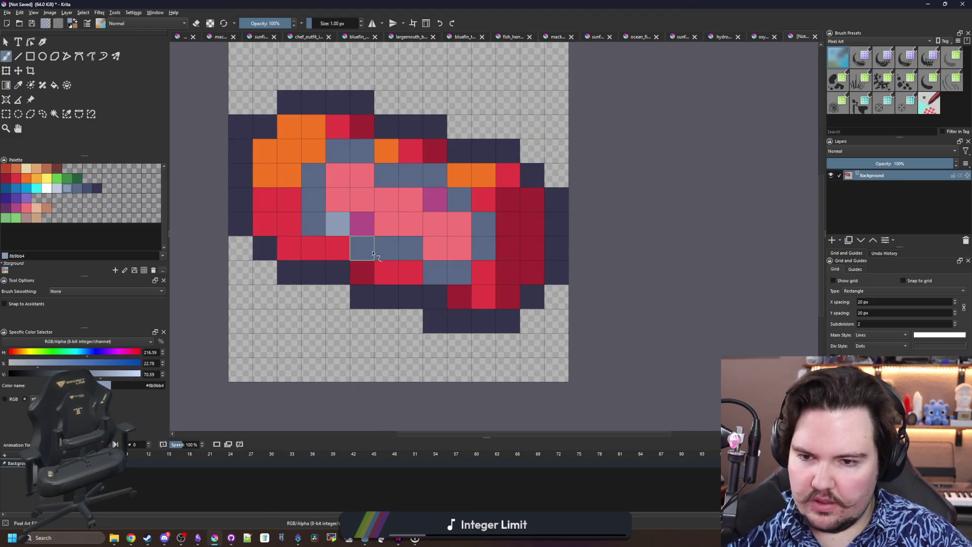
{"action": "left_click_drag", "start_coordinate": [362, 248], "coordinate": [407, 250]}
{"action": "left_click", "coordinate": [434, 272]}
{"action": "mouse_move", "coordinate": [451, 197]}
{"action": "left_mouse_down"}
{"action": "mouse_move", "coordinate": [434, 174]}
{"action": "mouse_move", "coordinate": [362, 152]}
{"action": "mouse_move", "coordinate": [362, 172]}
{"action": "left_mouse_up"}
{"action": "scroll", "coordinate": [334, 179], "scroll_direction": "down", "scroll_amount": 5}
{"action": "scroll", "coordinate": [332, 177], "scroll_direction": "up", "scroll_amount": 8}
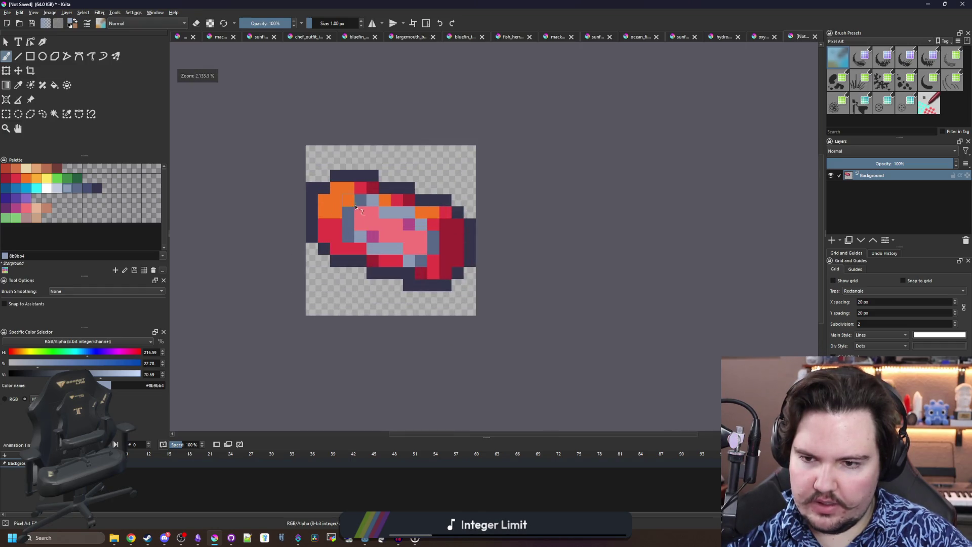
Add belly highlight cells in white, then repaint them light grey-blue c0cbdc
{"action": "left_click", "coordinate": [47, 188]}
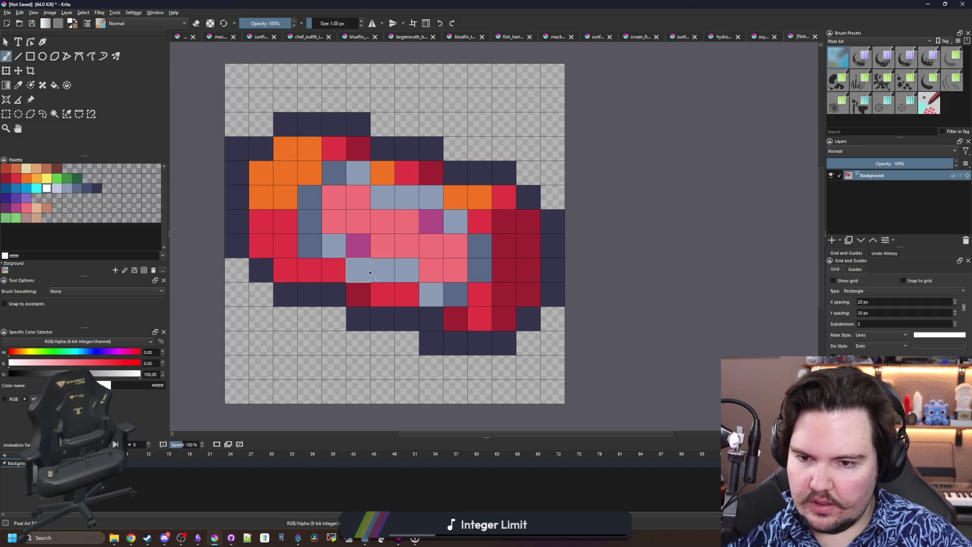
{"action": "left_click_drag", "start_coordinate": [368, 272], "coordinate": [400, 271]}
{"action": "left_click", "coordinate": [407, 199]}
{"action": "left_click", "coordinate": [418, 223]}
{"action": "scroll", "coordinate": [360, 183], "scroll_direction": "down", "scroll_amount": 10}
{"action": "scroll", "coordinate": [360, 182], "scroll_direction": "up", "scroll_amount": 10}
{"action": "left_click", "coordinate": [57, 192]}
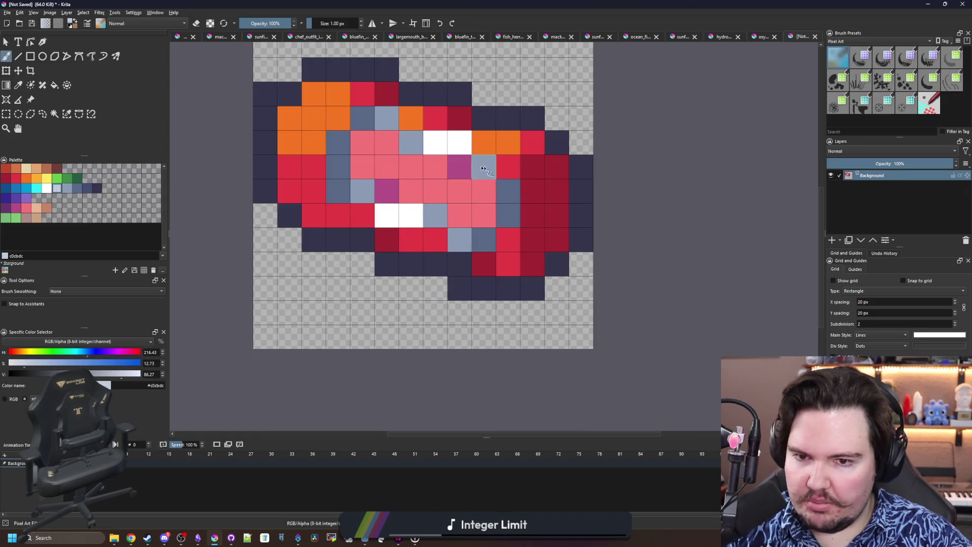
{"action": "left_click_drag", "start_coordinate": [435, 143], "coordinate": [460, 145]}
{"action": "left_click_drag", "start_coordinate": [411, 217], "coordinate": [386, 217]}
{"action": "scroll", "coordinate": [402, 172], "scroll_direction": "down", "scroll_amount": 6}
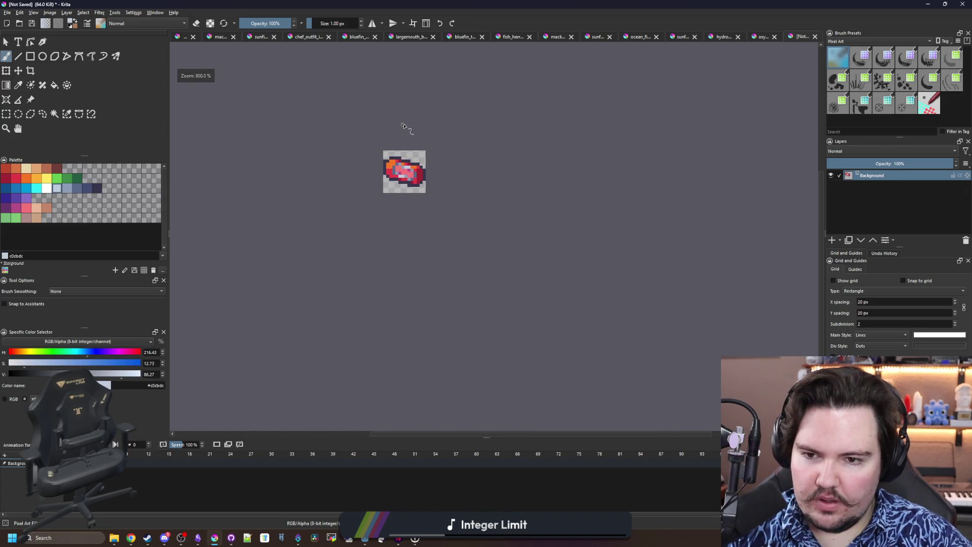
{"action": "scroll", "coordinate": [400, 159], "scroll_direction": "up", "scroll_amount": 8}
Sample the belly pink and repaint two belly cells with it
{"action": "left_click", "coordinate": [404, 265], "text": "ctrl"}
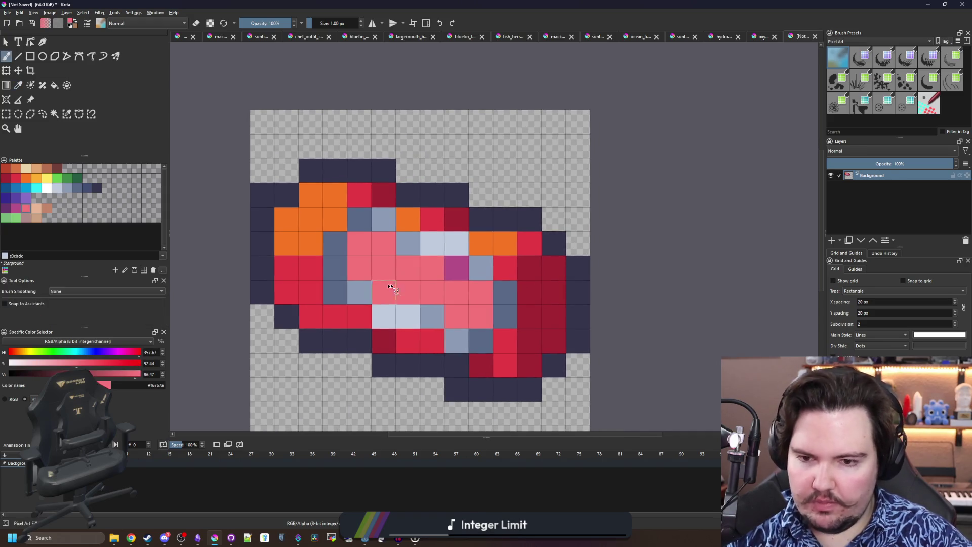
{"action": "left_click_drag", "start_coordinate": [384, 292], "coordinate": [456, 268]}
{"action": "scroll", "coordinate": [391, 223], "scroll_direction": "down", "scroll_amount": 8}
{"action": "scroll", "coordinate": [398, 256], "scroll_direction": "up", "scroll_amount": 5}
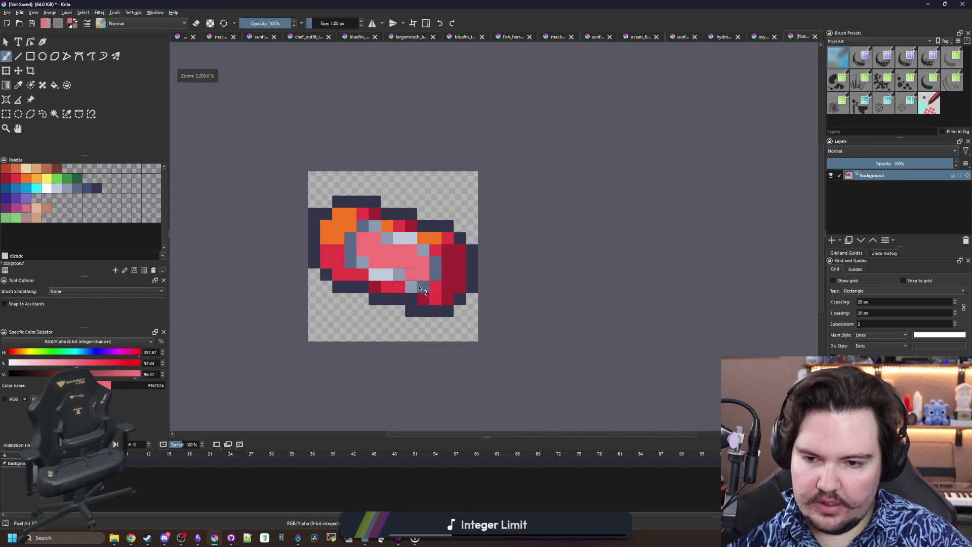
{"action": "scroll", "coordinate": [385, 311], "scroll_direction": "up", "scroll_amount": 3}
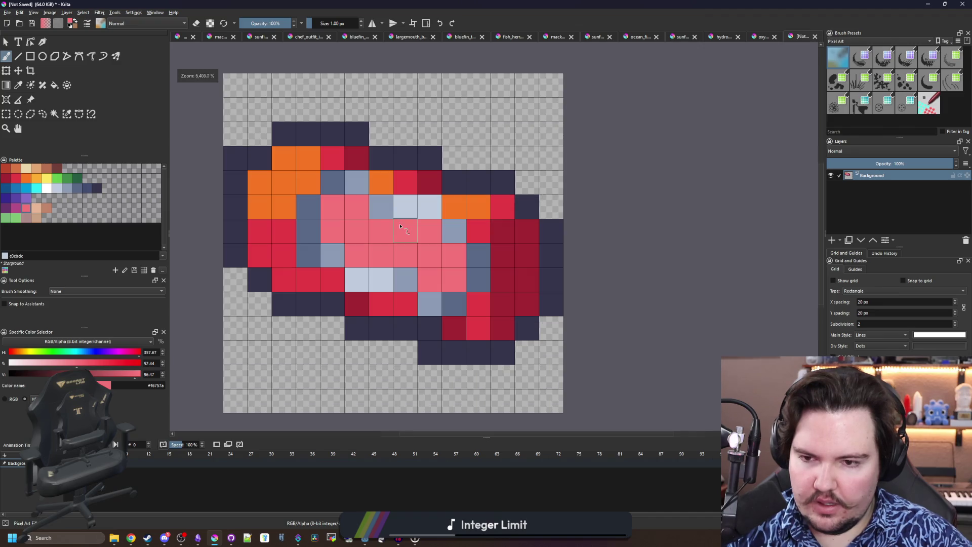
{"action": "scroll", "coordinate": [400, 226], "scroll_direction": "down", "scroll_amount": 8}
{"action": "scroll", "coordinate": [405, 217], "scroll_direction": "up", "scroll_amount": 4}
{"action": "scroll", "coordinate": [407, 215], "scroll_direction": "up", "scroll_amount": 3}
Recolour the two dark-red cells red e43b44
{"action": "left_click", "coordinate": [471, 284], "text": "ctrl"}
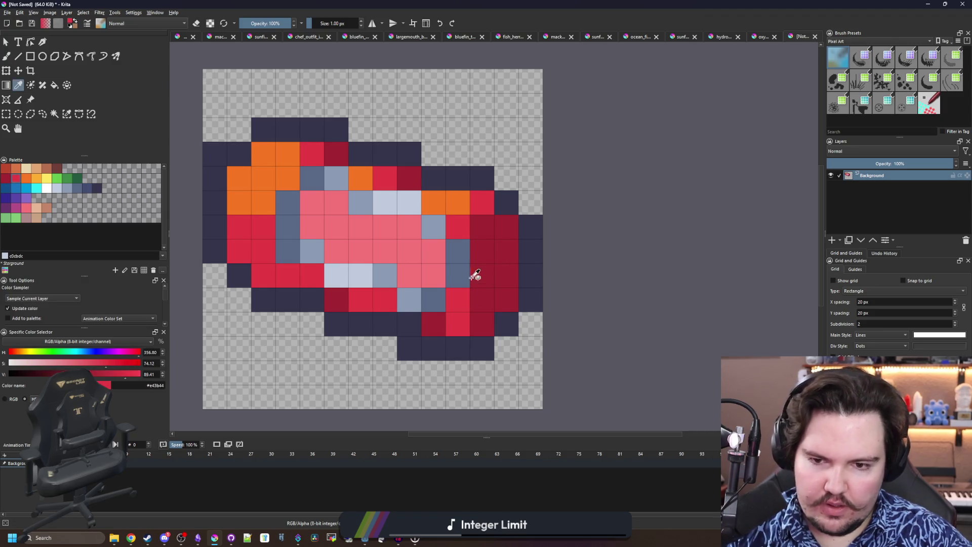
{"action": "left_click", "coordinate": [482, 227]}
{"action": "left_click", "coordinate": [434, 299]}
{"action": "scroll", "coordinate": [417, 247], "scroll_direction": "down", "scroll_amount": 3}
{"action": "scroll", "coordinate": [399, 202], "scroll_direction": "down", "scroll_amount": 3}
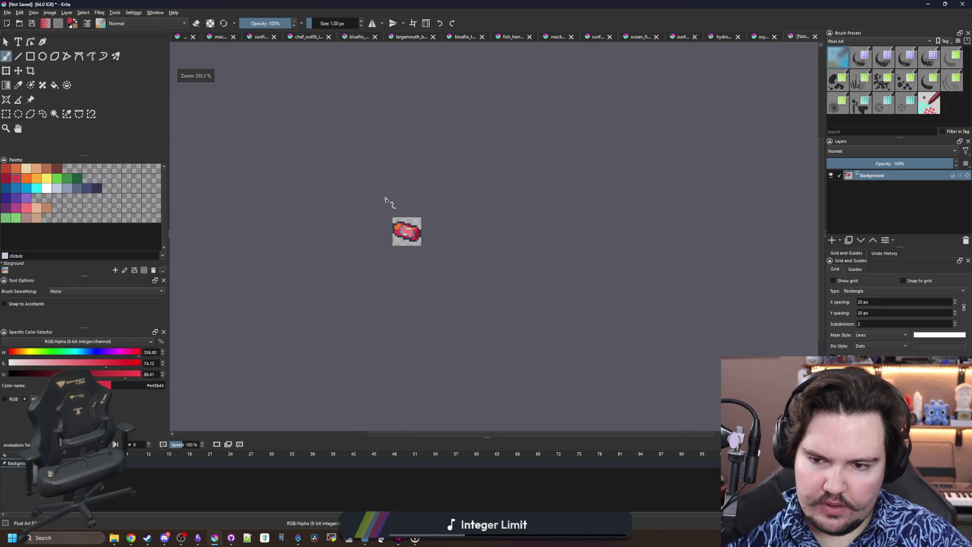
{"action": "scroll", "coordinate": [420, 225], "scroll_direction": "up", "scroll_amount": 5}
Erase the leftmost dark edge pixel
{"action": "key", "text": "e"}
{"action": "left_click", "coordinate": [224, 165]}
{"action": "scroll", "coordinate": [274, 186], "scroll_direction": "down", "scroll_amount": 4}
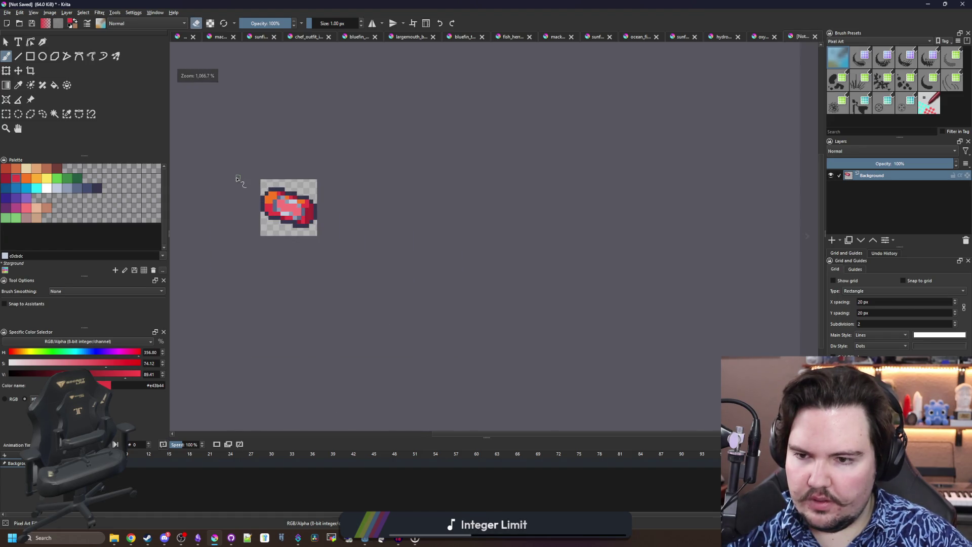
{"action": "scroll", "coordinate": [239, 181], "scroll_direction": "up", "scroll_amount": 5}
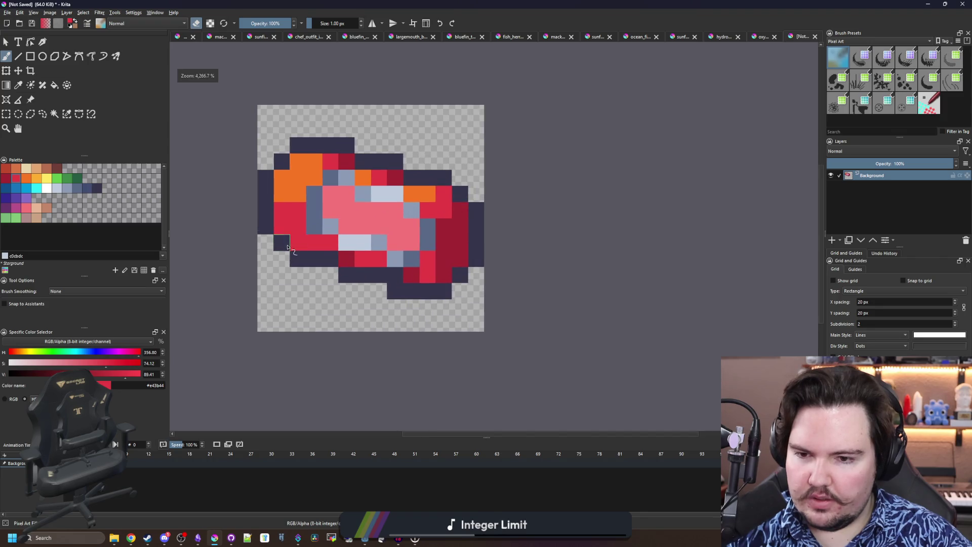
Sample red from the fish and paint two dark pixels below the body red
{"action": "key", "text": "p"}
{"action": "key", "text": "b"}
{"action": "left_click", "coordinate": [404, 274]}
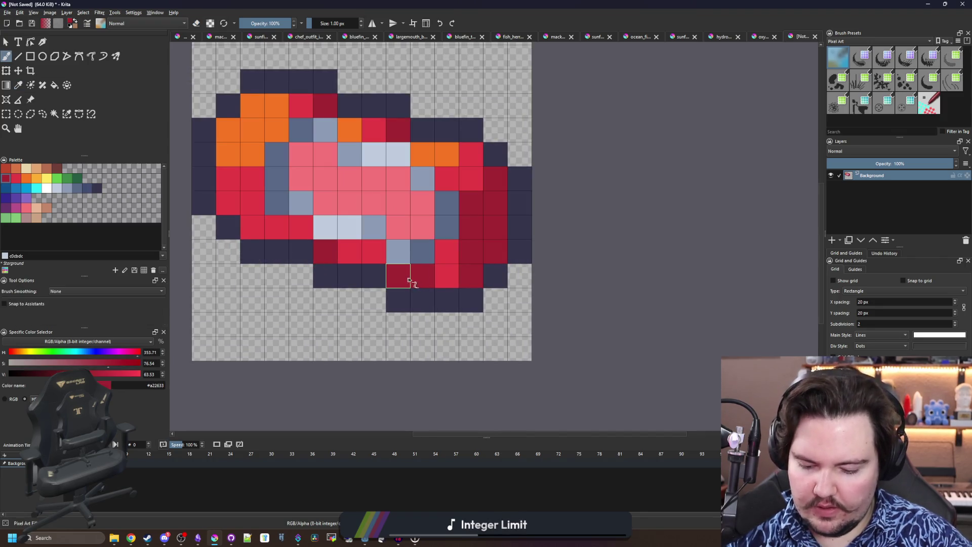
{"action": "key", "text": "p"}
{"action": "left_click", "coordinate": [441, 268]}
{"action": "key", "text": "b"}
{"action": "left_click", "coordinate": [428, 282]}
Recolour two lower-right red pixels dark red a22633, then bring up Save As
{"action": "key", "text": "p"}
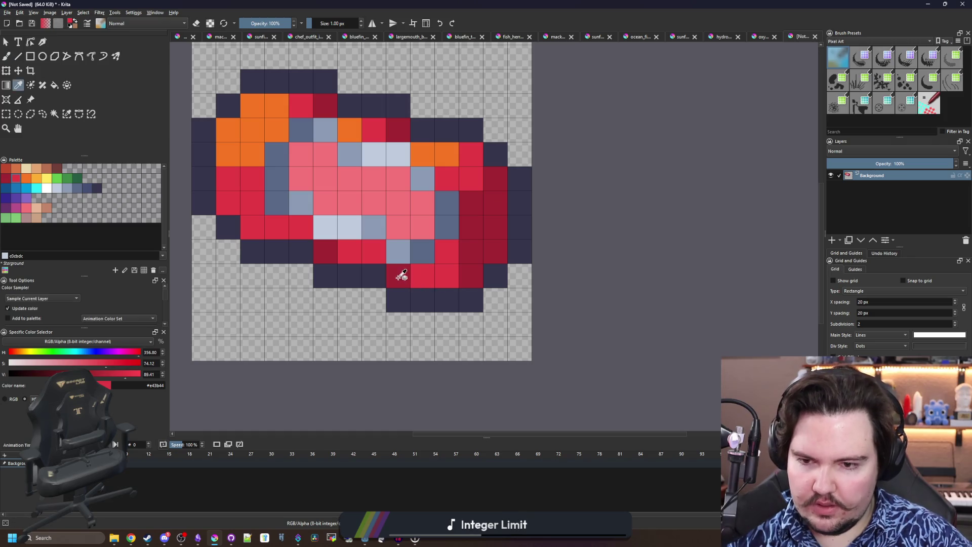
{"action": "left_click", "coordinate": [401, 275]}
{"action": "key", "text": "b"}
{"action": "left_click", "coordinate": [445, 274]}
{"action": "left_click", "coordinate": [446, 255]}
{"action": "scroll", "coordinate": [431, 279], "scroll_direction": "down", "scroll_amount": 5}
{"action": "scroll", "coordinate": [397, 238], "scroll_direction": "down", "scroll_amount": 1}
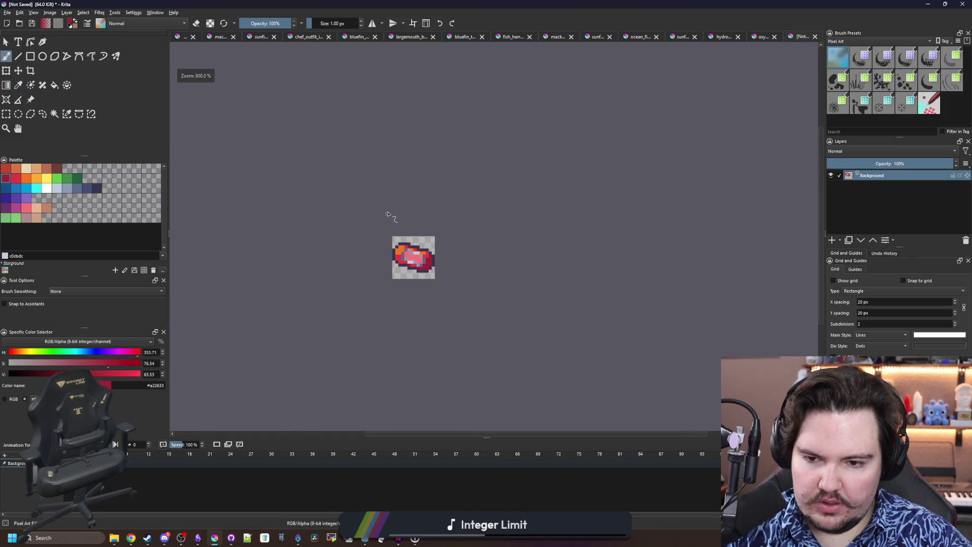
{"action": "scroll", "coordinate": [428, 269], "scroll_direction": "up", "scroll_amount": 3}
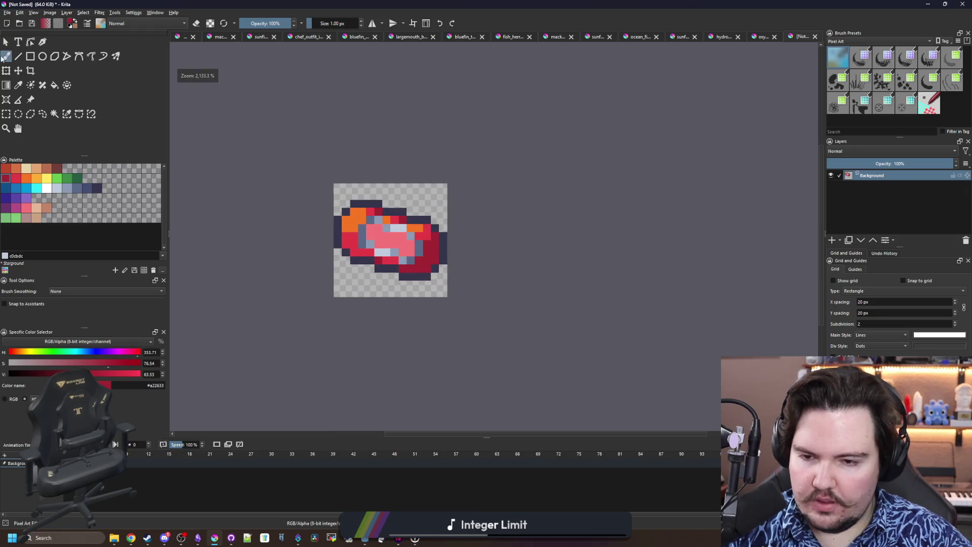
{"action": "left_click", "coordinate": [7, 12]}
{"action": "left_click", "coordinate": [31, 60]}
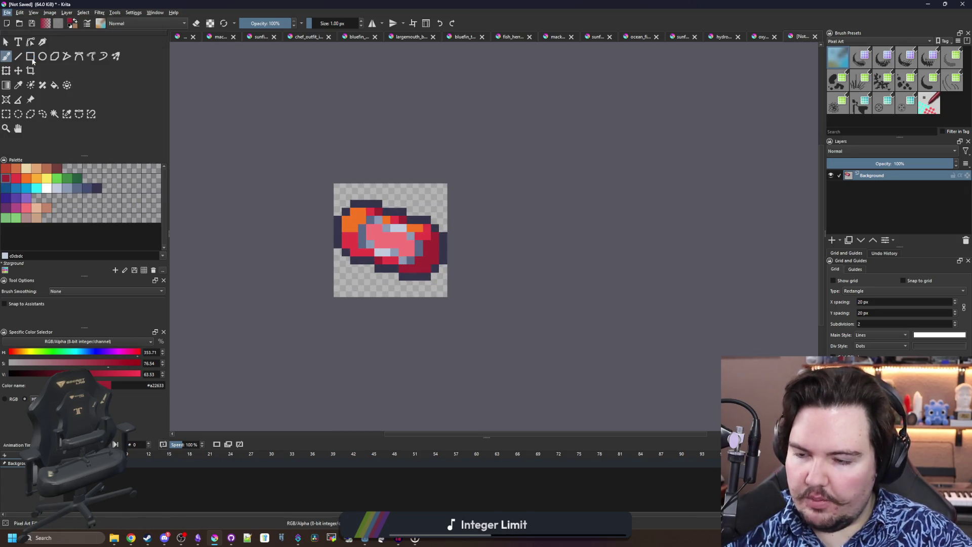
Save the sprite as helium.png in PNG format, accepting the default PNG options
{"action": "type", "text": "helium"}
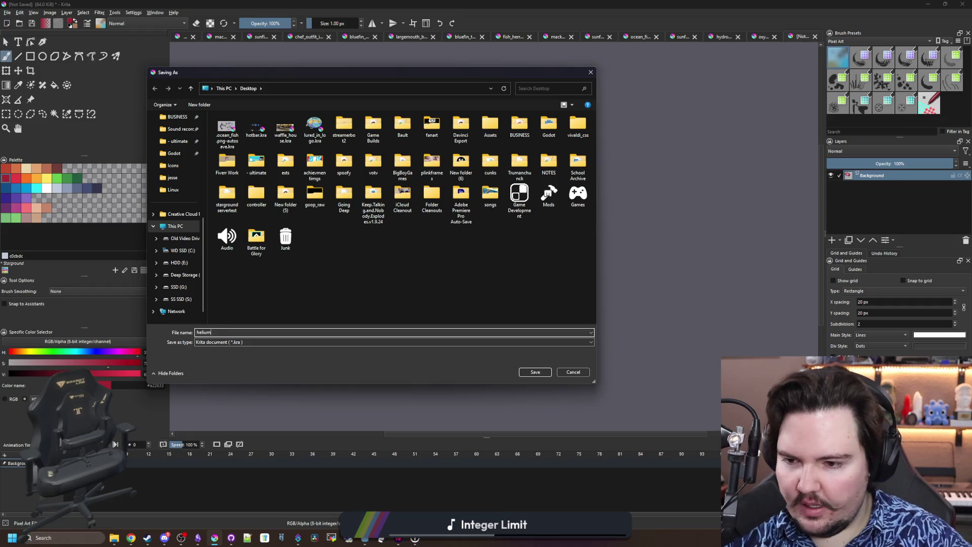
{"action": "left_click", "coordinate": [233, 341]}
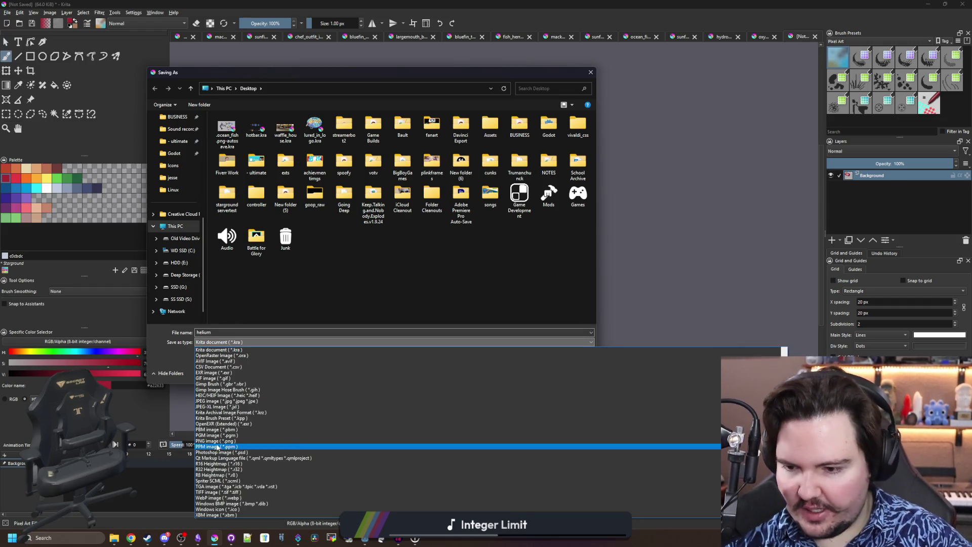
{"action": "left_click", "coordinate": [215, 440]}
{"action": "left_click", "coordinate": [529, 370]}
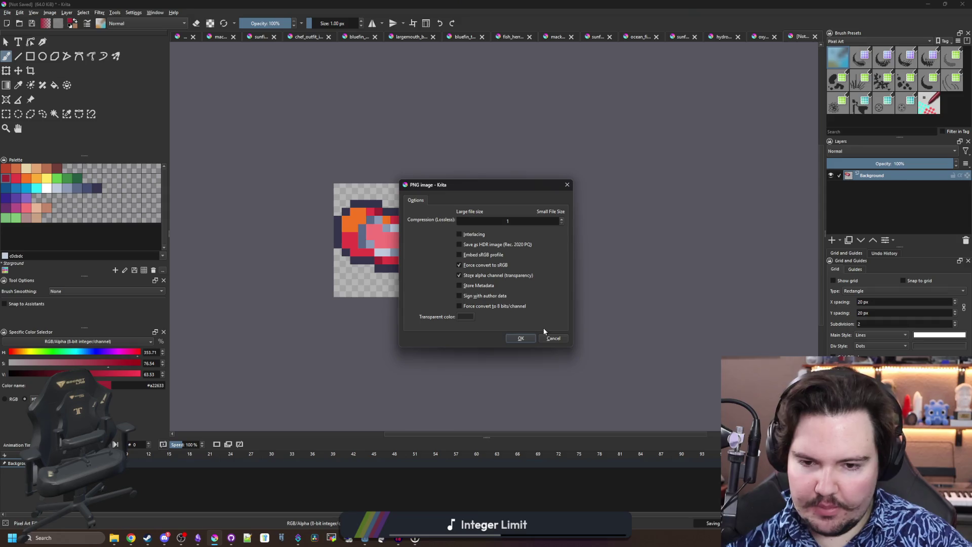
{"action": "key", "text": "Return"}
Glance at the oxygen sprite, then return to regions_table.gd in Godot
{"action": "left_click", "coordinate": [769, 34]}
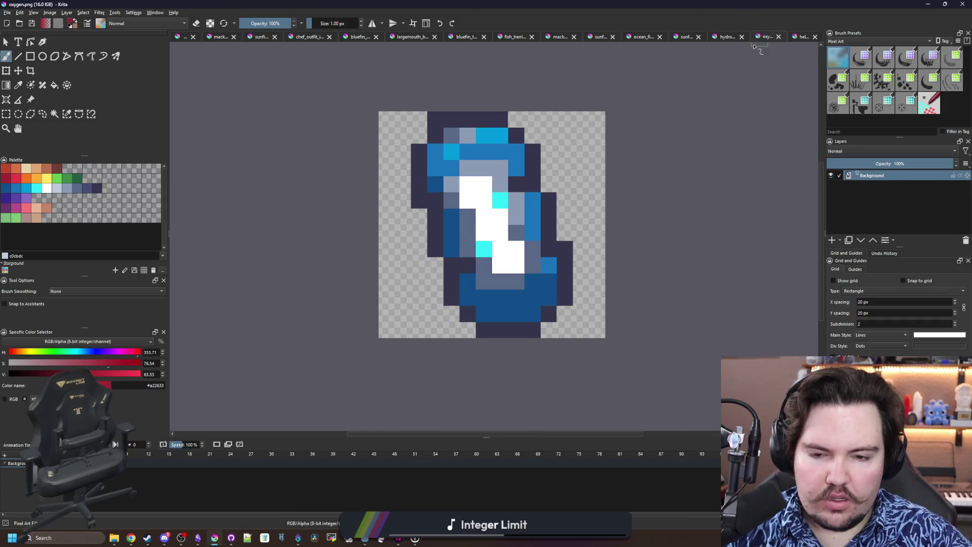
{"action": "scroll", "coordinate": [422, 246], "scroll_direction": "down", "scroll_amount": 2}
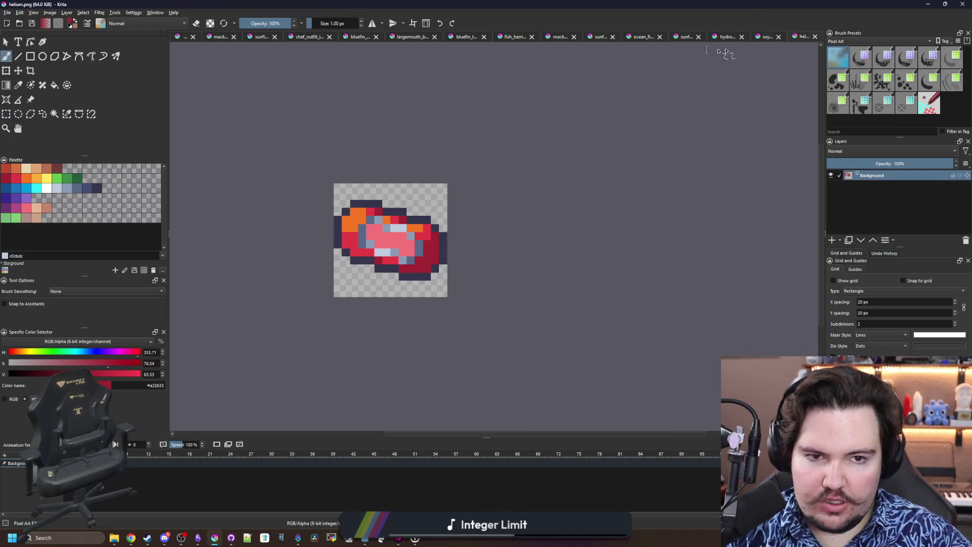
{"action": "left_click", "coordinate": [769, 37]}
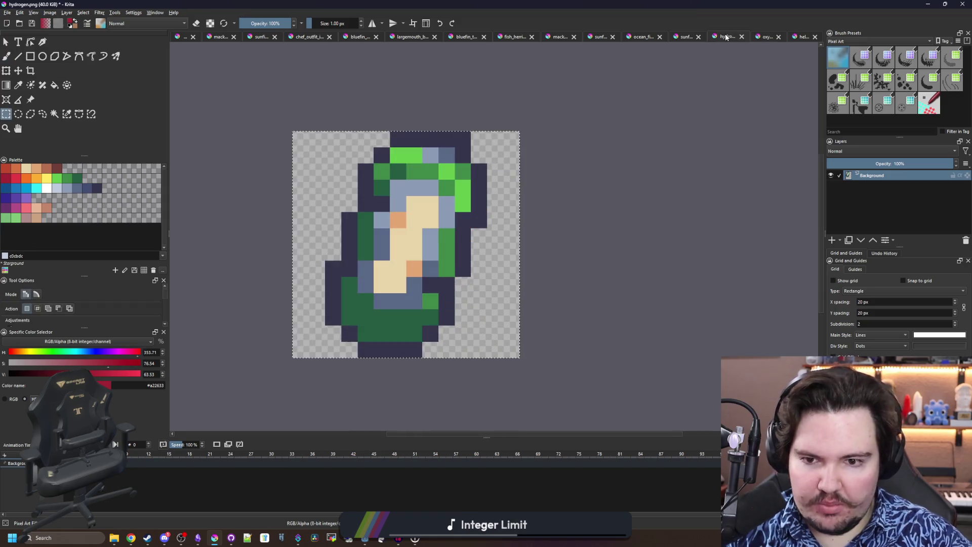
{"action": "left_click", "coordinate": [804, 37]}
{"action": "scroll", "coordinate": [328, 222], "scroll_direction": "up", "scroll_amount": 2}
{"action": "key", "text": "alt+Tab"}
{"action": "left_click", "coordinate": [433, 227]}
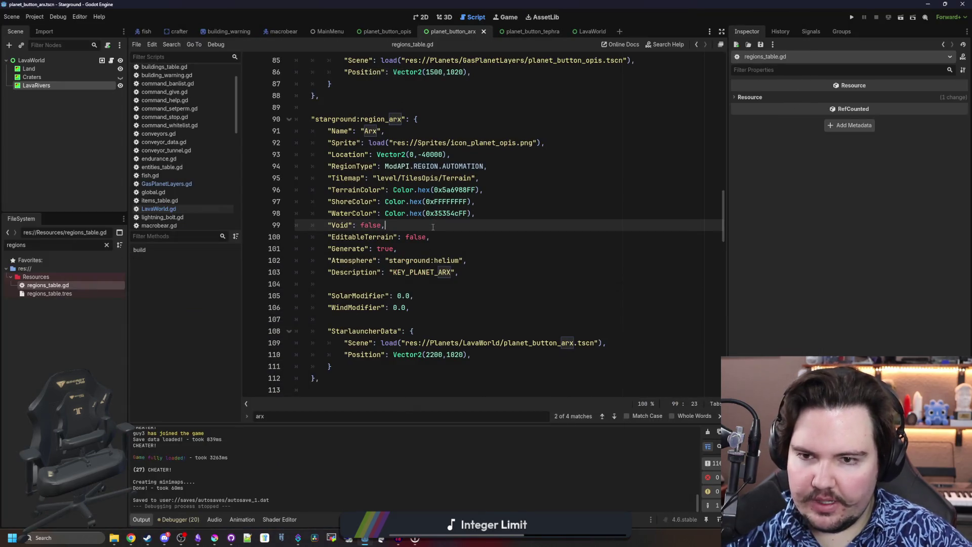
Open items_table.gd, find the hydrogen item entry and select its block
{"action": "left_click", "coordinate": [428, 97]}
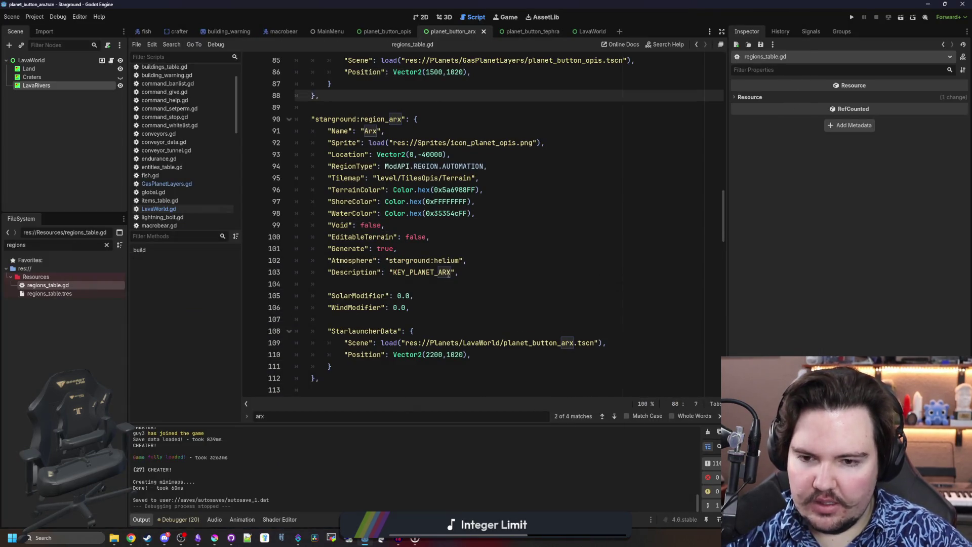
{"action": "left_click", "coordinate": [450, 282]}
{"action": "left_click", "coordinate": [107, 245]}
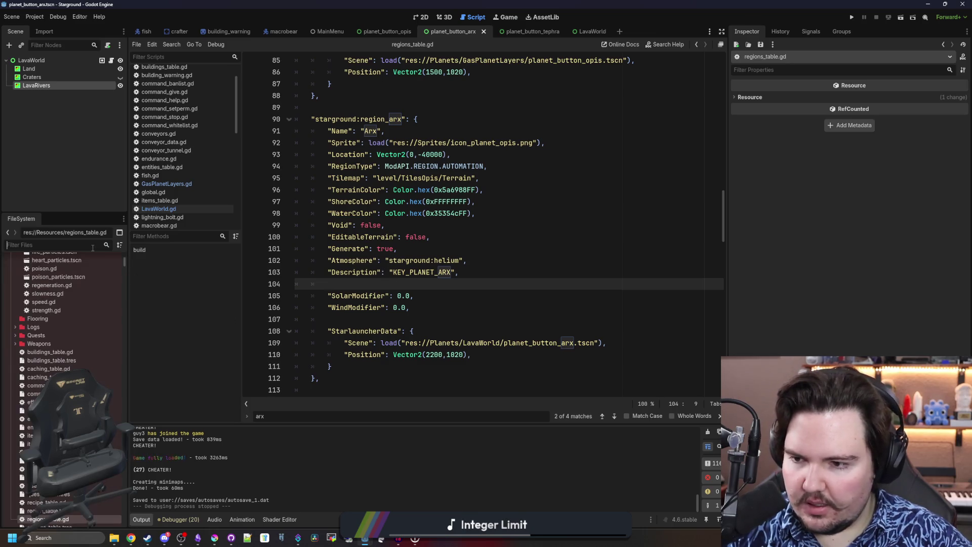
{"action": "type", "text": "items"}
{"action": "double_click", "coordinate": [45, 285]}
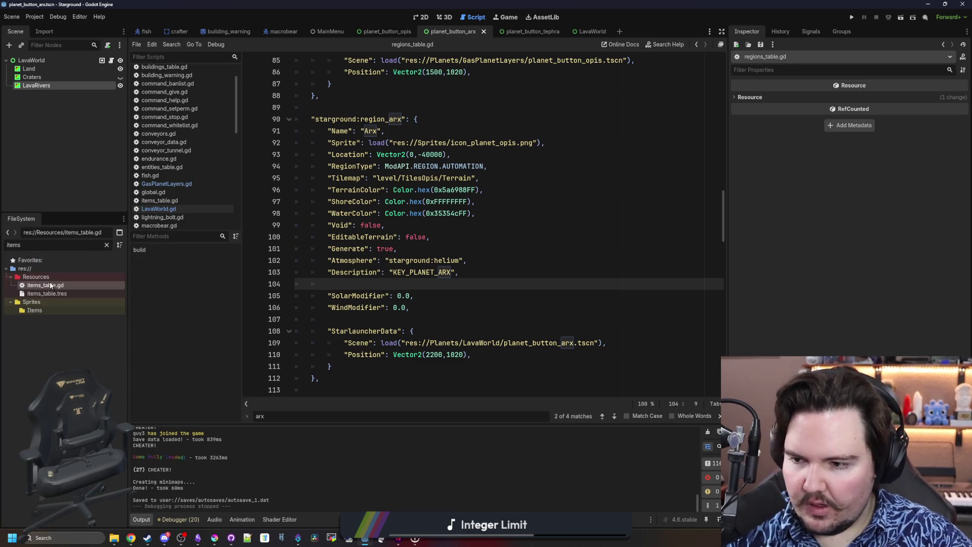
{"action": "left_click", "coordinate": [434, 242]}
{"action": "key", "text": "ctrl+f"}
{"action": "type", "text": "hydrogen"}
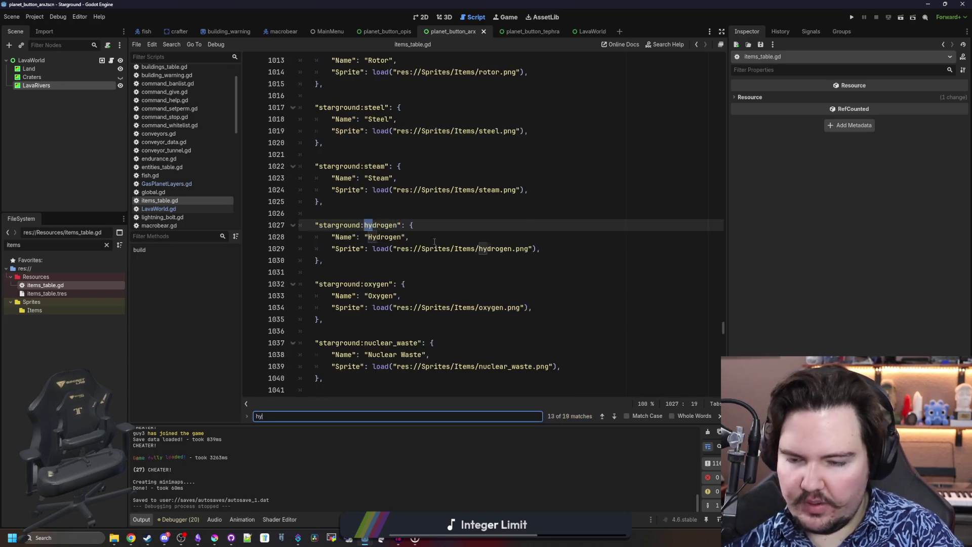
{"action": "left_click_drag", "start_coordinate": [354, 261], "coordinate": [303, 223]}
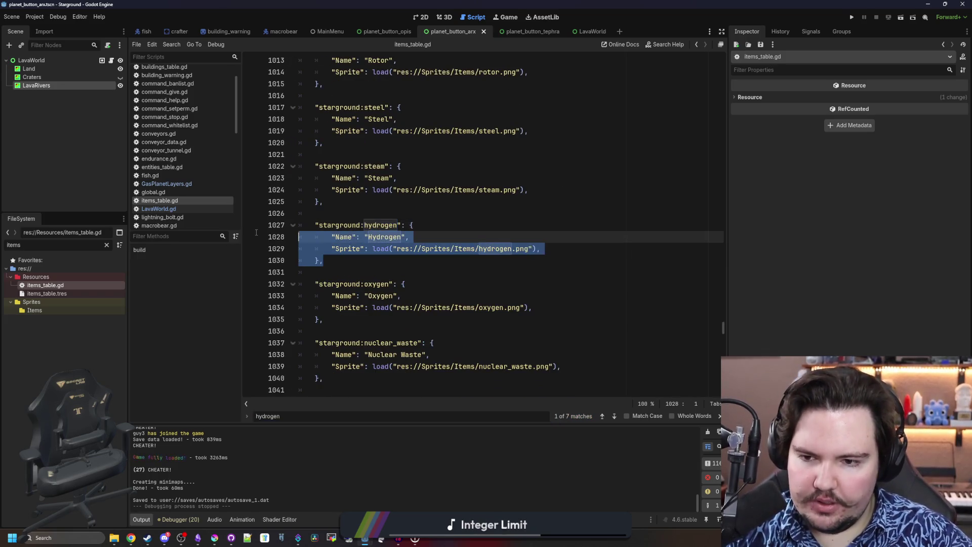
Paste the block below oxygen as starground:helium, named Helium, with sprite res://Sprites/Items/helium.png
{"action": "left_click", "coordinate": [342, 319]}
{"action": "key", "text": "Return"}
{"action": "key", "text": "Return"}
{"action": "type", "text": "\"starground:hydrogen\": { \t\t\"Name\": \"Hydrogen\", \t\t\"Sprite\": load(\"res://Sprites/Items/hydrogen.png\"), \t},"}
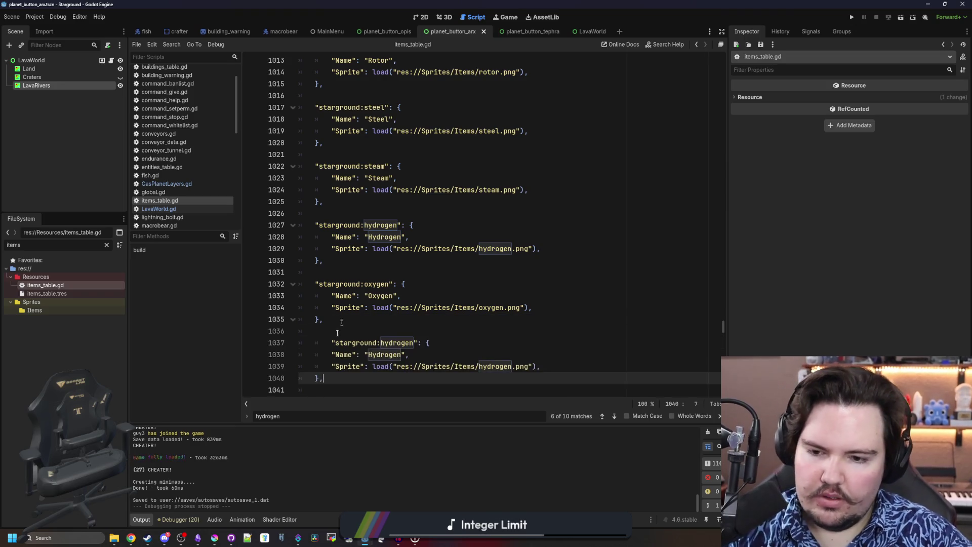
{"action": "double_click", "coordinate": [390, 343]}
{"action": "type", "text": "helium"}
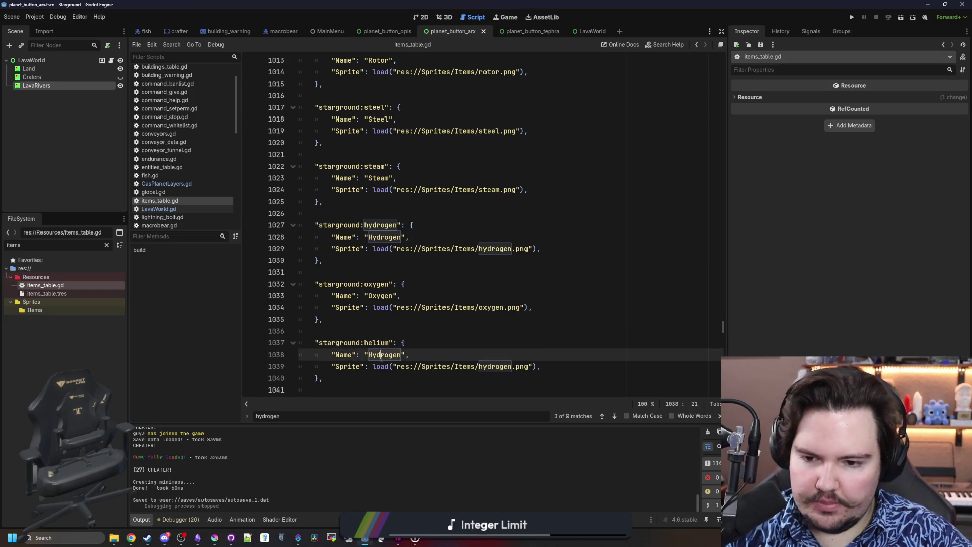
{"action": "double_click", "coordinate": [383, 355]}
{"action": "type", "text": "He"}
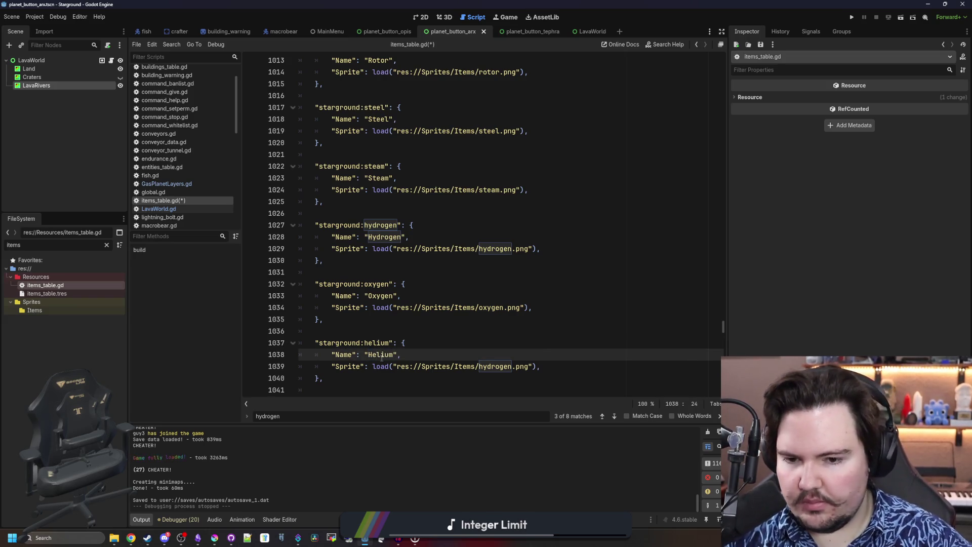
{"action": "double_click", "coordinate": [498, 365]}
{"action": "type", "text": "helium"}
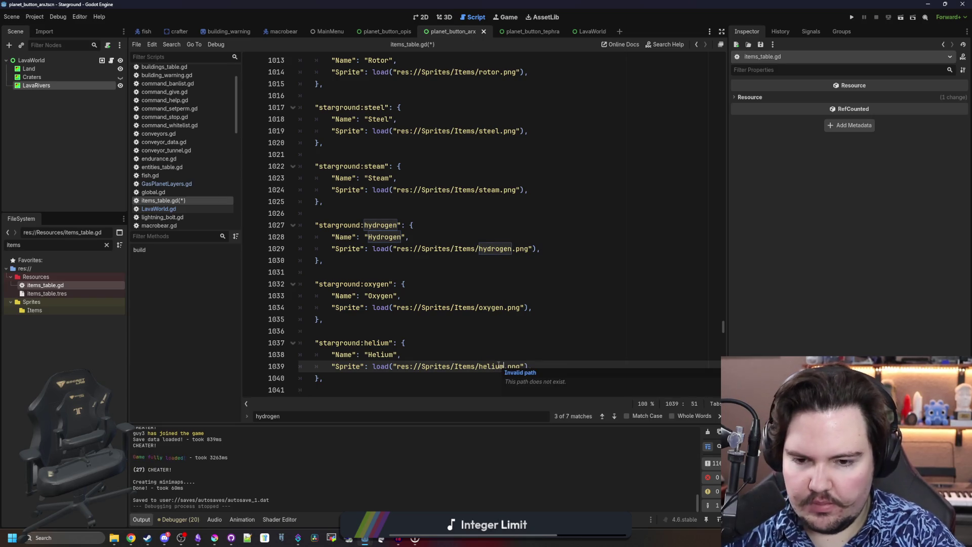
{"action": "left_click", "coordinate": [487, 346]}
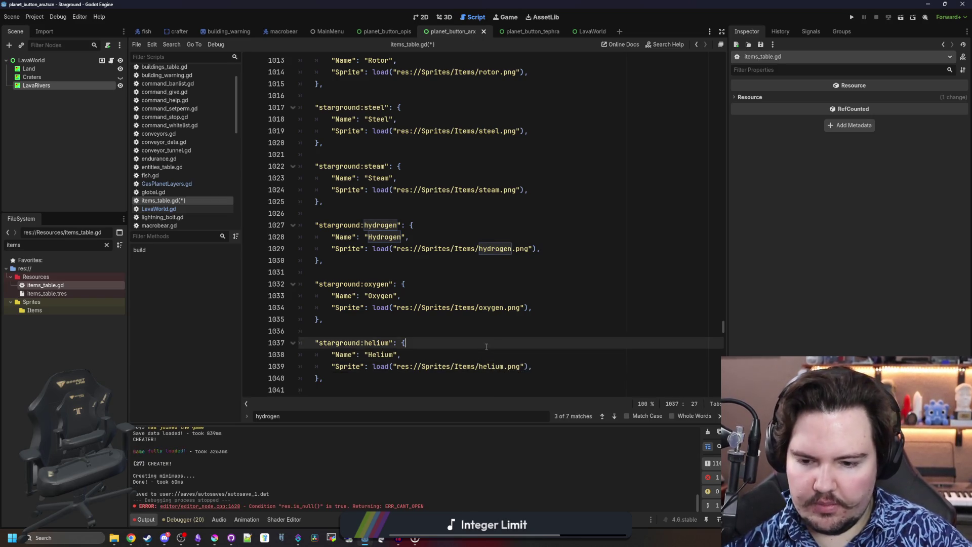
{"action": "left_click", "coordinate": [448, 367]}
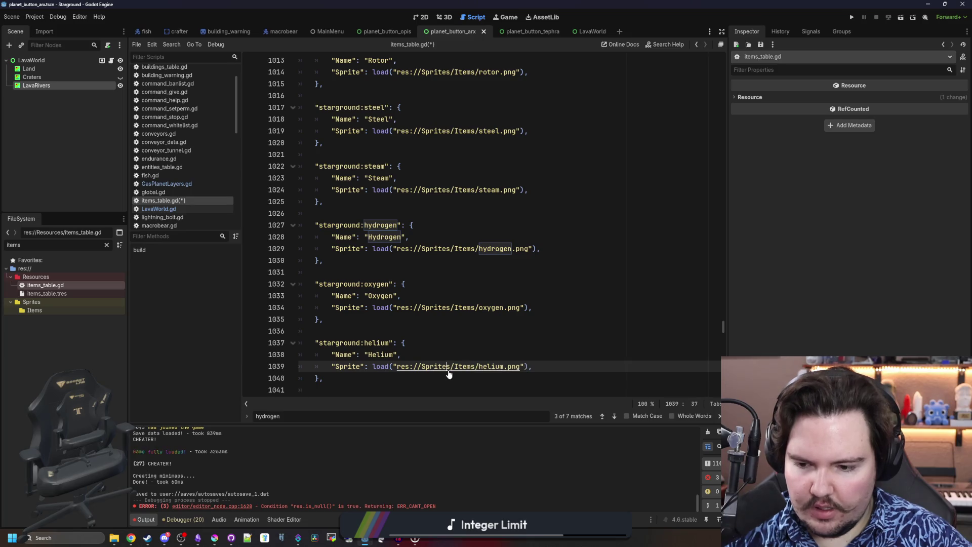
{"action": "left_click", "coordinate": [213, 539]}
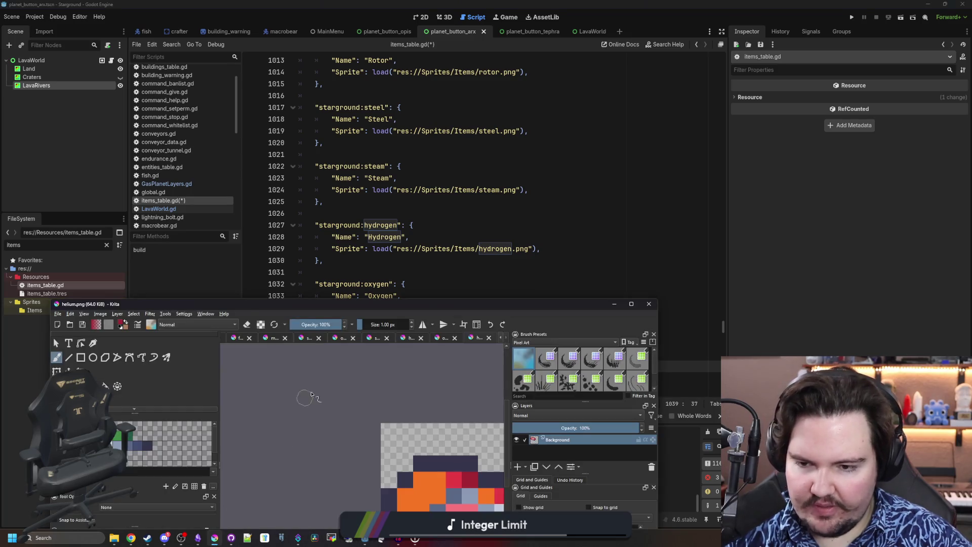
Save the sprite as helium.png in Documents > Forager-Game > Sprites > Items, accepting the PNG options
{"action": "left_click", "coordinate": [59, 314]}
{"action": "left_click", "coordinate": [71, 355]}
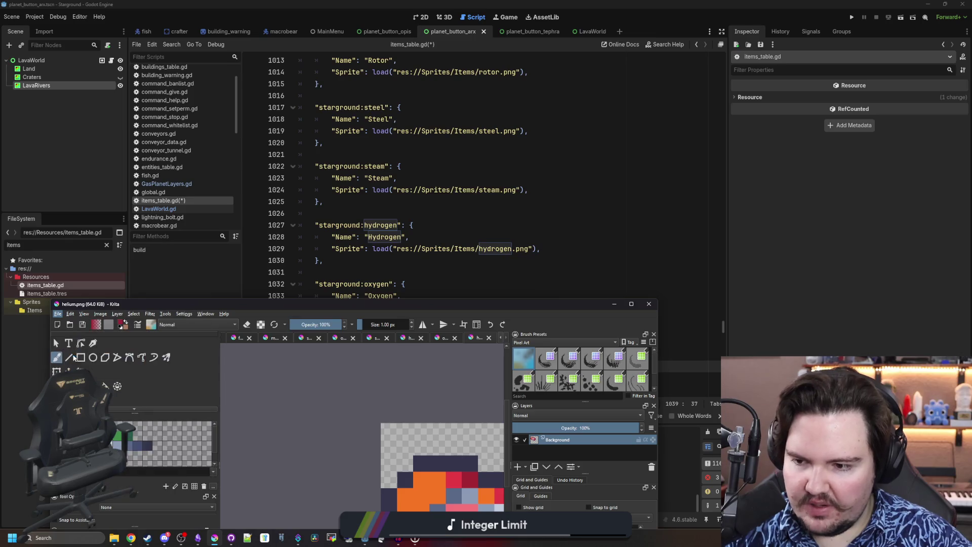
{"action": "left_click_drag", "start_coordinate": [290, 214], "coordinate": [368, 168]}
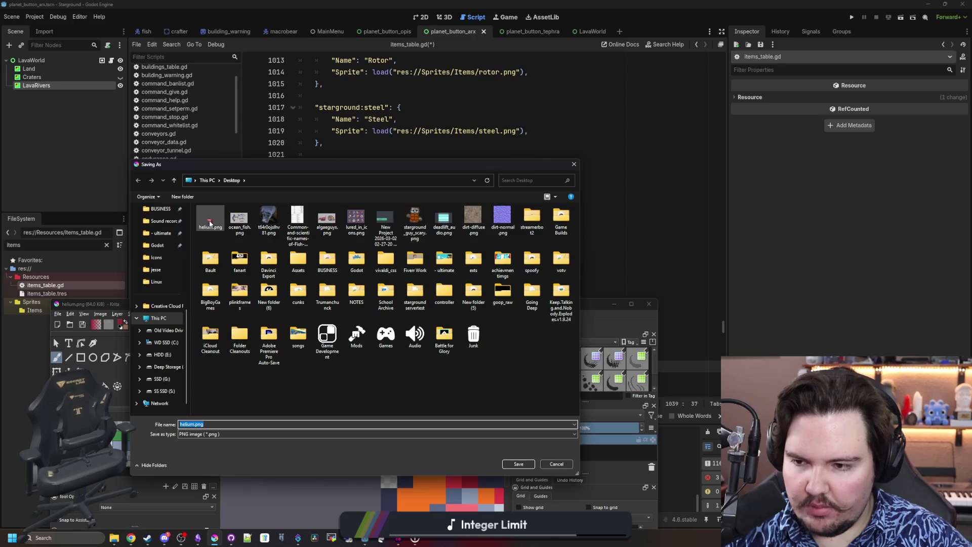
{"action": "scroll", "coordinate": [162, 312], "scroll_direction": "up", "scroll_amount": 4}
{"action": "left_click", "coordinate": [163, 220]}
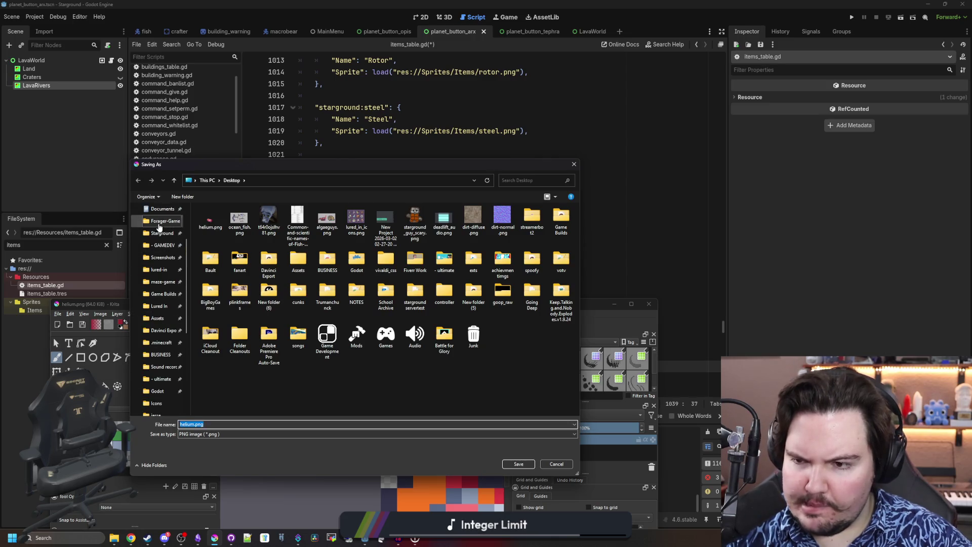
{"action": "double_click", "coordinate": [531, 218]}
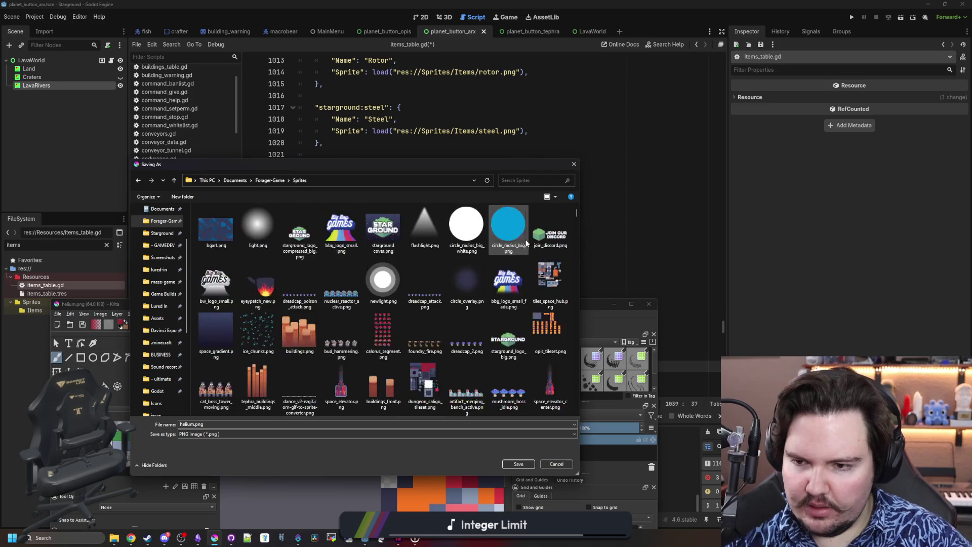
{"action": "scroll", "coordinate": [314, 297], "scroll_direction": "down", "scroll_amount": 10}
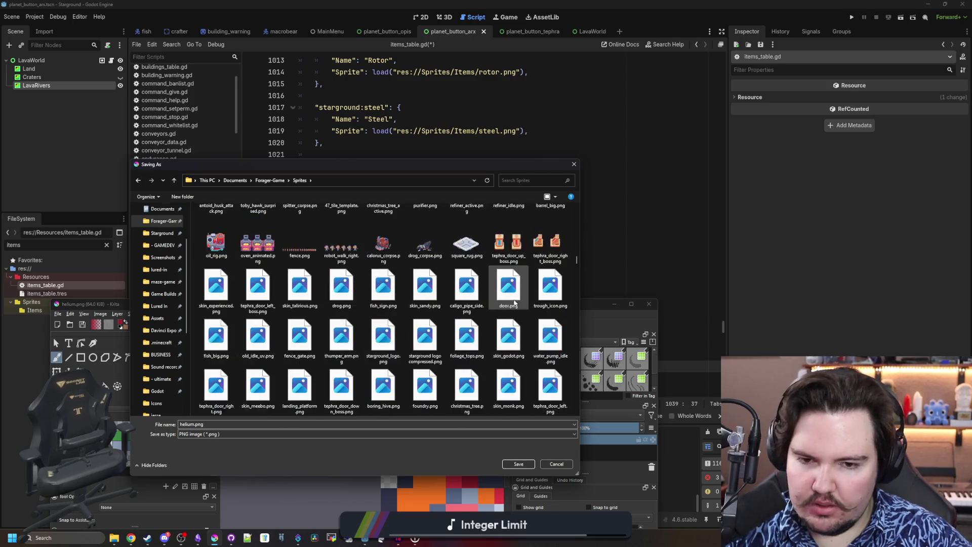
{"action": "left_click_drag", "start_coordinate": [576, 277], "coordinate": [573, 412]}
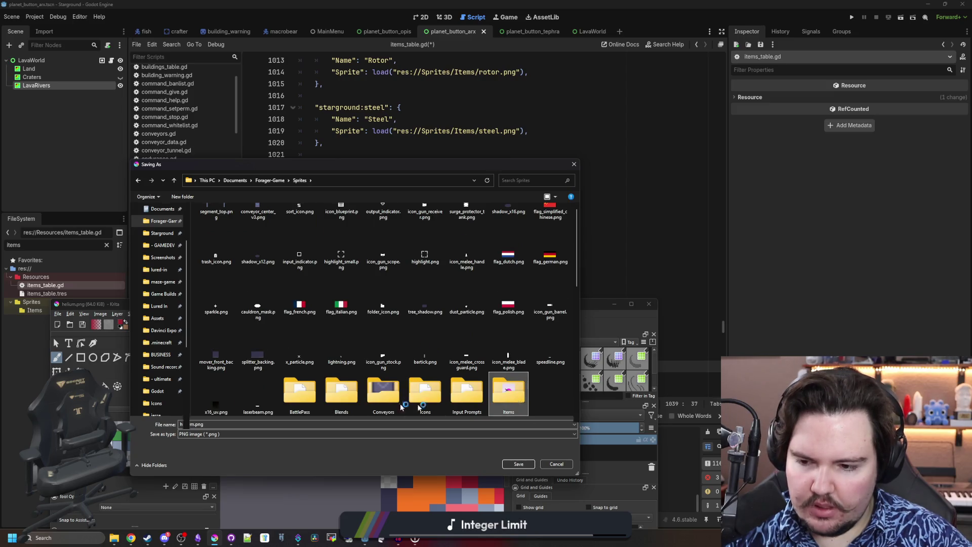
{"action": "double_click", "coordinate": [508, 391]}
{"action": "left_click", "coordinate": [522, 464]}
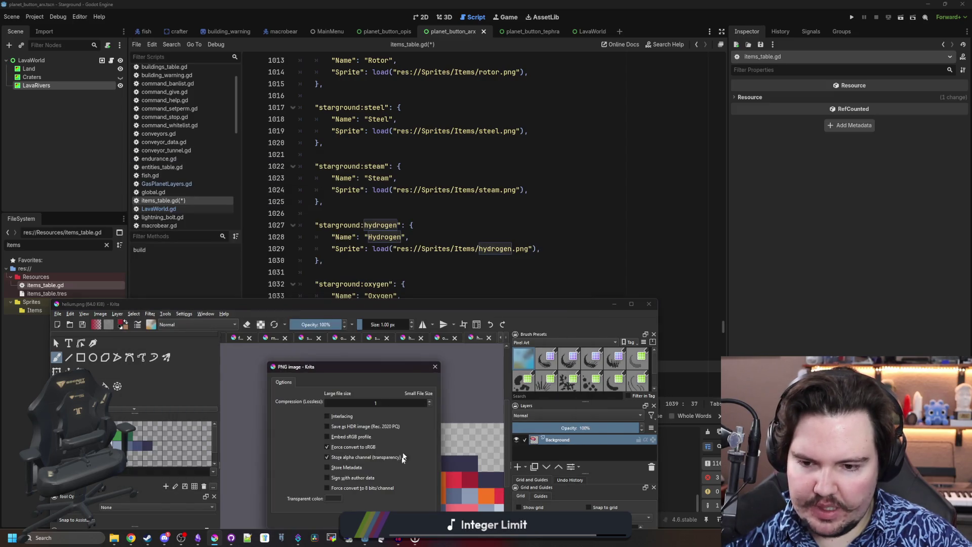
{"action": "key", "text": "Return"}
{"action": "left_click", "coordinate": [614, 304]}
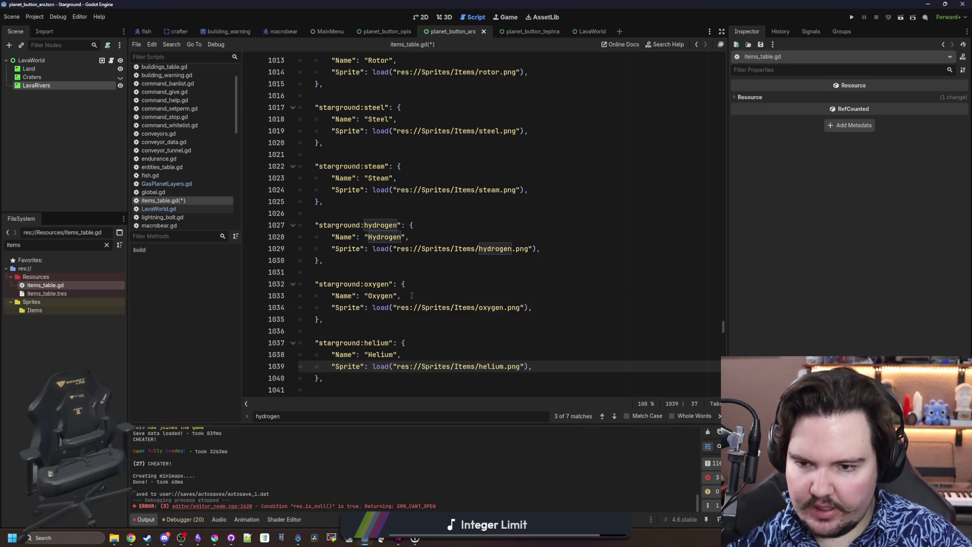
Check the newly imported helium.png texture and save items_table.gd
{"action": "left_click", "coordinate": [445, 284]}
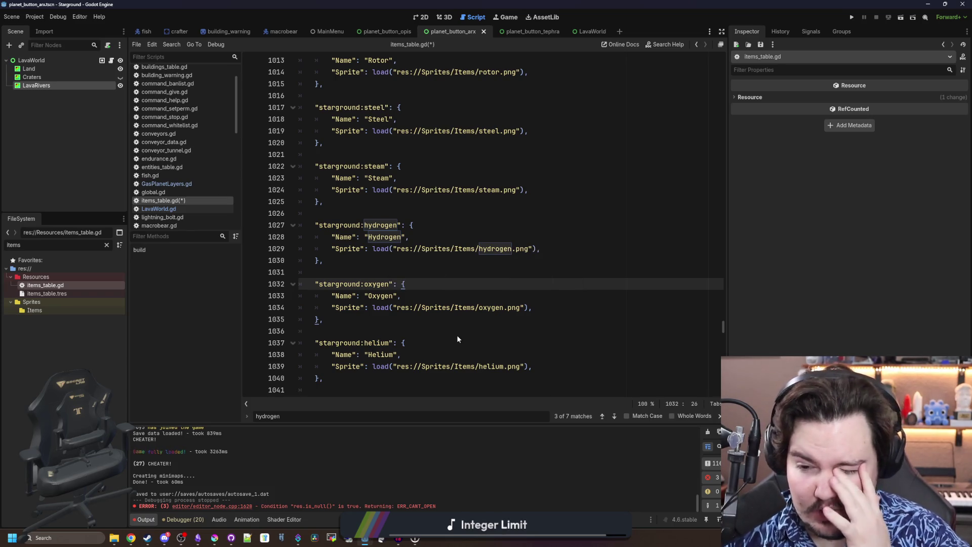
{"action": "left_click", "coordinate": [466, 366]}
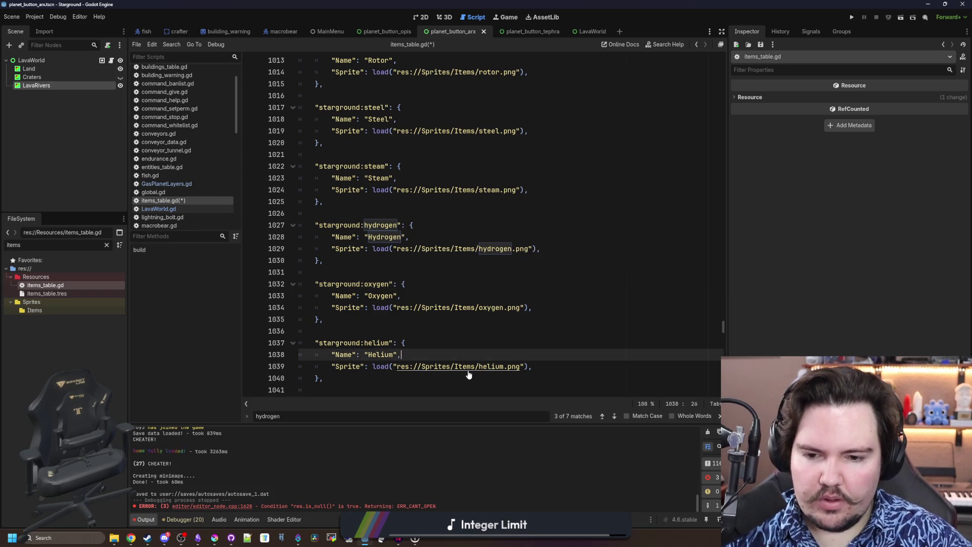
{"action": "left_click", "coordinate": [467, 367], "text": "ctrl"}
{"action": "left_click", "coordinate": [377, 320]}
{"action": "key", "text": "ctrl+s"}
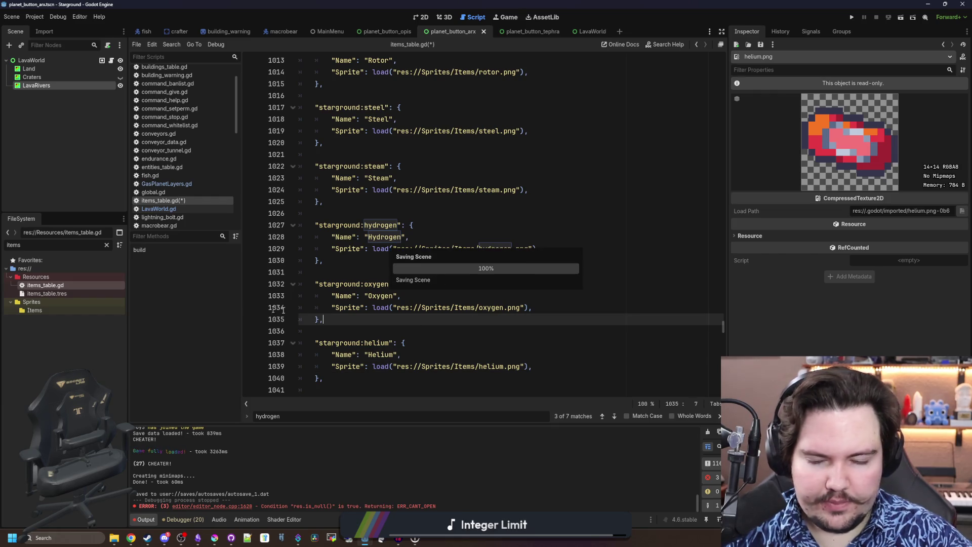
{"action": "left_click", "coordinate": [383, 331]}
{"action": "key", "text": "ctrl+s"}
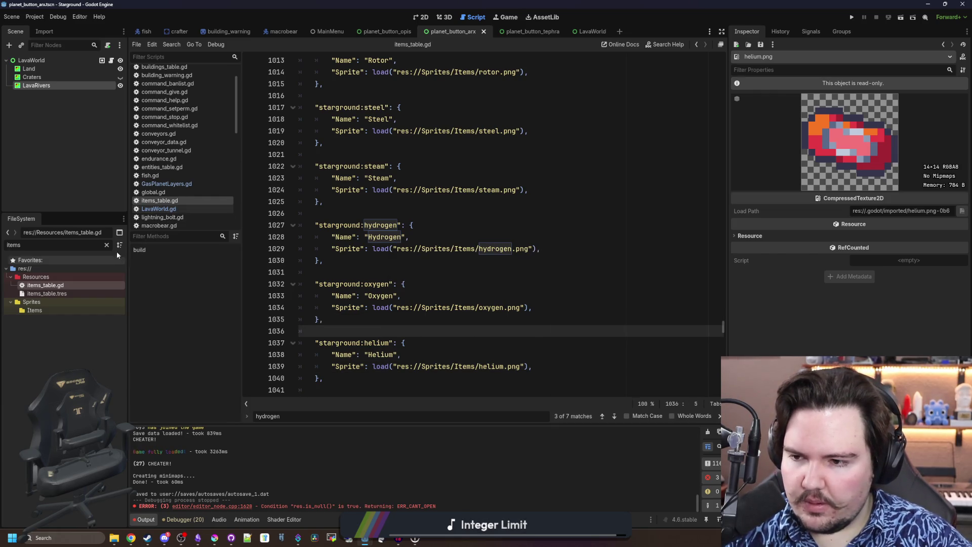
Open regions_table.gd and go to the region_arx atmosphere value starground:helium
{"action": "left_click", "coordinate": [108, 245]}
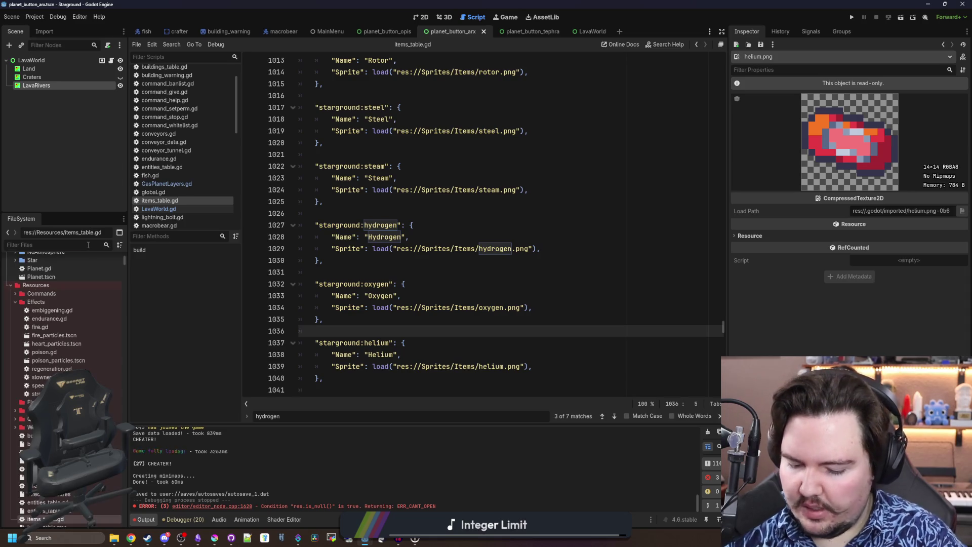
{"action": "type", "text": "region"}
{"action": "double_click", "coordinate": [65, 286]}
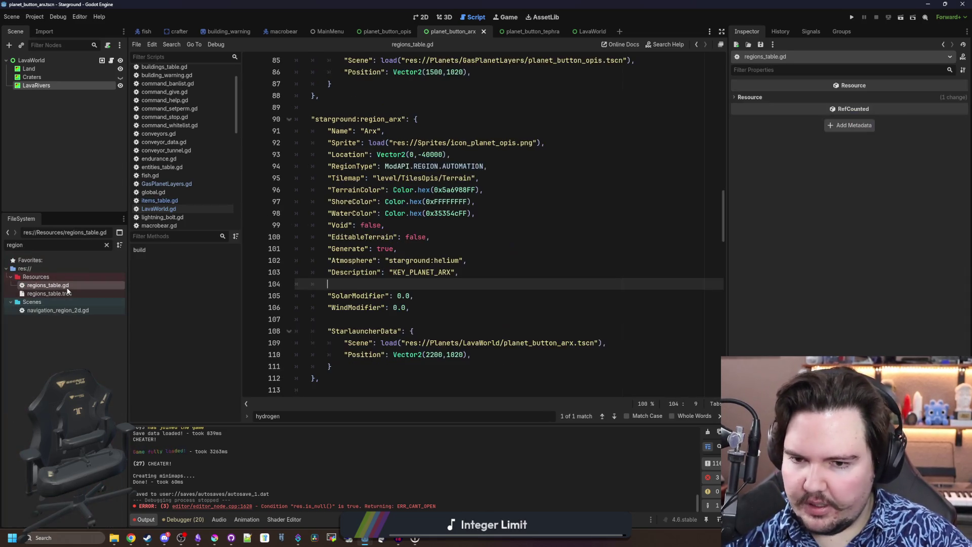
{"action": "left_click", "coordinate": [446, 248]}
{"action": "left_click", "coordinate": [453, 260]}
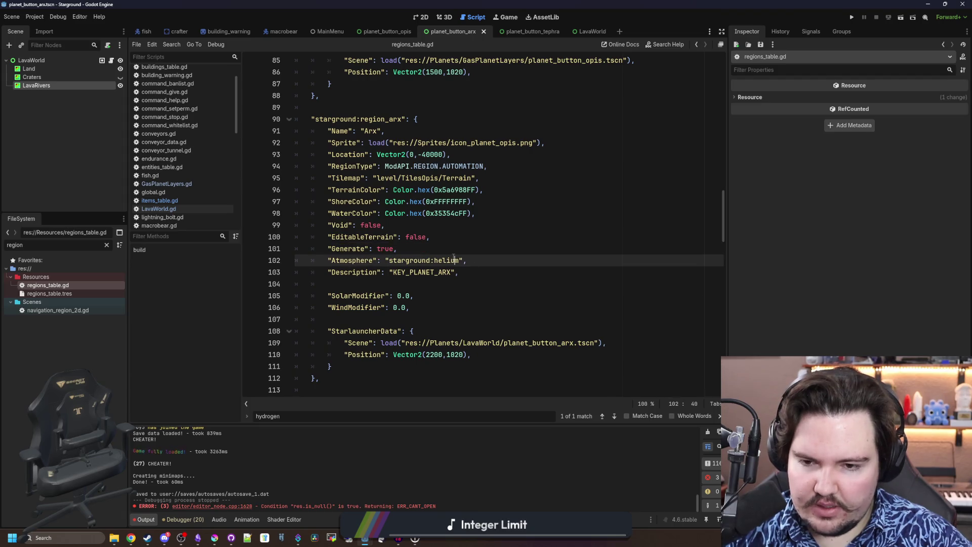
Review the region_arx entry, save regions_table.gd, and clear the FileSystem filter
{"action": "key", "text": "Up"}
{"action": "key", "text": "Up"}
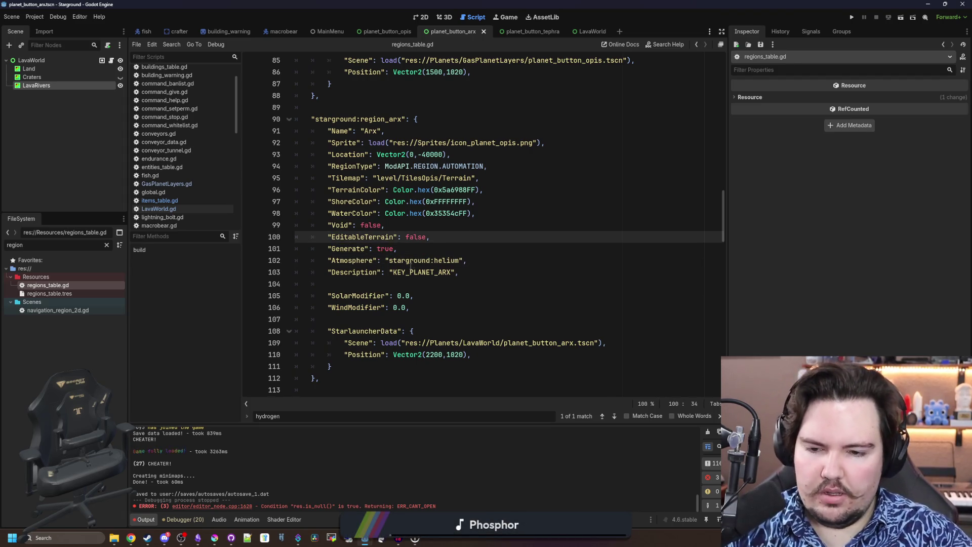
{"action": "left_click_drag", "start_coordinate": [393, 273], "coordinate": [453, 278]}
{"action": "left_click", "coordinate": [447, 284]}
{"action": "left_click", "coordinate": [448, 261]}
{"action": "left_click", "coordinate": [450, 249]}
{"action": "left_click", "coordinate": [452, 225]}
{"action": "scroll", "coordinate": [451, 224], "scroll_direction": "up", "scroll_amount": 1}
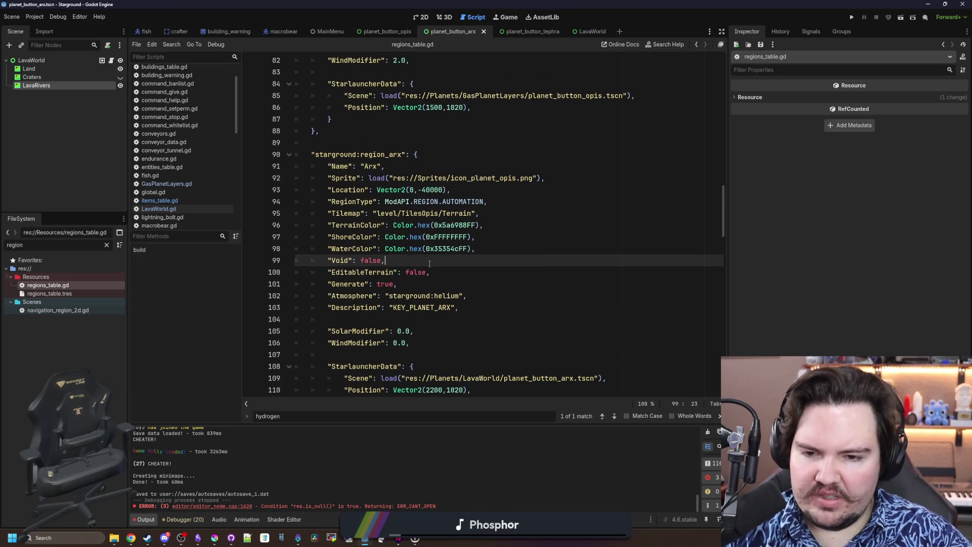
{"action": "scroll", "coordinate": [439, 226], "scroll_direction": "down", "scroll_amount": 1}
{"action": "key", "text": "ctrl+s"}
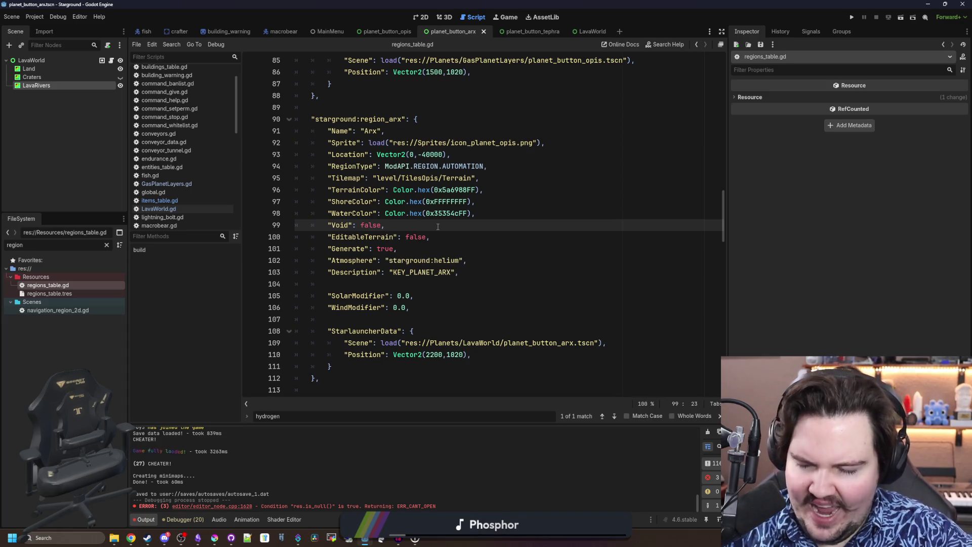
{"action": "key", "text": "ctrl+s"}
{"action": "key", "text": "ctrl+s"}
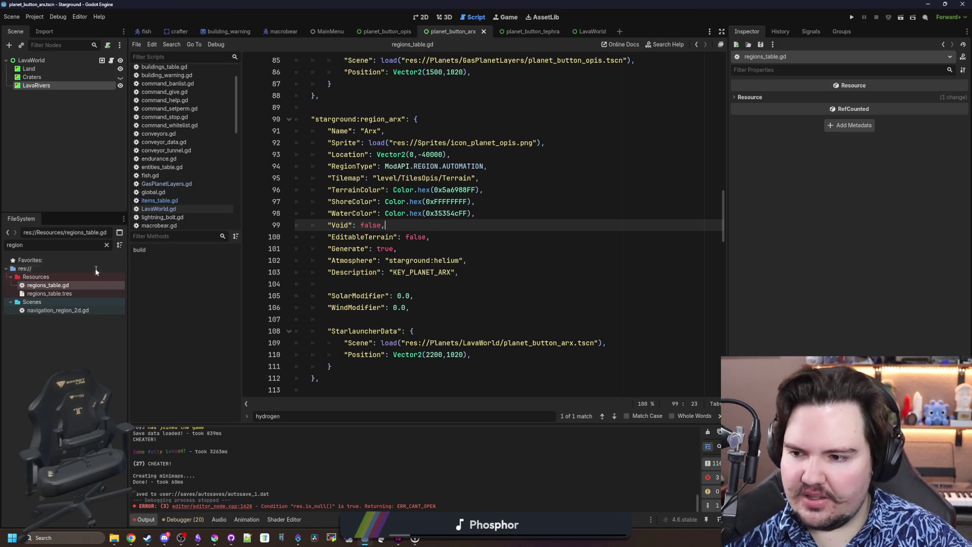
{"action": "left_click", "coordinate": [106, 244]}
Open level.tscn and duplicate the Tiles node as TilesArx
{"action": "type", "text": "level"}
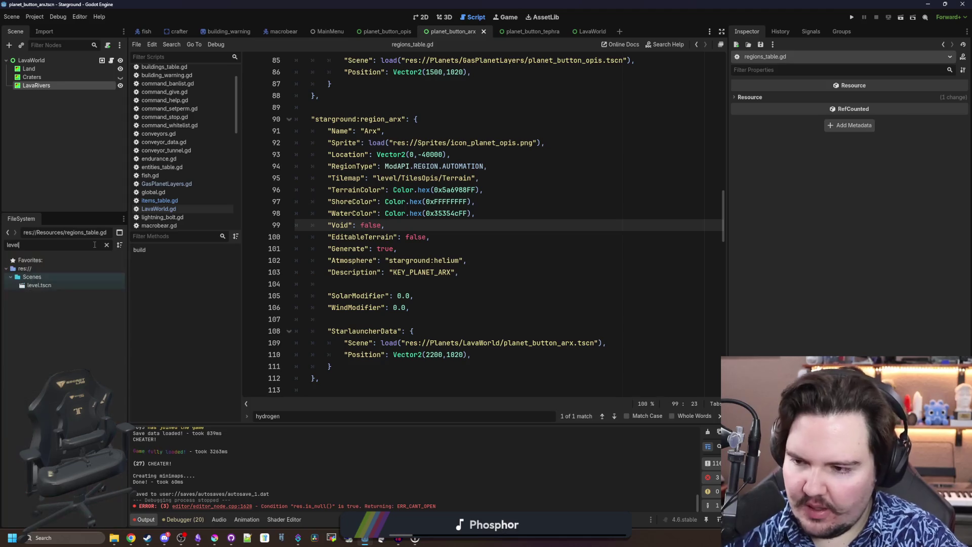
{"action": "double_click", "coordinate": [39, 285]}
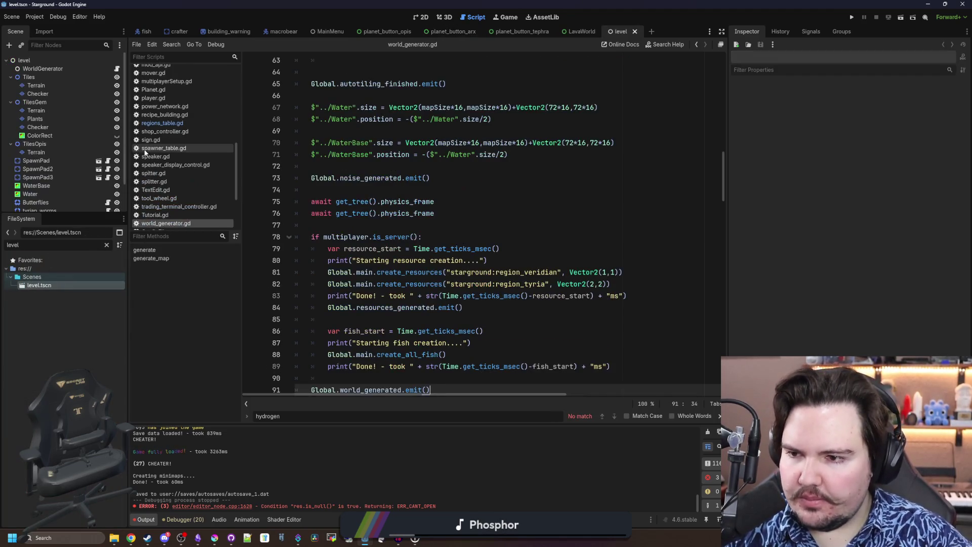
{"action": "left_click_drag", "start_coordinate": [129, 145], "coordinate": [263, 146]}
{"action": "left_click", "coordinate": [60, 77]}
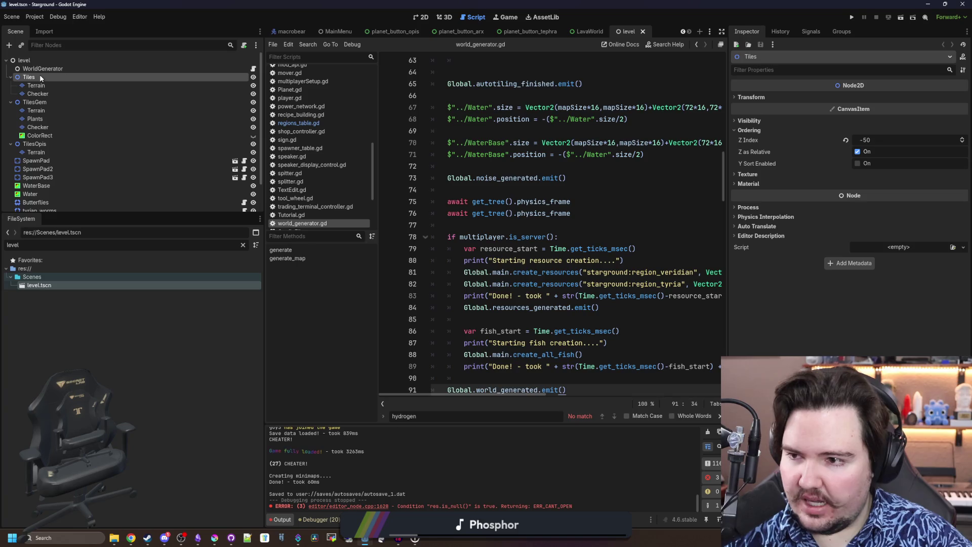
{"action": "left_click", "coordinate": [44, 144]}
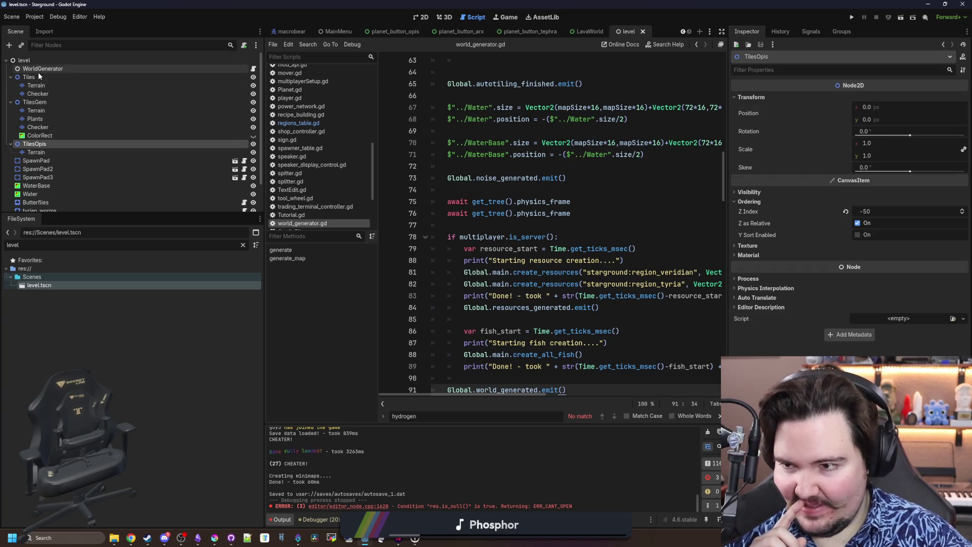
{"action": "right_click", "coordinate": [38, 77]}
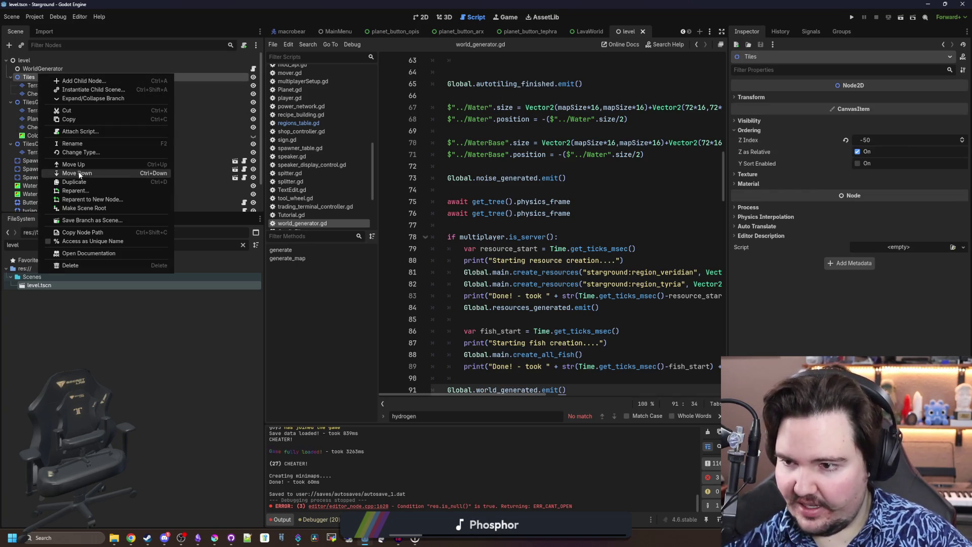
{"action": "left_click", "coordinate": [82, 183]}
{"action": "key", "text": "F2"}
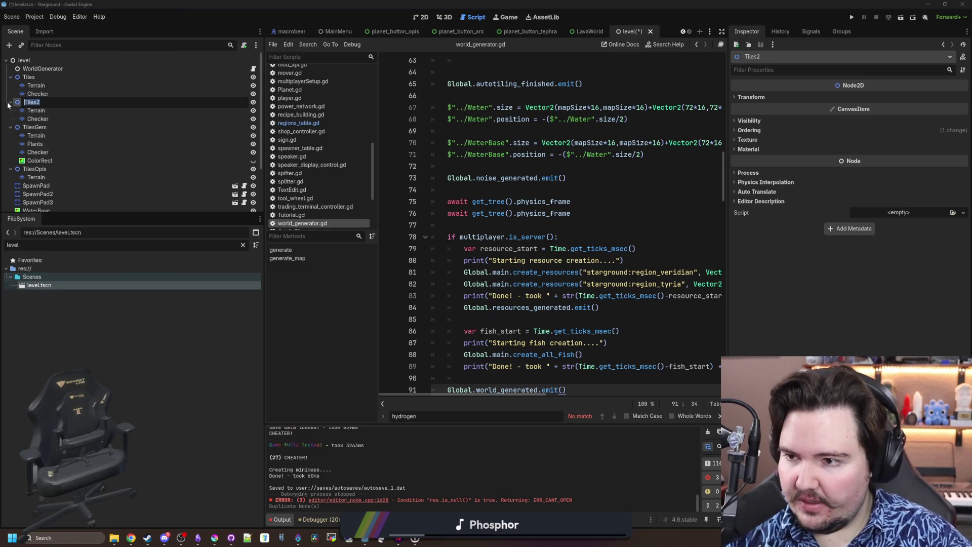
{"action": "type", "text": "TilesArx"}
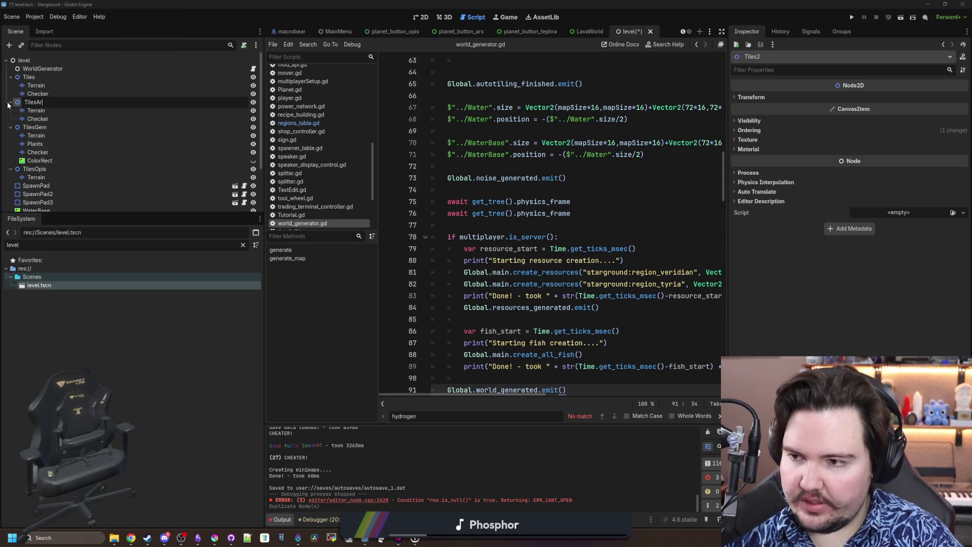
{"action": "key", "text": "Return"}
Inspect the TilesArx and TilesGem Terrain and Plants layers in the 2D view
{"action": "left_click", "coordinate": [33, 110]}
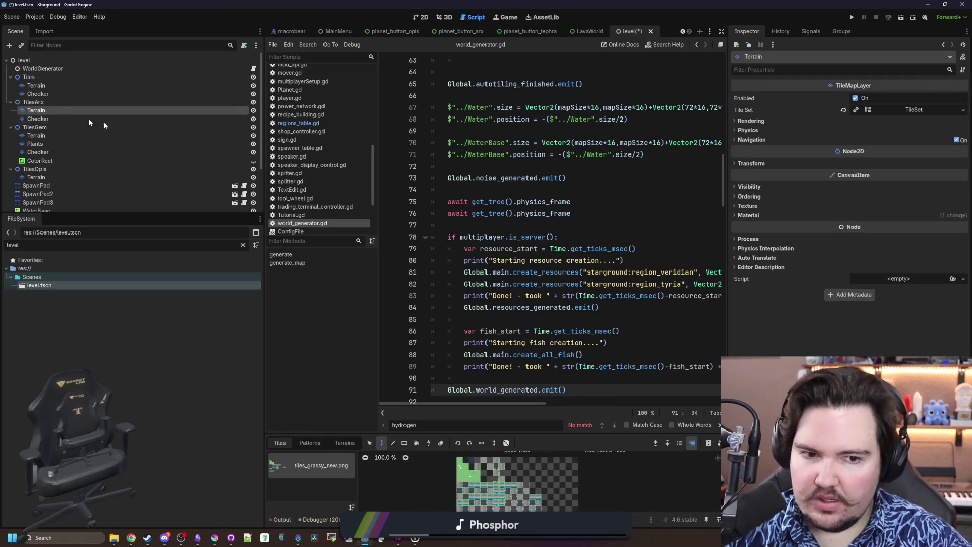
{"action": "left_click", "coordinate": [421, 17]}
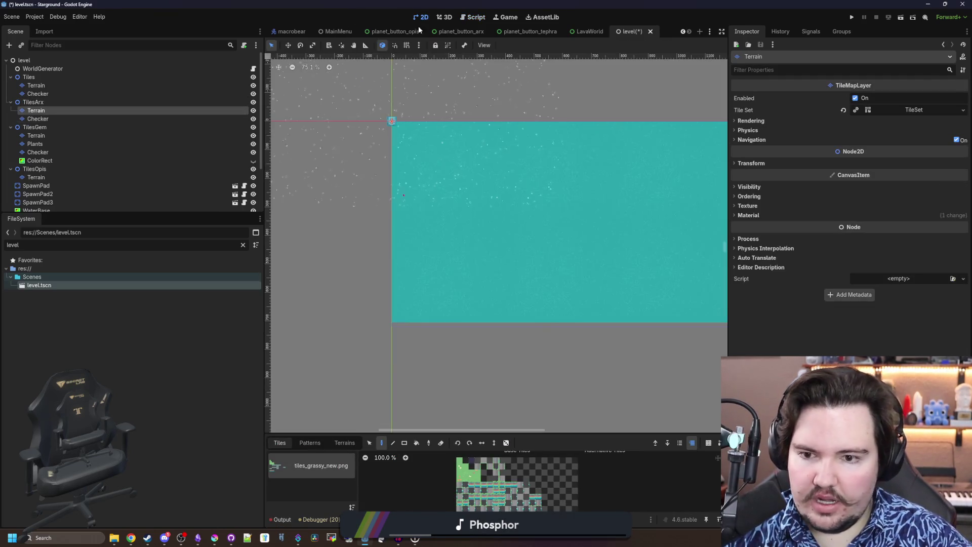
{"action": "scroll", "coordinate": [408, 185], "scroll_direction": "up", "scroll_amount": 2}
{"action": "scroll", "coordinate": [408, 185], "scroll_direction": "down", "scroll_amount": 2}
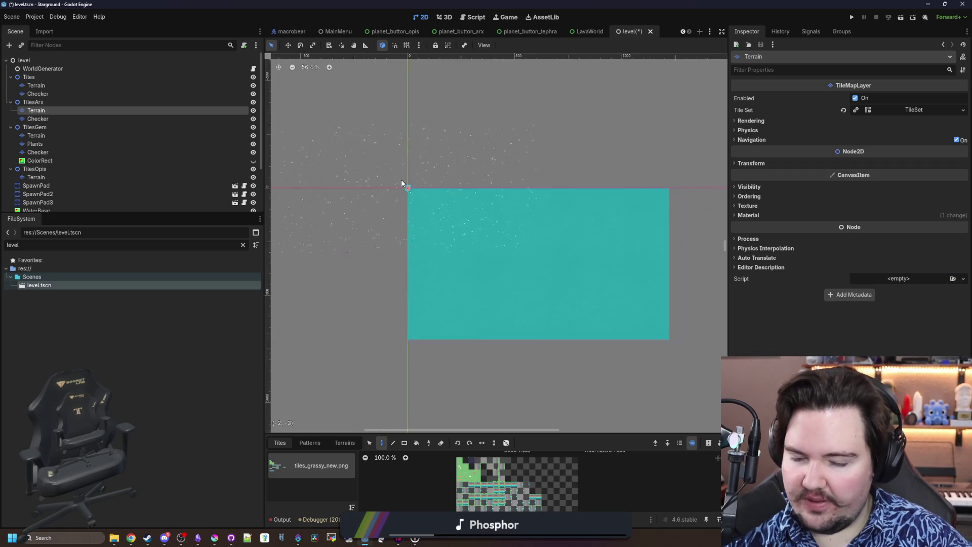
{"action": "left_click_drag", "start_coordinate": [521, 434], "coordinate": [531, 366]}
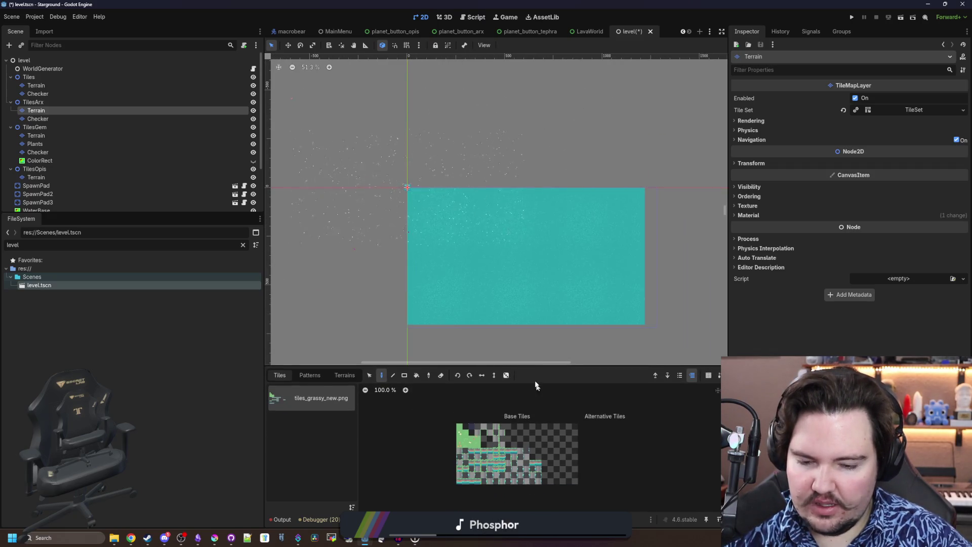
{"action": "left_click", "coordinate": [49, 136]}
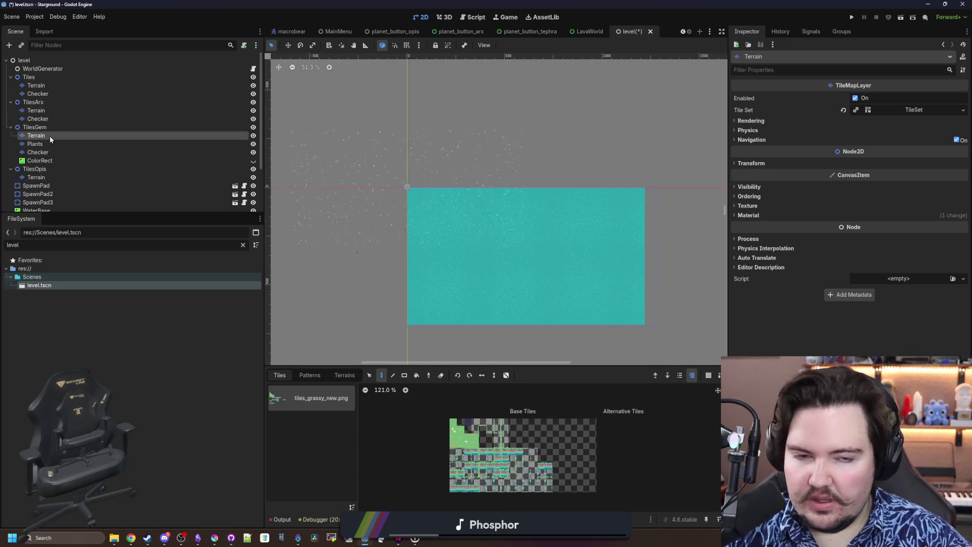
{"action": "scroll", "coordinate": [740, 283], "scroll_direction": "down", "scroll_amount": 3}
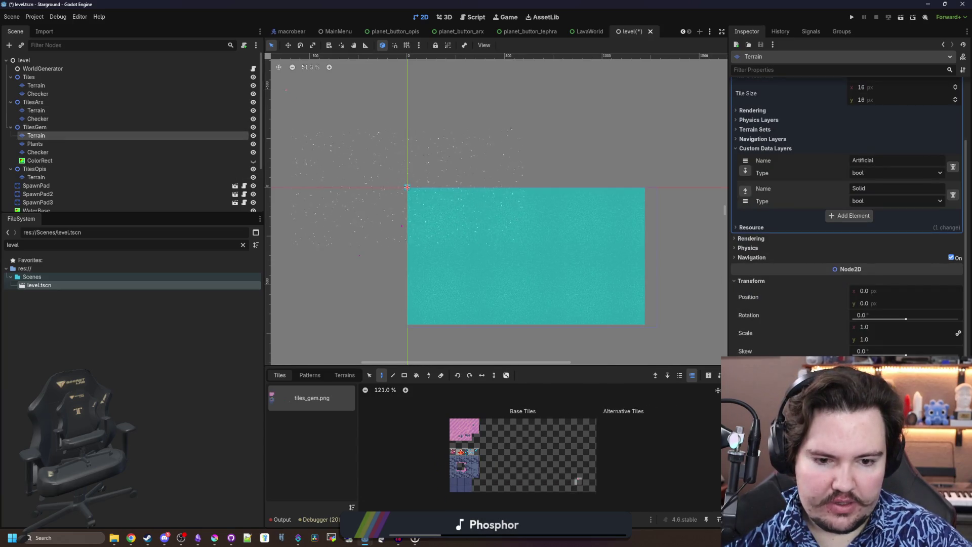
{"action": "scroll", "coordinate": [426, 203], "scroll_direction": "down", "scroll_amount": 20}
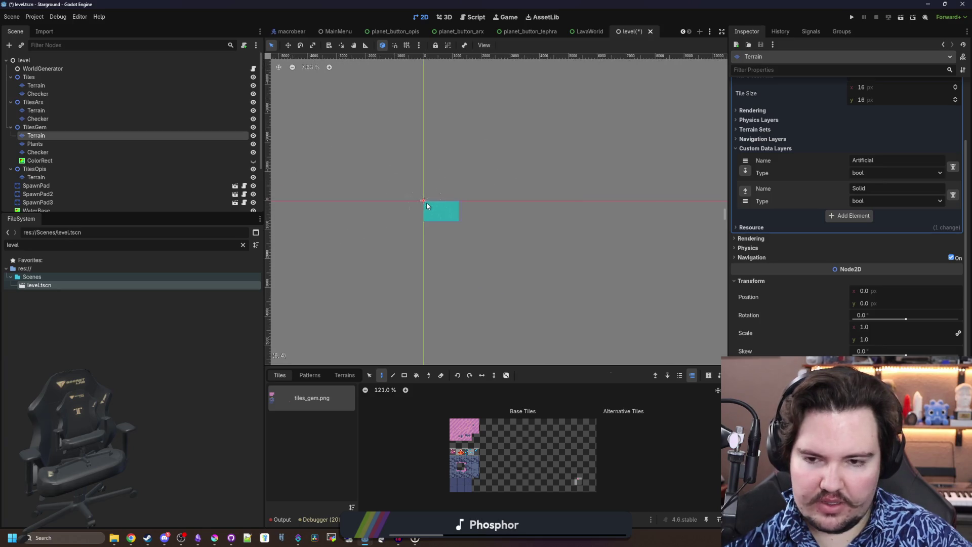
{"action": "scroll", "coordinate": [426, 204], "scroll_direction": "down", "scroll_amount": 5}
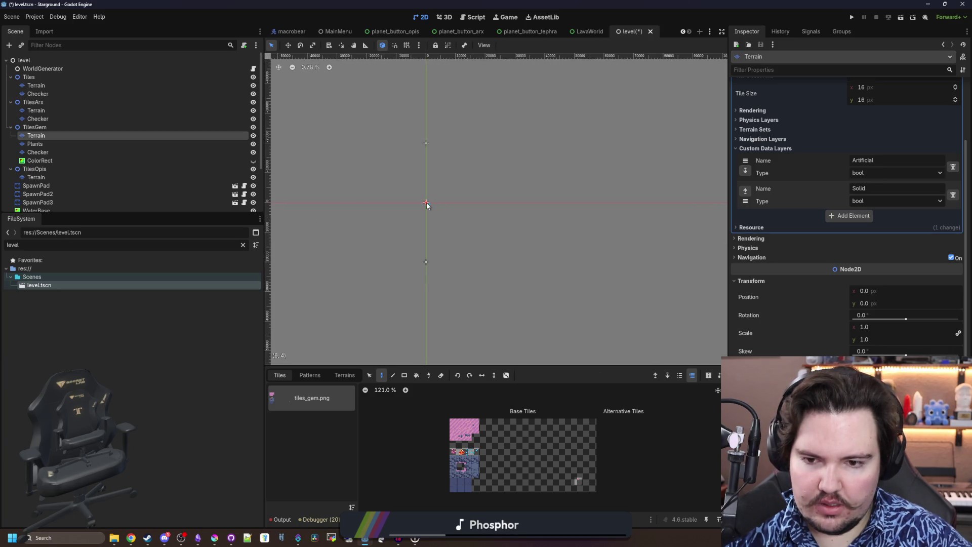
{"action": "scroll", "coordinate": [427, 204], "scroll_direction": "up", "scroll_amount": 4}
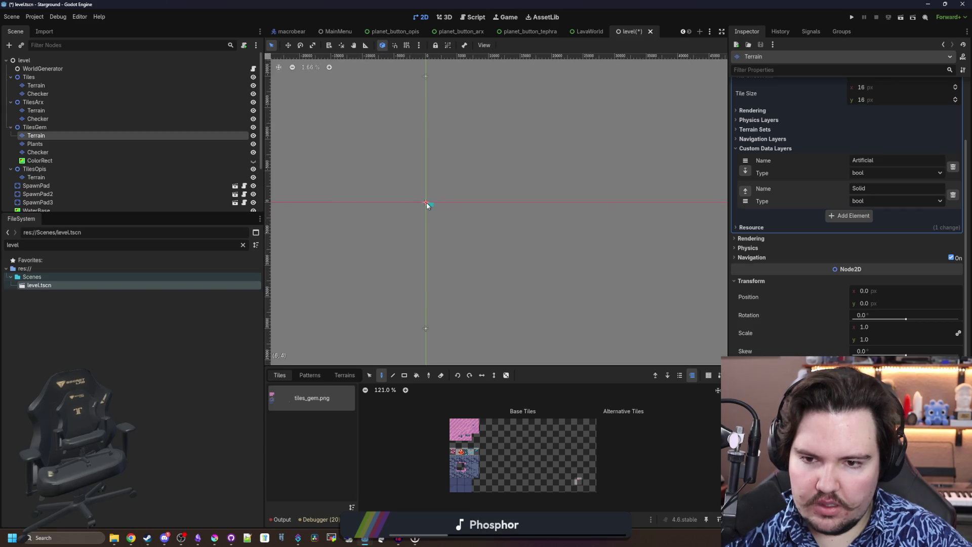
{"action": "scroll", "coordinate": [426, 203], "scroll_direction": "up", "scroll_amount": 19}
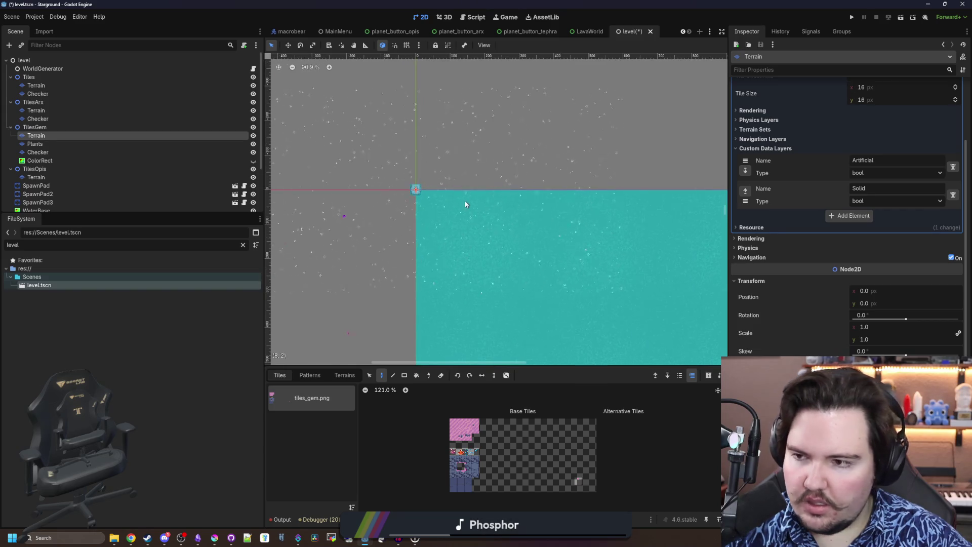
{"action": "scroll", "coordinate": [476, 216], "scroll_direction": "down", "scroll_amount": 5}
{"action": "left_click", "coordinate": [35, 144]}
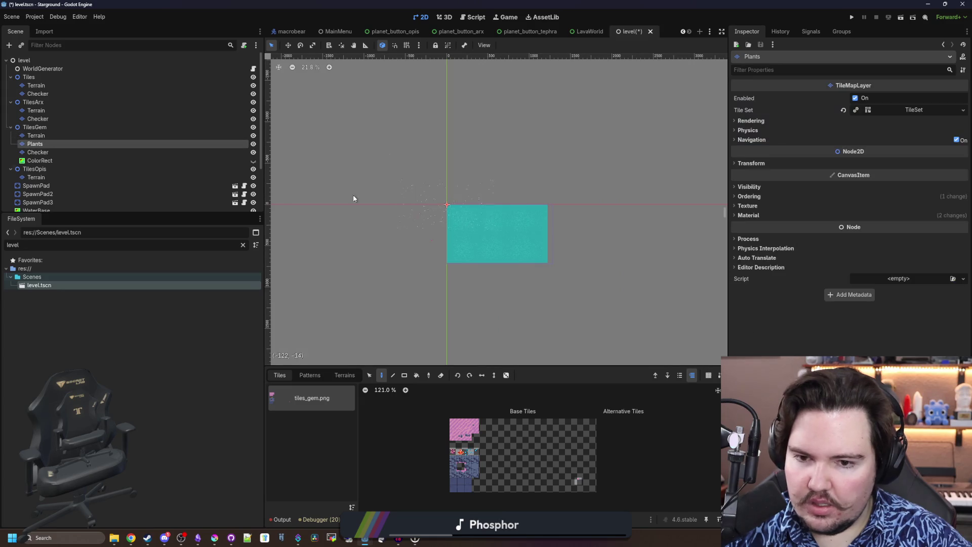
{"action": "scroll", "coordinate": [451, 198], "scroll_direction": "down", "scroll_amount": 12}
{"action": "left_click", "coordinate": [56, 136]}
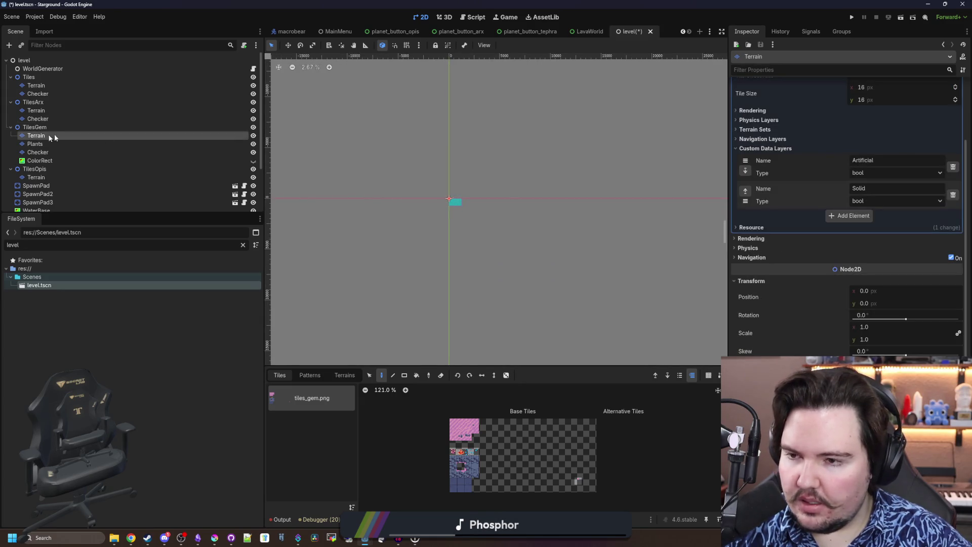
{"action": "scroll", "coordinate": [476, 211], "scroll_direction": "down", "scroll_amount": 7}
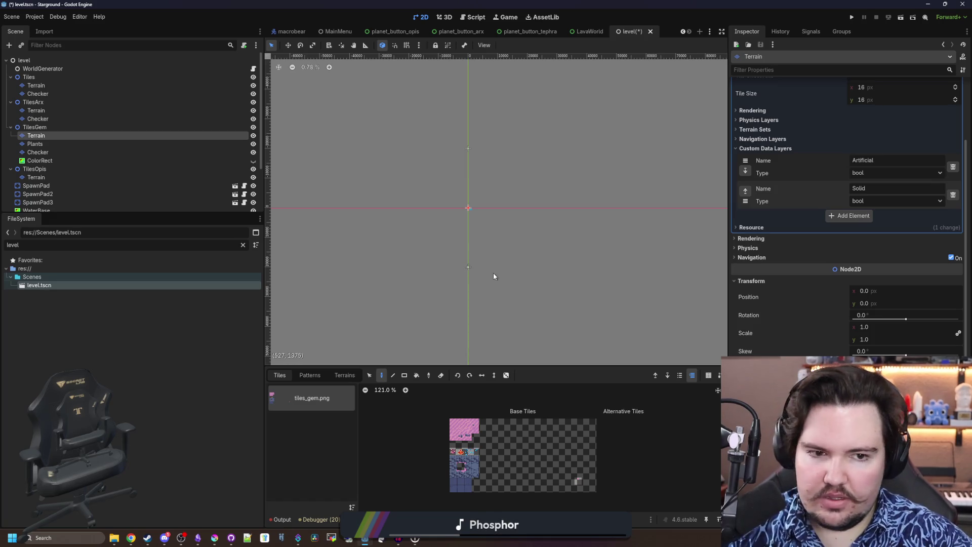
{"action": "scroll", "coordinate": [467, 226], "scroll_direction": "up", "scroll_amount": 20}
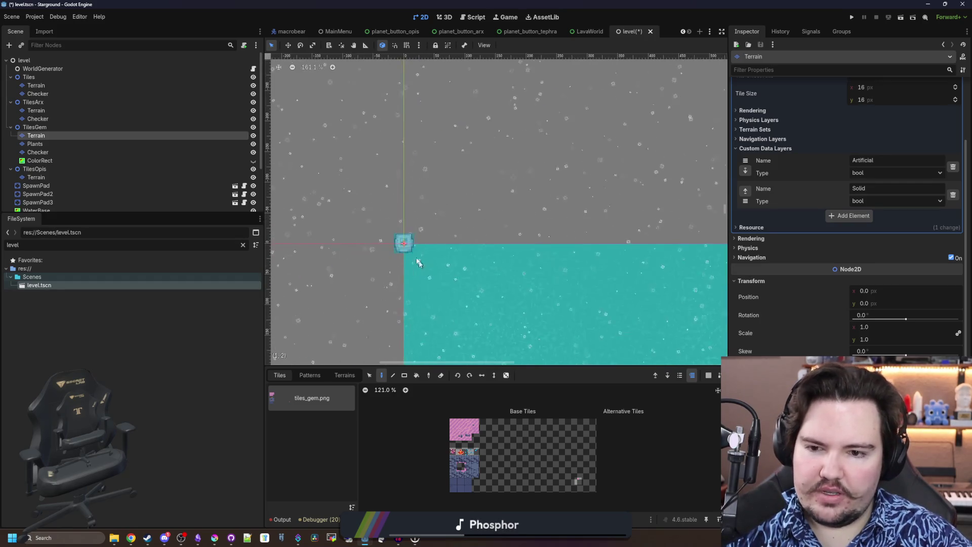
{"action": "scroll", "coordinate": [409, 253], "scroll_direction": "up", "scroll_amount": 5}
{"action": "left_click", "coordinate": [254, 69]}
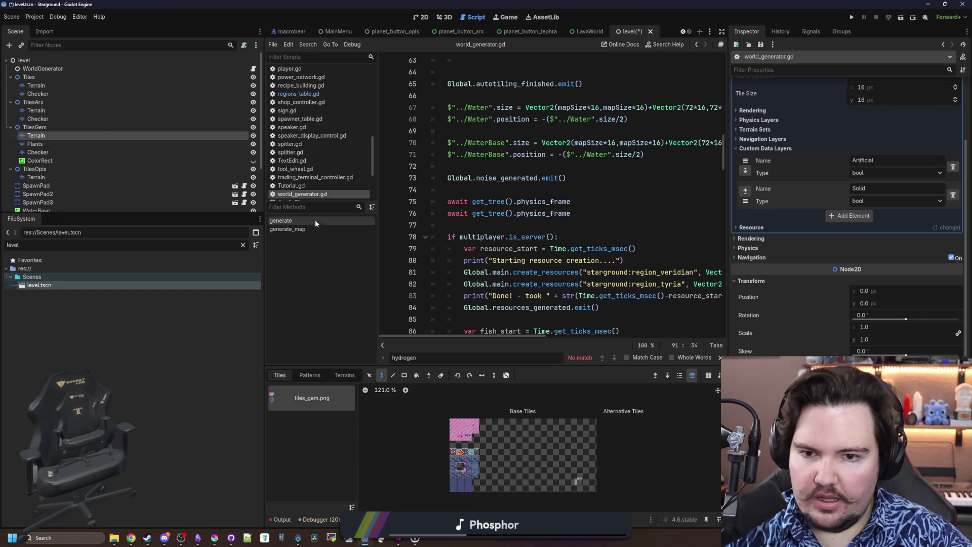
Widen the script editor and read through world_generator.gd's generate_map function
{"action": "left_click_drag", "start_coordinate": [265, 244], "coordinate": [153, 244]}
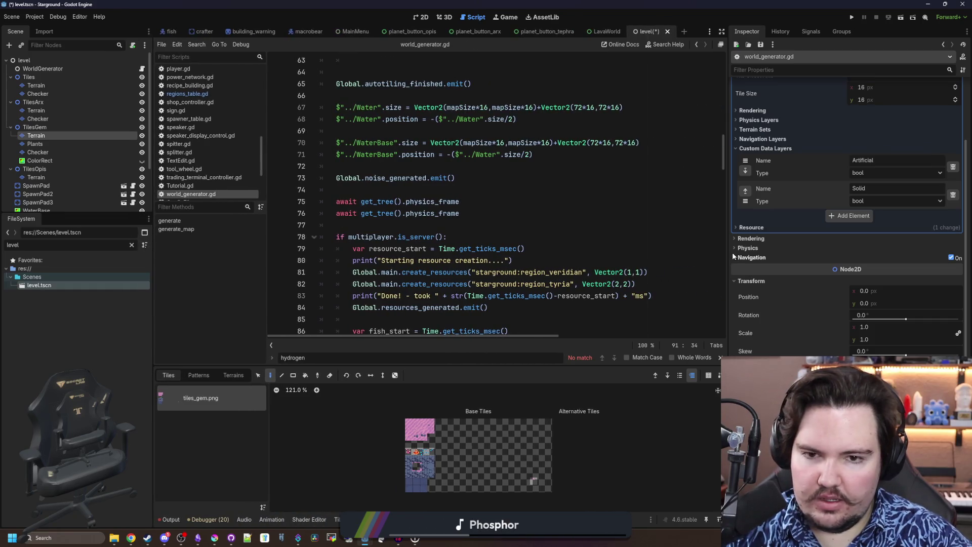
{"action": "left_click_drag", "start_coordinate": [728, 255], "coordinate": [887, 257]}
{"action": "left_click", "coordinate": [401, 227]}
{"action": "left_click", "coordinate": [414, 191]}
{"action": "scroll", "coordinate": [414, 190], "scroll_direction": "down", "scroll_amount": 3}
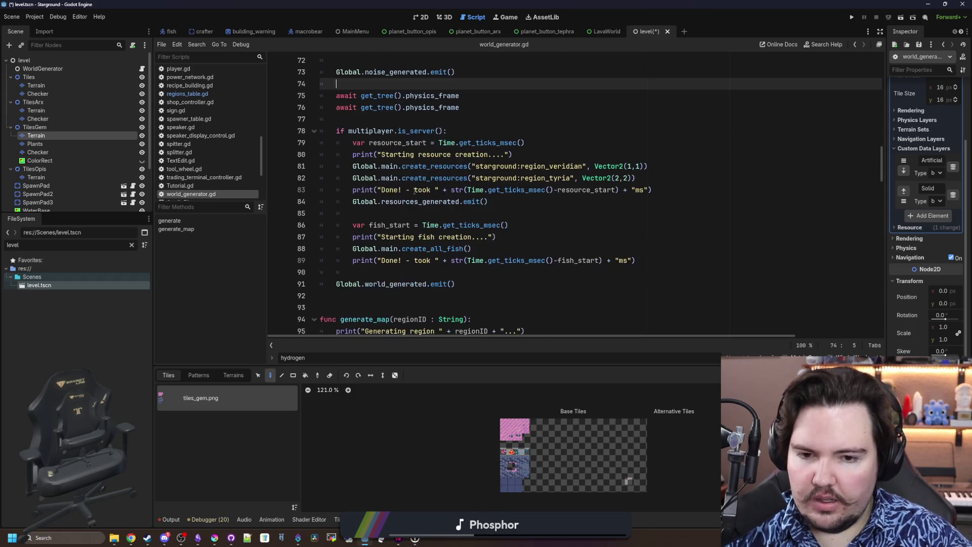
{"action": "scroll", "coordinate": [414, 190], "scroll_direction": "down", "scroll_amount": 3}
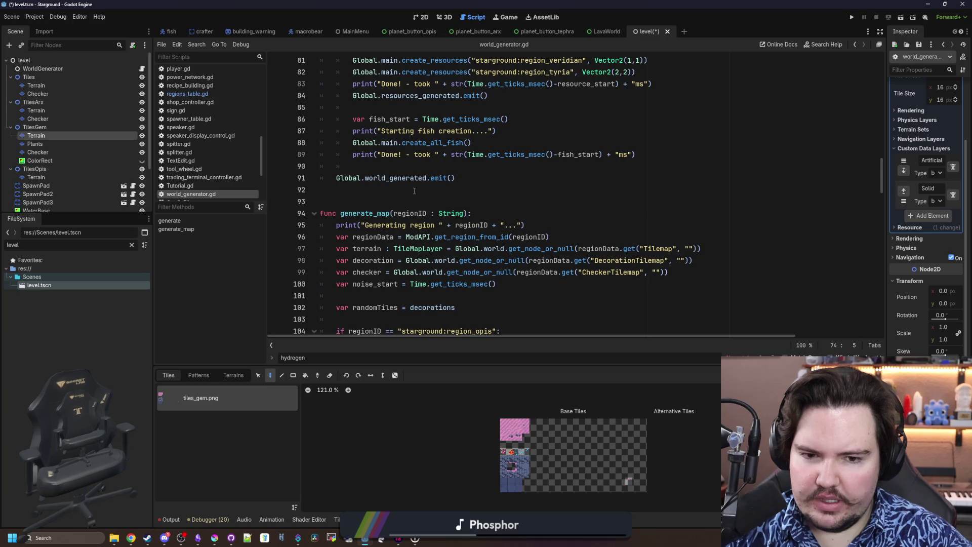
{"action": "left_click", "coordinate": [414, 191]}
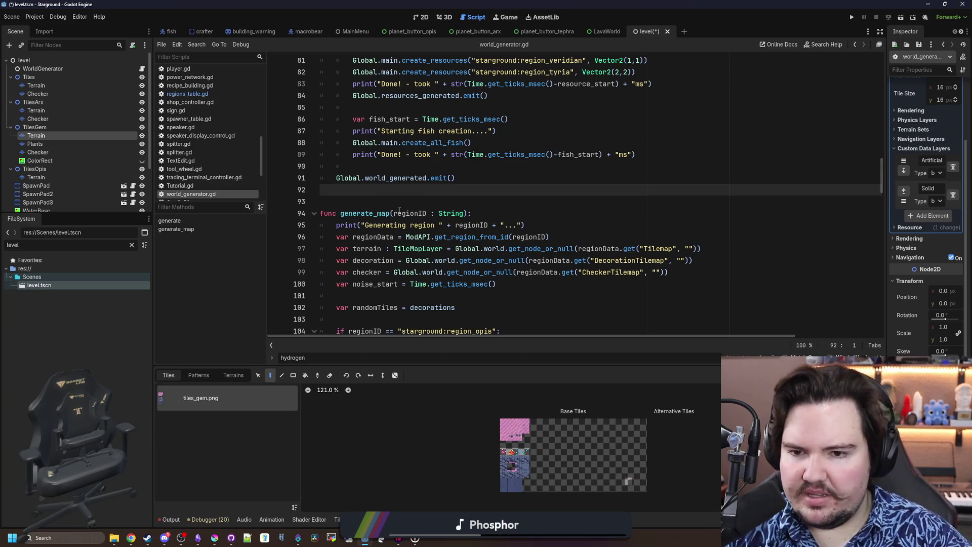
{"action": "scroll", "coordinate": [405, 215], "scroll_direction": "down", "scroll_amount": 2}
{"action": "left_click", "coordinate": [411, 225]}
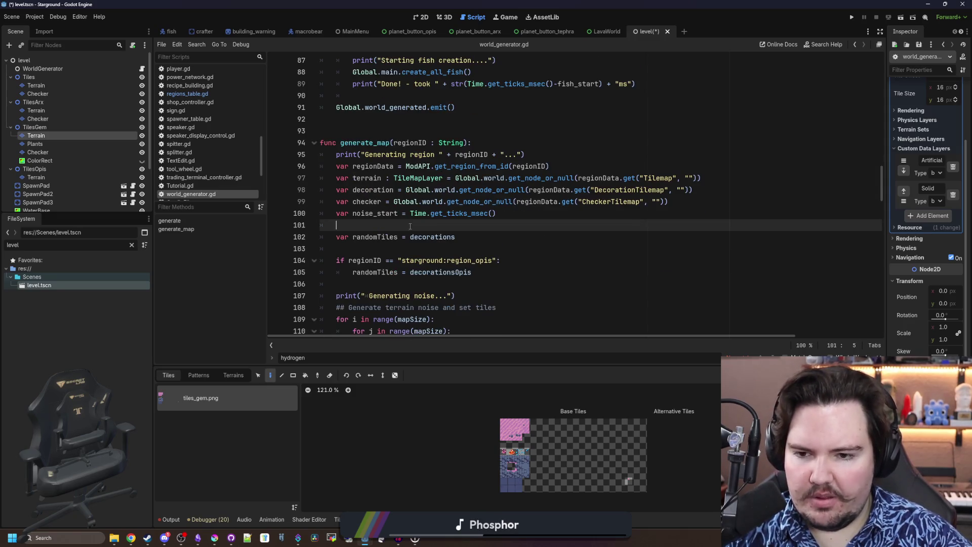
{"action": "scroll", "coordinate": [410, 226], "scroll_direction": "down", "scroll_amount": 2}
{"action": "left_click", "coordinate": [455, 179]}
{"action": "scroll", "coordinate": [461, 180], "scroll_direction": "down", "scroll_amount": 5}
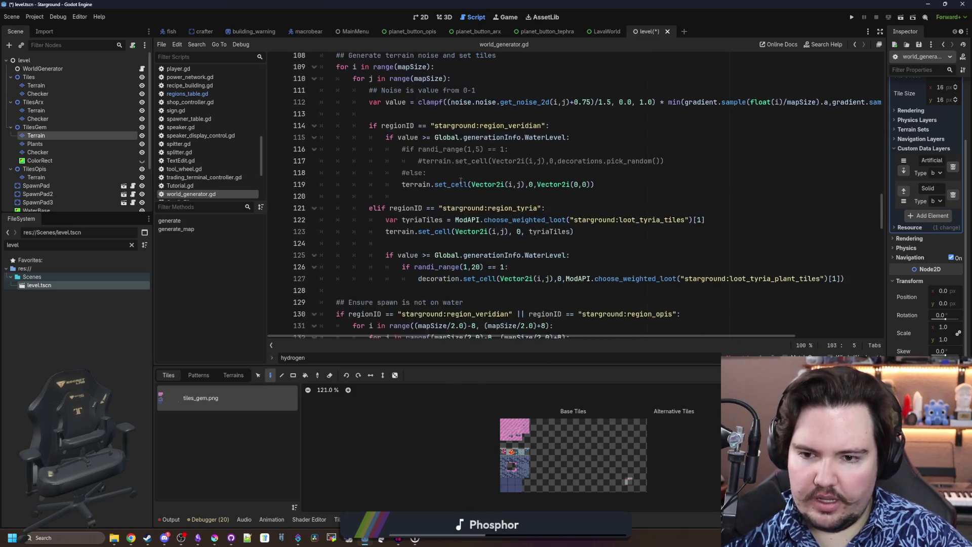
{"action": "scroll", "coordinate": [460, 181], "scroll_direction": "down", "scroll_amount": 4}
{"action": "left_click", "coordinate": [534, 167]}
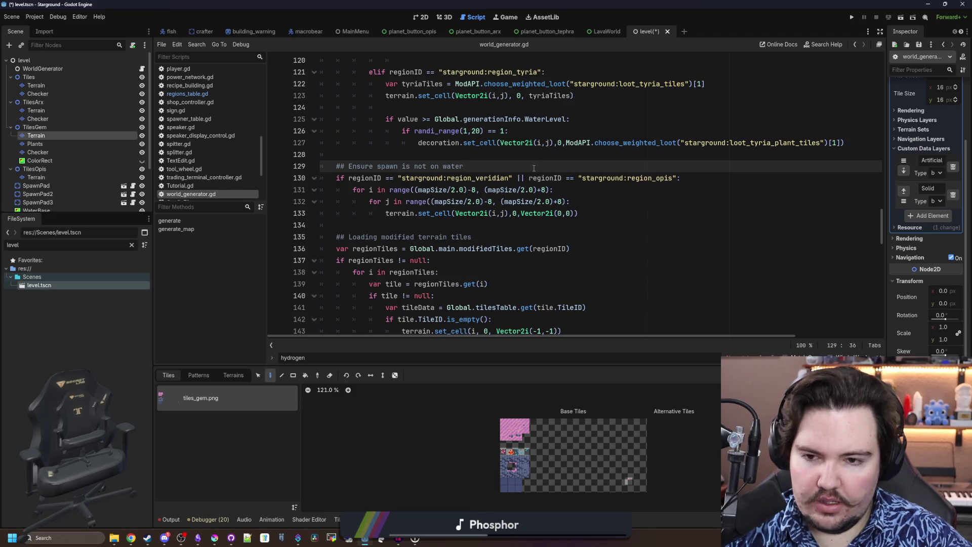
{"action": "scroll", "coordinate": [539, 179], "scroll_direction": "down", "scroll_amount": 7}
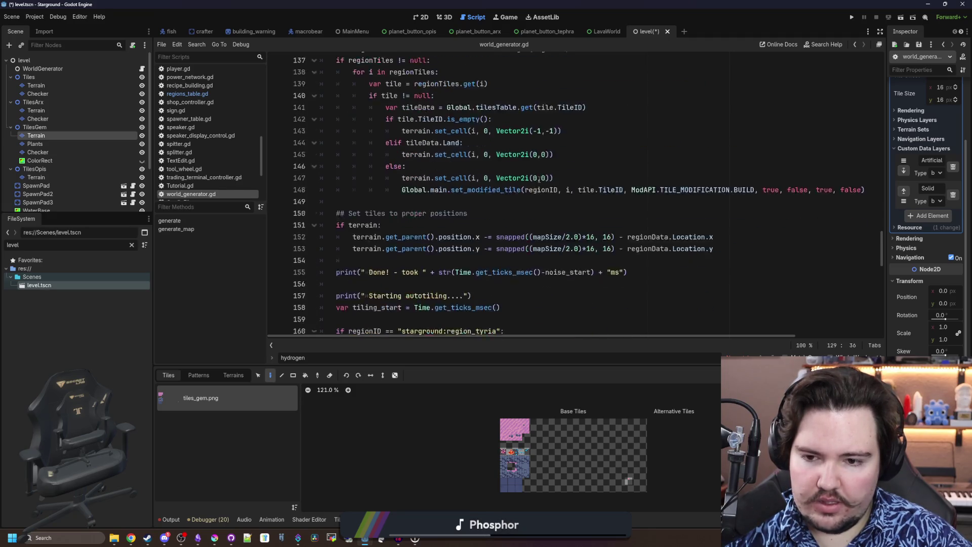
{"action": "scroll", "coordinate": [538, 178], "scroll_direction": "up", "scroll_amount": 8}
{"action": "scroll", "coordinate": [539, 179], "scroll_direction": "up", "scroll_amount": 11}
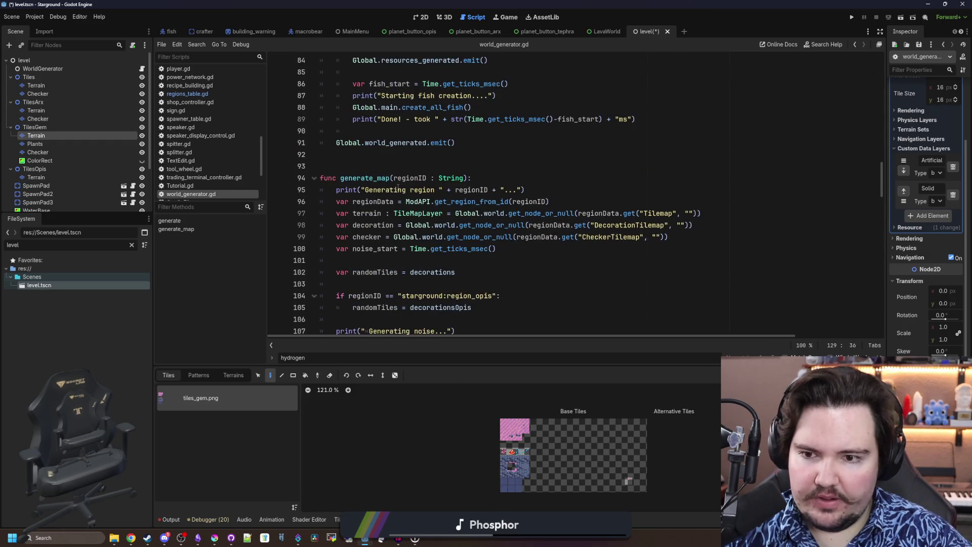
{"action": "left_click", "coordinate": [566, 177]}
Review the veridian and opis edge-cell block and the region branches below it
{"action": "scroll", "coordinate": [565, 178], "scroll_direction": "down", "scroll_amount": 16}
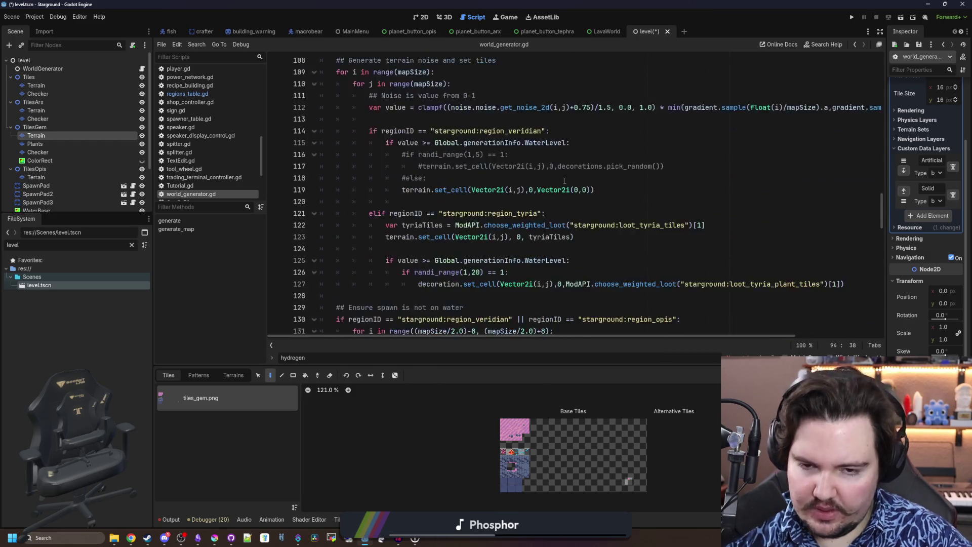
{"action": "scroll", "coordinate": [565, 178], "scroll_direction": "down", "scroll_amount": 4}
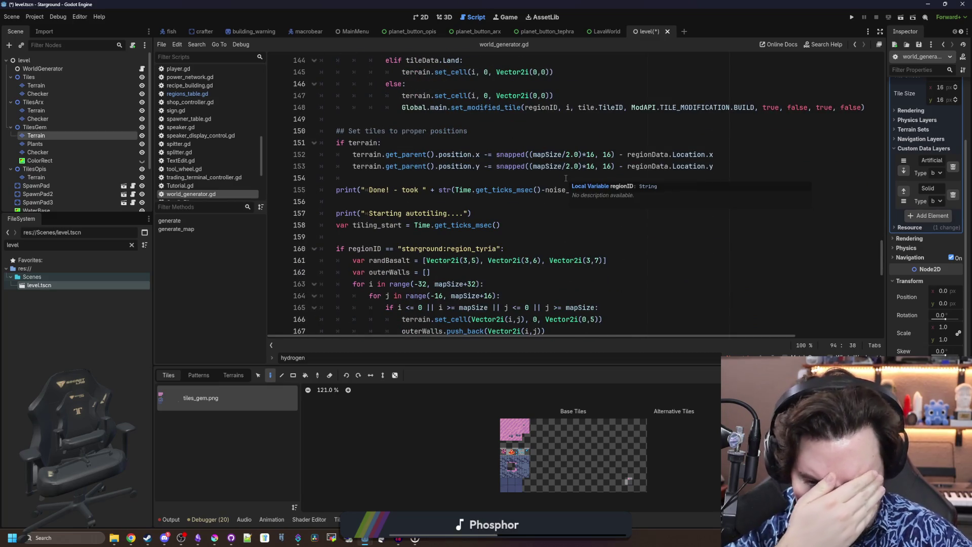
{"action": "scroll", "coordinate": [566, 177], "scroll_direction": "down", "scroll_amount": 5}
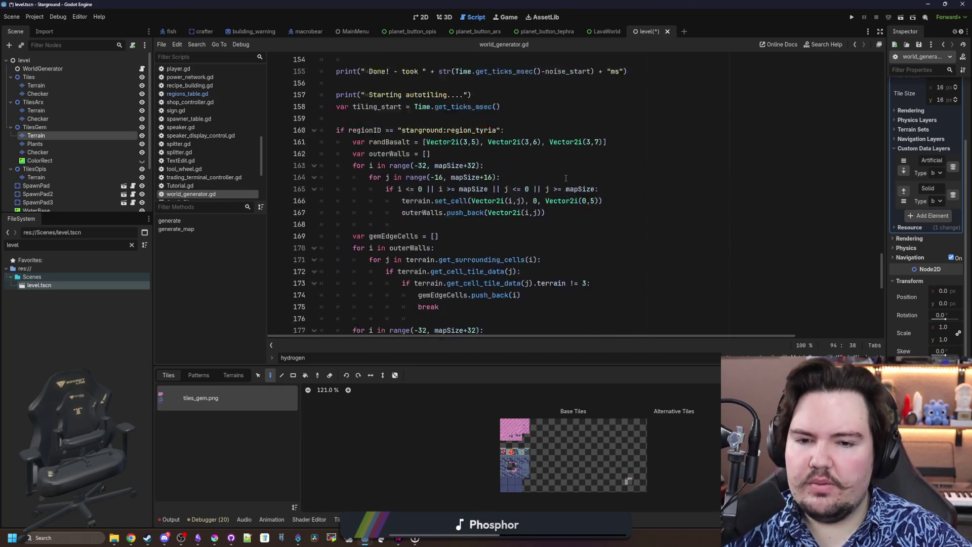
{"action": "scroll", "coordinate": [565, 178], "scroll_direction": "down", "scroll_amount": 7}
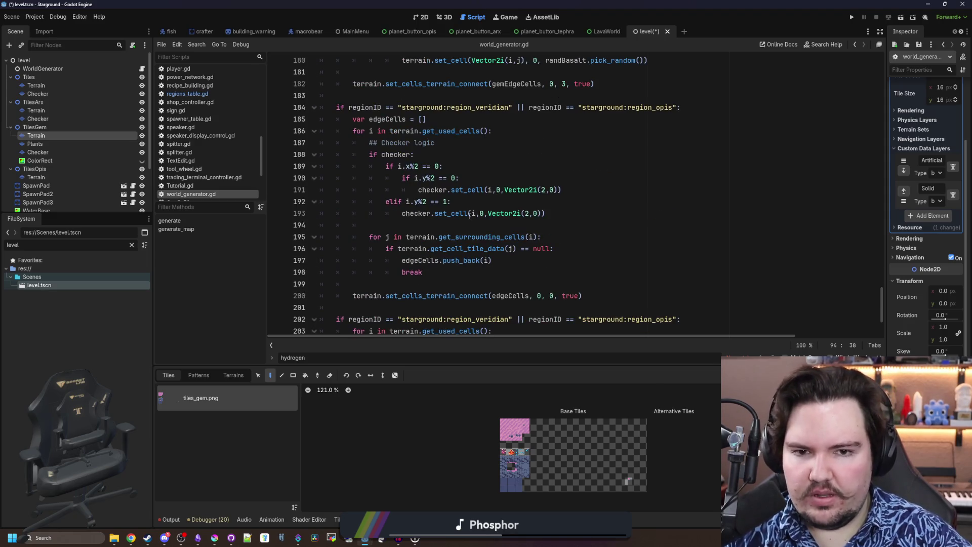
{"action": "mouse_move", "coordinate": [426, 271]}
{"action": "left_mouse_down"}
{"action": "mouse_move", "coordinate": [276, 58]}
{"action": "mouse_move", "coordinate": [275, 115]}
{"action": "left_mouse_up"}
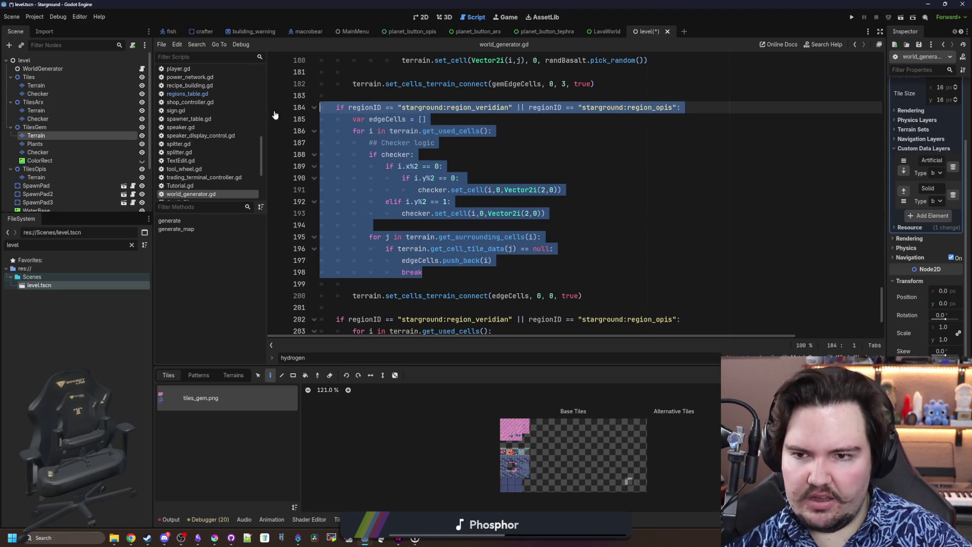
{"action": "left_click", "coordinate": [372, 119]}
{"action": "scroll", "coordinate": [372, 124], "scroll_direction": "down", "scroll_amount": 3}
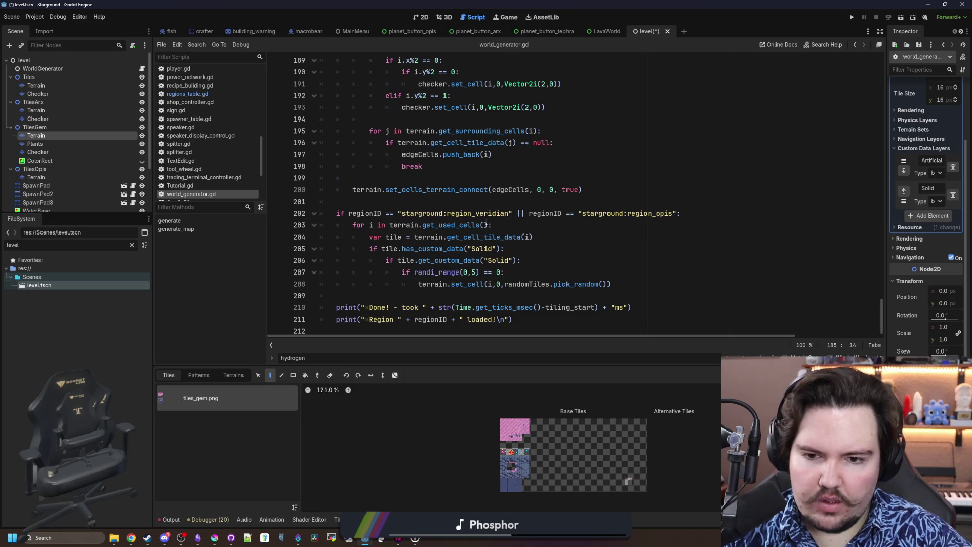
{"action": "scroll", "coordinate": [485, 224], "scroll_direction": "up", "scroll_amount": 20}
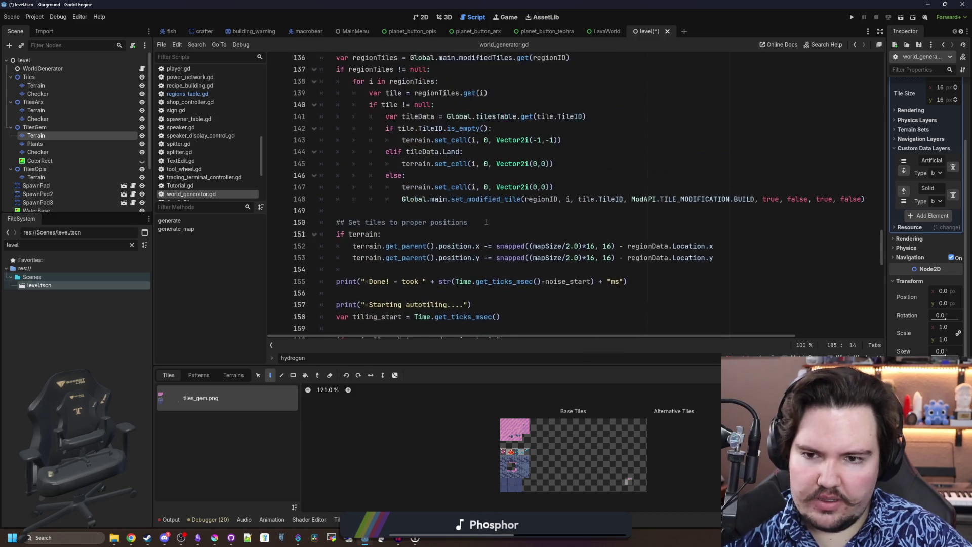
{"action": "scroll", "coordinate": [485, 224], "scroll_direction": "up", "scroll_amount": 8}
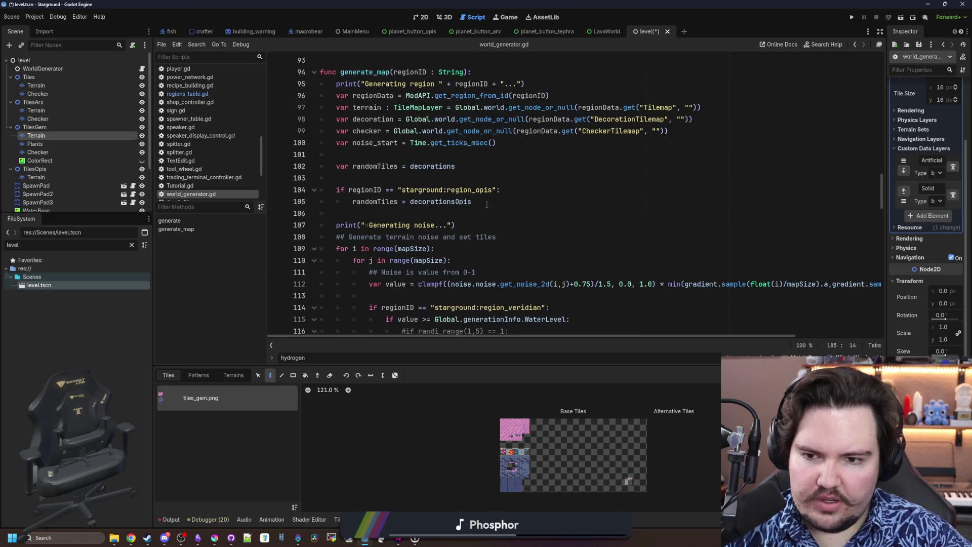
{"action": "scroll", "coordinate": [456, 144], "scroll_direction": "down", "scroll_amount": 3}
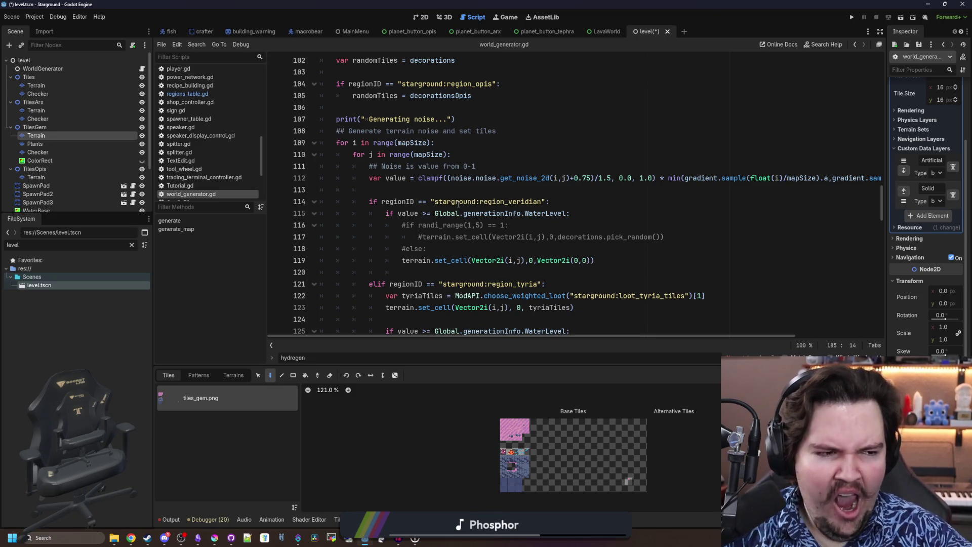
{"action": "scroll", "coordinate": [479, 236], "scroll_direction": "down", "scroll_amount": 2}
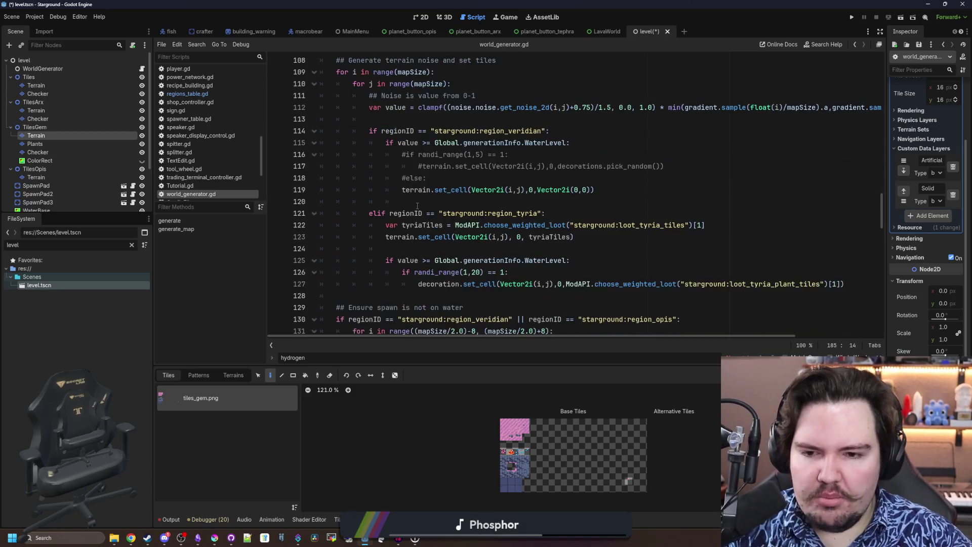
{"action": "scroll", "coordinate": [415, 203], "scroll_direction": "down", "scroll_amount": 3}
Insert blank lines after the Tyria branch, before the spawn-water check
{"action": "left_click", "coordinate": [390, 202]}
{"action": "left_click", "coordinate": [403, 188]}
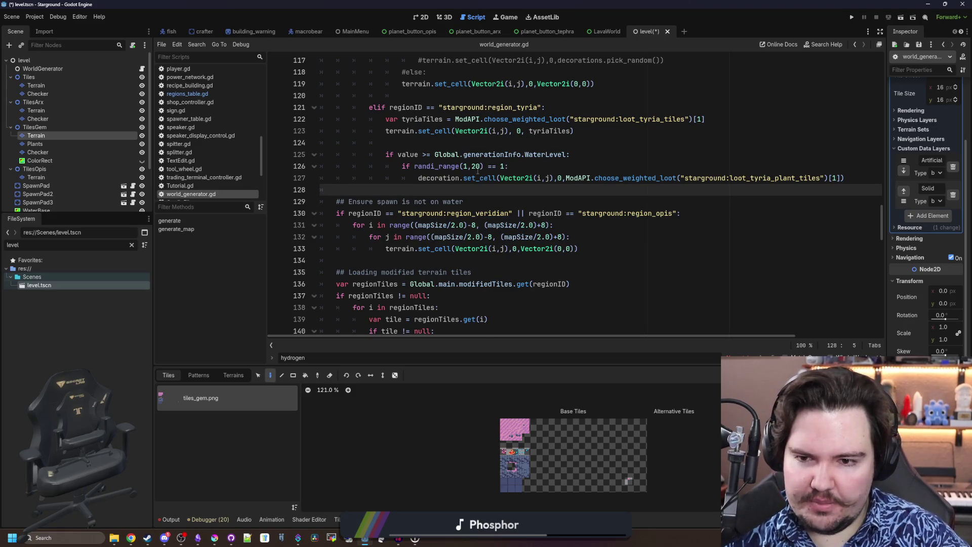
{"action": "key", "text": "Return"}
{"action": "key", "text": "Return"}
{"action": "key", "text": "Up"}
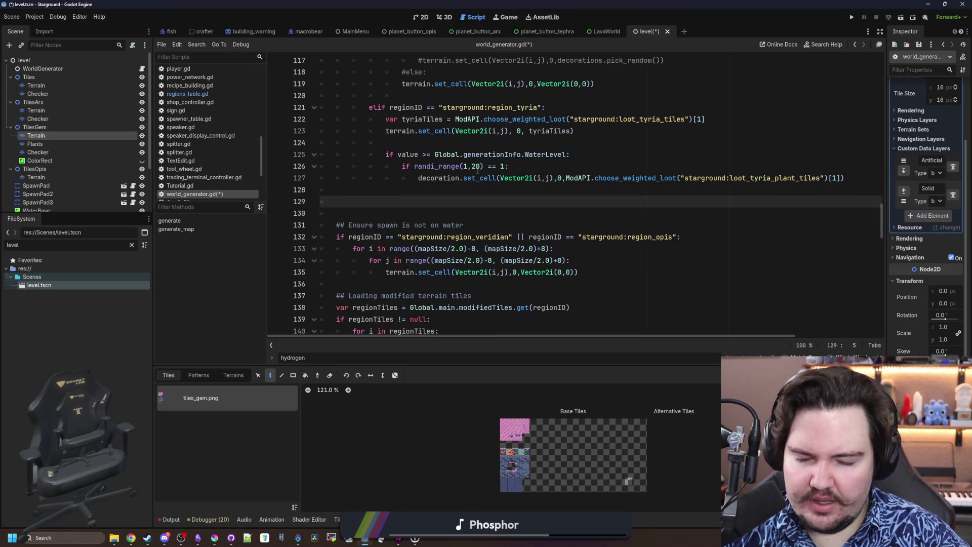
{"action": "scroll", "coordinate": [478, 171], "scroll_direction": "up", "scroll_amount": 5}
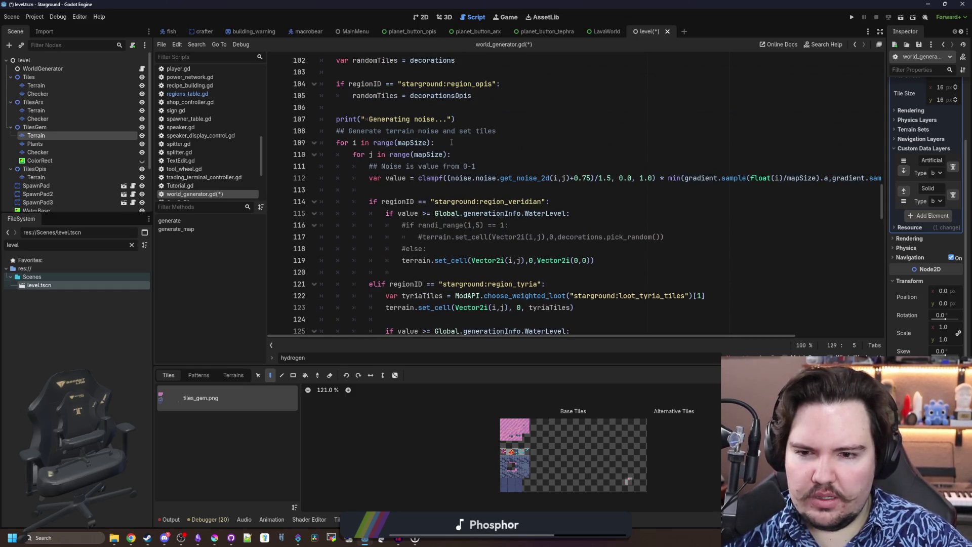
{"action": "scroll", "coordinate": [452, 143], "scroll_direction": "down", "scroll_amount": 3}
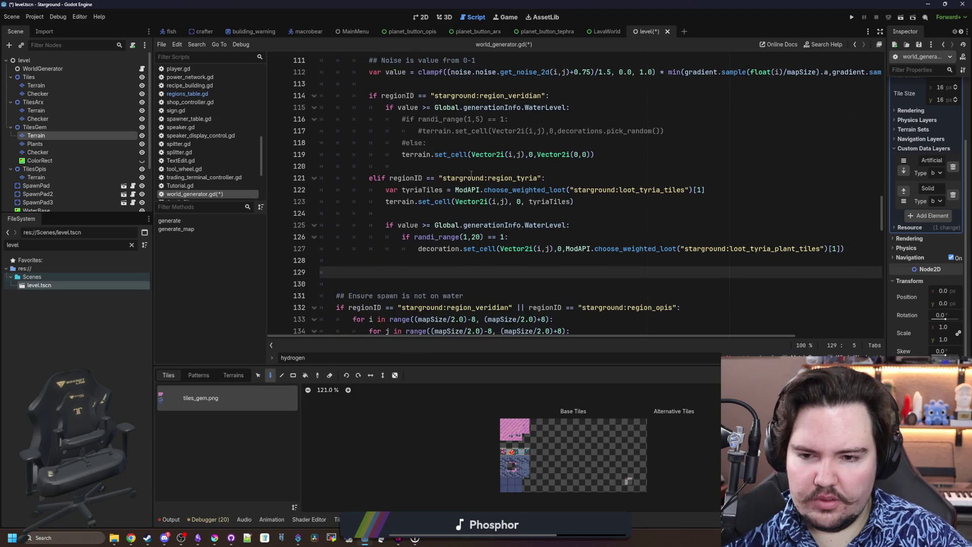
{"action": "scroll", "coordinate": [470, 174], "scroll_direction": "up", "scroll_amount": 3}
{"action": "left_click", "coordinate": [463, 154]}
{"action": "left_click_drag", "start_coordinate": [430, 187], "coordinate": [324, 143]}
{"action": "scroll", "coordinate": [417, 160], "scroll_direction": "down", "scroll_amount": 5}
{"action": "left_click", "coordinate": [403, 213]}
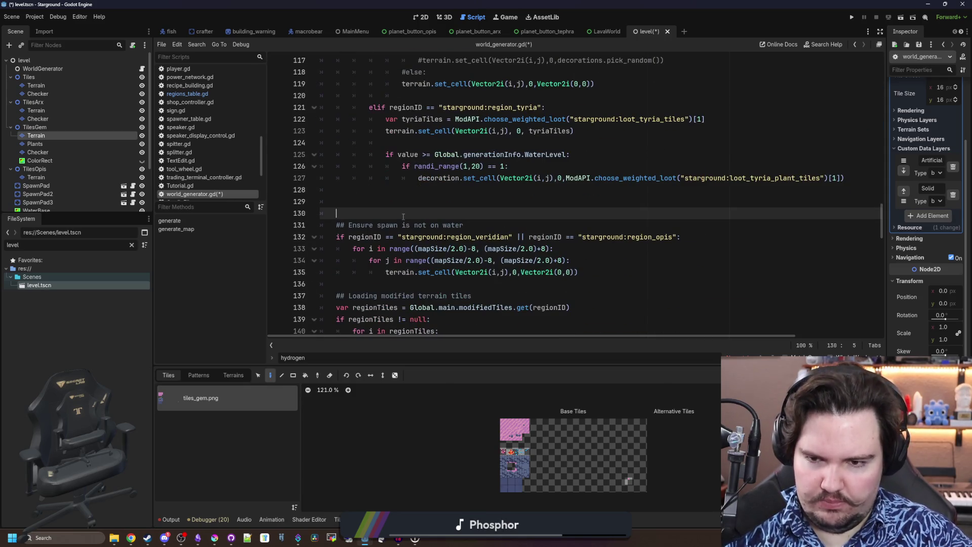
Add an elif regionID == "starground:region_arx" condition line after the Tyria branch
{"action": "key", "text": "BackSpace"}
{"action": "left_click", "coordinate": [422, 190]}
{"action": "key", "text": "Return"}
{"action": "key", "text": "Tab"}
{"action": "type", "text": "elif regio"}
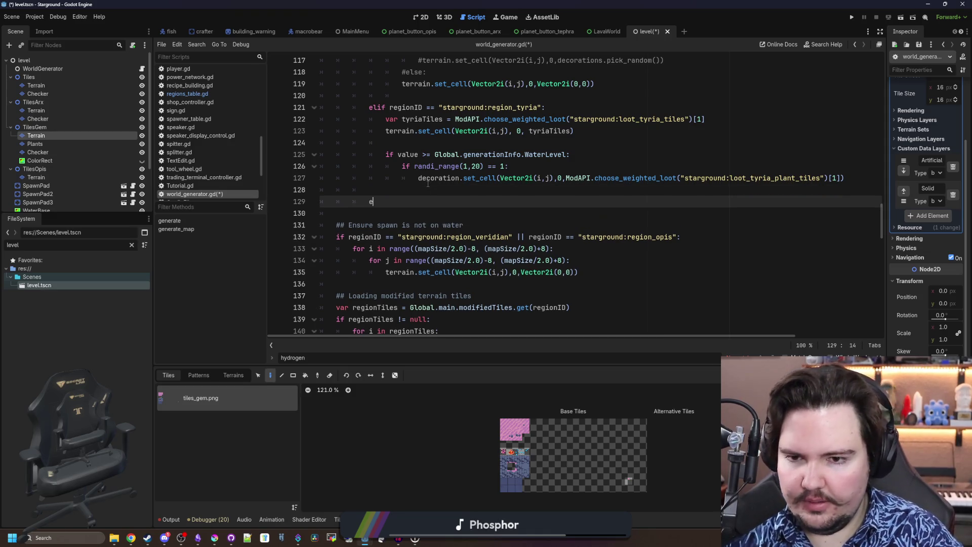
{"action": "type", "text": "nID =="}
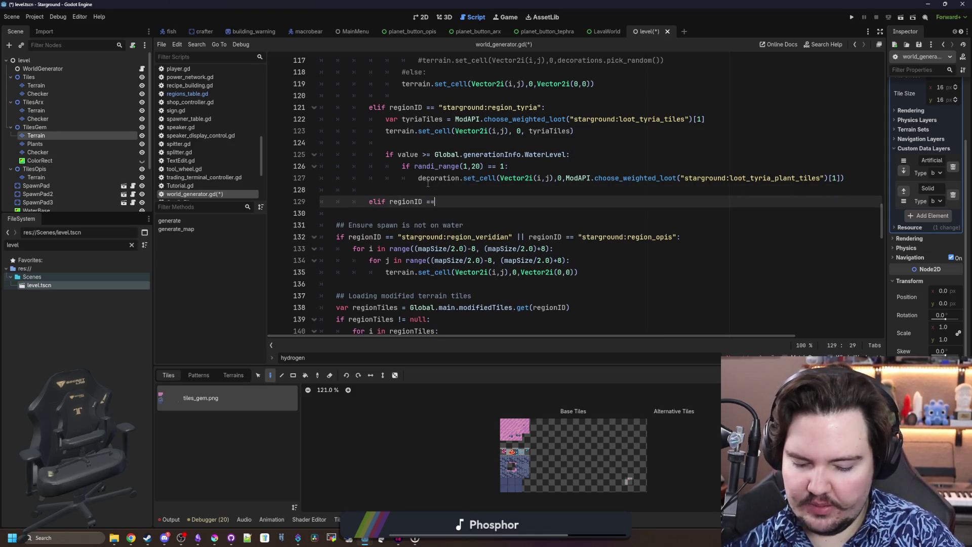
{"action": "type", "text": " \"starground:region_"}
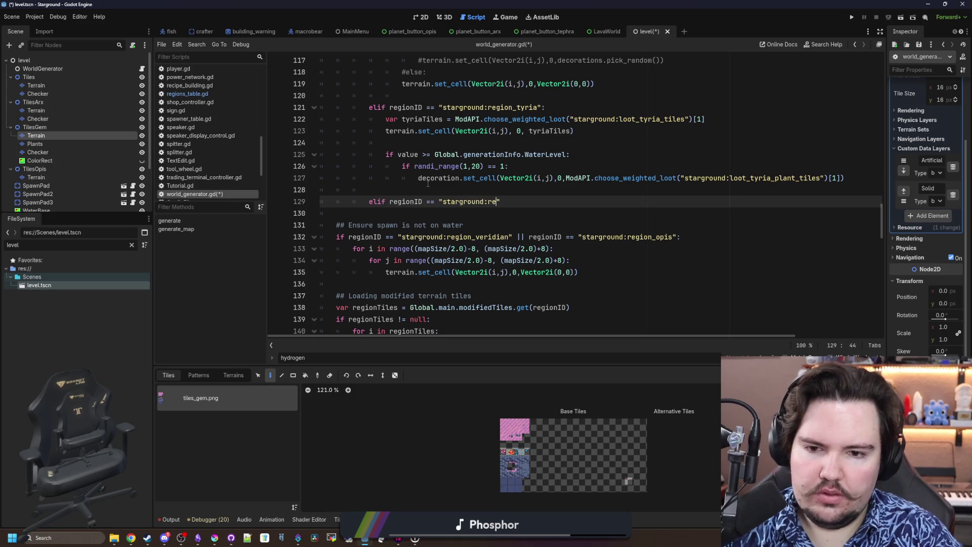
{"action": "type", "text": "arx"}
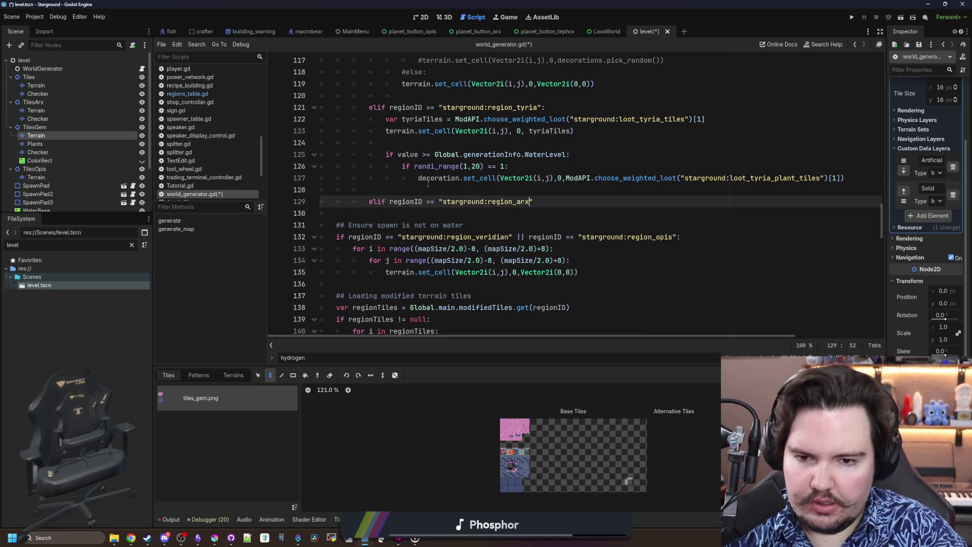
{"action": "type", "text": ":"}
{"action": "key", "text": "Return"}
Copy the Tyria tile and plant placement code into the region_arx branch and fix its indentation
{"action": "scroll", "coordinate": [630, 178], "scroll_direction": "up", "scroll_amount": 1}
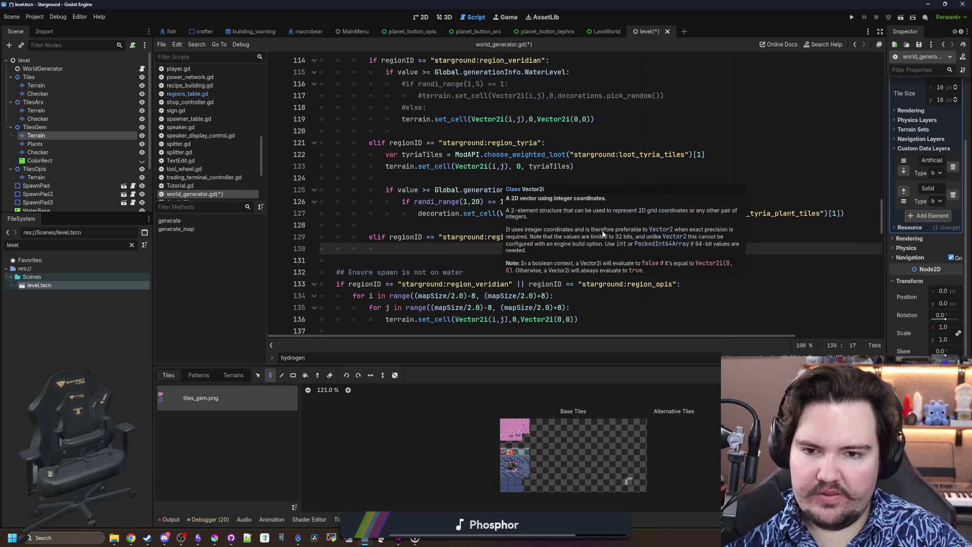
{"action": "left_click", "coordinate": [630, 178]}
{"action": "scroll", "coordinate": [653, 249], "scroll_direction": "up", "scroll_amount": 1}
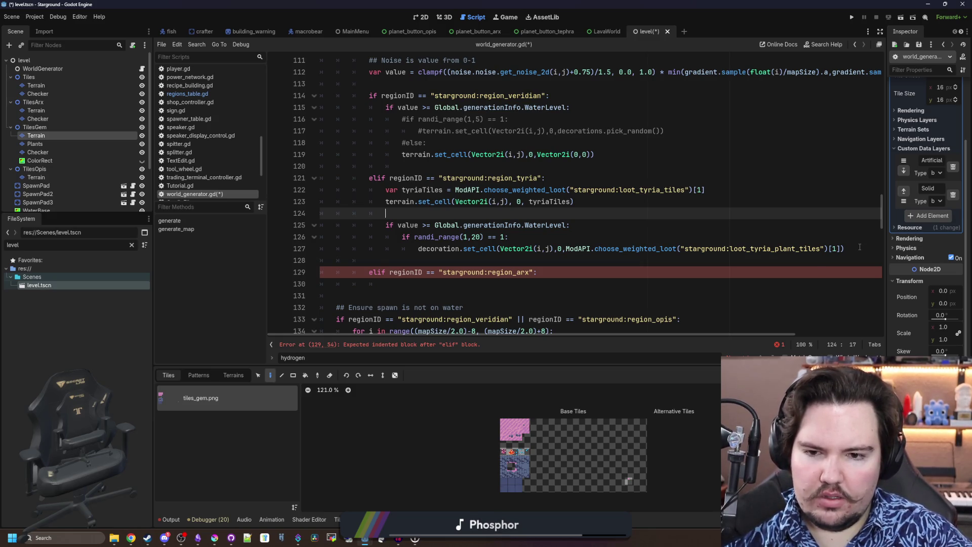
{"action": "mouse_move", "coordinate": [859, 248]}
{"action": "left_mouse_down"}
{"action": "mouse_move", "coordinate": [506, 225]}
{"action": "mouse_move", "coordinate": [324, 192]}
{"action": "mouse_move", "coordinate": [267, 195]}
{"action": "left_mouse_up"}
{"action": "key", "text": "ctrl+c"}
{"action": "left_click", "coordinate": [408, 281]}
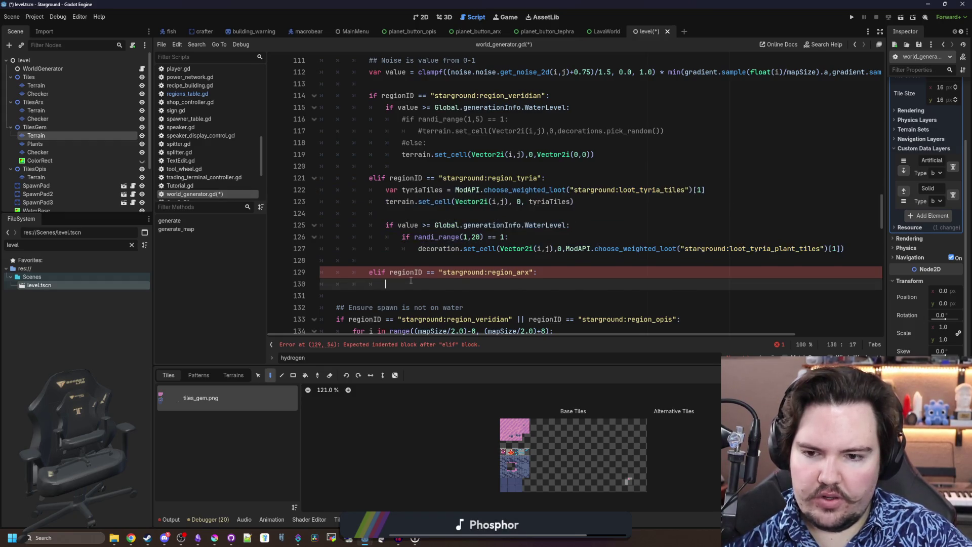
{"action": "key", "text": "ctrl+v"}
{"action": "key", "text": "BackSpace"}
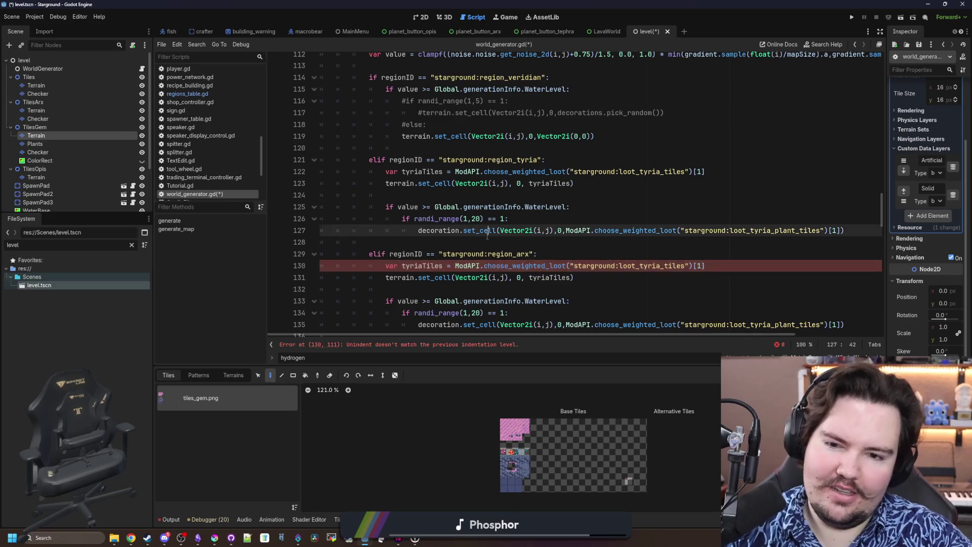
{"action": "key", "text": "Up"}
{"action": "key", "text": "Up"}
{"action": "scroll", "coordinate": [473, 233], "scroll_direction": "down", "scroll_amount": 1}
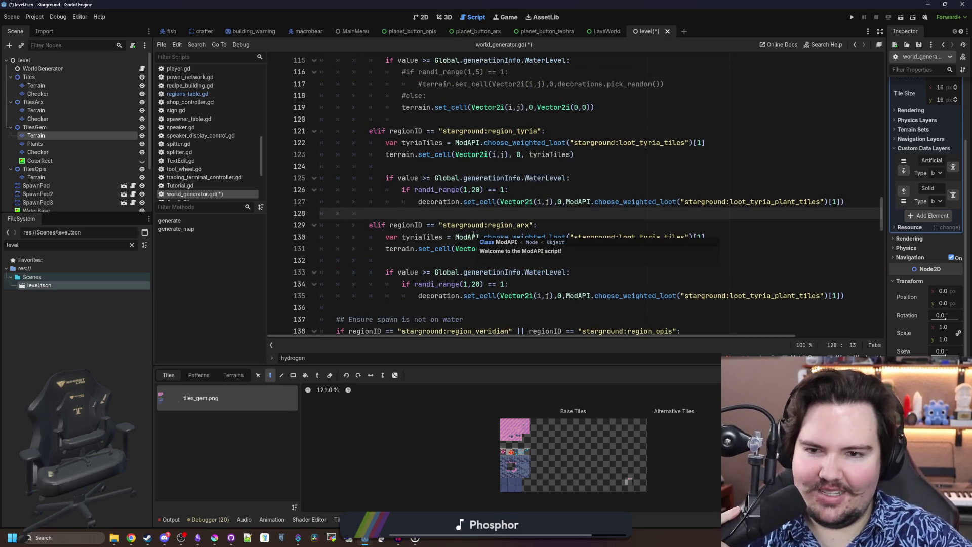
{"action": "scroll", "coordinate": [473, 234], "scroll_direction": "up", "scroll_amount": 1}
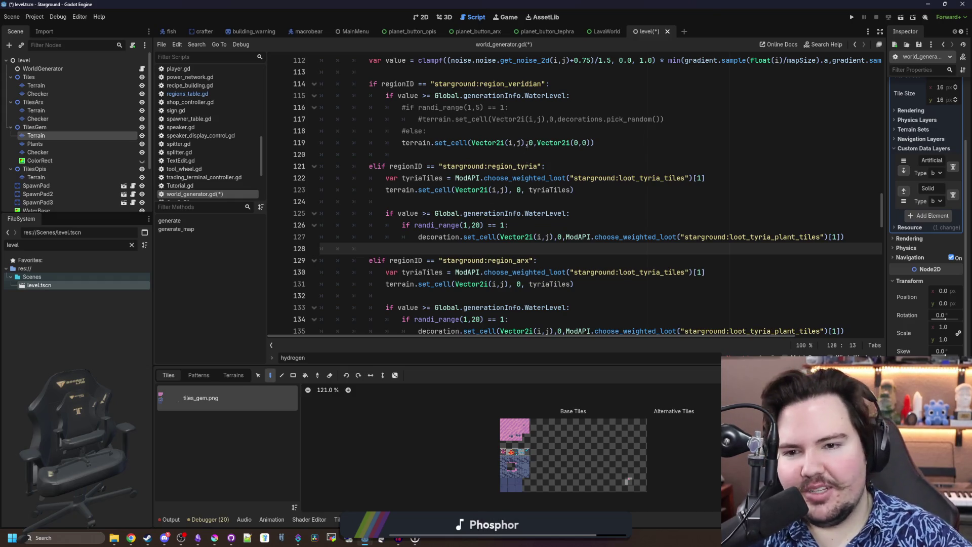
{"action": "scroll", "coordinate": [527, 149], "scroll_direction": "down", "scroll_amount": 1}
{"action": "left_click", "coordinate": [519, 169]}
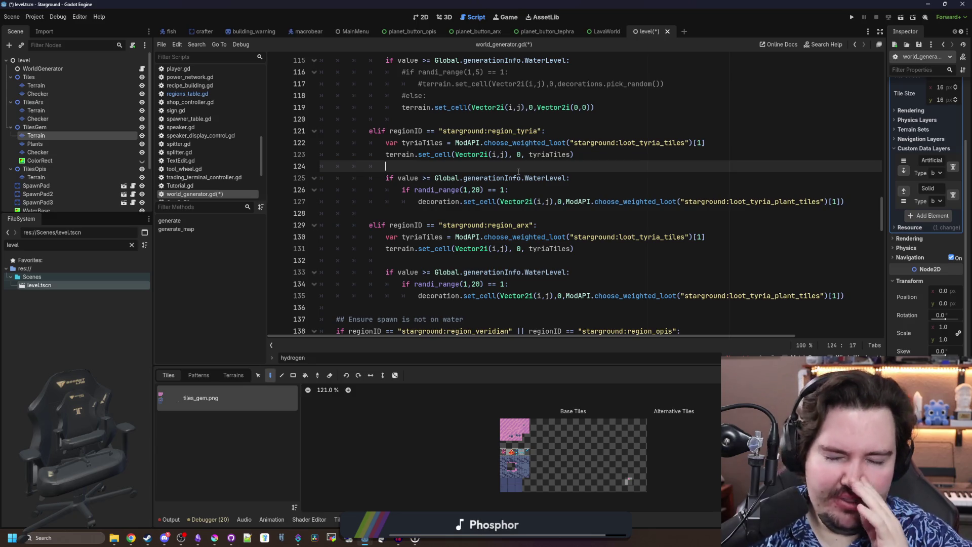
{"action": "scroll", "coordinate": [518, 169], "scroll_direction": "down", "scroll_amount": 1}
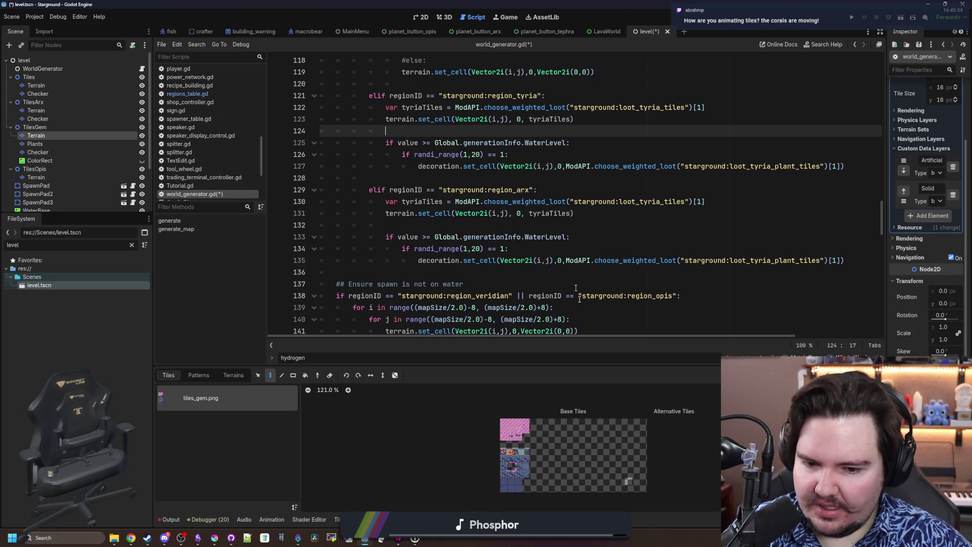
Look over the tiles_gem atlas, pick a rock tile in Select mode, then bring up the TileSet editor
{"action": "scroll", "coordinate": [522, 458], "scroll_direction": "up", "scroll_amount": 10}
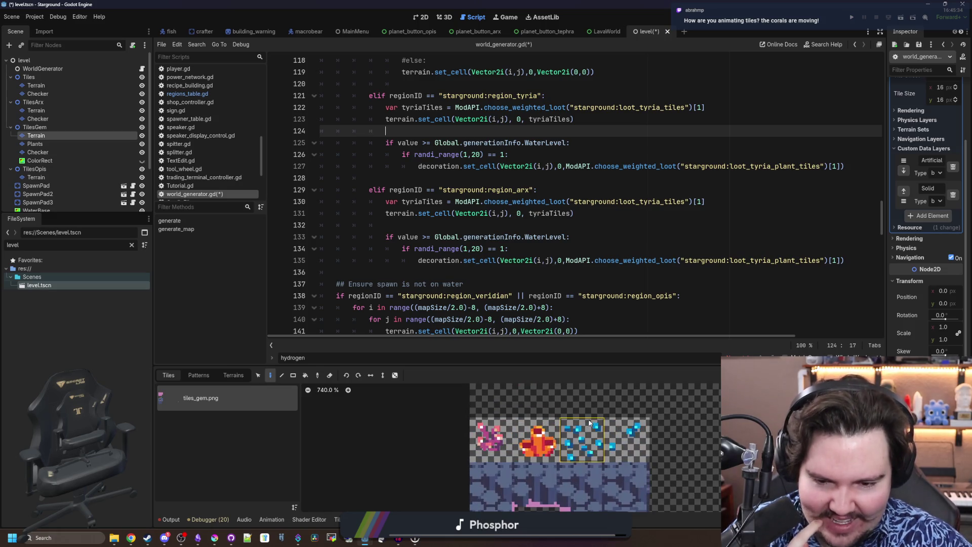
{"action": "scroll", "coordinate": [613, 433], "scroll_direction": "right", "scroll_amount": 1}
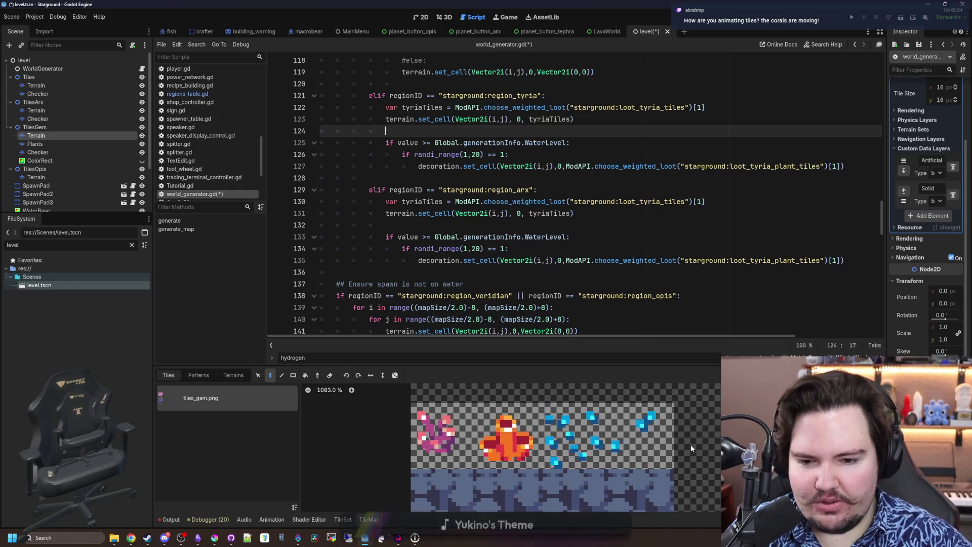
{"action": "scroll", "coordinate": [528, 440], "scroll_direction": "down", "scroll_amount": 2}
{"action": "scroll", "coordinate": [527, 444], "scroll_direction": "down", "scroll_amount": 1}
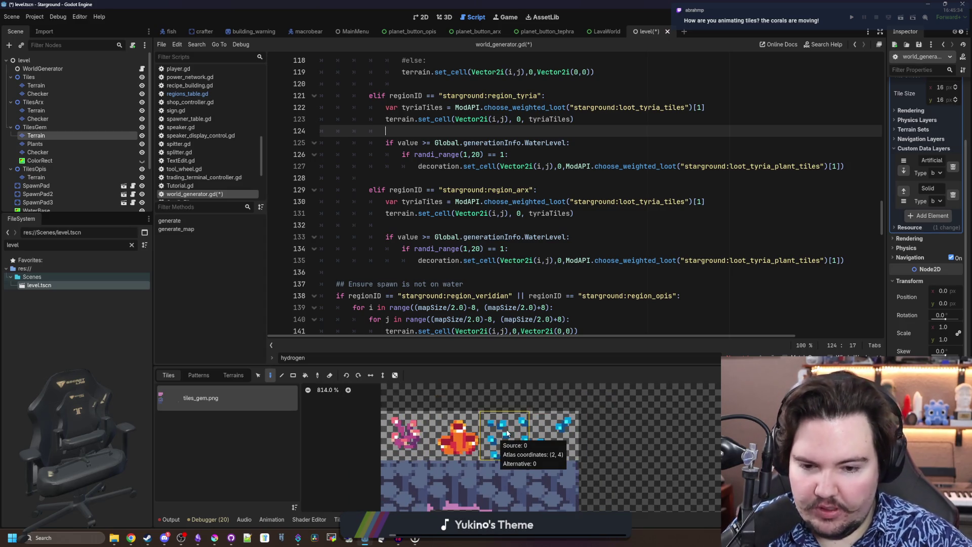
{"action": "scroll", "coordinate": [506, 453], "scroll_direction": "up", "scroll_amount": 4}
{"action": "scroll", "coordinate": [516, 462], "scroll_direction": "up", "scroll_amount": 10}
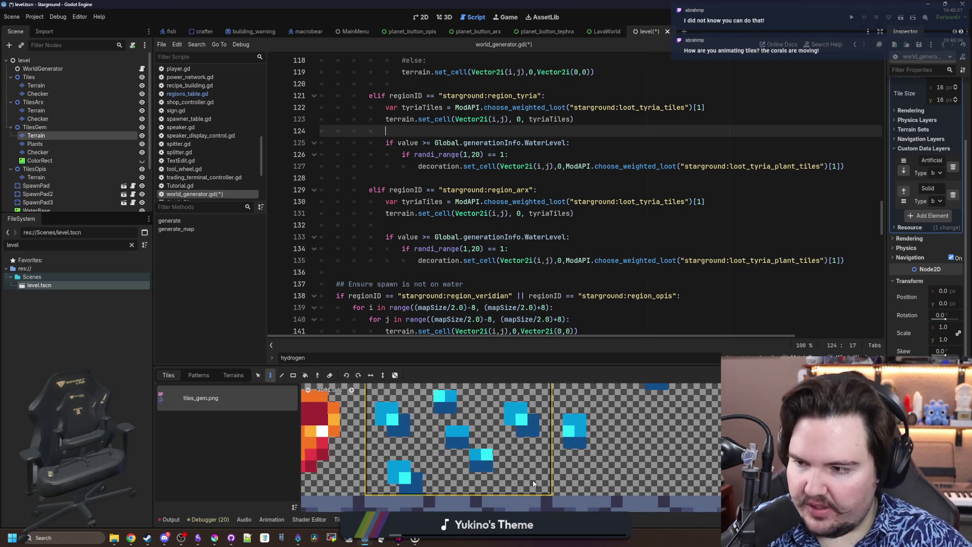
{"action": "scroll", "coordinate": [532, 480], "scroll_direction": "down", "scroll_amount": 15}
{"action": "scroll", "coordinate": [494, 452], "scroll_direction": "down", "scroll_amount": 11}
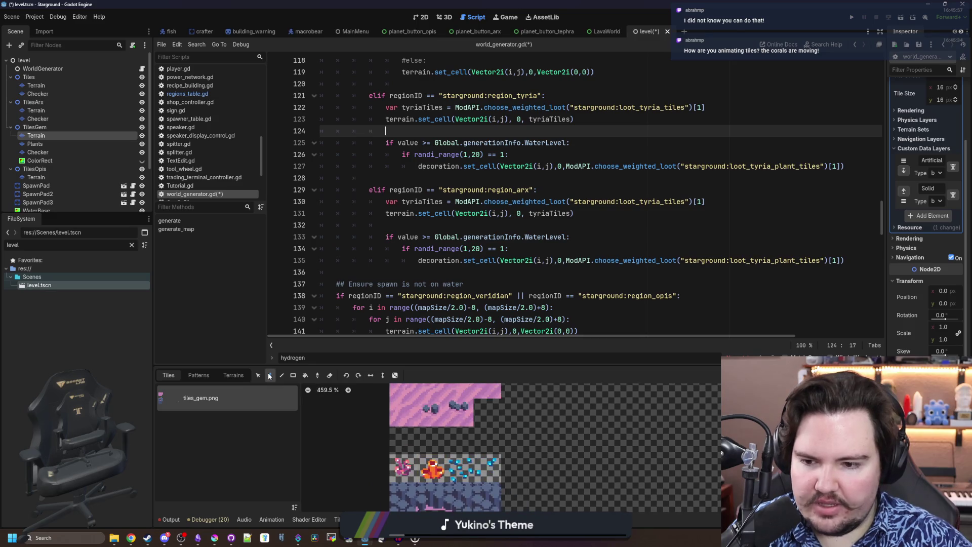
{"action": "key", "text": "s"}
{"action": "scroll", "coordinate": [430, 411], "scroll_direction": "up", "scroll_amount": 7}
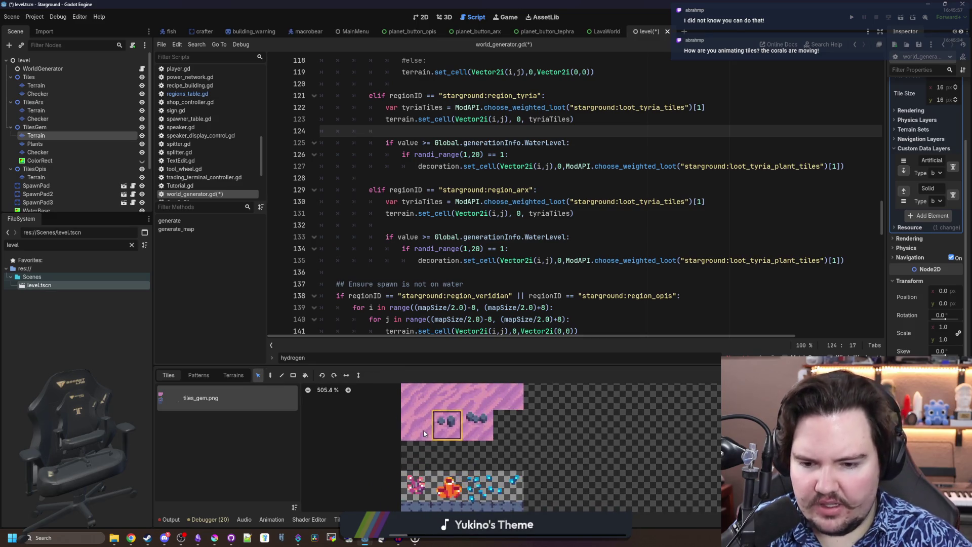
{"action": "left_click", "coordinate": [481, 414]}
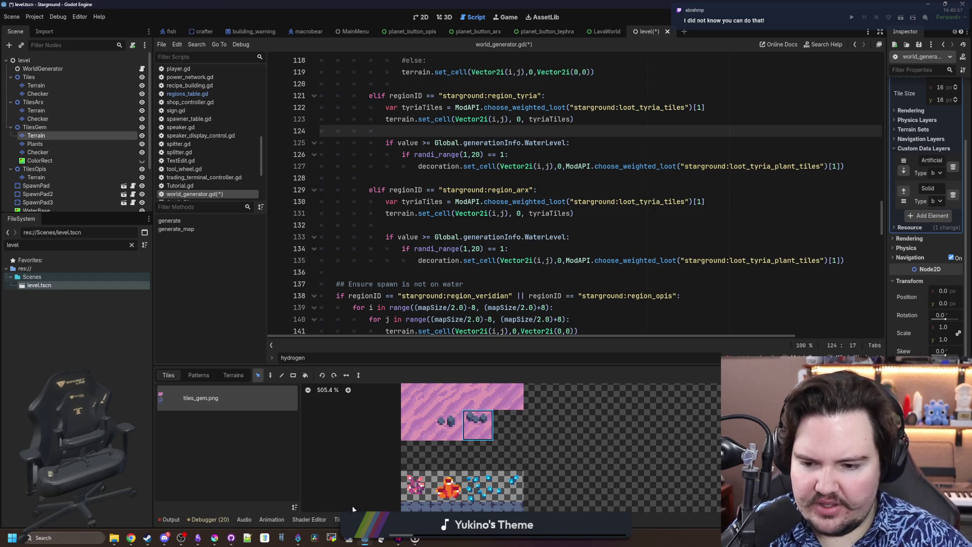
{"action": "left_click", "coordinate": [357, 519]}
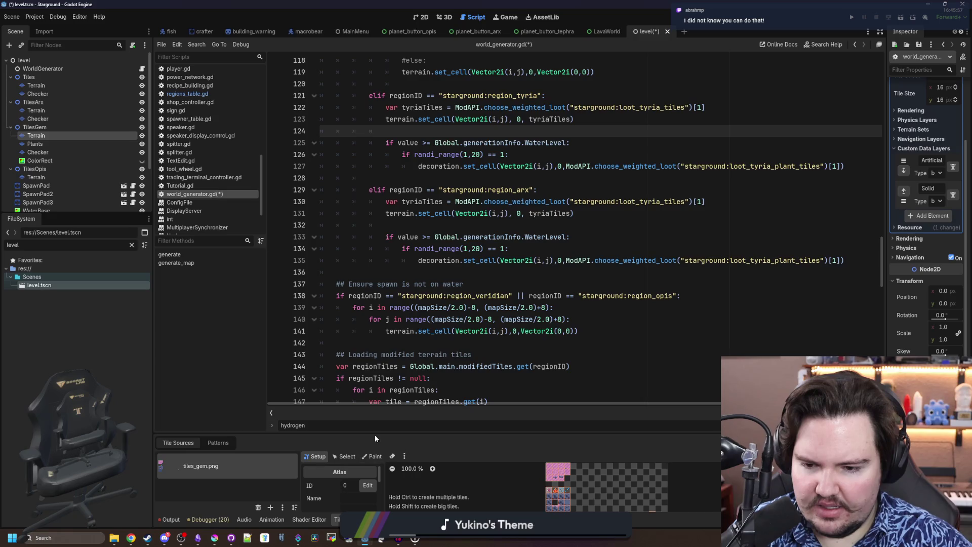
Enlarge the TileSet panel and inspect the rendering material of rock tile (2,2) and blue gem tile (2,4)
{"action": "left_click_drag", "start_coordinate": [372, 431], "coordinate": [363, 309]}
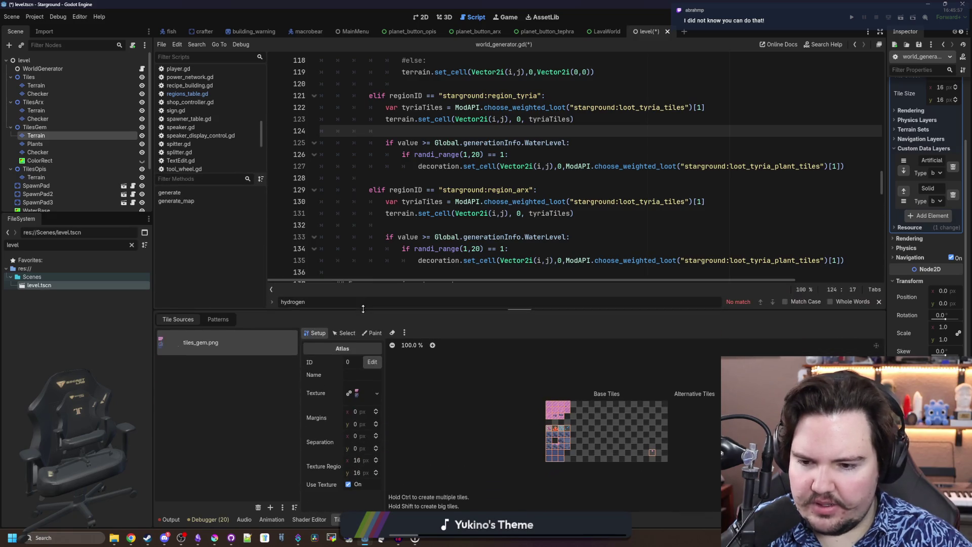
{"action": "left_click", "coordinate": [347, 332]}
{"action": "left_click", "coordinate": [316, 333]}
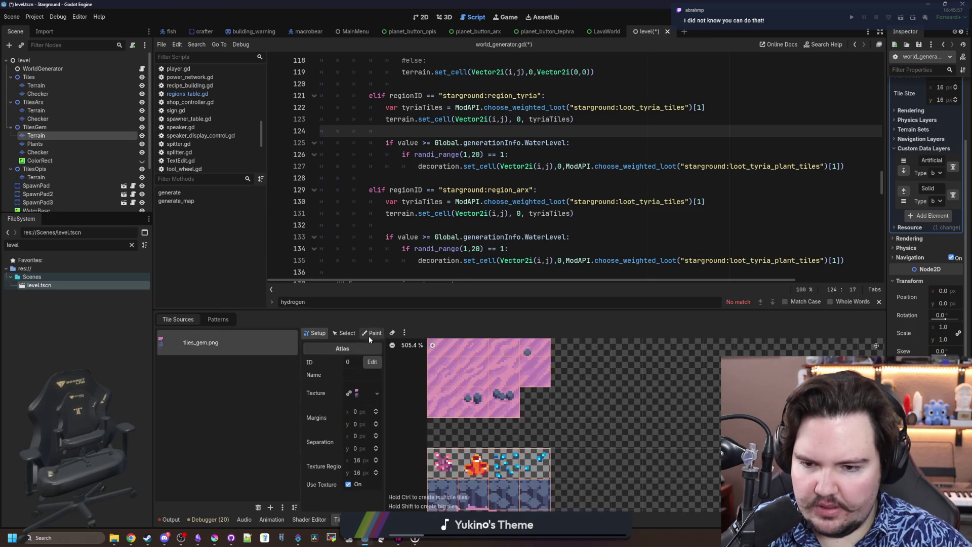
{"action": "left_click", "coordinate": [340, 333]}
{"action": "left_click", "coordinate": [517, 404]}
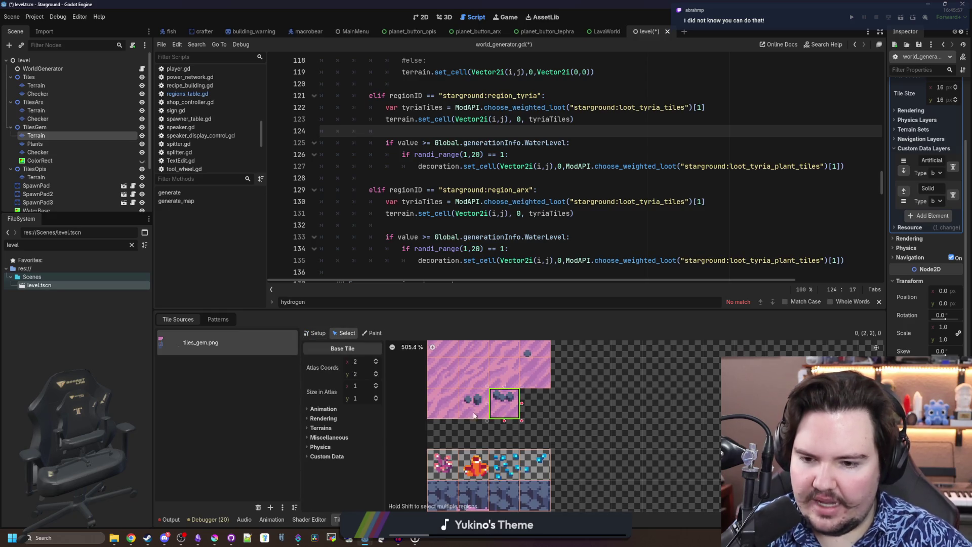
{"action": "left_click", "coordinate": [333, 420]}
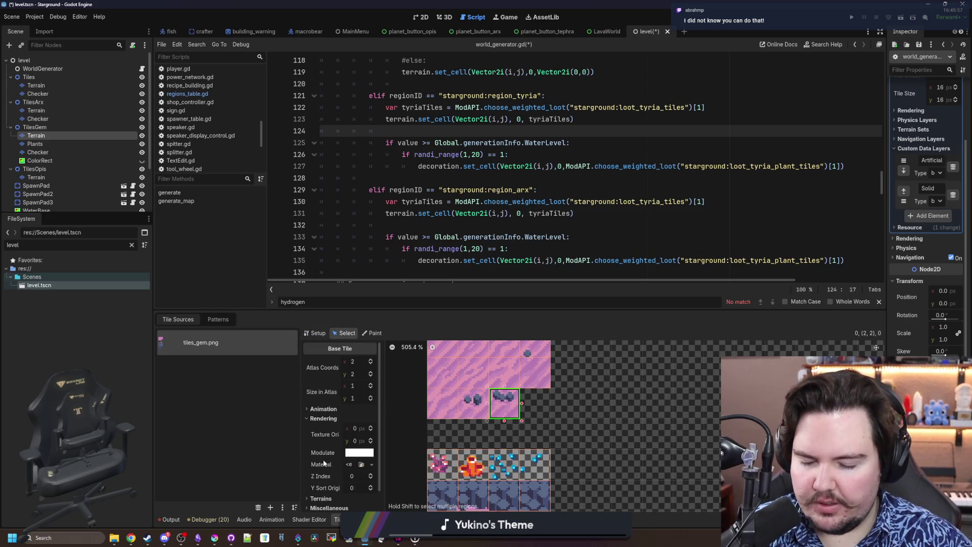
{"action": "left_click", "coordinate": [504, 463]}
{"action": "left_click", "coordinate": [360, 464]}
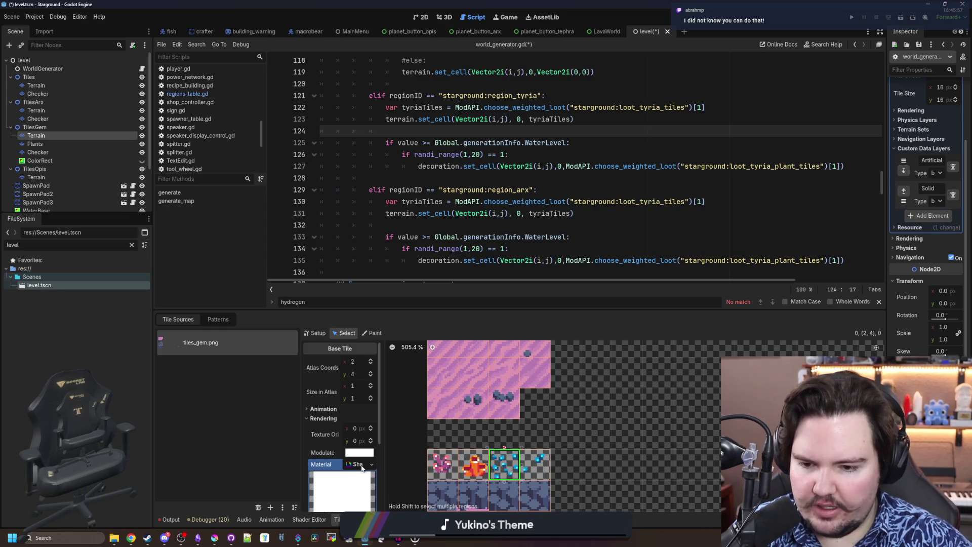
{"action": "scroll", "coordinate": [361, 466], "scroll_direction": "down", "scroll_amount": 2}
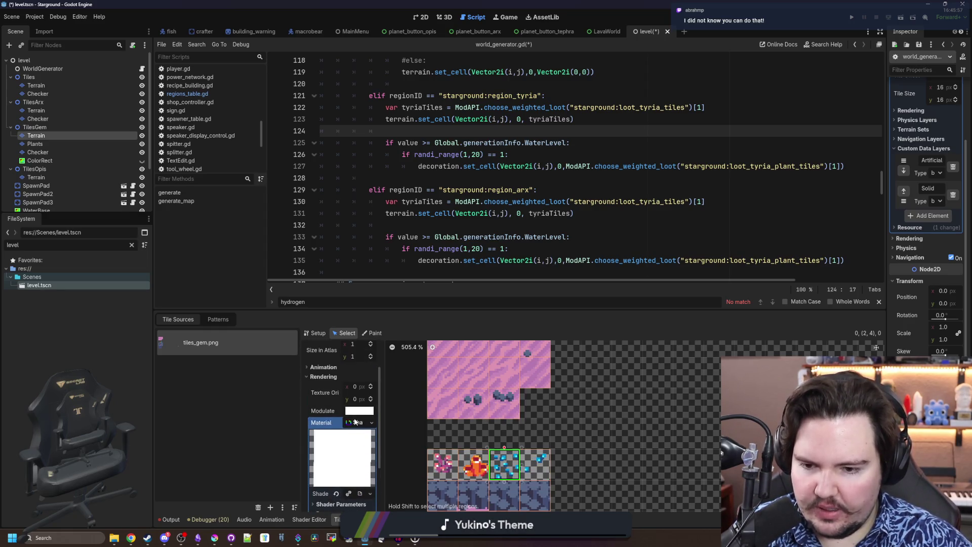
Deselect the tile, make the panel taller, and clear the FileSystem filter
{"action": "left_click", "coordinate": [502, 430]}
{"action": "scroll", "coordinate": [561, 439], "scroll_direction": "down", "scroll_amount": 2}
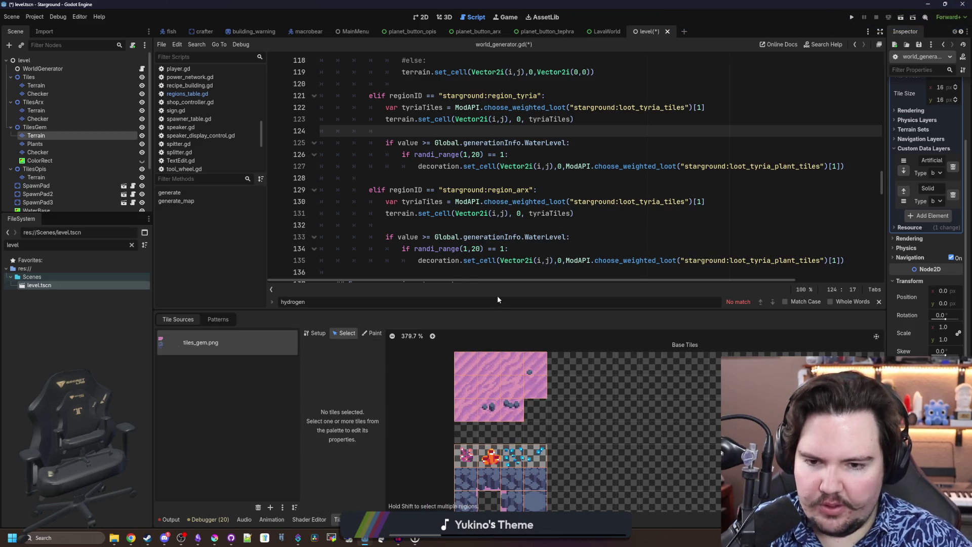
{"action": "left_click_drag", "start_coordinate": [491, 316], "coordinate": [499, 286]}
{"action": "left_click", "coordinate": [132, 244]}
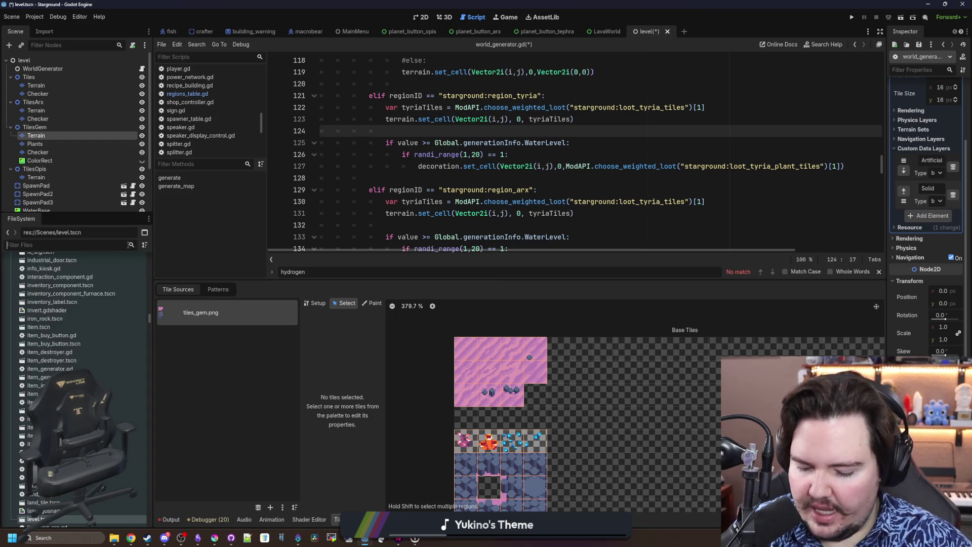
Filter FileSystem for 'calig', open caligo_tileset.tres, and zoom around its dungeon atlas
{"action": "type", "text": "calig"}
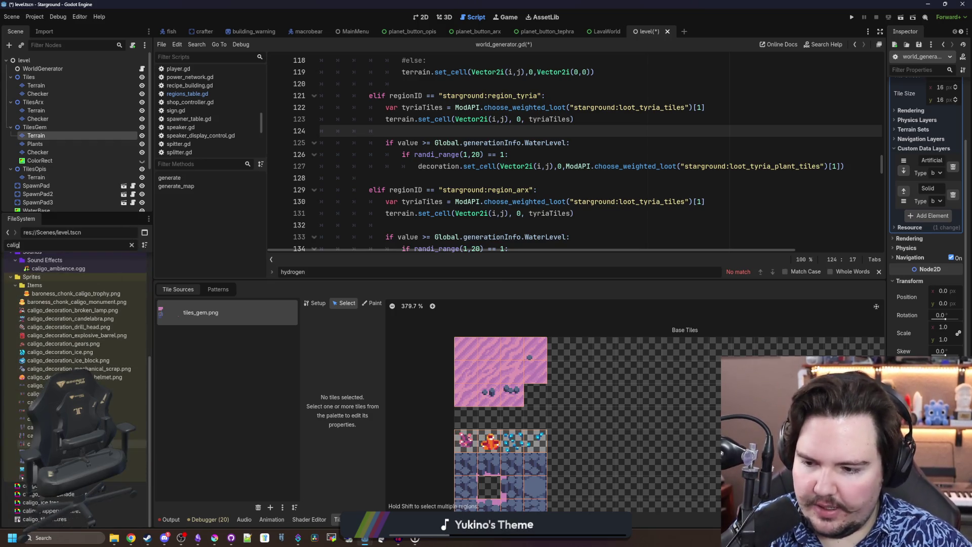
{"action": "left_click", "coordinate": [40, 519]}
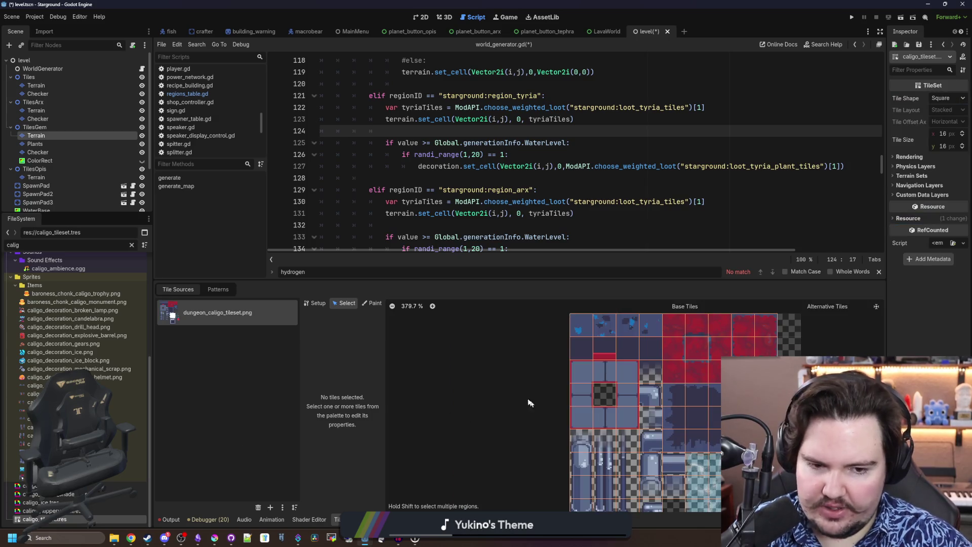
{"action": "scroll", "coordinate": [679, 369], "scroll_direction": "up", "scroll_amount": 3}
{"action": "scroll", "coordinate": [679, 369], "scroll_direction": "up", "scroll_amount": 15}
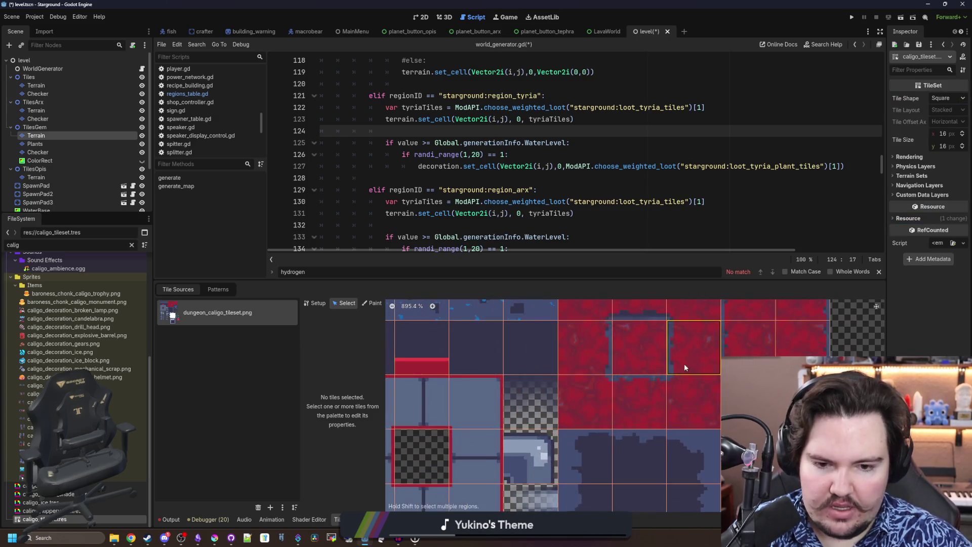
{"action": "scroll", "coordinate": [526, 451], "scroll_direction": "down", "scroll_amount": 5}
{"action": "scroll", "coordinate": [536, 378], "scroll_direction": "up", "scroll_amount": 15}
{"action": "scroll", "coordinate": [550, 363], "scroll_direction": "down", "scroll_amount": 20}
{"action": "scroll", "coordinate": [550, 357], "scroll_direction": "up", "scroll_amount": 8}
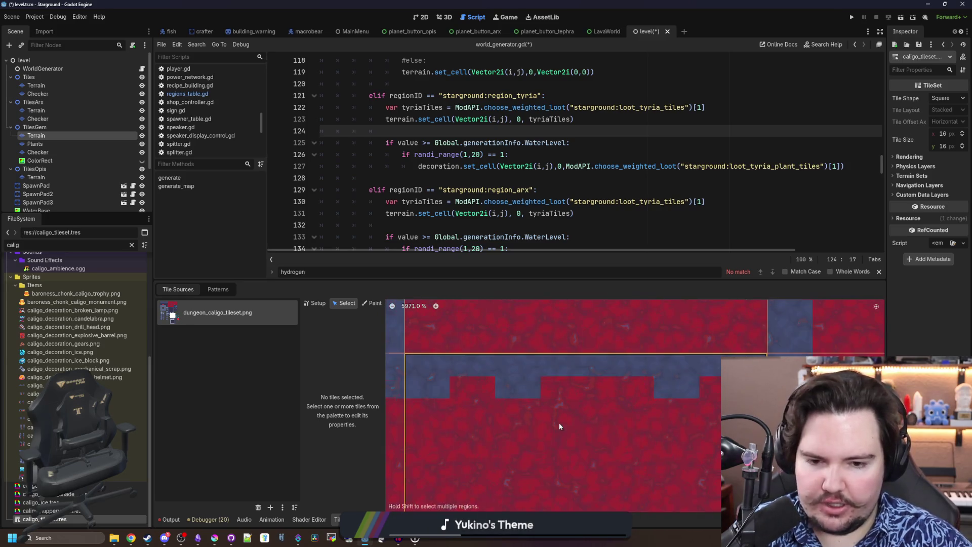
{"action": "scroll", "coordinate": [559, 406], "scroll_direction": "up", "scroll_amount": 5}
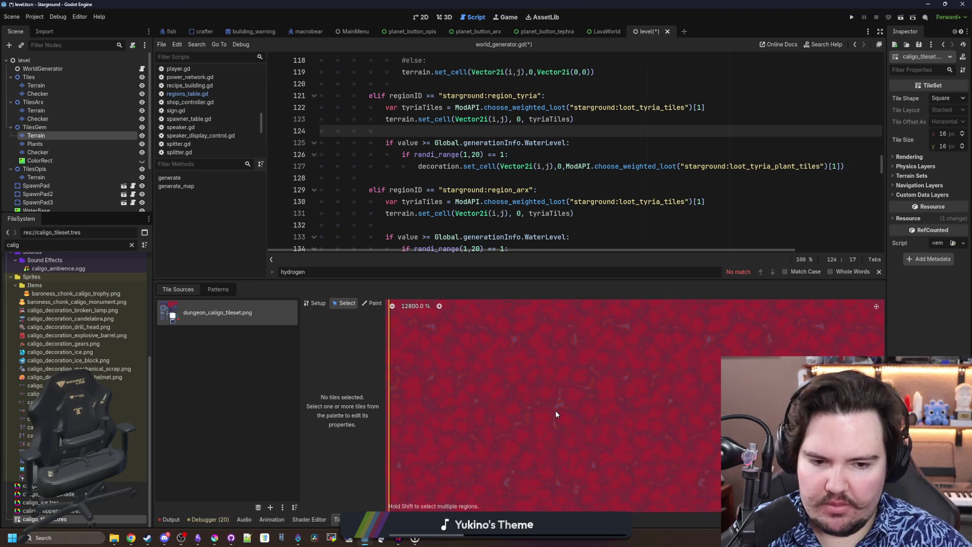
{"action": "scroll", "coordinate": [555, 410], "scroll_direction": "down", "scroll_amount": 15}
{"action": "scroll", "coordinate": [462, 372], "scroll_direction": "up", "scroll_amount": 20}
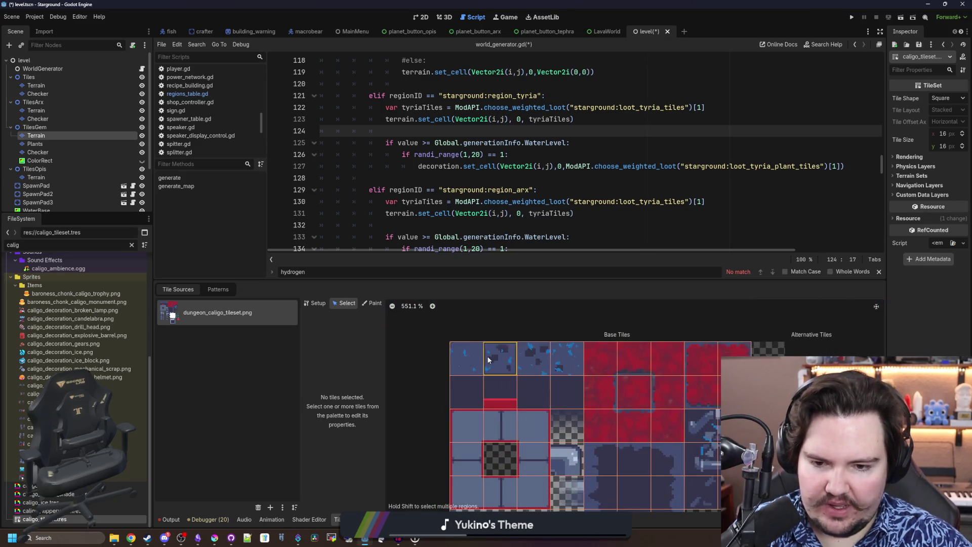
{"action": "scroll", "coordinate": [437, 375], "scroll_direction": "down", "scroll_amount": 20}
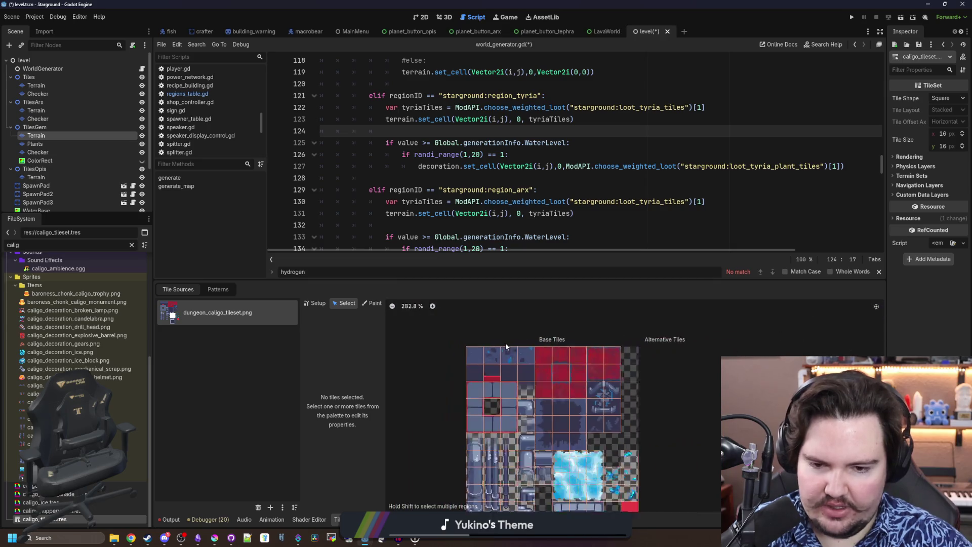
{"action": "scroll", "coordinate": [552, 363], "scroll_direction": "up", "scroll_amount": 12}
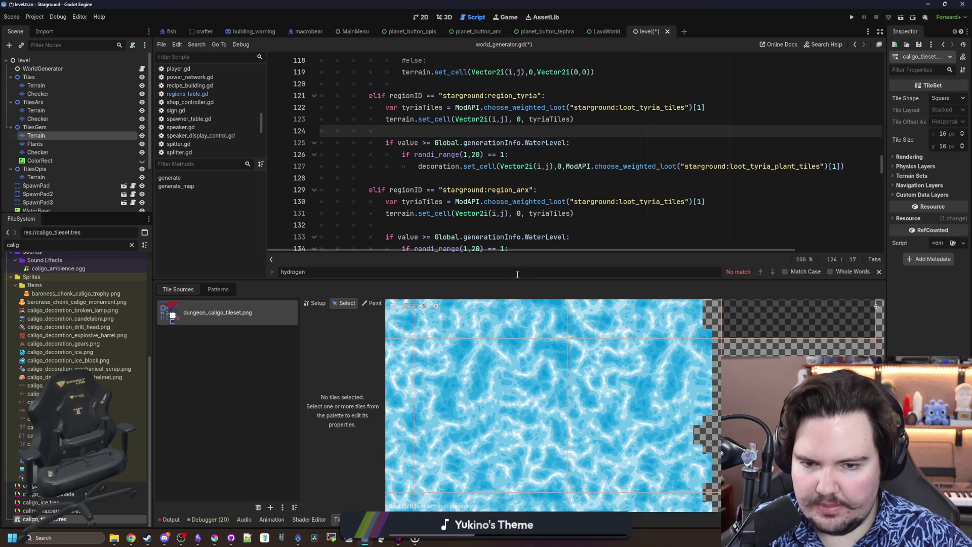
Enlarge the TileSet panel to examine the red and water tiles, then give the script editor room again
{"action": "left_click_drag", "start_coordinate": [517, 274], "coordinate": [518, 166]}
{"action": "scroll", "coordinate": [691, 376], "scroll_direction": "down", "scroll_amount": 3}
{"action": "scroll", "coordinate": [691, 375], "scroll_direction": "down", "scroll_amount": 3}
{"action": "scroll", "coordinate": [607, 337], "scroll_direction": "up", "scroll_amount": 8}
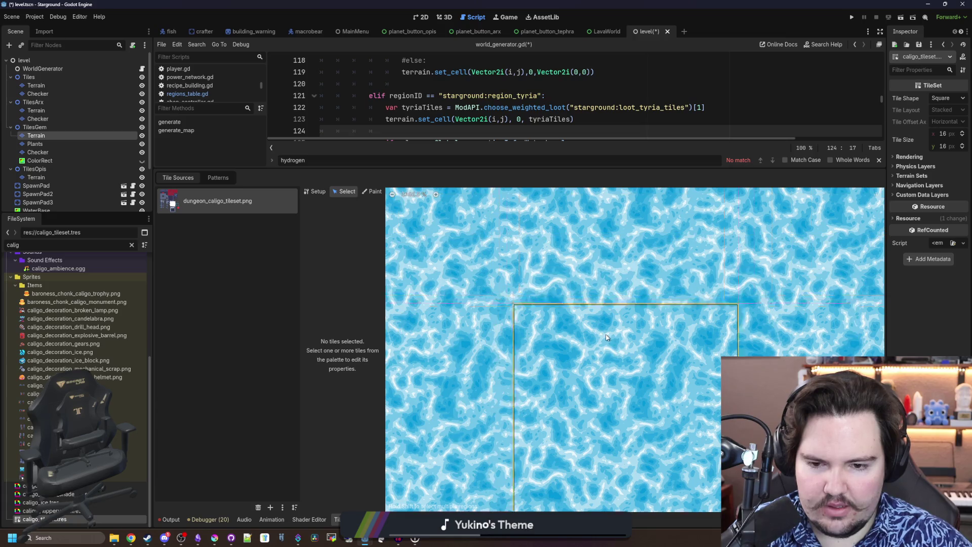
{"action": "scroll", "coordinate": [610, 338], "scroll_direction": "down", "scroll_amount": 3}
{"action": "scroll", "coordinate": [610, 339], "scroll_direction": "down", "scroll_amount": 4}
{"action": "scroll", "coordinate": [592, 354], "scroll_direction": "up", "scroll_amount": 2}
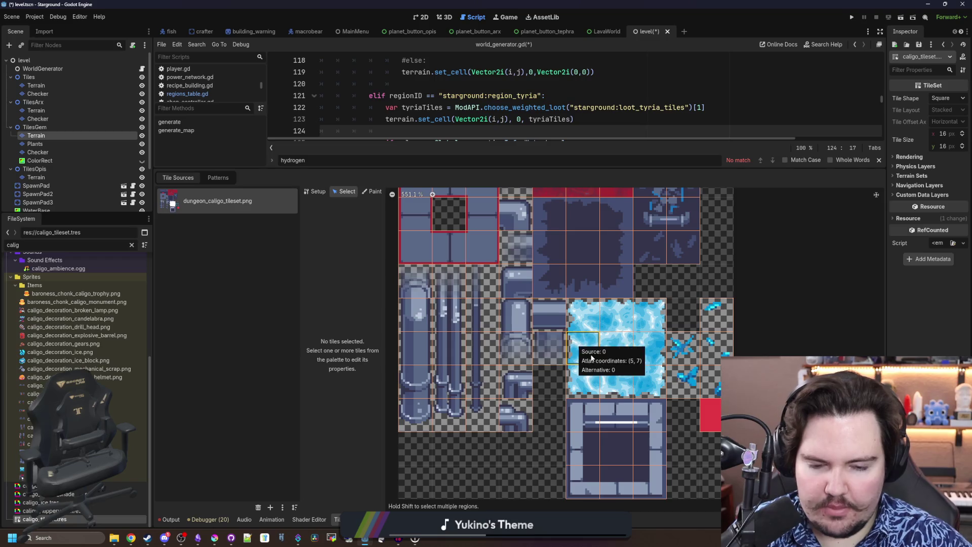
{"action": "scroll", "coordinate": [591, 357], "scroll_direction": "up", "scroll_amount": 5}
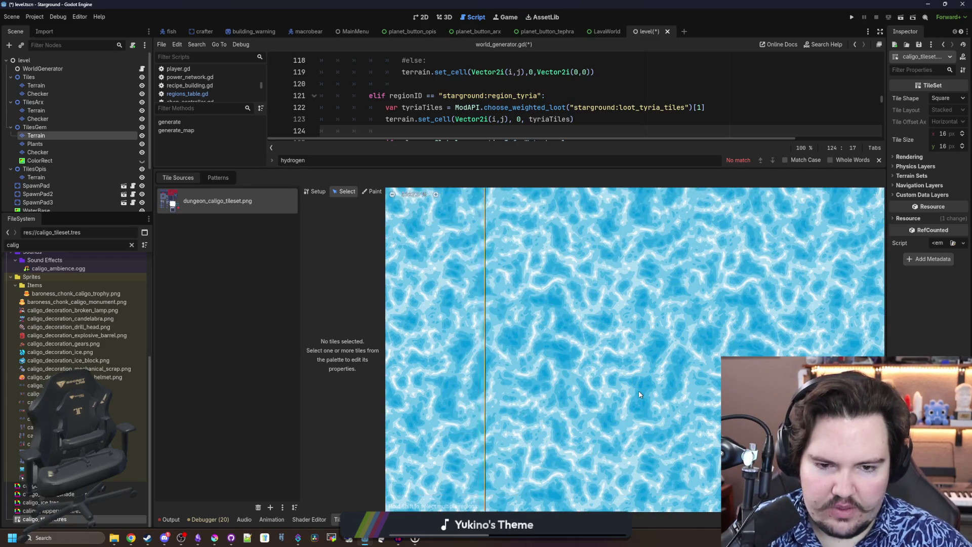
{"action": "scroll", "coordinate": [639, 395], "scroll_direction": "down", "scroll_amount": 5}
{"action": "scroll", "coordinate": [618, 222], "scroll_direction": "up", "scroll_amount": 4}
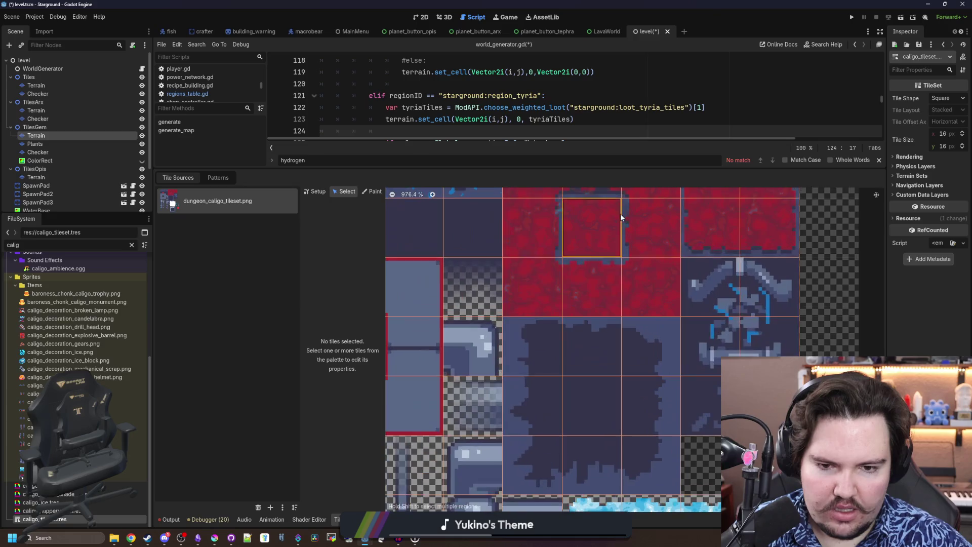
{"action": "scroll", "coordinate": [590, 283], "scroll_direction": "up", "scroll_amount": 3}
{"action": "scroll", "coordinate": [590, 321], "scroll_direction": "down", "scroll_amount": 6}
{"action": "scroll", "coordinate": [583, 328], "scroll_direction": "up", "scroll_amount": 3}
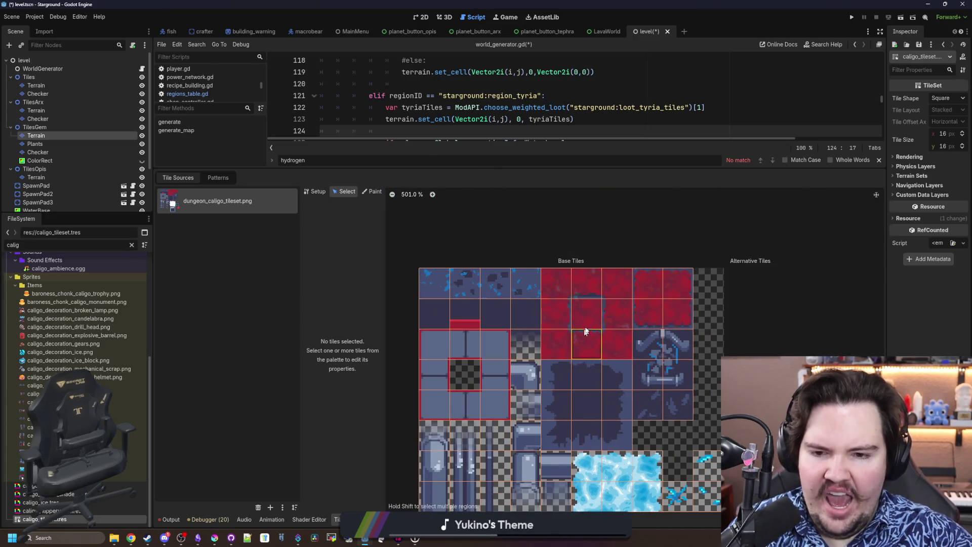
{"action": "scroll", "coordinate": [597, 405], "scroll_direction": "down", "scroll_amount": 2}
{"action": "scroll", "coordinate": [601, 403], "scroll_direction": "up", "scroll_amount": 6}
{"action": "scroll", "coordinate": [602, 403], "scroll_direction": "up", "scroll_amount": 2}
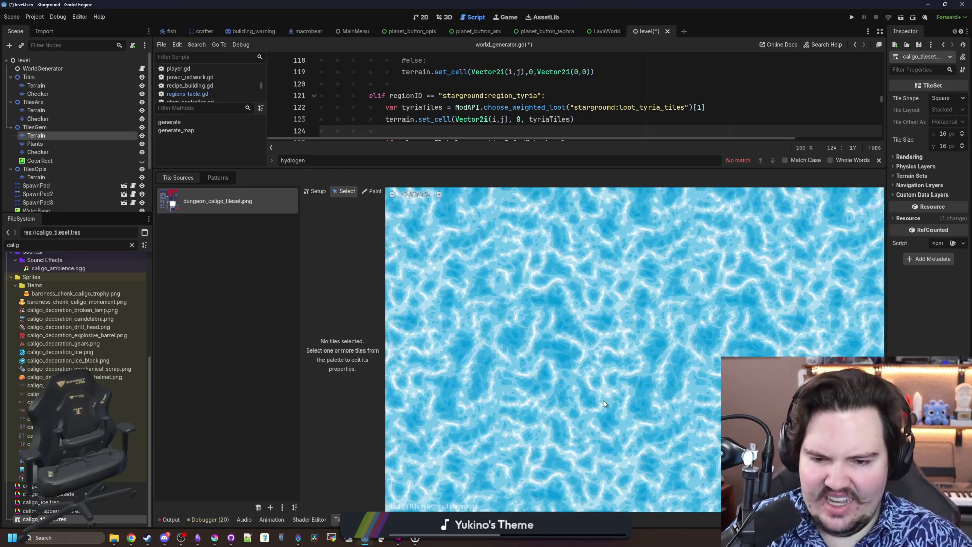
{"action": "scroll", "coordinate": [652, 350], "scroll_direction": "down", "scroll_amount": 8}
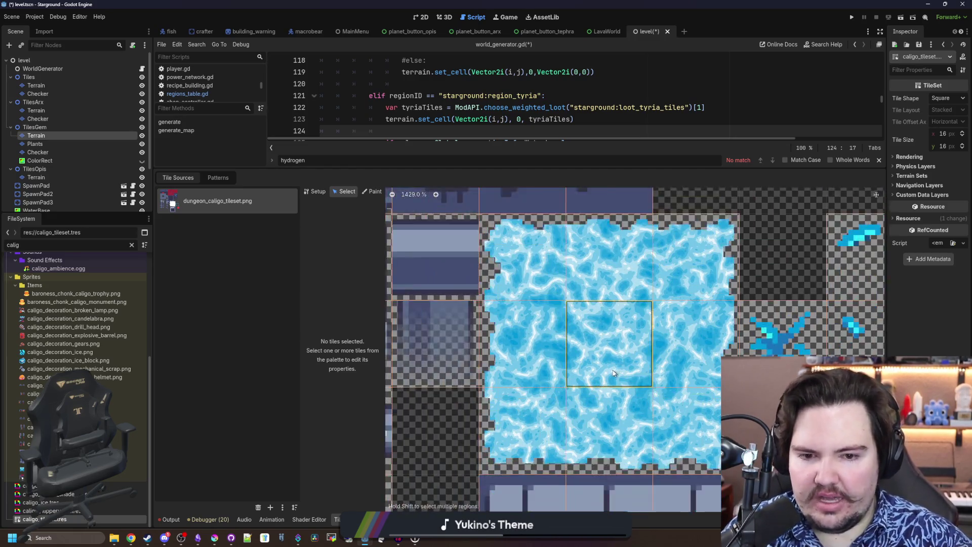
{"action": "left_click_drag", "start_coordinate": [519, 169], "coordinate": [519, 432]}
Comment out the copied tyriaTiles and terrain placement lines in the region_arx branch
{"action": "left_click", "coordinate": [452, 166]}
{"action": "left_click", "coordinate": [453, 178]}
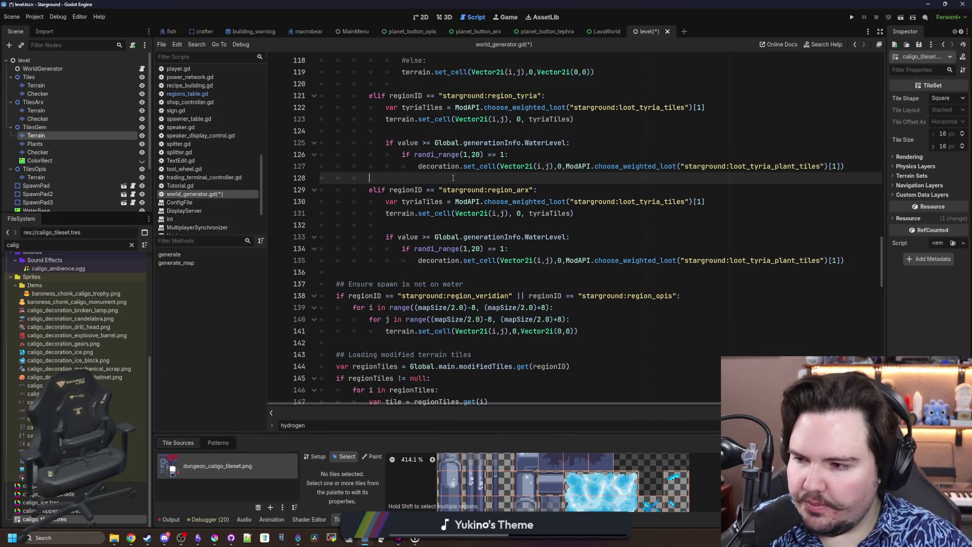
{"action": "left_click", "coordinate": [508, 224]}
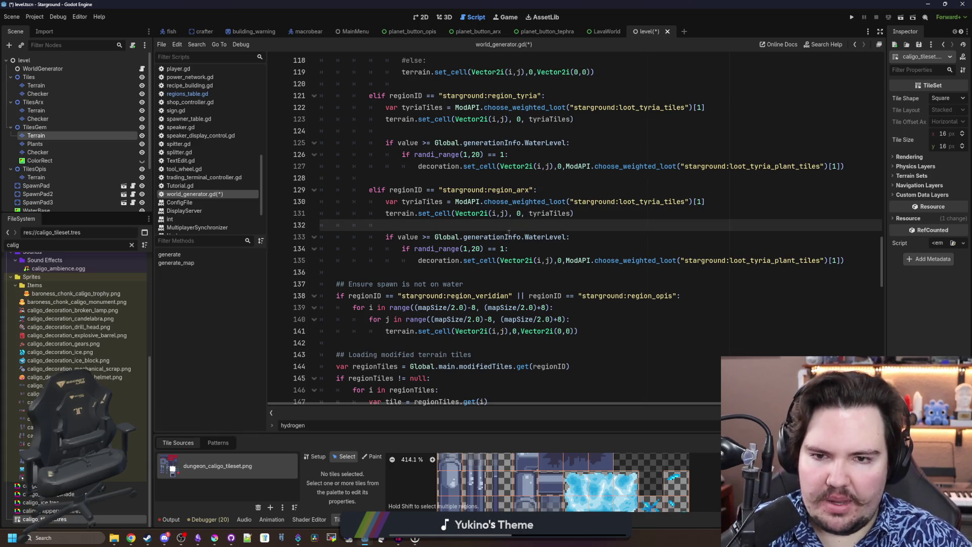
{"action": "scroll", "coordinate": [508, 232], "scroll_direction": "up", "scroll_amount": 2}
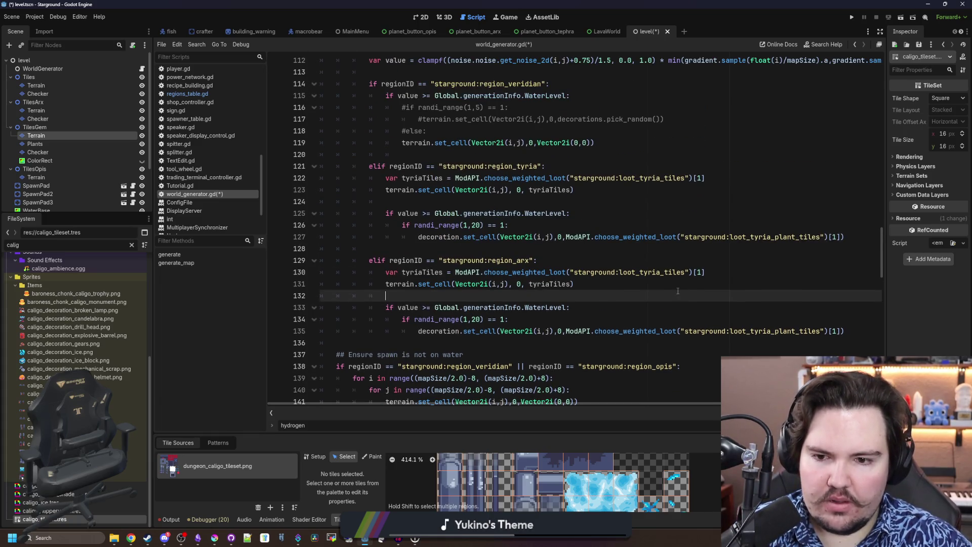
{"action": "left_click", "coordinate": [388, 272]}
{"action": "type", "text": "#"}
{"action": "left_click", "coordinate": [386, 283]}
{"action": "type", "text": "#"}
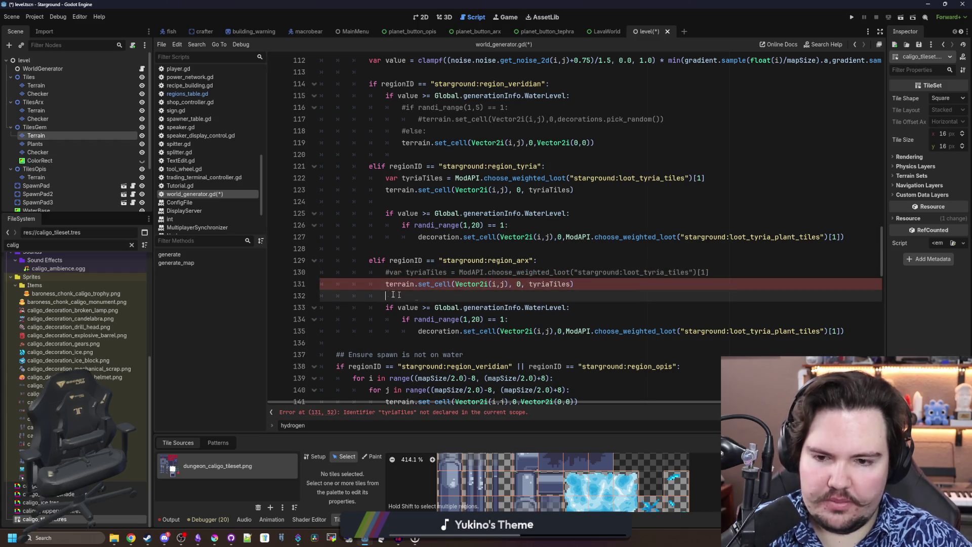
{"action": "key", "text": "Down"}
{"action": "scroll", "coordinate": [403, 261], "scroll_direction": "up", "scroll_amount": 3}
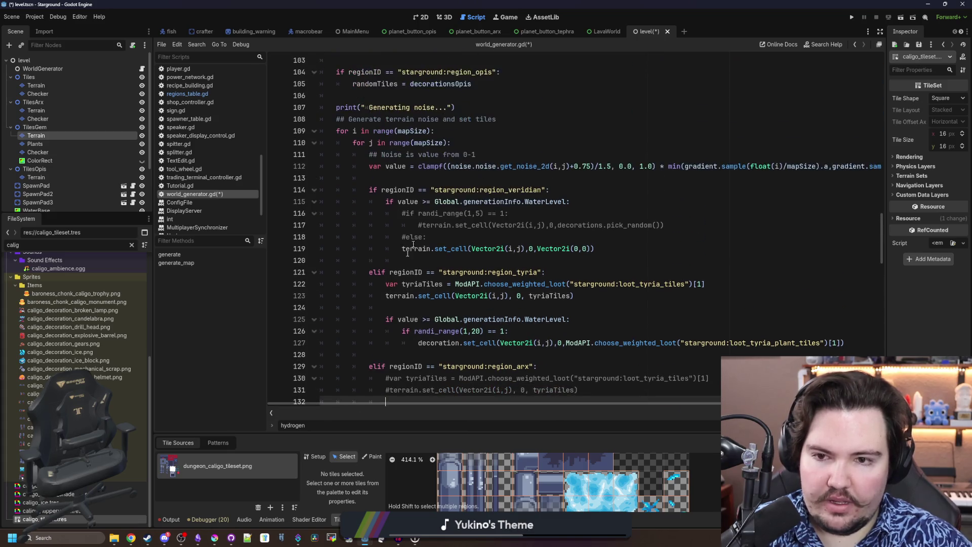
Paste the veridian water-level if-block under region_arx and change its threshold to 0.5
{"action": "left_click", "coordinate": [547, 208]}
{"action": "left_click_drag", "start_coordinate": [607, 251], "coordinate": [324, 192]}
{"action": "key", "text": "ctrl+c"}
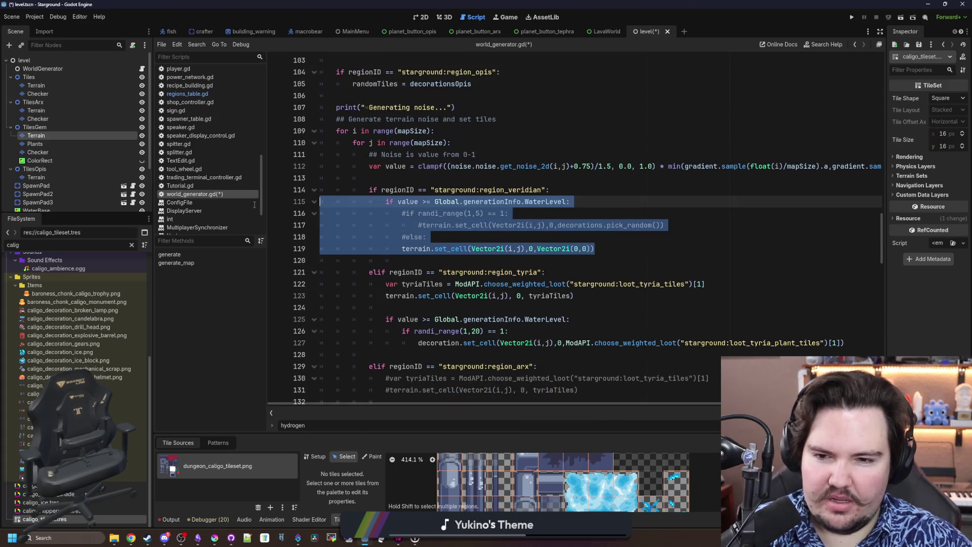
{"action": "scroll", "coordinate": [589, 254], "scroll_direction": "down", "scroll_amount": 4}
{"action": "left_click", "coordinate": [567, 226]}
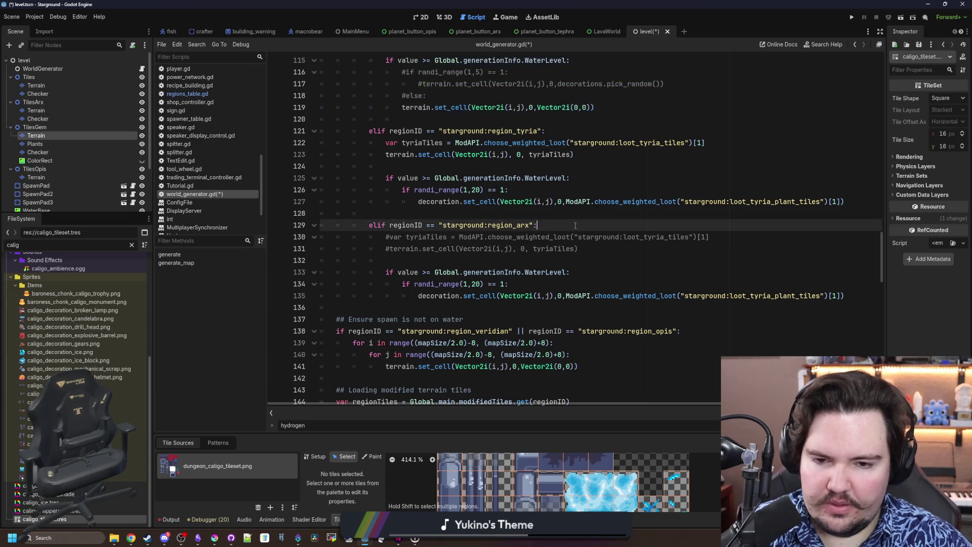
{"action": "key", "text": "Return"}
{"action": "key", "text": "ctrl+v"}
{"action": "left_click", "coordinate": [443, 236]}
{"action": "key", "text": "BackSpace"}
{"action": "key", "text": "BackSpace"}
{"action": "key", "text": "BackSpace"}
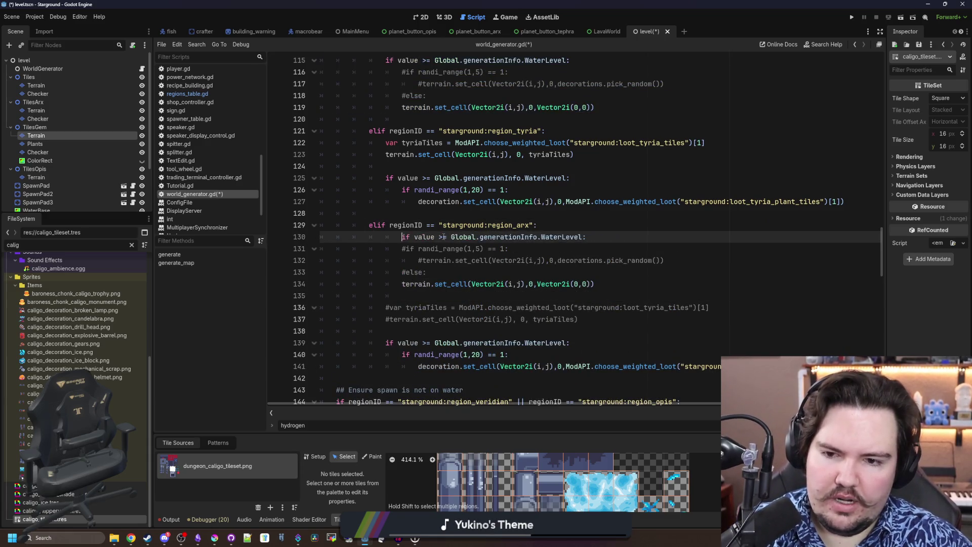
{"action": "left_click_drag", "start_coordinate": [571, 236], "coordinate": [434, 236]}
{"action": "type", "text": "0.5:"}
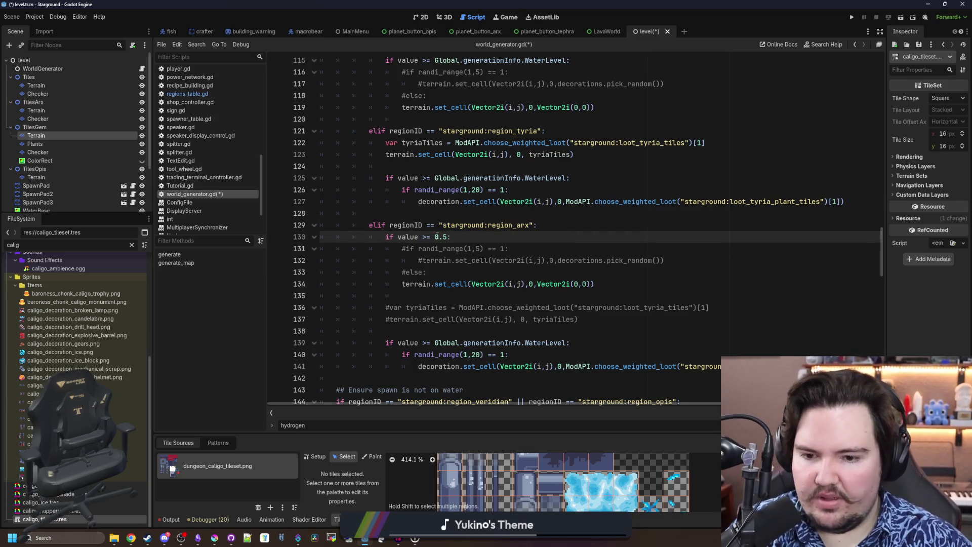
Delete the leftover Tyria and commented-out lines, then save world_generator.gd
{"action": "left_click", "coordinate": [535, 329]}
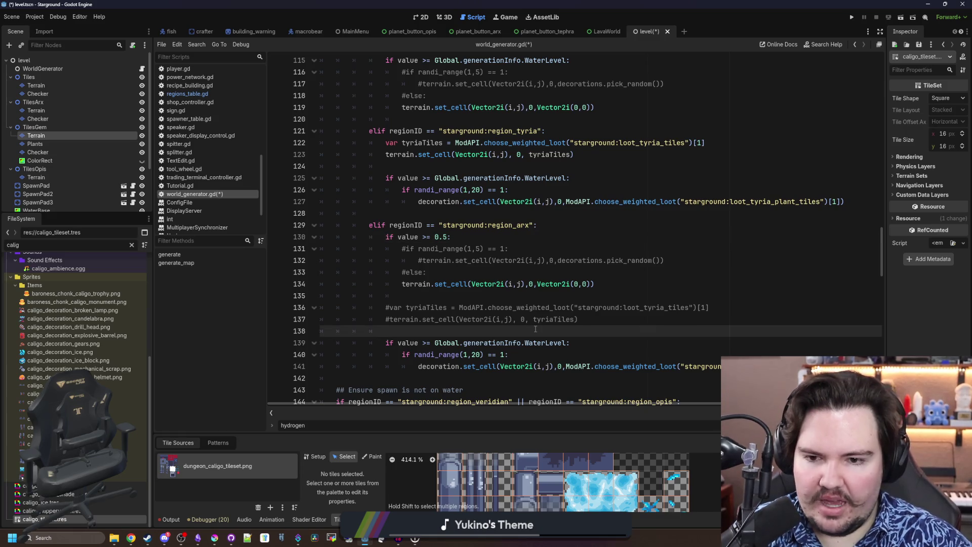
{"action": "mouse_move", "coordinate": [324, 377]}
{"action": "left_mouse_down"}
{"action": "mouse_move", "coordinate": [384, 329]}
{"action": "mouse_move", "coordinate": [595, 284]}
{"action": "left_mouse_up"}
{"action": "key", "text": "BackSpace"}
{"action": "left_click_drag", "start_coordinate": [448, 270], "coordinate": [451, 236]}
{"action": "key", "text": "BackSpace"}
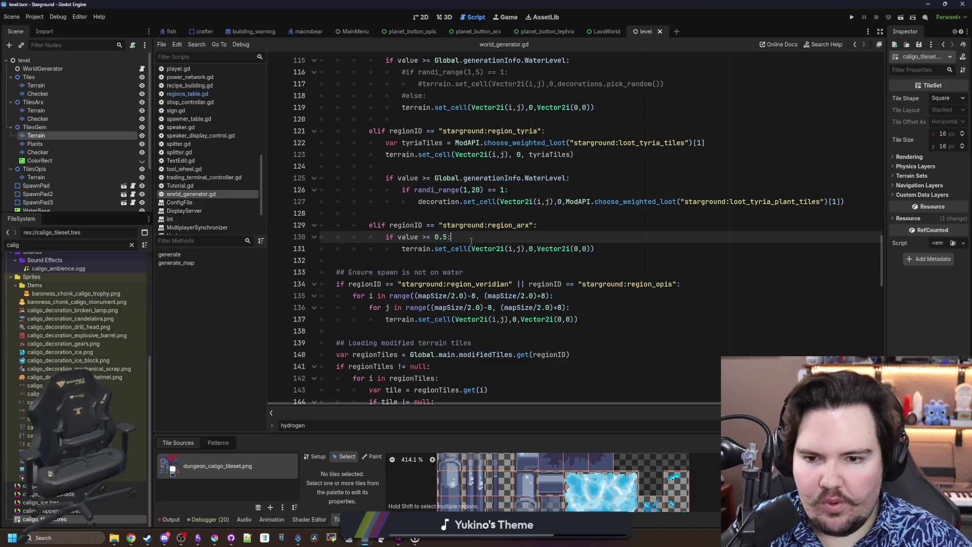
{"action": "key", "text": "ctrl+s"}
{"action": "key", "text": "ctrl+s"}
{"action": "key", "text": "ctrl+s"}
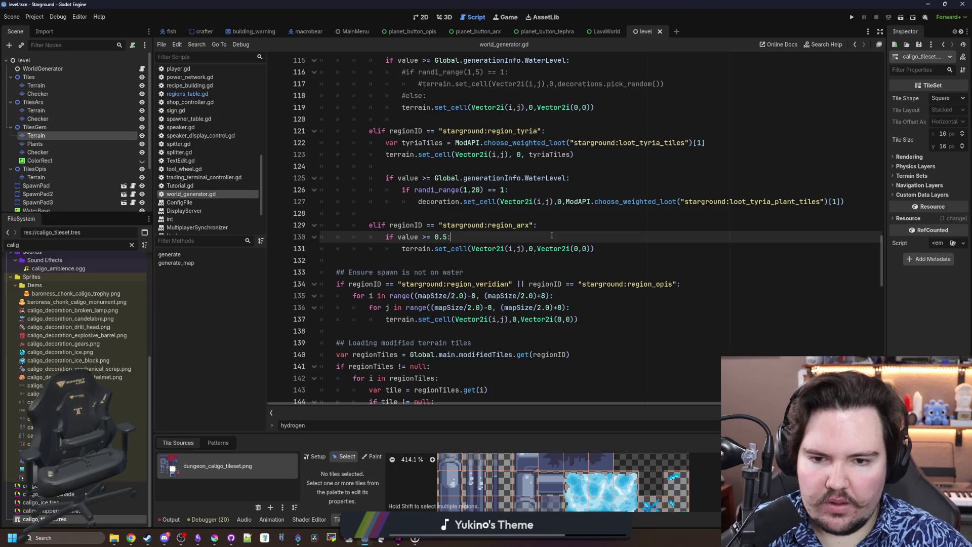
{"action": "key", "text": "ctrl+s"}
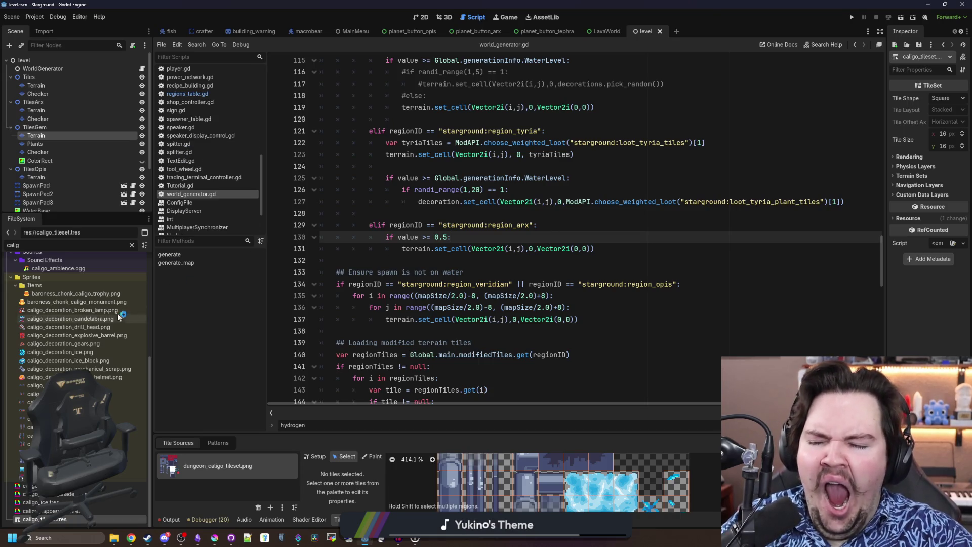
In regions_table.gd, find the Tyria entry and take its SeedOffset line
{"action": "left_click", "coordinate": [188, 94]}
{"action": "key", "text": "ctrl+f"}
{"action": "type", "text": "tyria"}
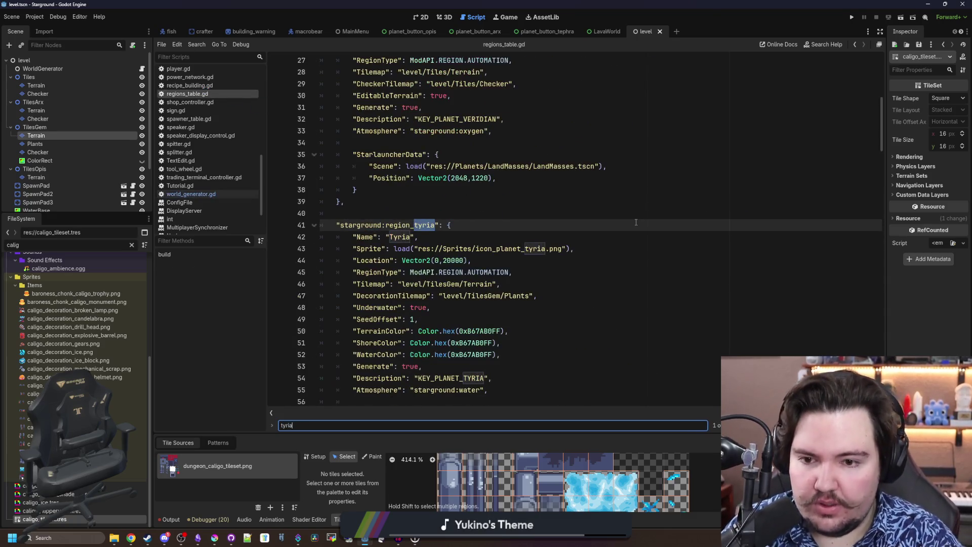
{"action": "left_click_drag", "start_coordinate": [429, 319], "coordinate": [353, 319]}
{"action": "key", "text": "ctrl+c"}
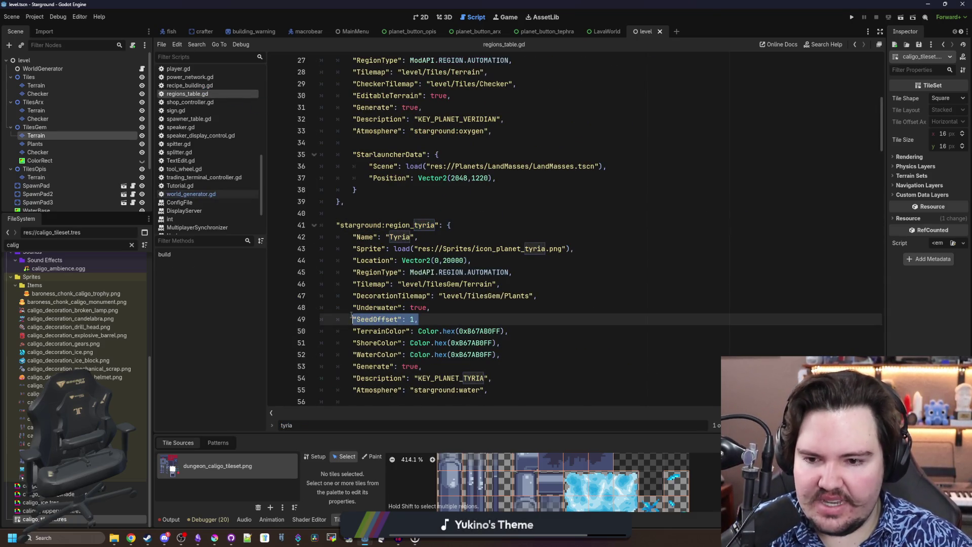
{"action": "scroll", "coordinate": [456, 278], "scroll_direction": "down", "scroll_amount": 2}
{"action": "left_click", "coordinate": [560, 251]}
Paste the SeedOffset line into the Arx entry right after its Description
{"action": "key", "text": "ctrl+f"}
{"action": "type", "text": "arx"}
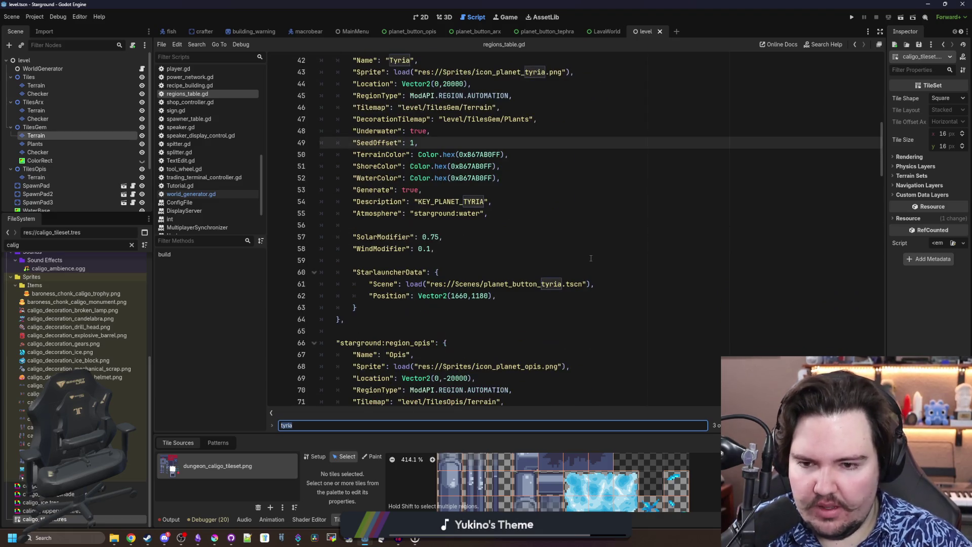
{"action": "scroll", "coordinate": [469, 321], "scroll_direction": "down", "scroll_amount": 2}
{"action": "left_click", "coordinate": [501, 308]}
{"action": "key", "text": "Return"}
{"action": "key", "text": "ctrl+v"}
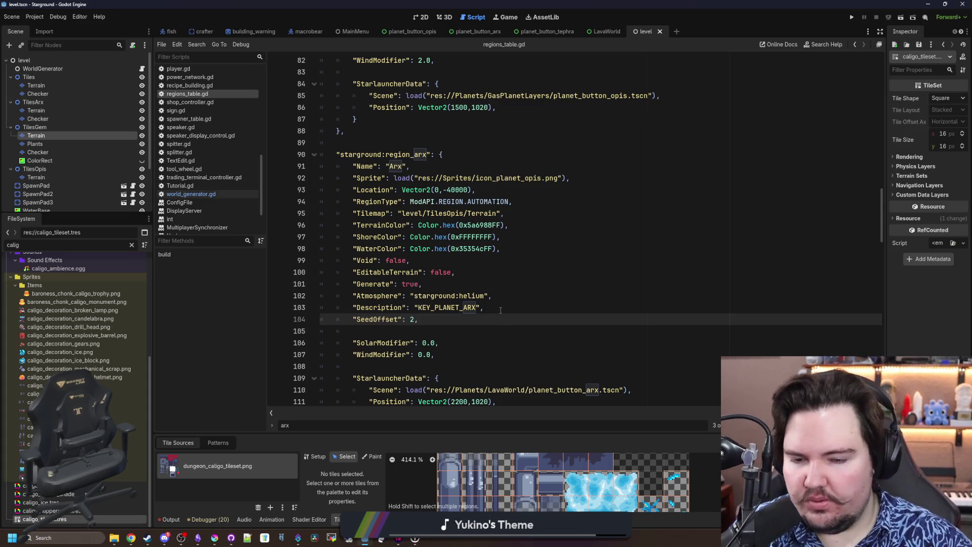
Check the Opis entry for comparison, then save regions_table.gd with Arx's SeedOffset
{"action": "key", "text": "ctrl+f"}
{"action": "type", "text": "opis"}
{"action": "scroll", "coordinate": [500, 310], "scroll_direction": "down", "scroll_amount": 14}
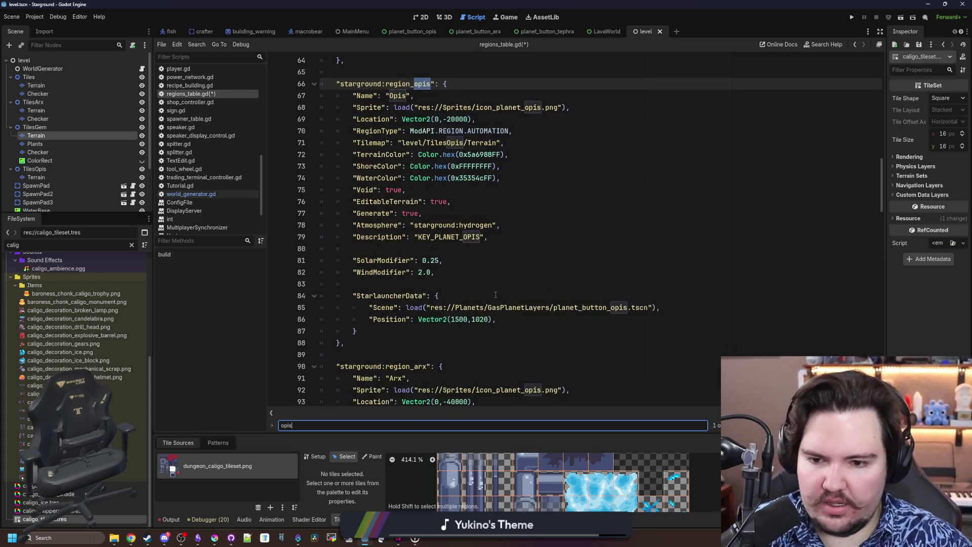
{"action": "left_click", "coordinate": [527, 145]}
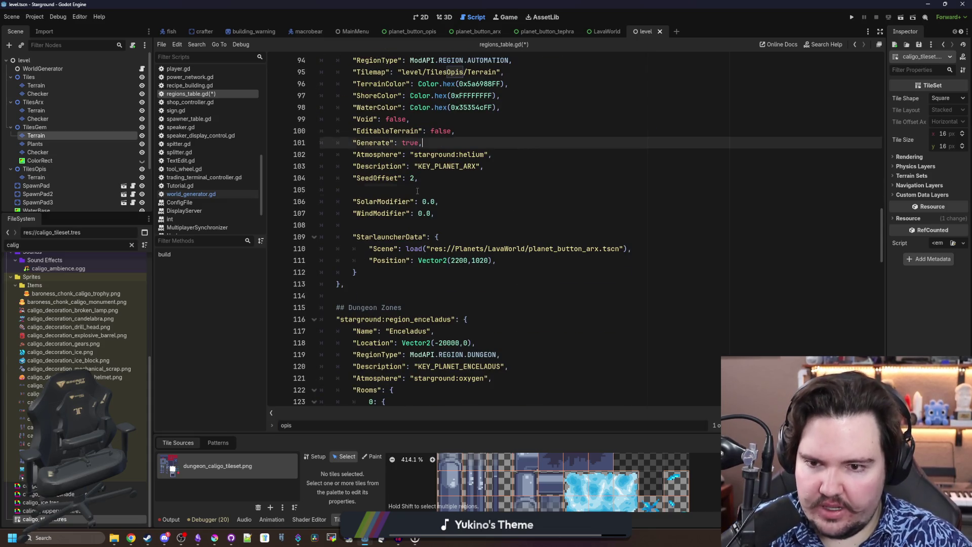
{"action": "left_click", "coordinate": [418, 191]}
{"action": "key", "text": "ctrl+s"}
{"action": "scroll", "coordinate": [429, 266], "scroll_direction": "up", "scroll_amount": 2}
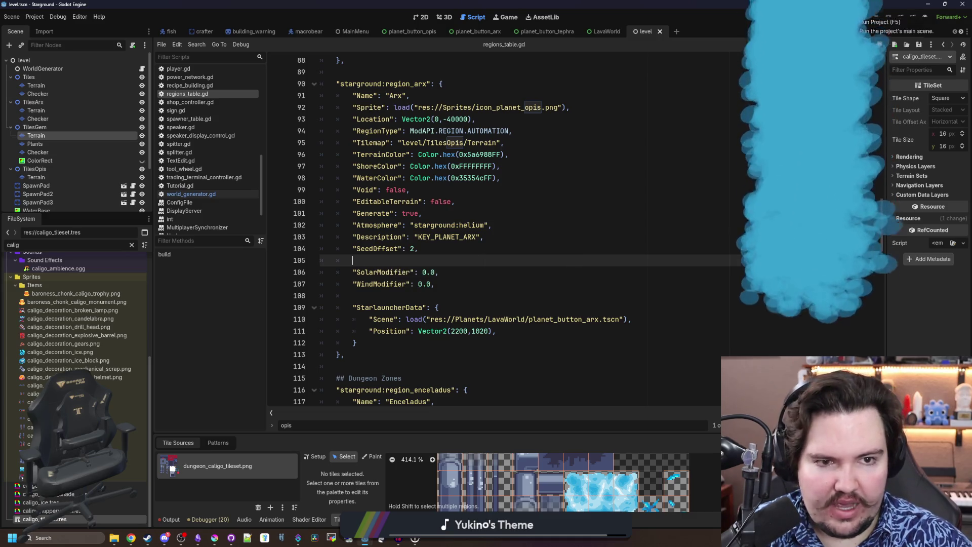
Run the game, continue the autosaved game, and launch to Arx from the Starlauncher
{"action": "left_click", "coordinate": [852, 17]}
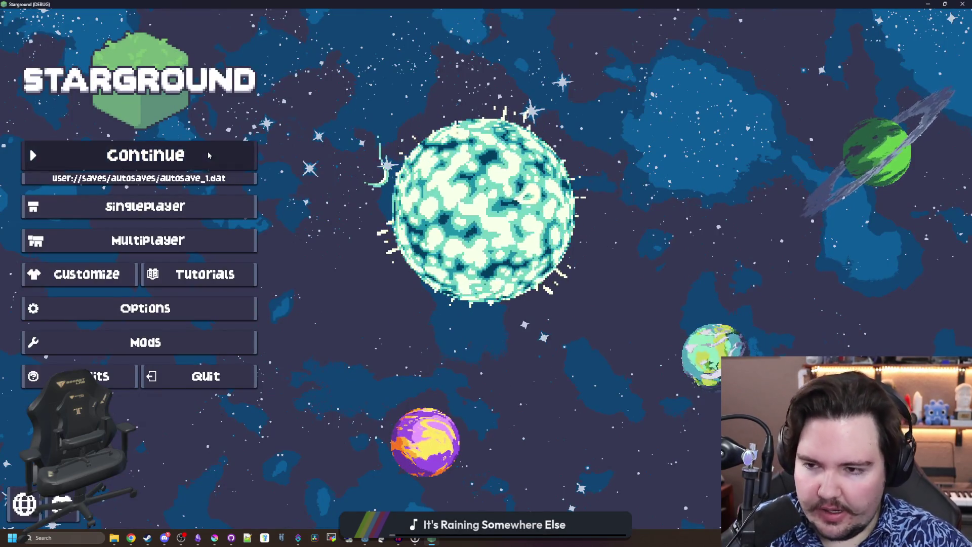
{"action": "left_click", "coordinate": [207, 151]}
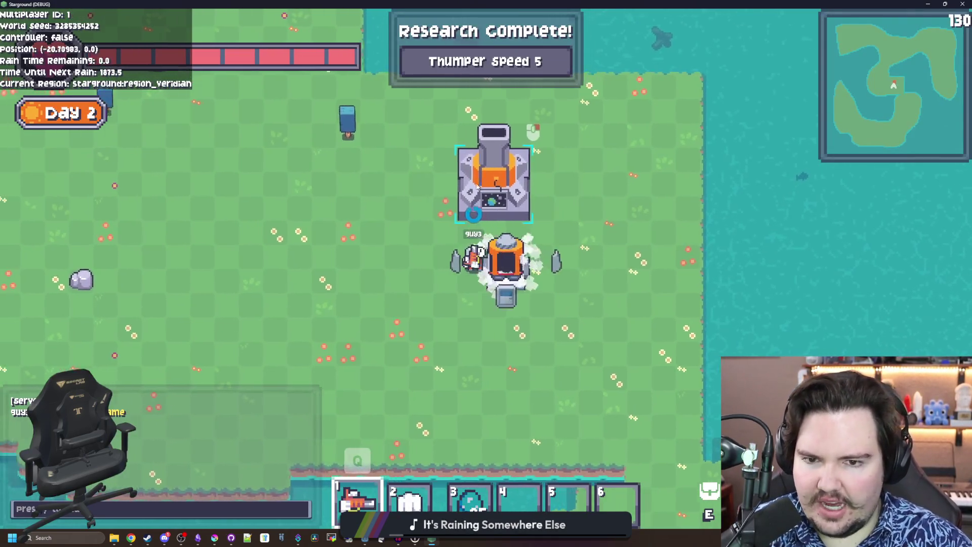
{"action": "left_click", "coordinate": [477, 187]}
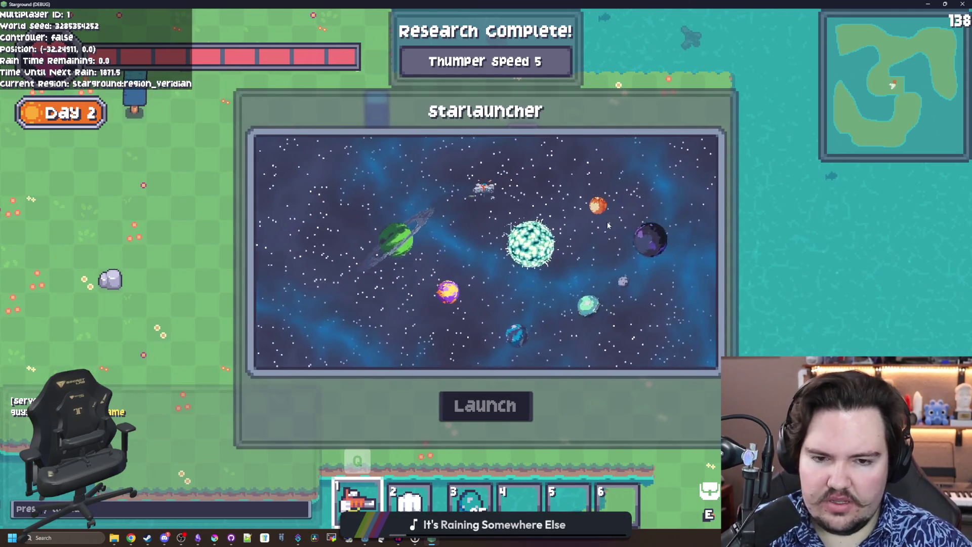
{"action": "key", "text": "Escape"}
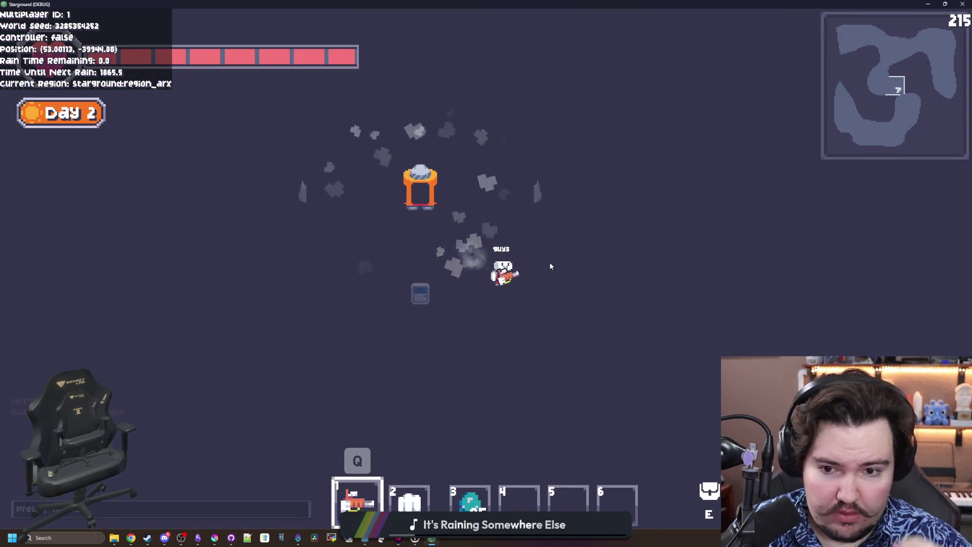
Fly around the generated Arx terrain with WASD, then switch back to Godot
{"action": "key", "text": "d+s"}
{"action": "key", "text": "a"}
{"action": "key", "text": "w"}
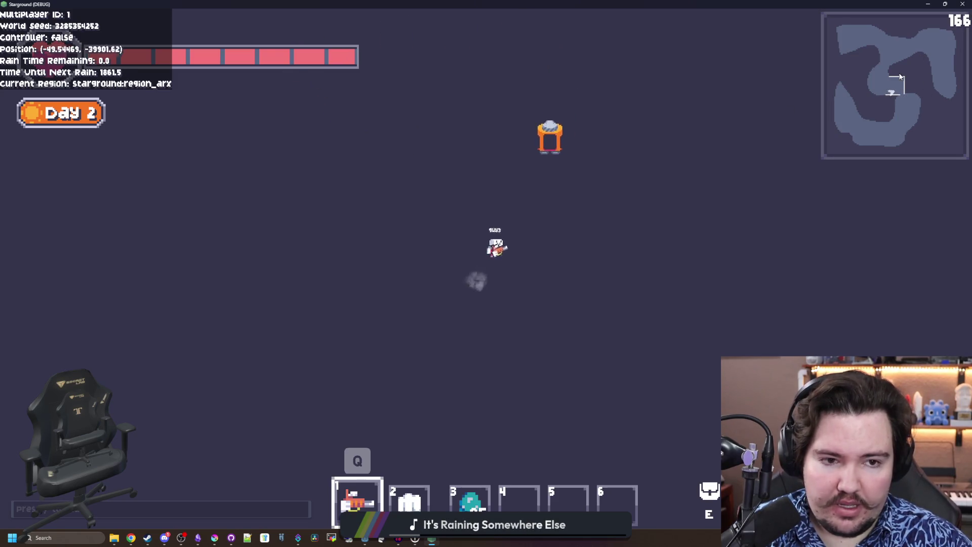
{"action": "key", "text": "w+d"}
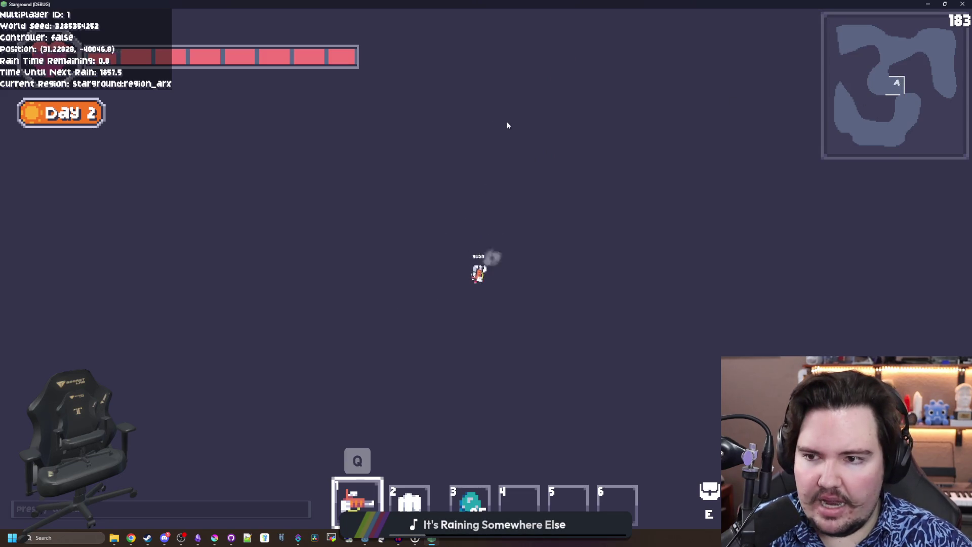
{"action": "key", "text": "alt+Tab"}
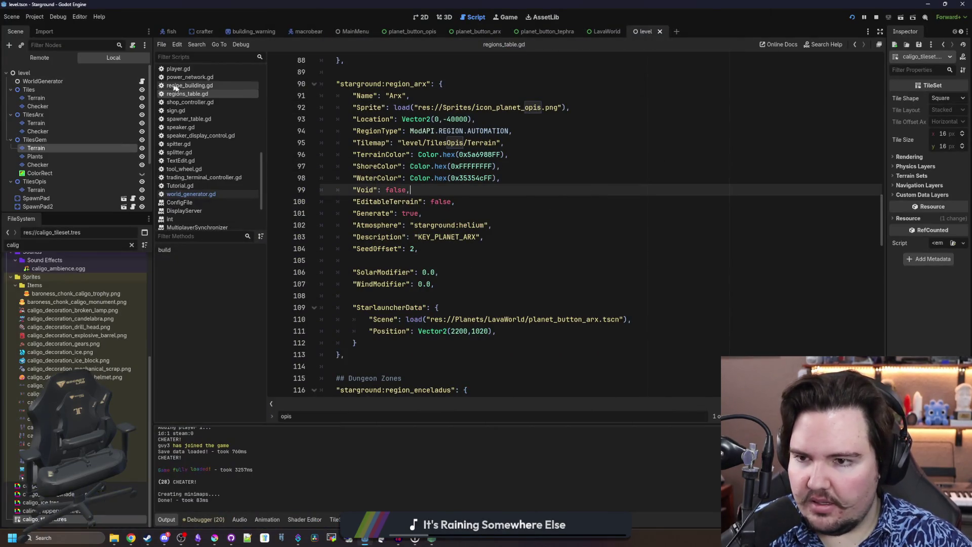
Review the terrain positioning code in world_generator.gd
{"action": "left_click", "coordinate": [206, 195]}
{"action": "scroll", "coordinate": [494, 230], "scroll_direction": "down", "scroll_amount": 10}
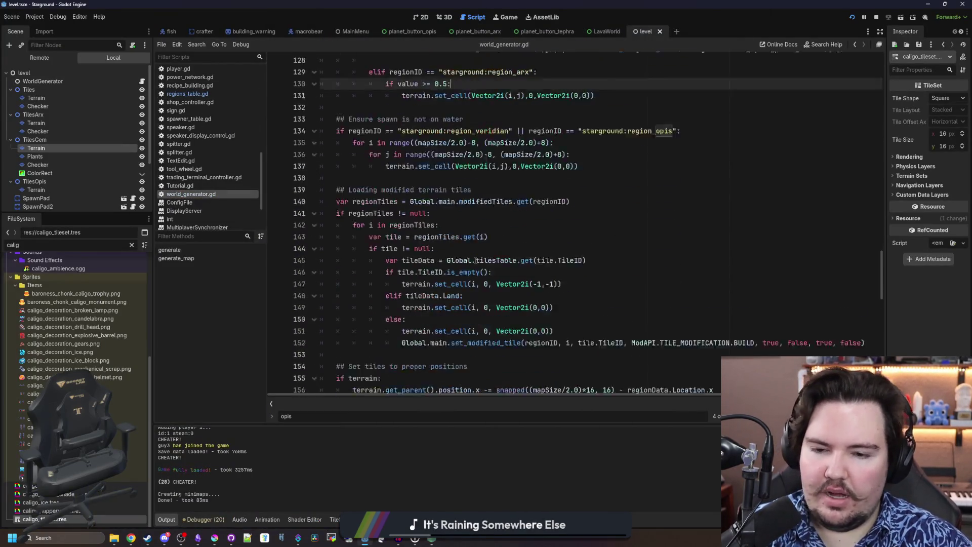
{"action": "scroll", "coordinate": [444, 195], "scroll_direction": "up", "scroll_amount": 2}
{"action": "left_click", "coordinate": [381, 213]}
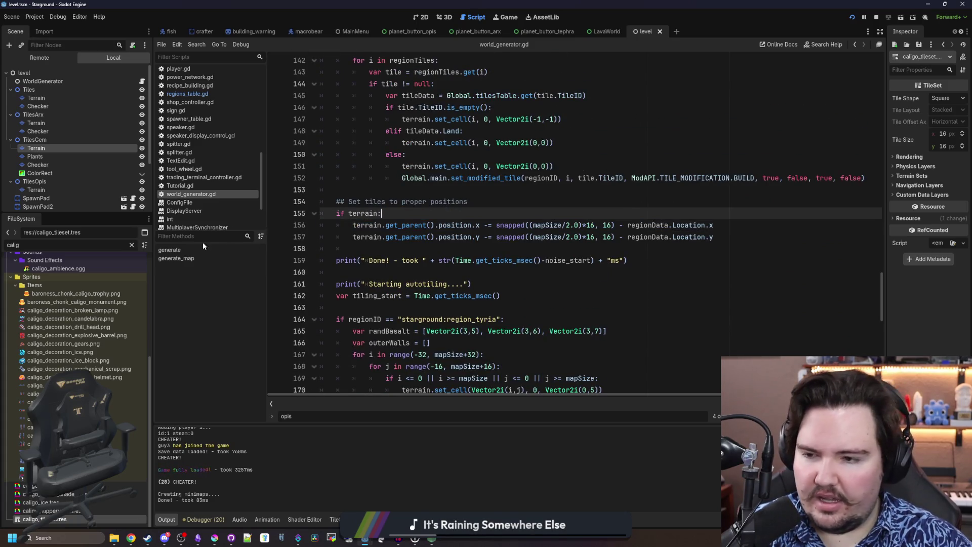
Change Arx's Tilemap in regions_table.gd from level/TilesOpis/Terrain to level/TilesArx/Terrain
{"action": "left_click", "coordinate": [211, 96]}
{"action": "scroll", "coordinate": [517, 203], "scroll_direction": "up", "scroll_amount": 2}
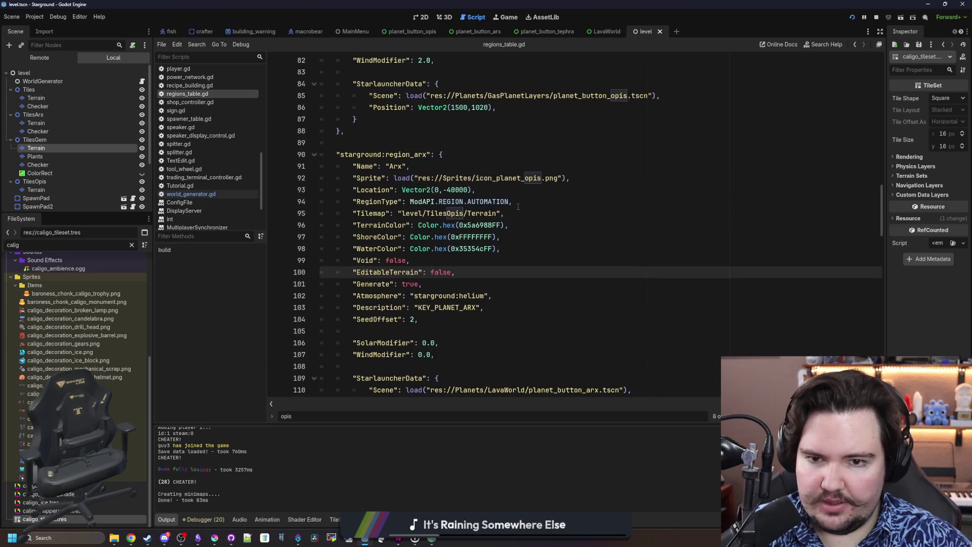
{"action": "left_click", "coordinate": [524, 211]}
{"action": "type", "text": "Arx"}
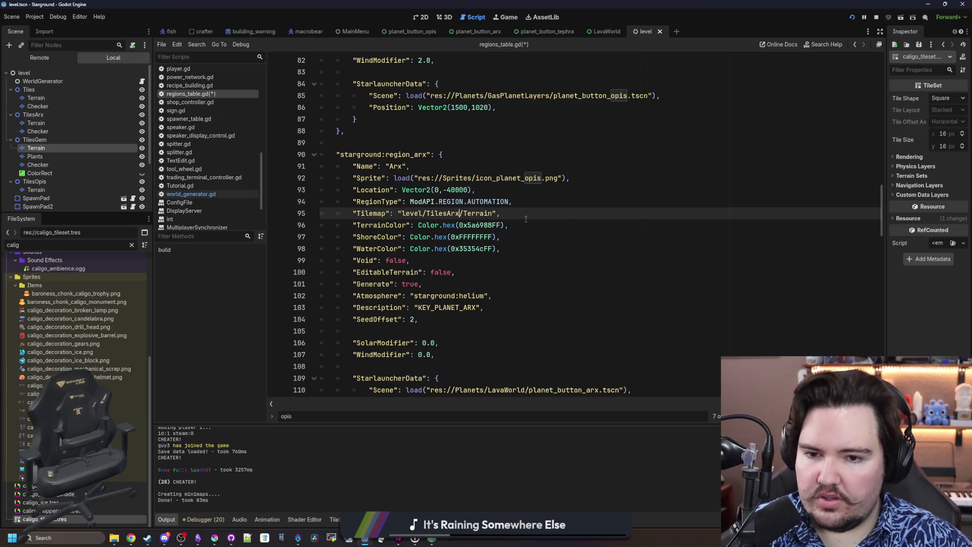
{"action": "left_click", "coordinate": [56, 125]}
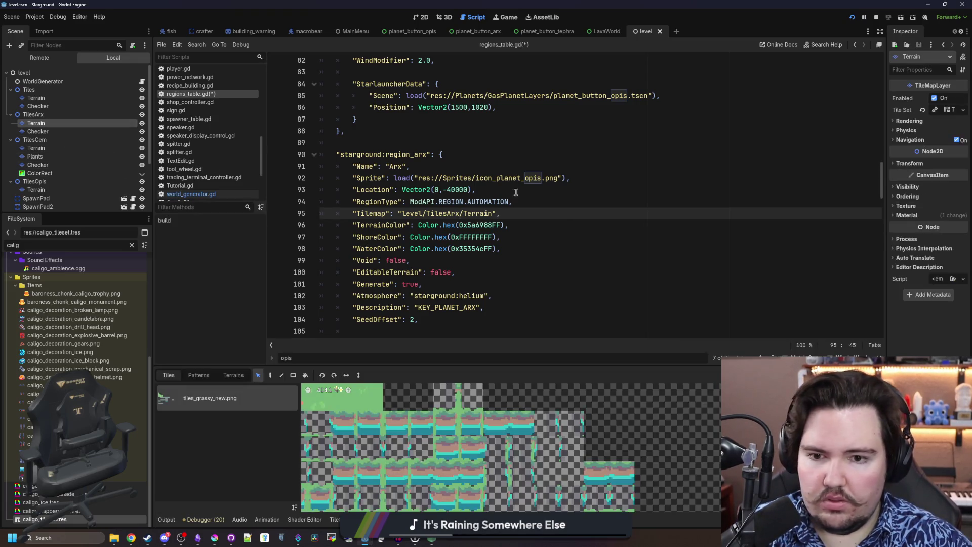
{"action": "left_click", "coordinate": [553, 204]}
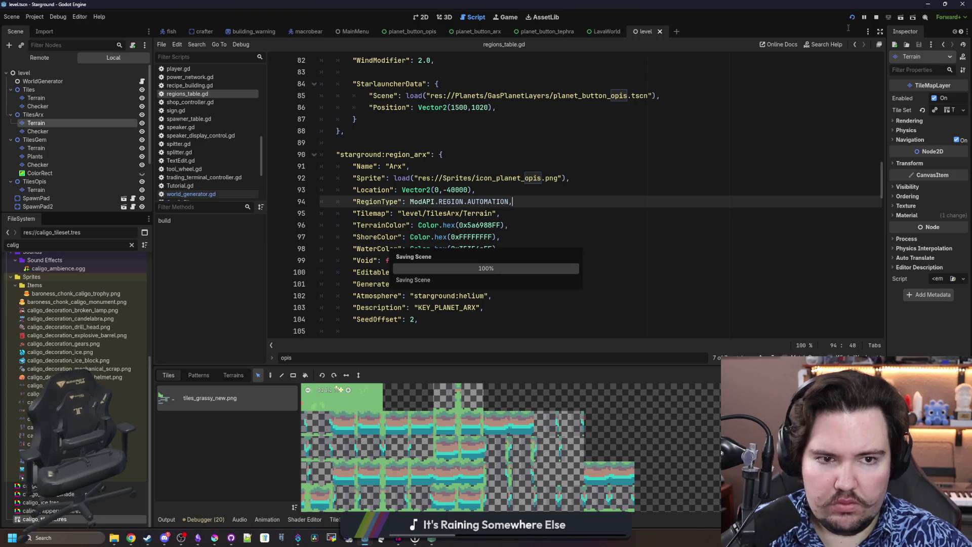
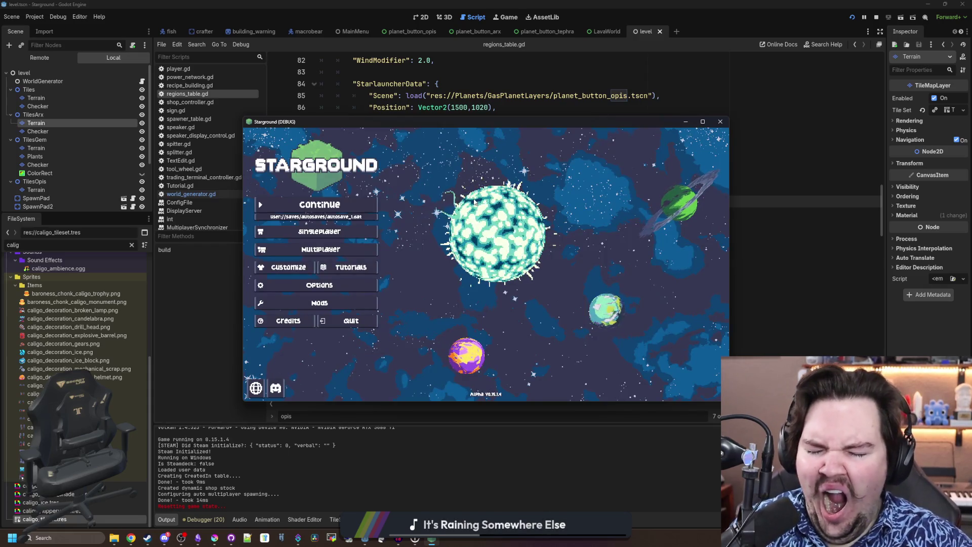
Host a new game and use the starlauncher to launch onto the Arx planet region
{"action": "left_click", "coordinate": [334, 205]}
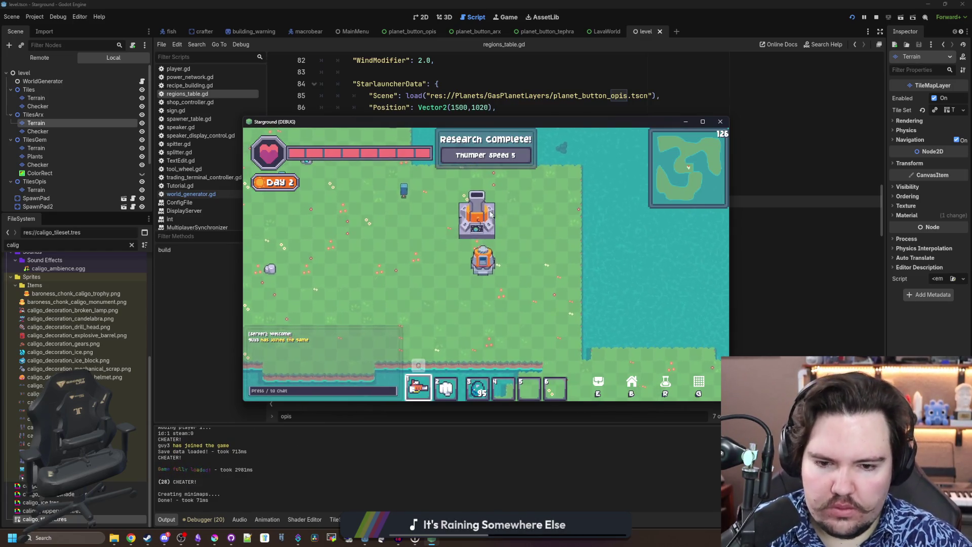
{"action": "left_click", "coordinate": [489, 209]}
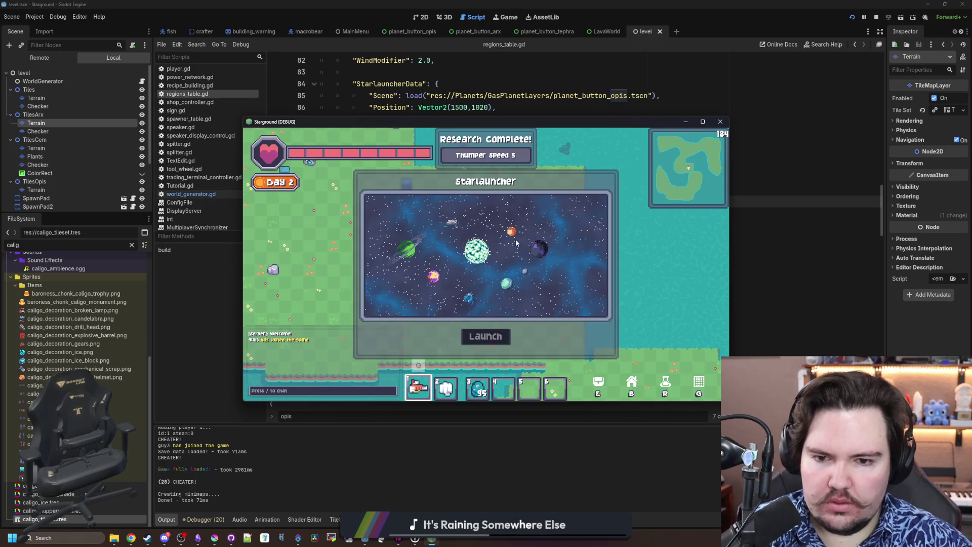
{"action": "left_click", "coordinate": [495, 344]}
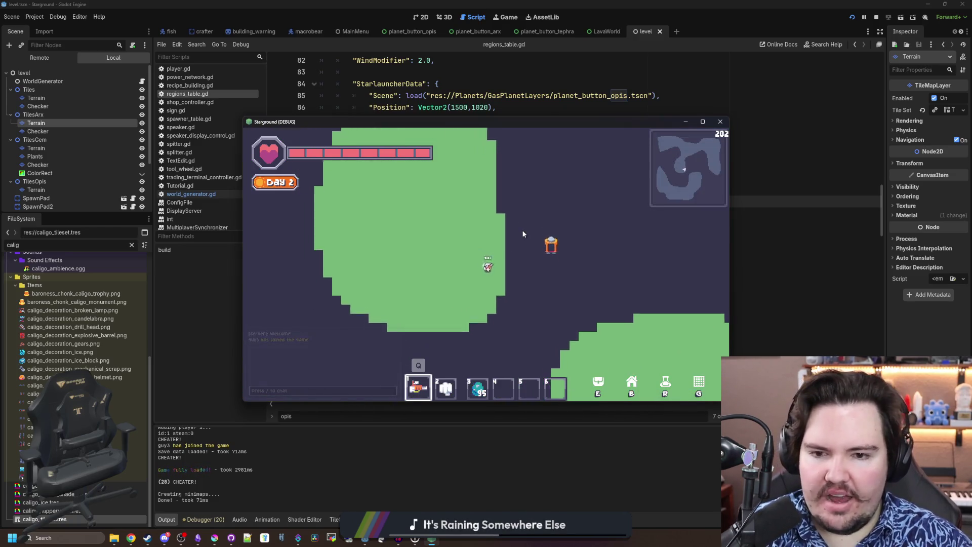
Walk the player in all directions across the Arx island terrain
{"action": "key", "text": "w"}
{"action": "key", "text": "d"}
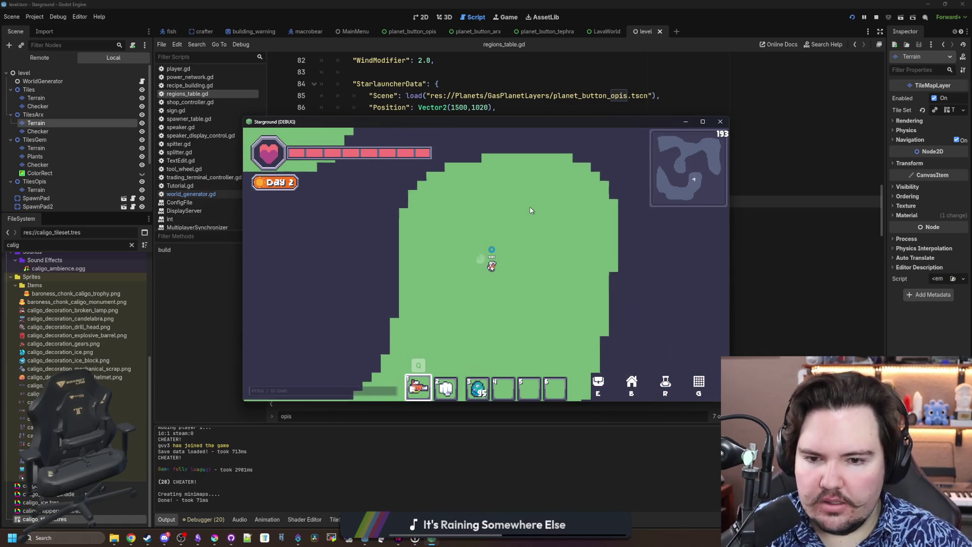
{"action": "key", "text": "s"}
{"action": "key", "text": "a"}
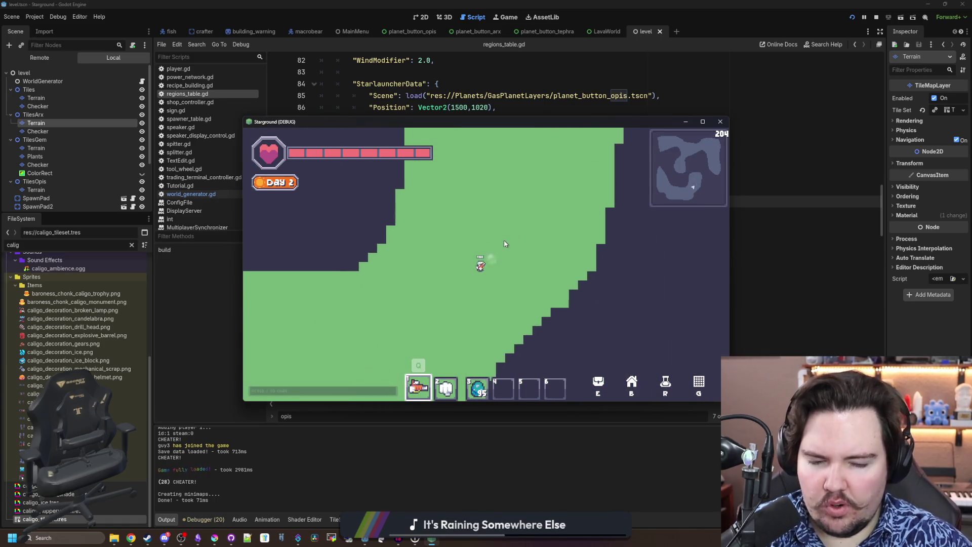
{"action": "key", "text": "a"}
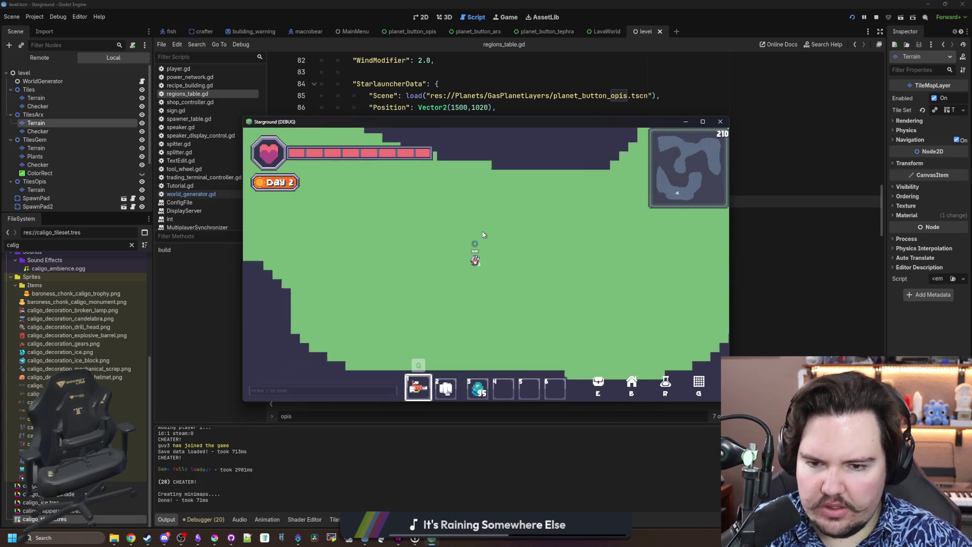
{"action": "key", "text": "a"}
{"action": "key", "text": "w"}
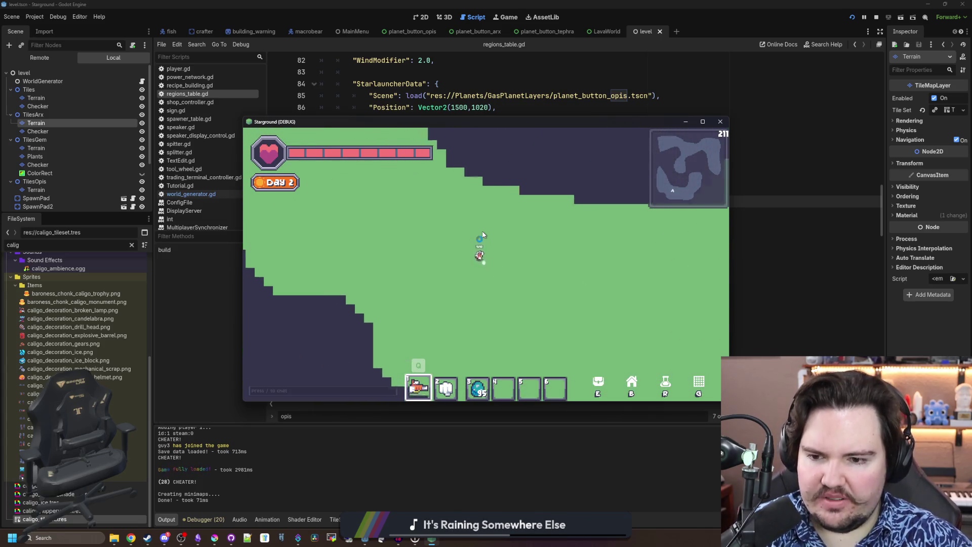
{"action": "key", "text": "a"}
{"action": "key", "text": "w"}
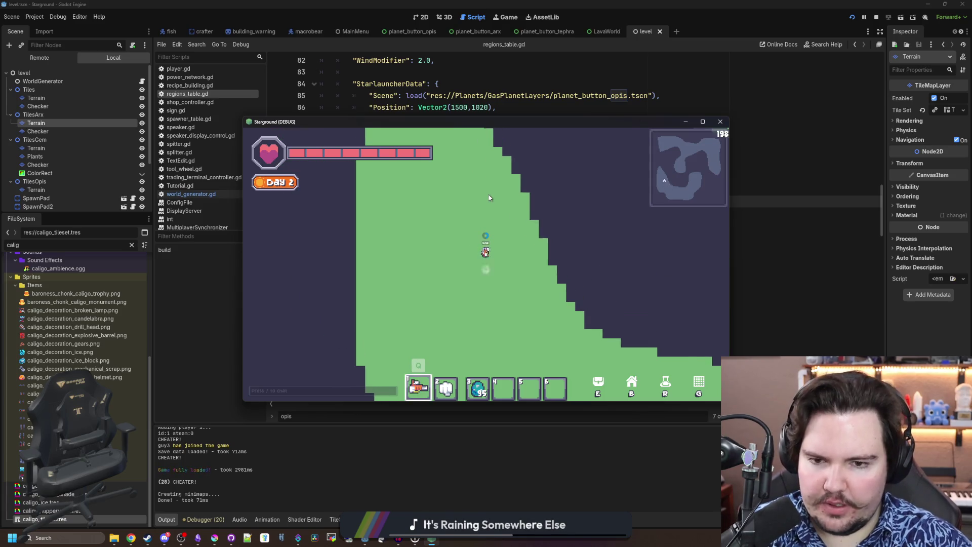
{"action": "key", "text": "s"}
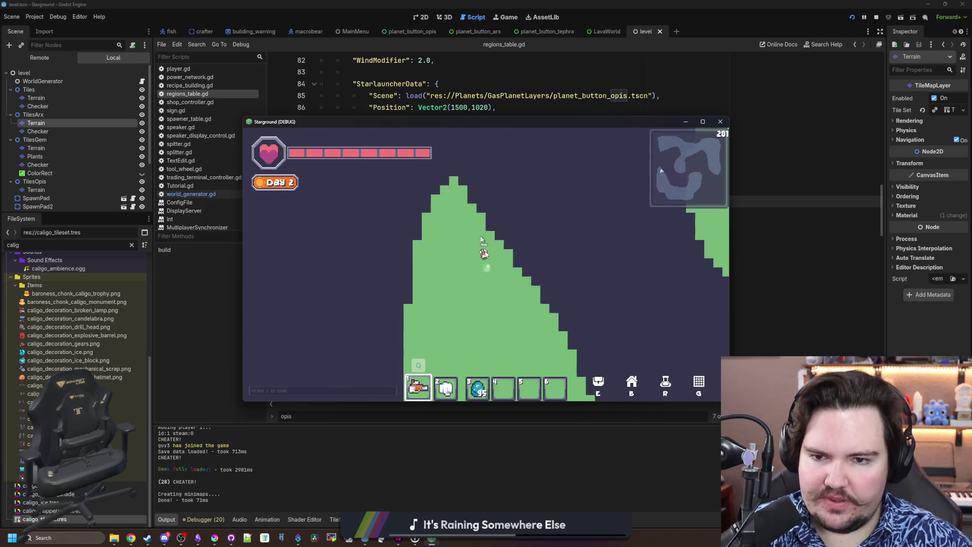
{"action": "key", "text": "d"}
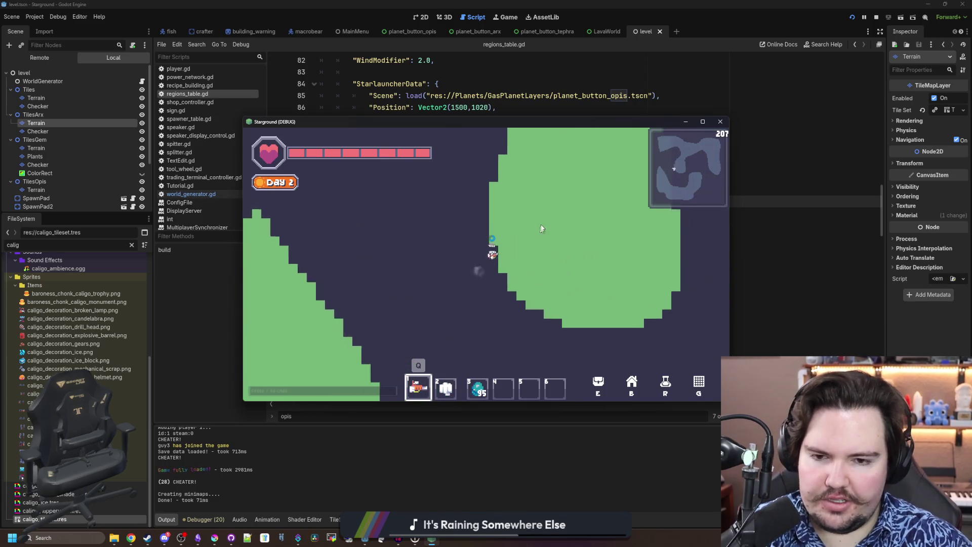
{"action": "key", "text": "w"}
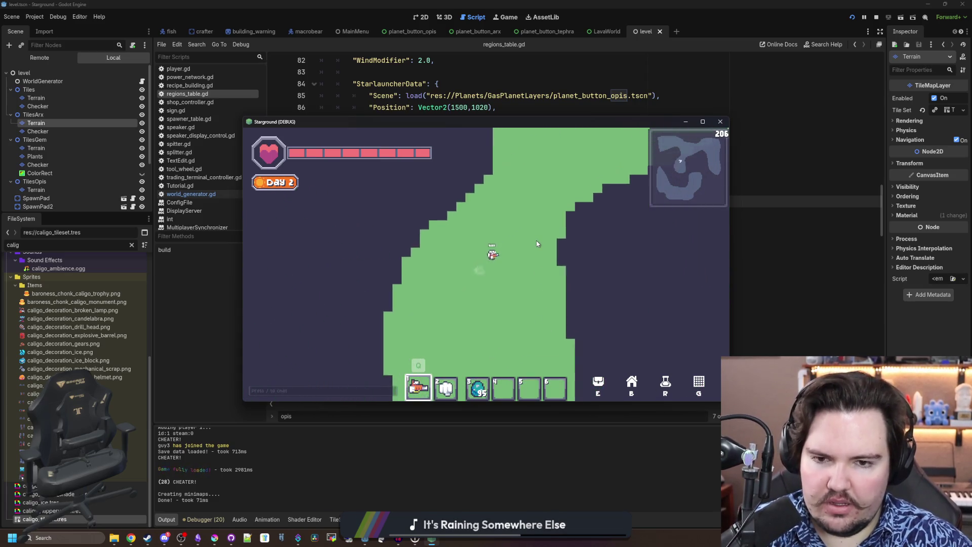
{"action": "key", "text": "w"}
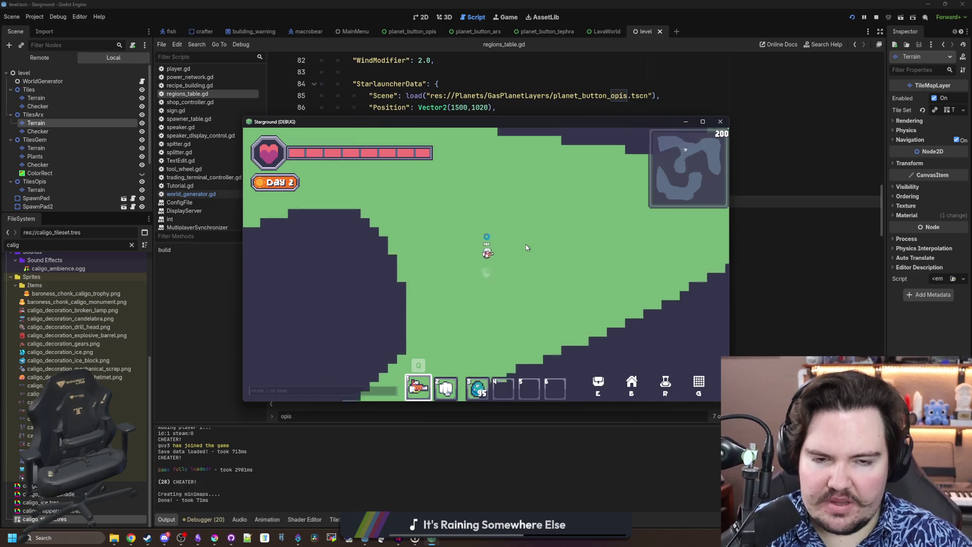
{"action": "key", "text": "d"}
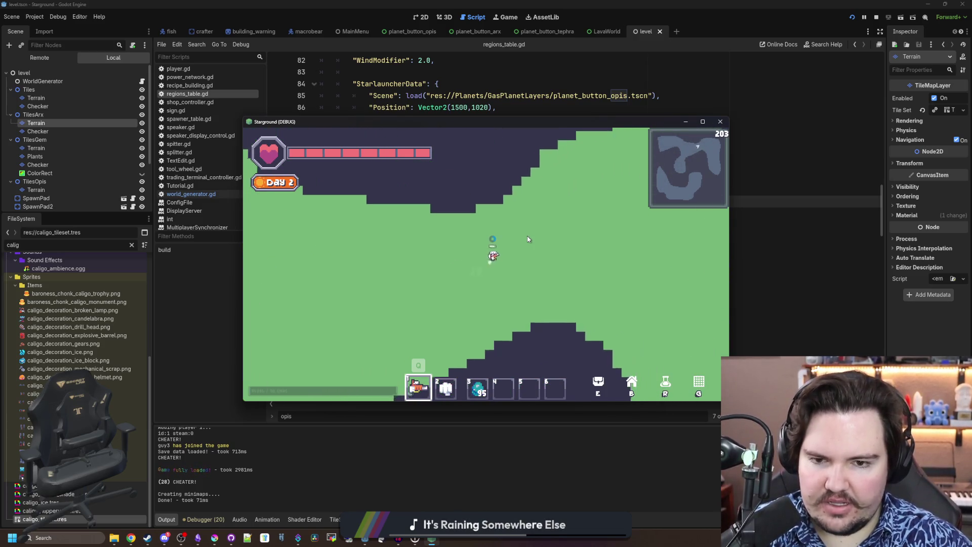
Turn on the F3 debug overlay and walk the player down and to the left
{"action": "key", "text": "d"}
{"action": "key", "text": "F3"}
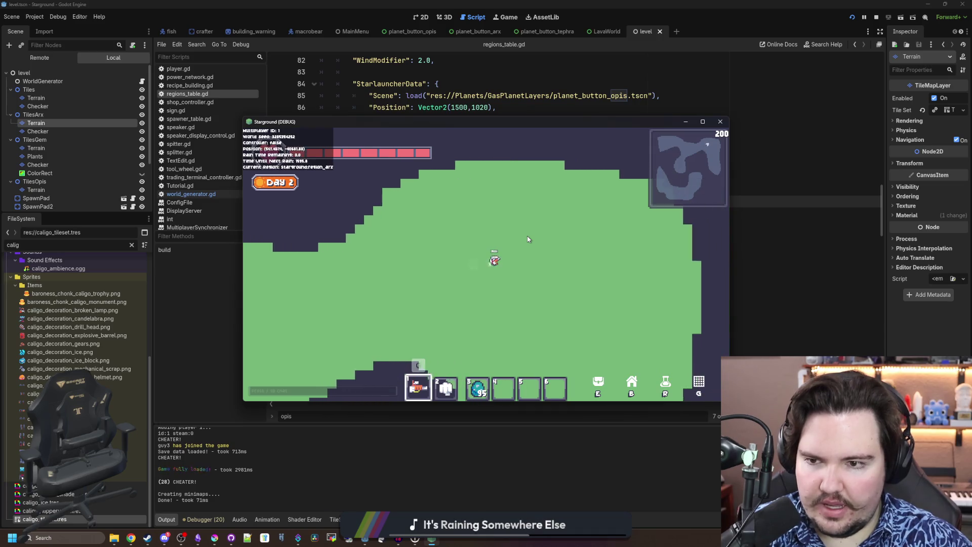
{"action": "key", "text": "d"}
{"action": "key", "text": "s"}
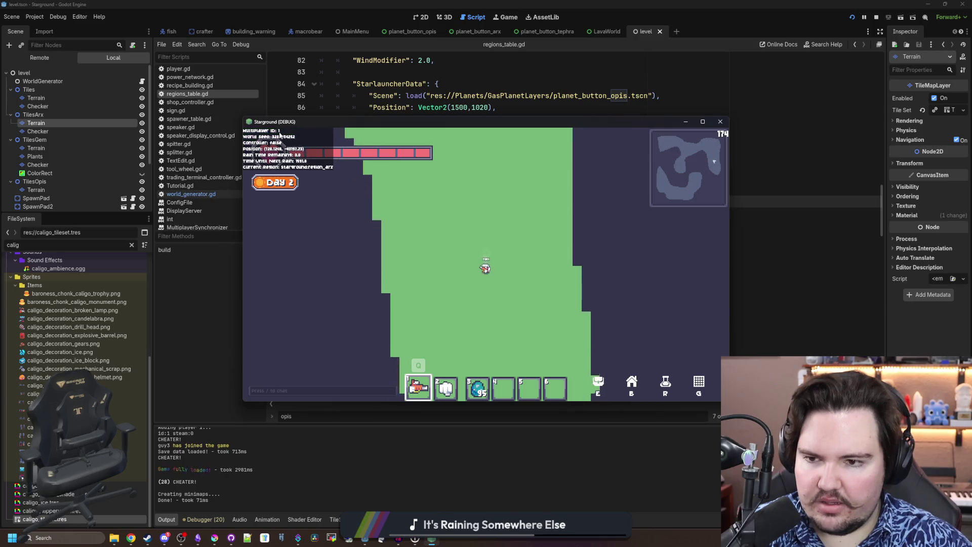
{"action": "key", "text": "s"}
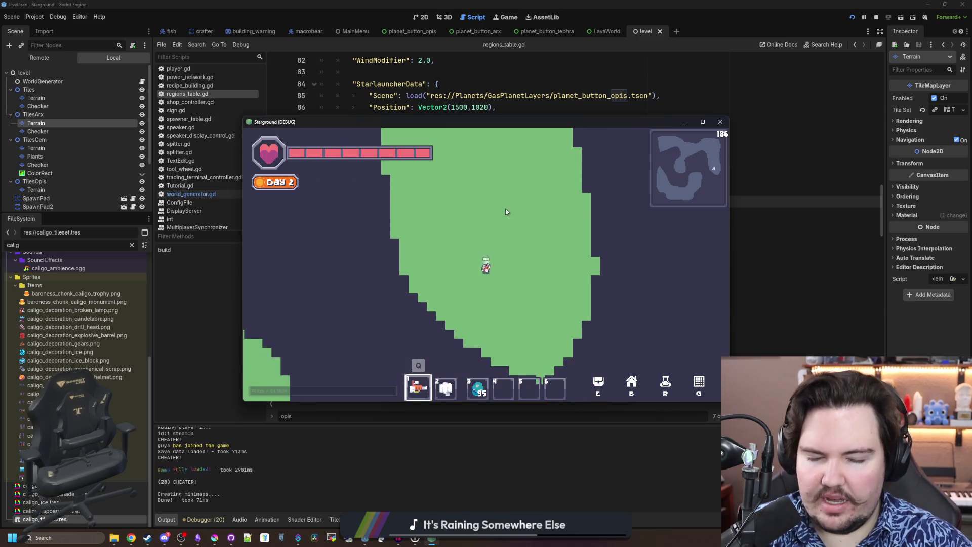
{"action": "key", "text": "a"}
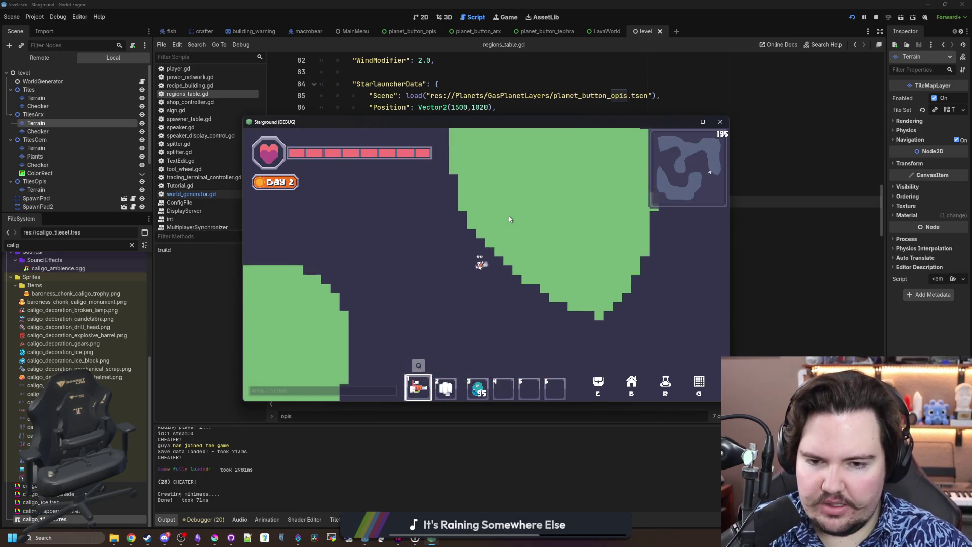
{"action": "key", "text": "a"}
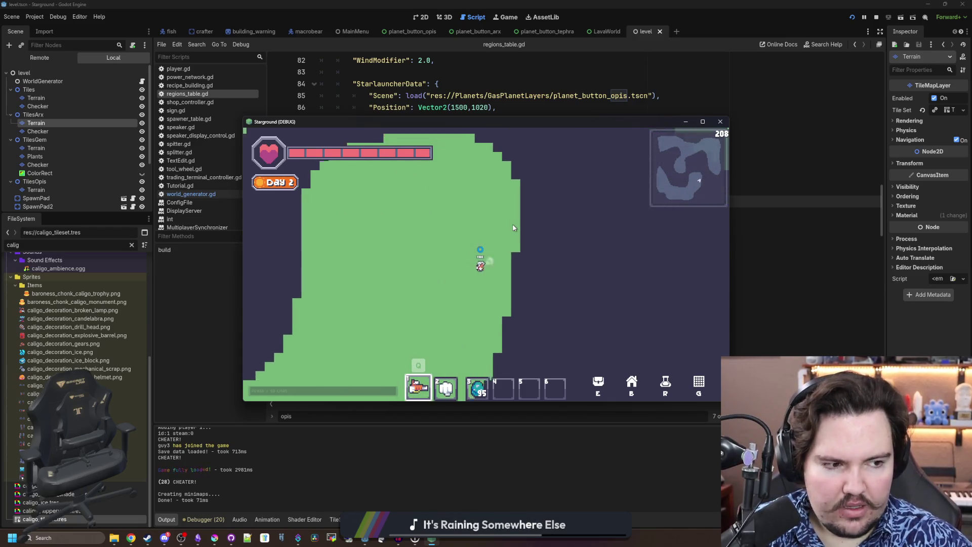
Switch to the blue item in hotbar slot 3 and place it beside the player
{"action": "key", "text": "a"}
{"action": "key", "text": "s"}
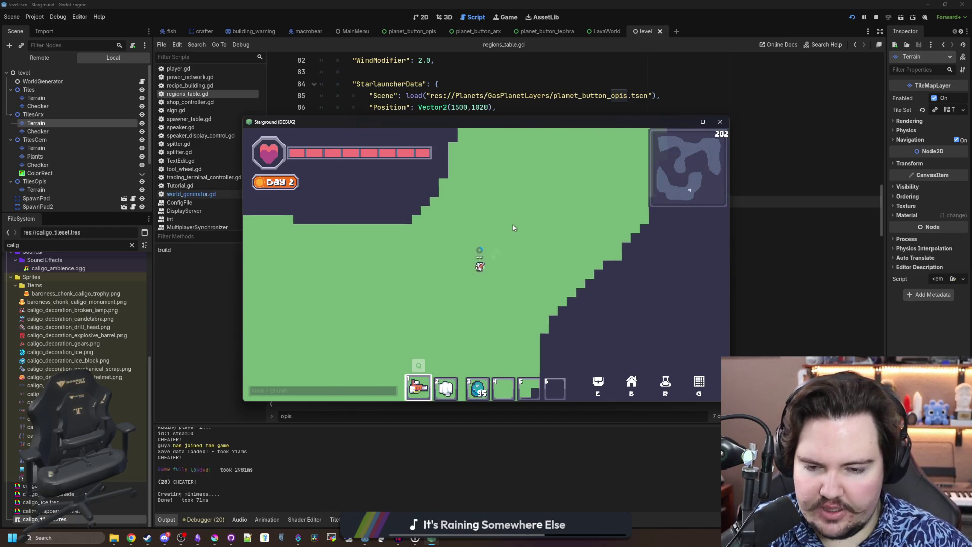
{"action": "key", "text": "s"}
{"action": "key", "text": "a"}
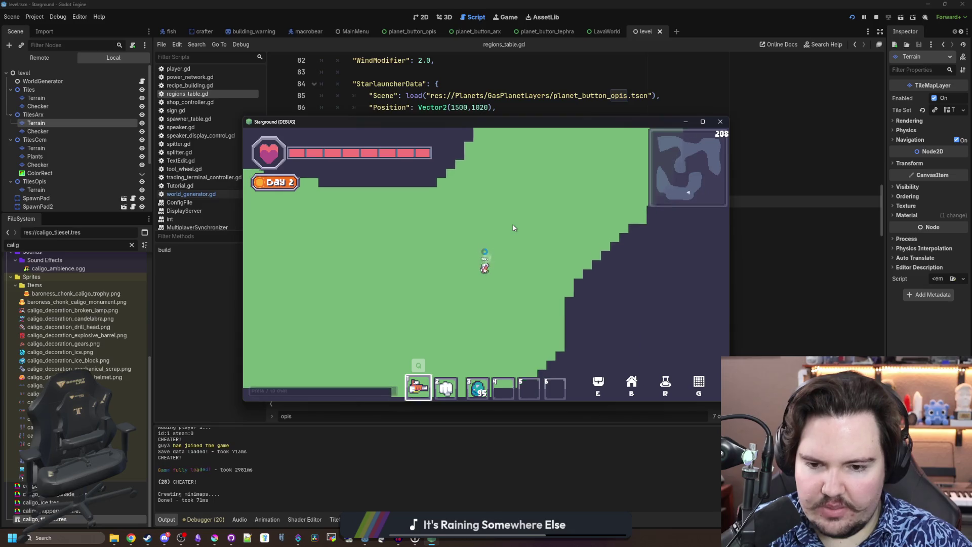
{"action": "scroll", "coordinate": [512, 228], "scroll_direction": "down", "scroll_amount": 2}
{"action": "left_click", "coordinate": [506, 229]}
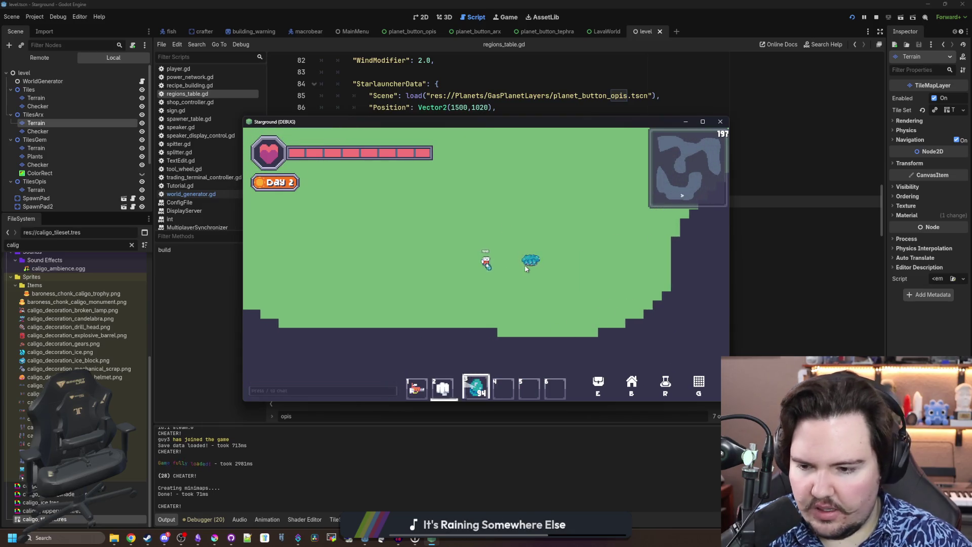
Walk away from the placed item, fire a beam up-right, and keep exploring
{"action": "key", "text": "s"}
{"action": "key", "text": "a"}
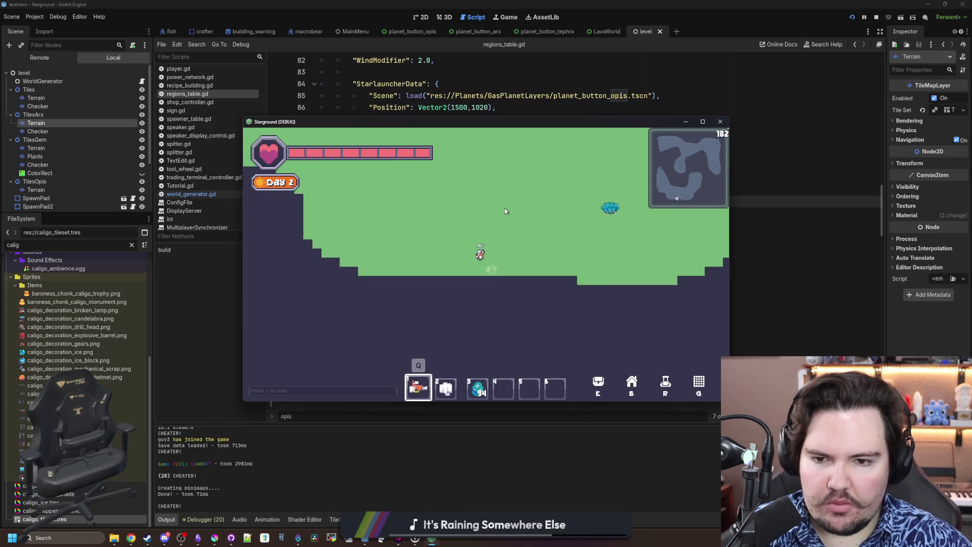
{"action": "key", "text": "w"}
{"action": "key", "text": "a"}
{"action": "left_click_drag", "start_coordinate": [526, 175], "coordinate": [498, 190]}
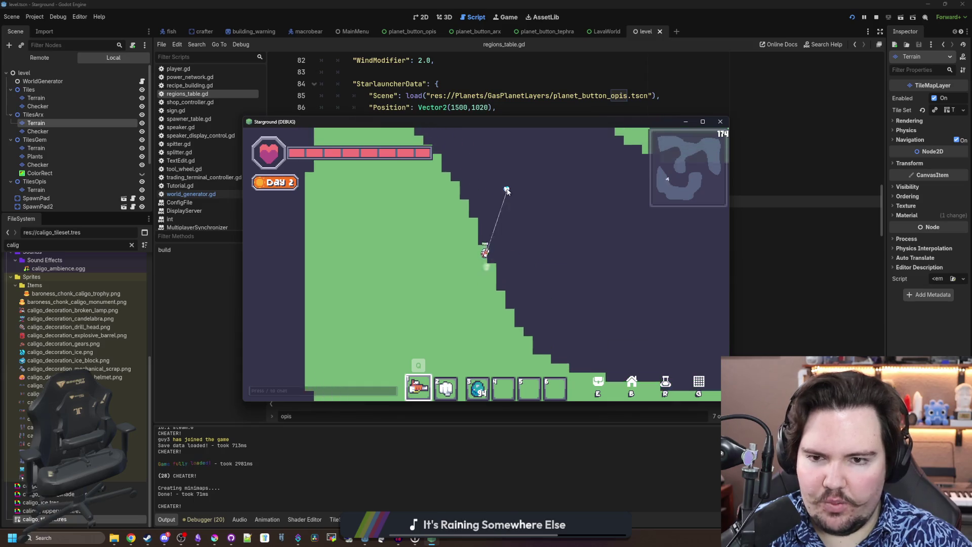
{"action": "key", "text": "w"}
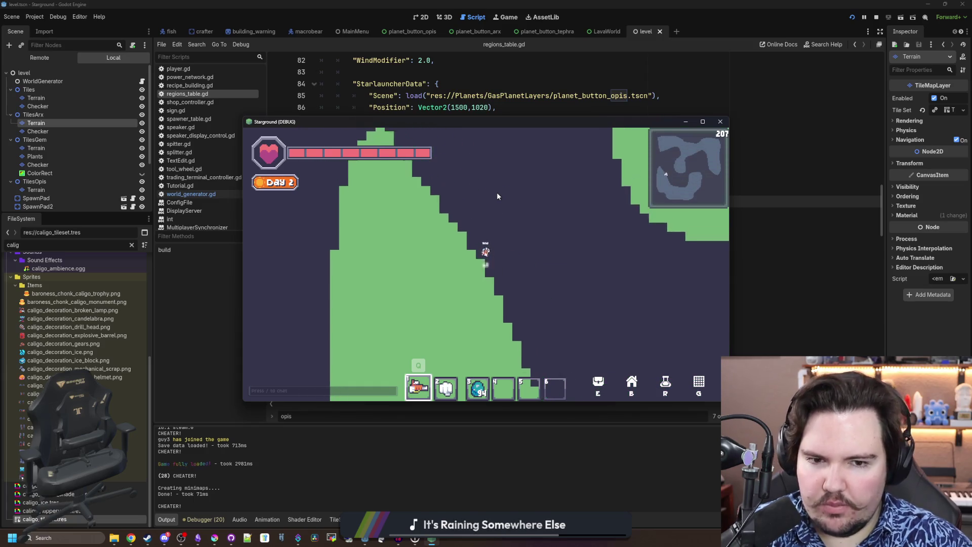
{"action": "key", "text": "d"}
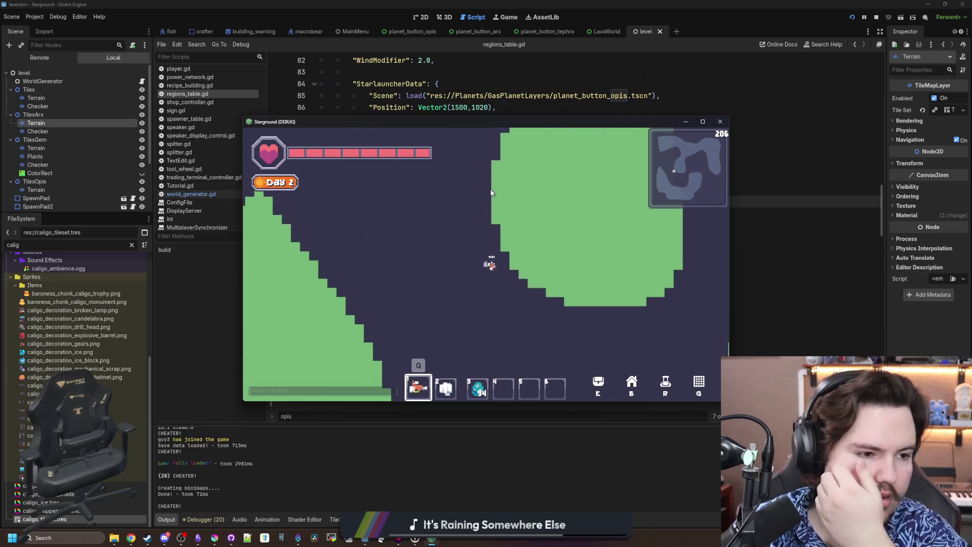
{"action": "key", "text": "s"}
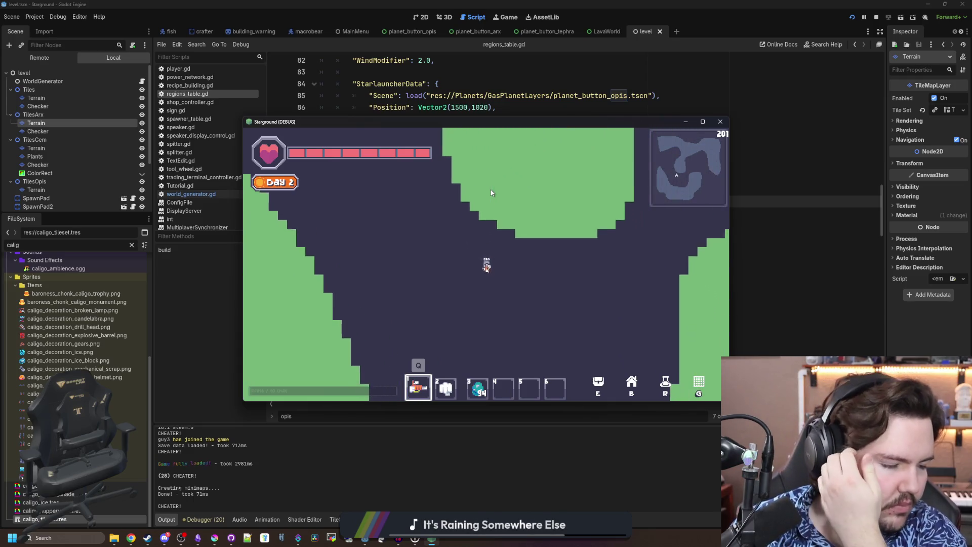
{"action": "key", "text": "d"}
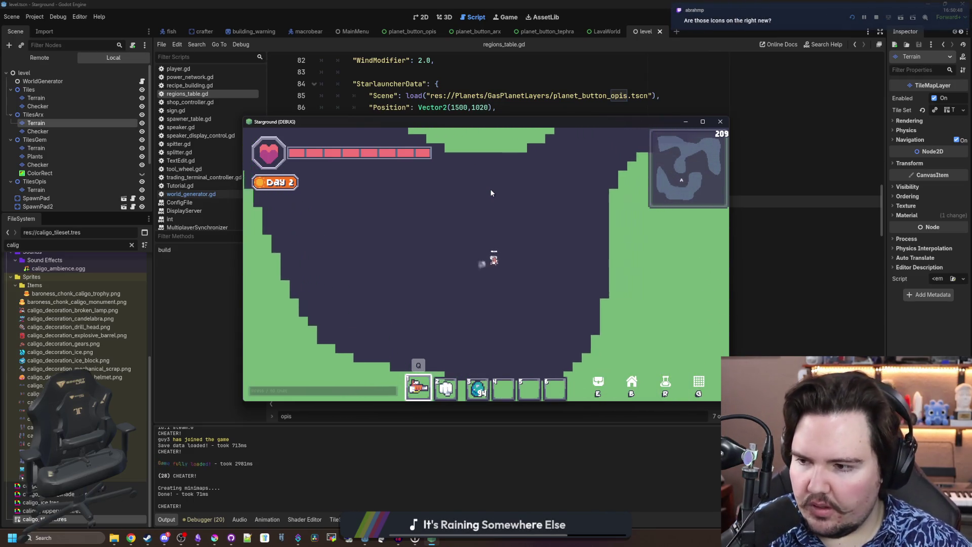
Walk up-left, then open and close the inventory and the build menu
{"action": "key", "text": "d"}
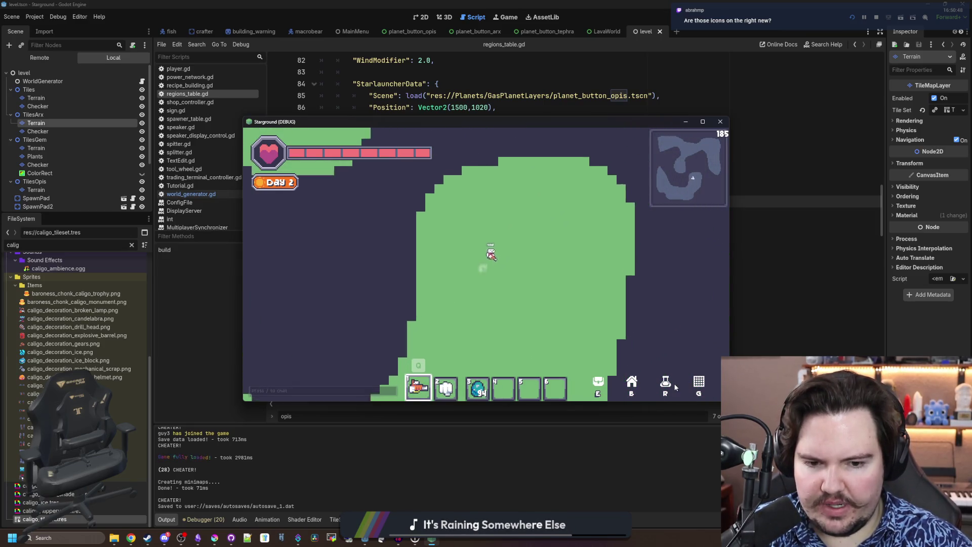
{"action": "key", "text": "w"}
{"action": "key", "text": "a"}
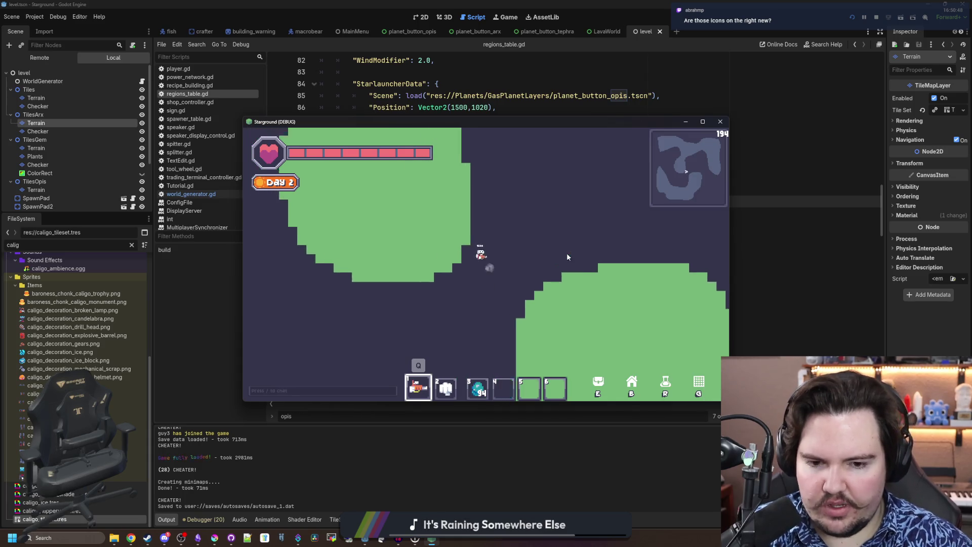
{"action": "key", "text": "w"}
{"action": "key", "text": "a"}
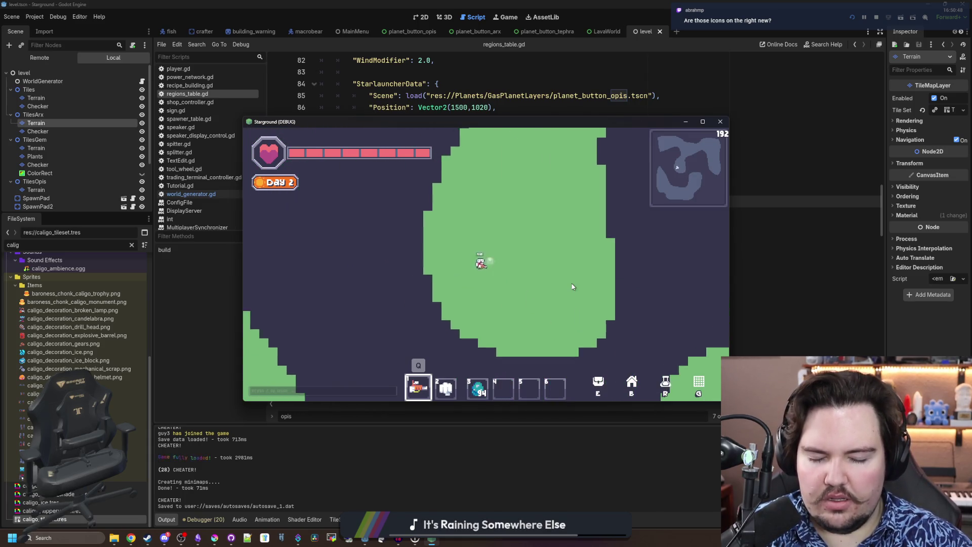
{"action": "key", "text": "e"}
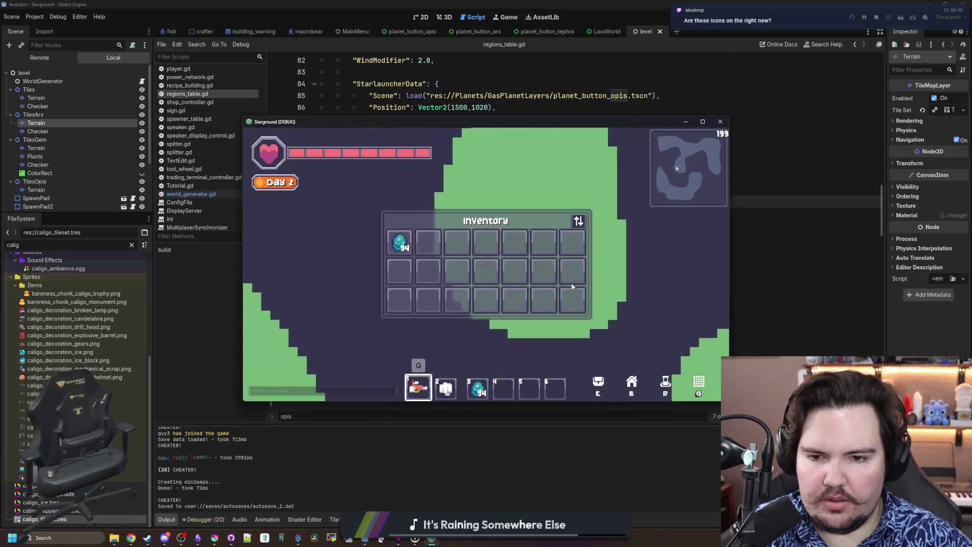
{"action": "key", "text": "e"}
{"action": "key", "text": "d"}
{"action": "key", "text": "b"}
{"action": "key", "text": "b"}
Toggle the research tree, walk down the grass, select hotbar slot 5, and pause with Esc
{"action": "key", "text": "r"}
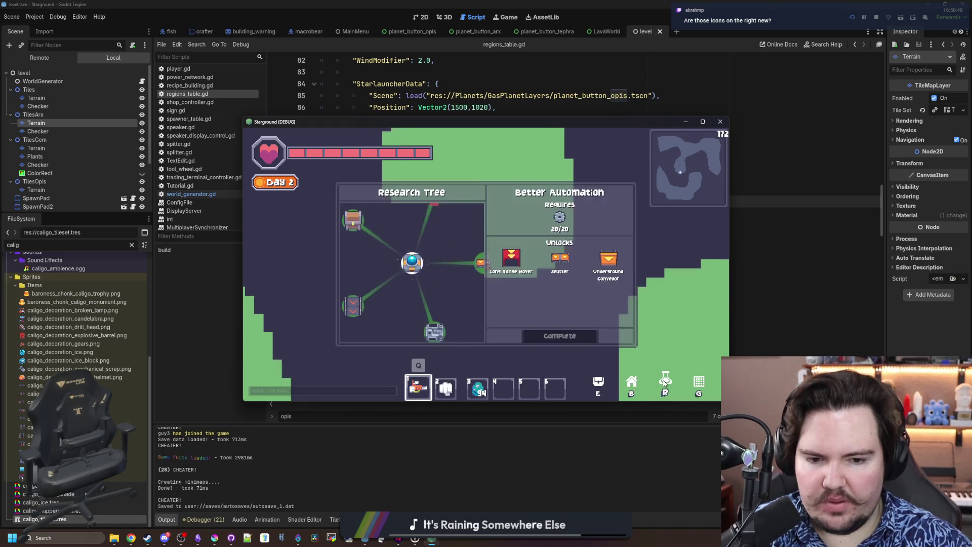
{"action": "key", "text": "r"}
{"action": "key", "text": "s"}
{"action": "key", "text": "r"}
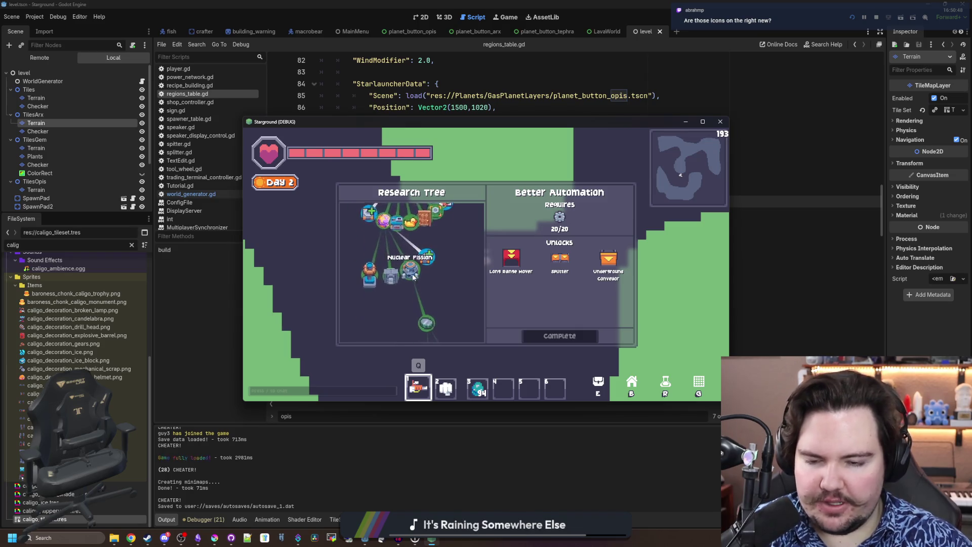
{"action": "key", "text": "e"}
{"action": "key", "text": "e"}
{"action": "key", "text": "s"}
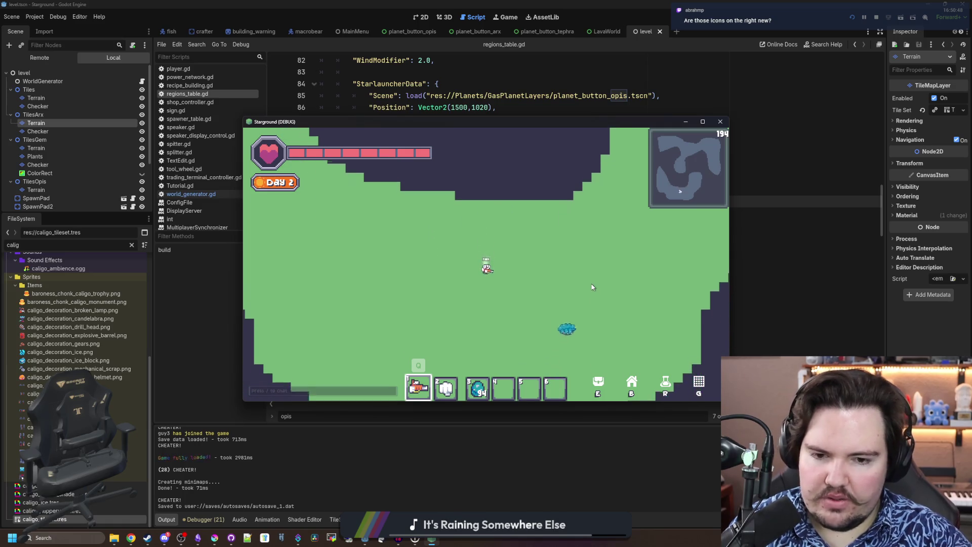
{"action": "key", "text": "s"}
{"action": "key", "text": "5"}
{"action": "key", "text": "5"}
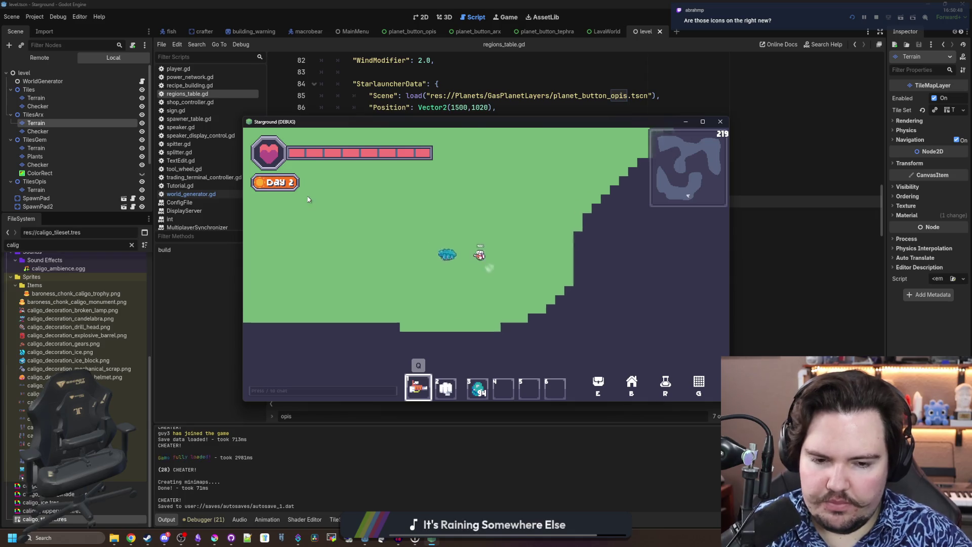
{"action": "key", "text": "d"}
{"action": "key", "text": "Escape"}
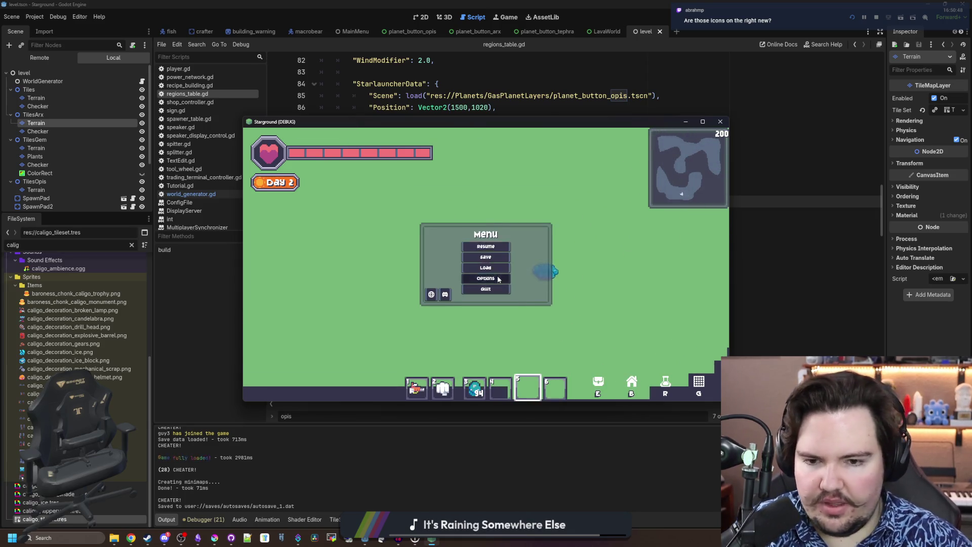
In Options, turn Show Menu Icons off and back on
{"action": "left_click", "coordinate": [499, 279]}
{"action": "scroll", "coordinate": [427, 282], "scroll_direction": "down", "scroll_amount": 5}
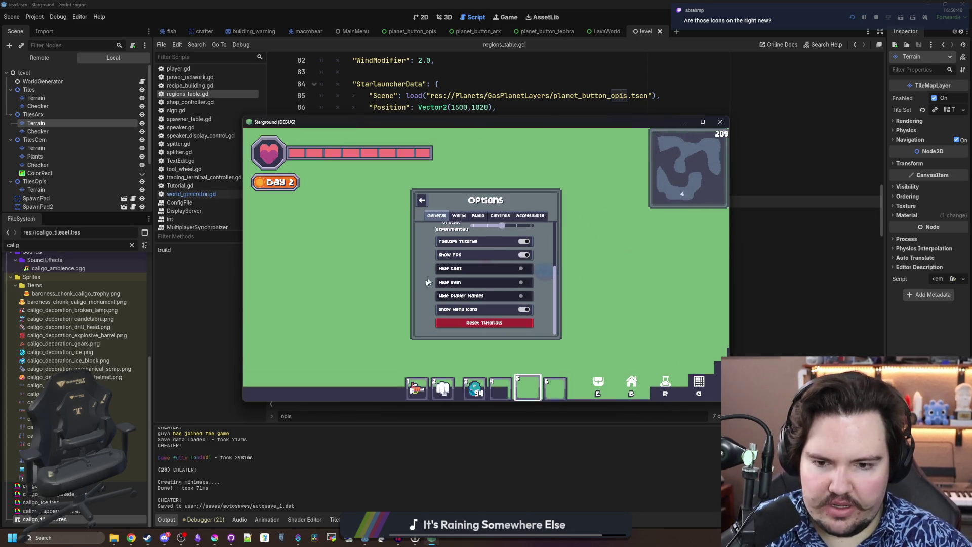
{"action": "left_click", "coordinate": [457, 312]}
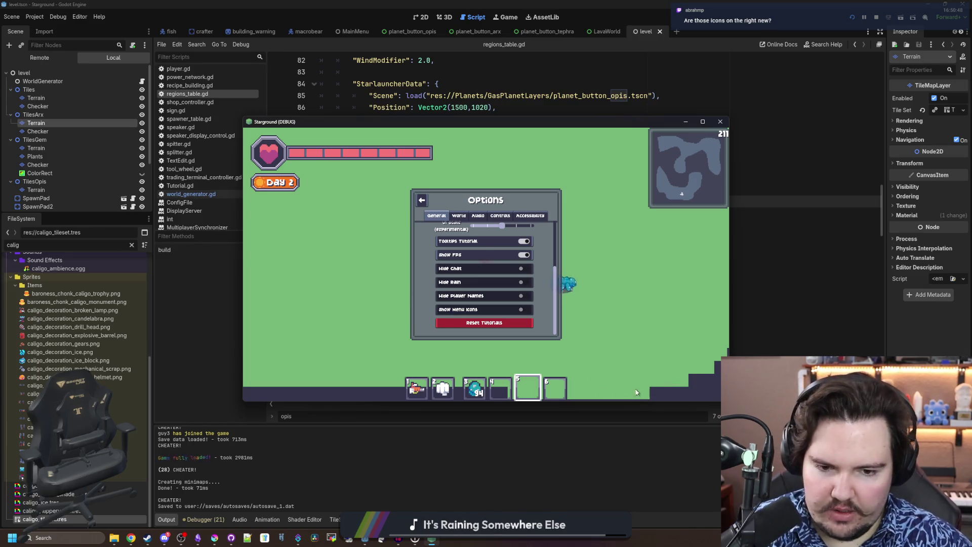
{"action": "left_click", "coordinate": [492, 313]}
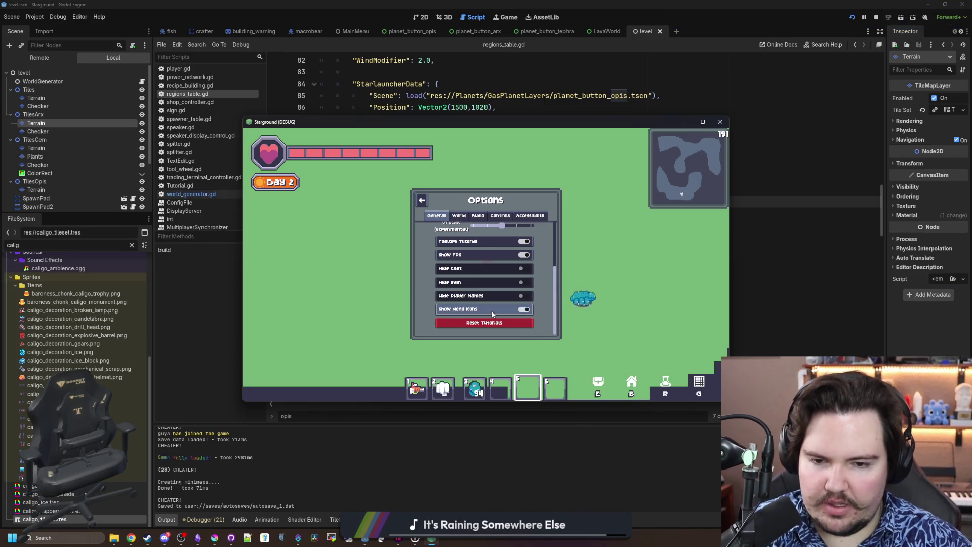
View the World, Controls and Accessibility tabs, then close the menus and walk upward
{"action": "left_click", "coordinate": [471, 217]}
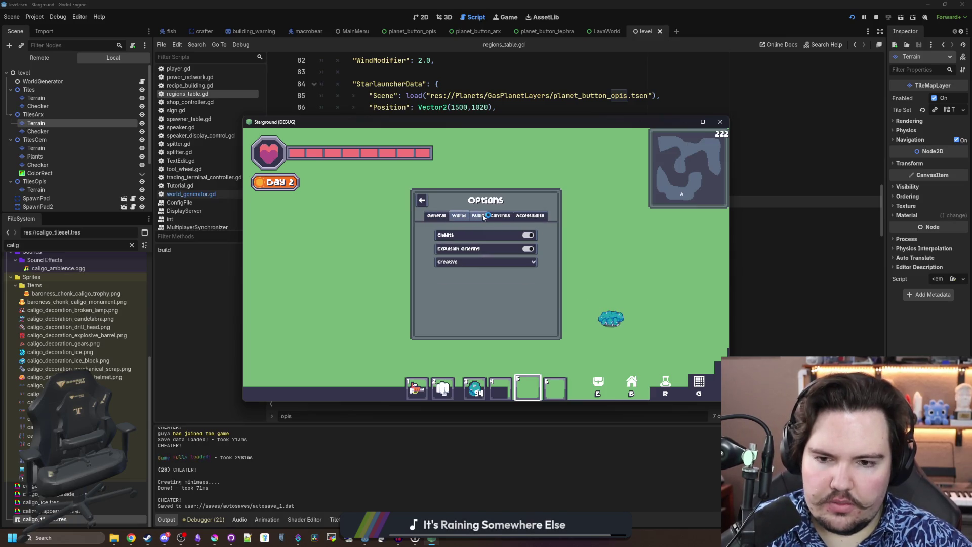
{"action": "left_click", "coordinate": [491, 218]}
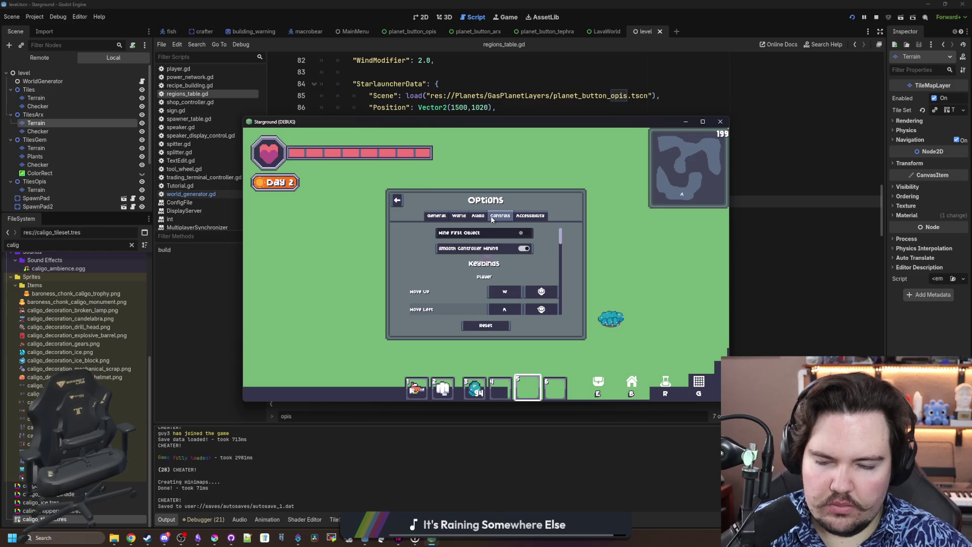
{"action": "left_click", "coordinate": [479, 217]}
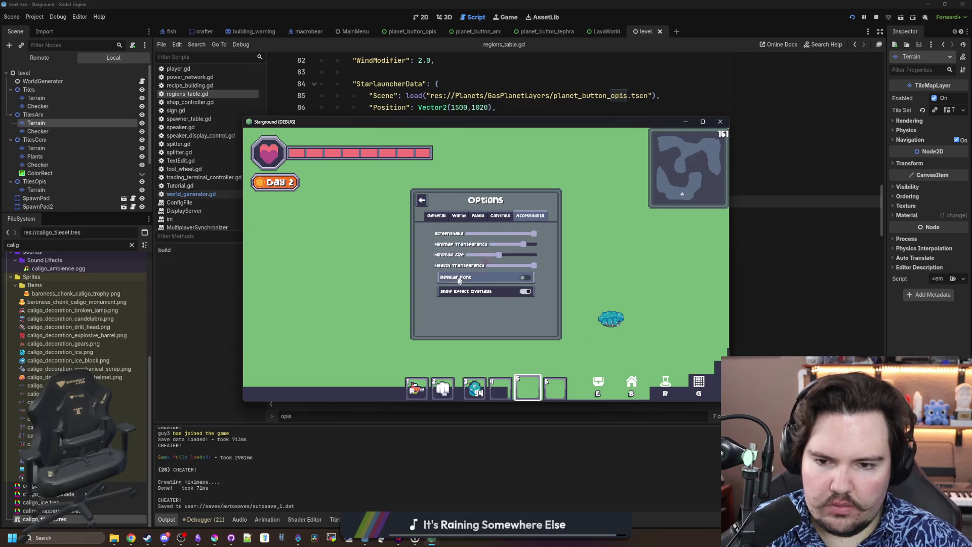
{"action": "key", "text": "Escape"}
{"action": "key", "text": "w"}
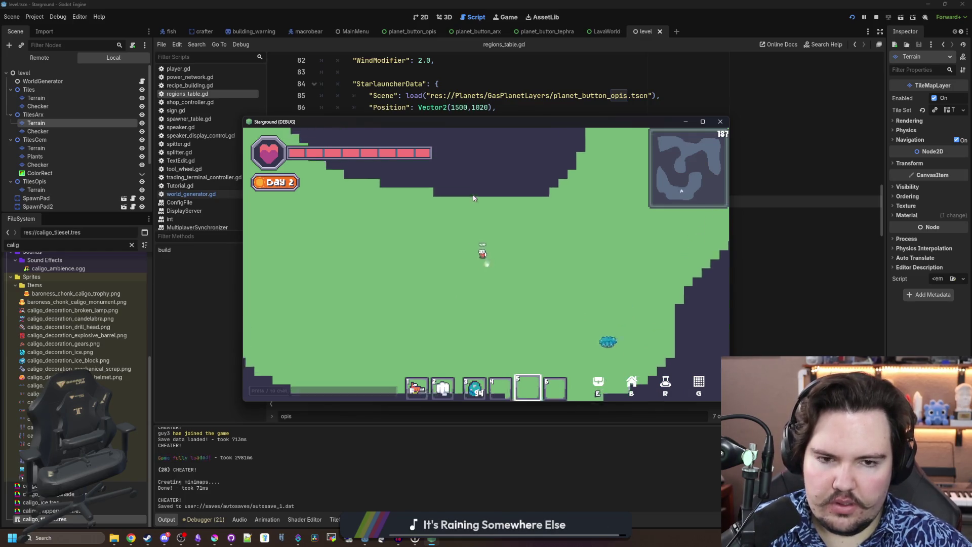
{"action": "key", "text": "w"}
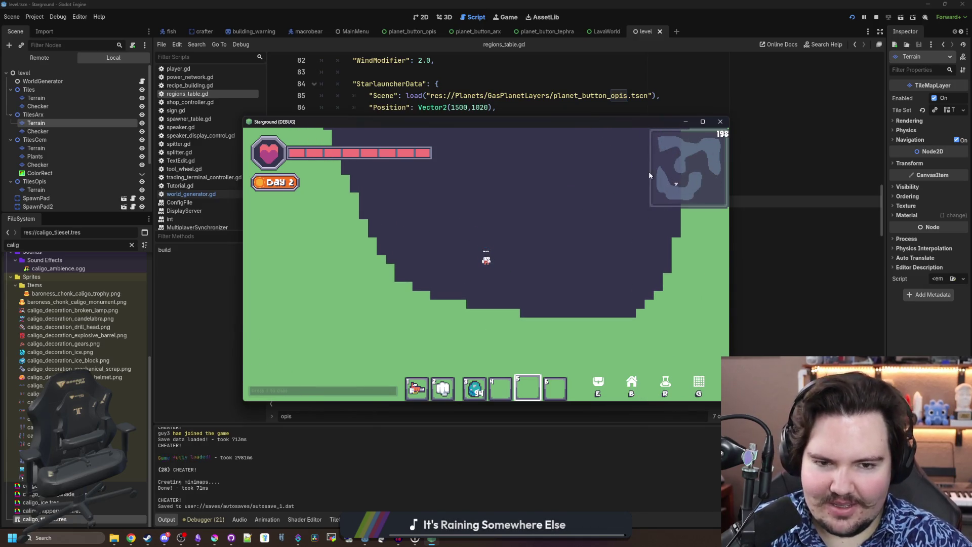
Switch back to hotbar slot 1 and walk the player around the cave edges
{"action": "key", "text": "s"}
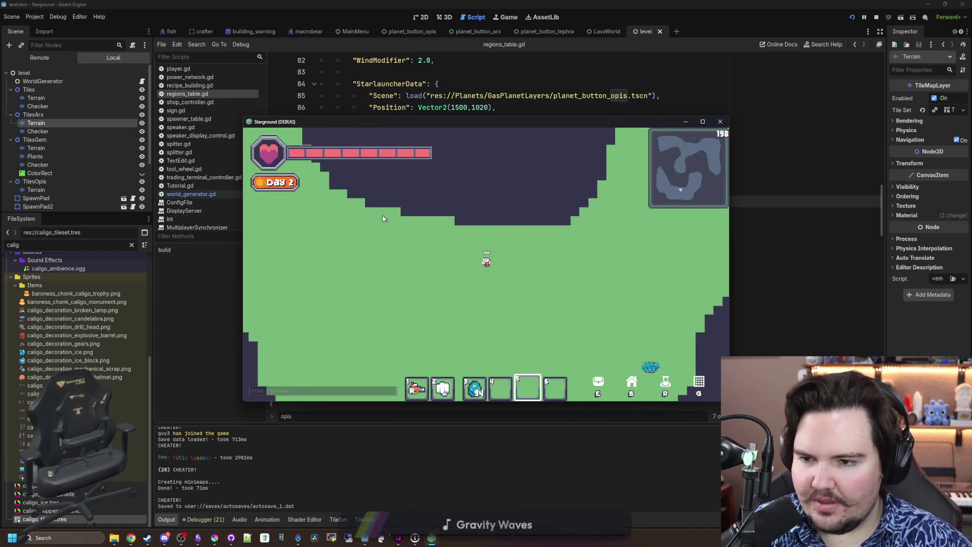
{"action": "key", "text": "d"}
{"action": "key", "text": "1"}
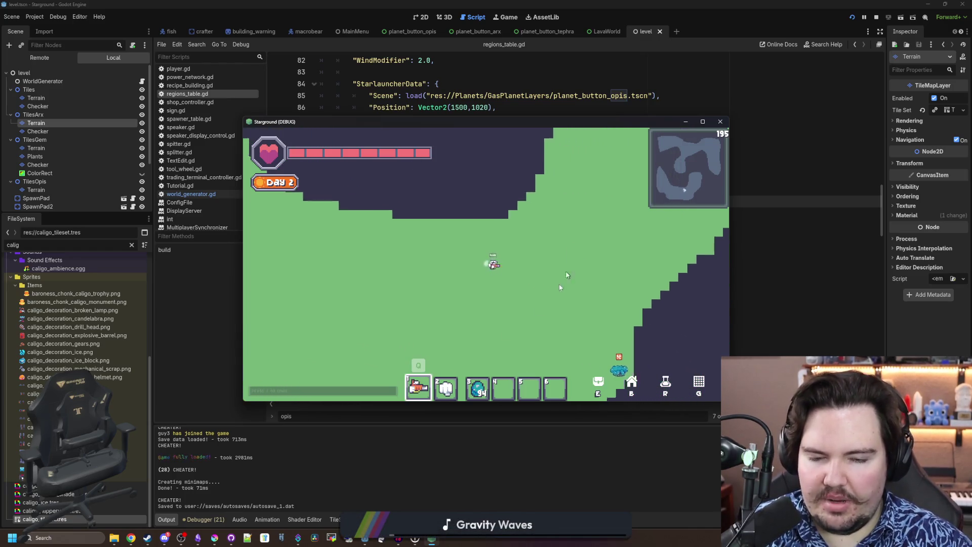
{"action": "key", "text": "s"}
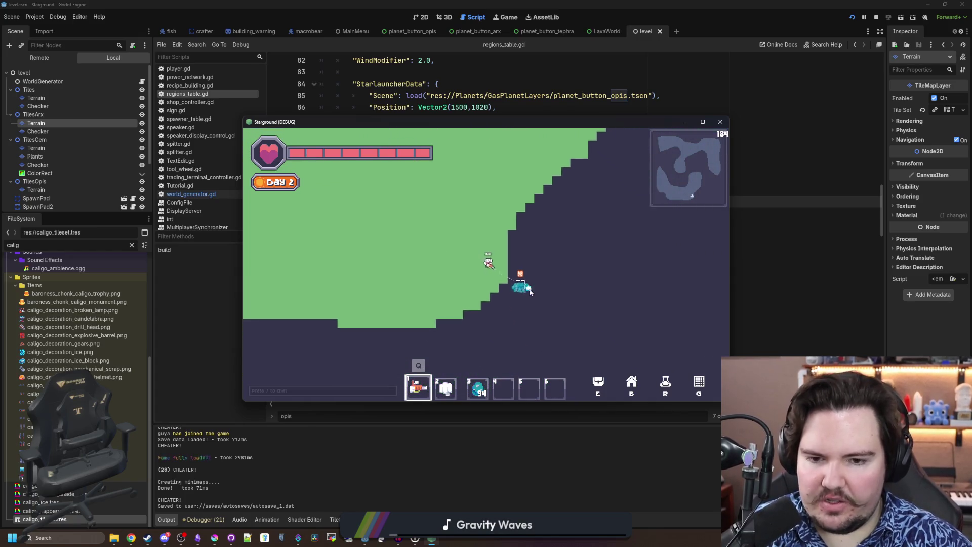
{"action": "key", "text": "w"}
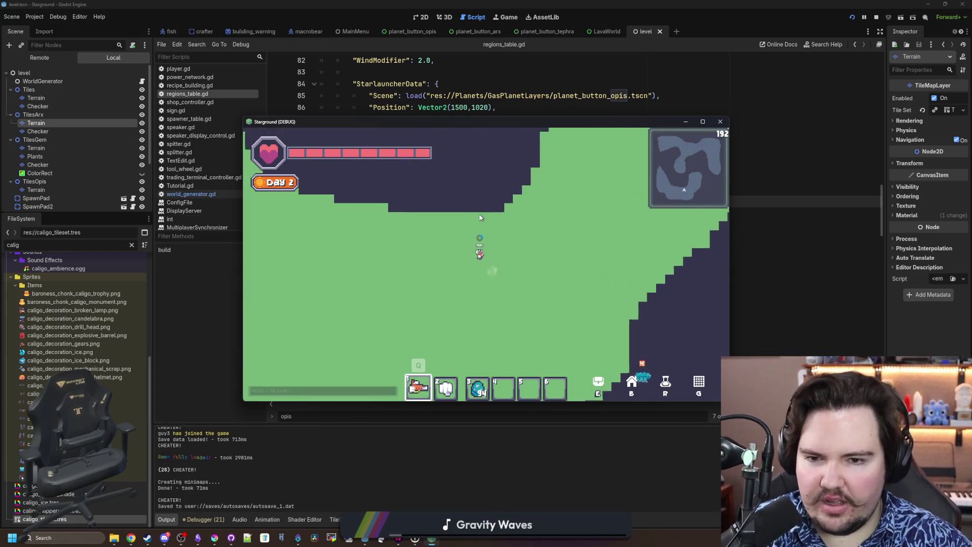
{"action": "key", "text": "a"}
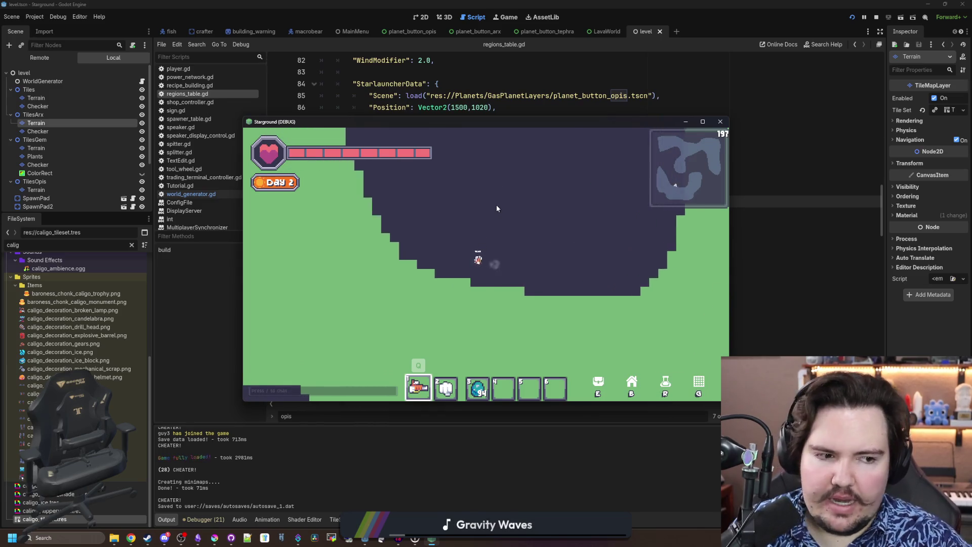
{"action": "key", "text": "a"}
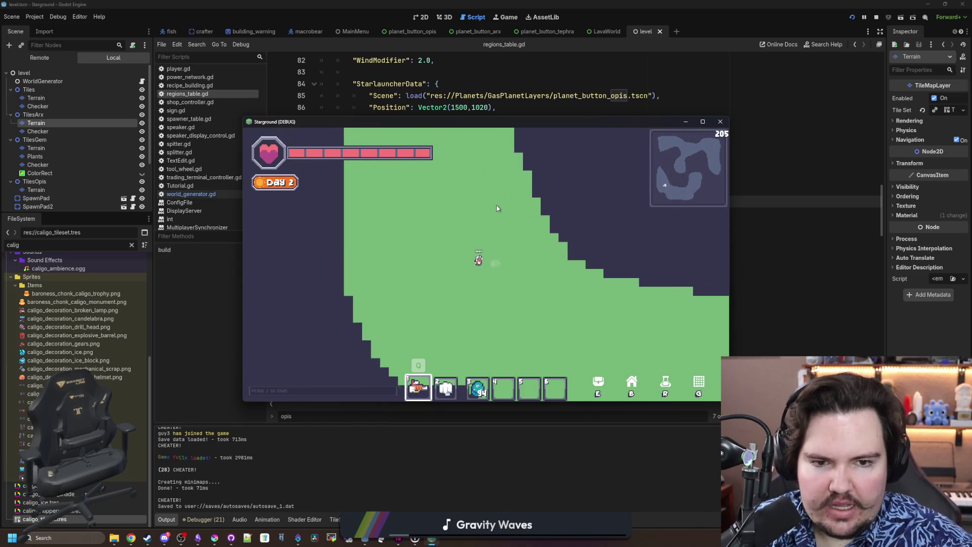
{"action": "key", "text": "w"}
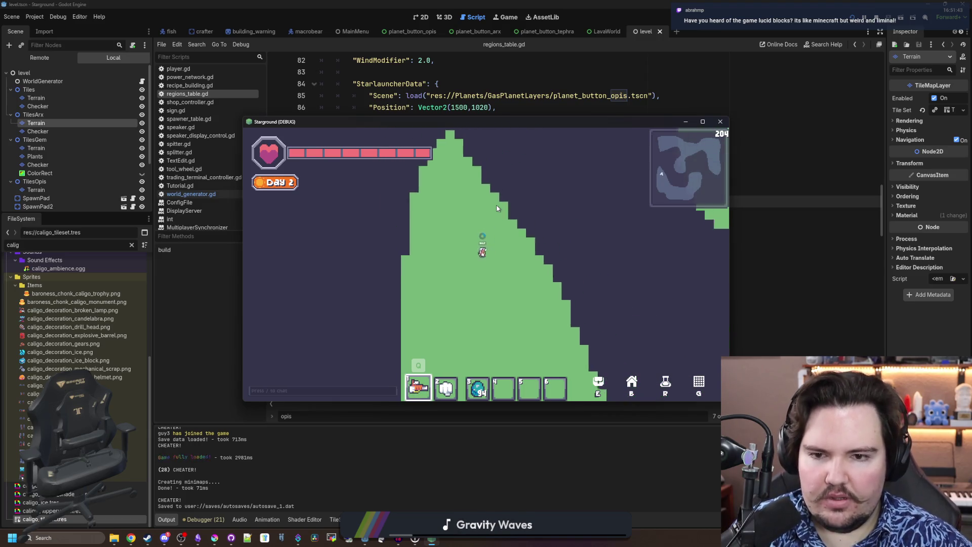
Walk down-right and up-right, then enlarge the game window to full screen
{"action": "key", "text": "s"}
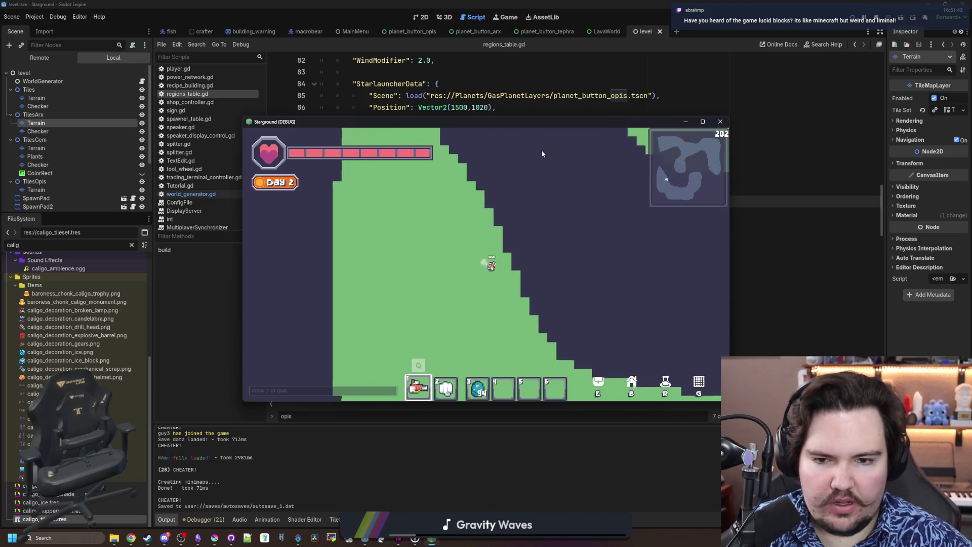
{"action": "key", "text": "s"}
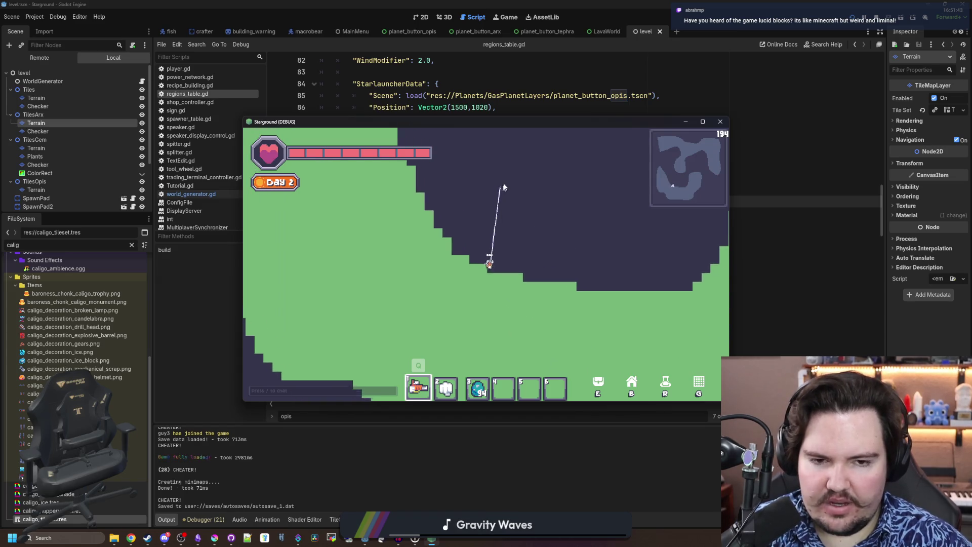
{"action": "key", "text": "s"}
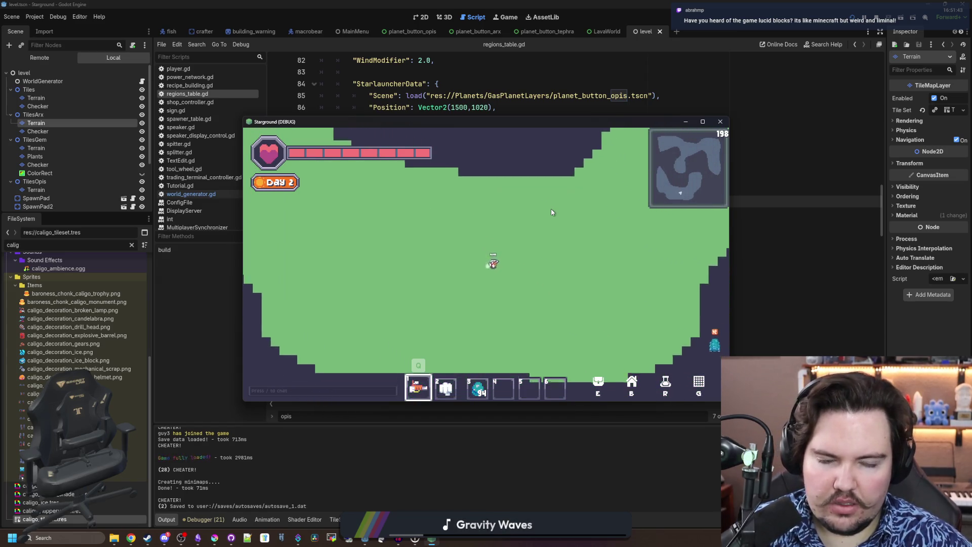
{"action": "key", "text": "w"}
{"action": "key", "text": "d"}
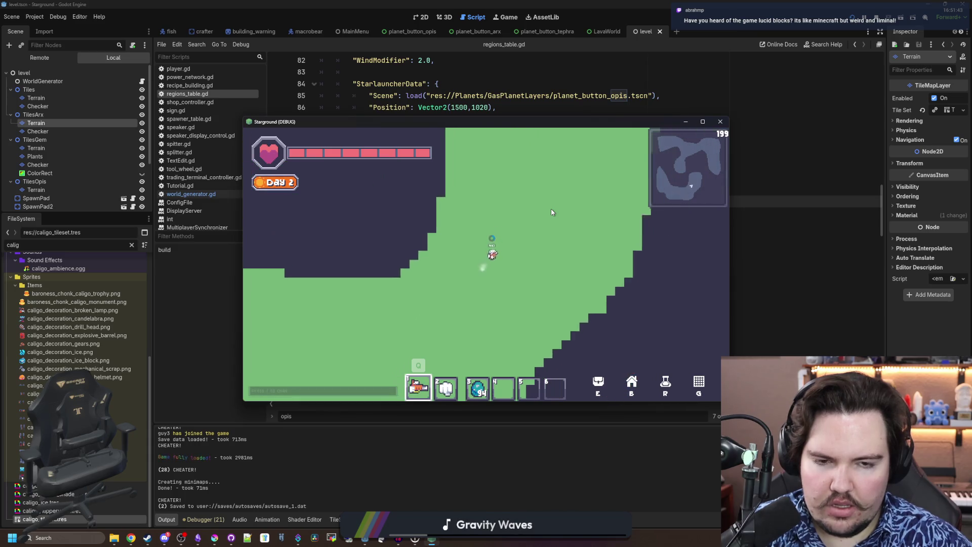
{"action": "left_click", "coordinate": [704, 122]}
Walk up and down, grapple toward the upper-left grass, then move onto the large grass area
{"action": "key", "text": "w"}
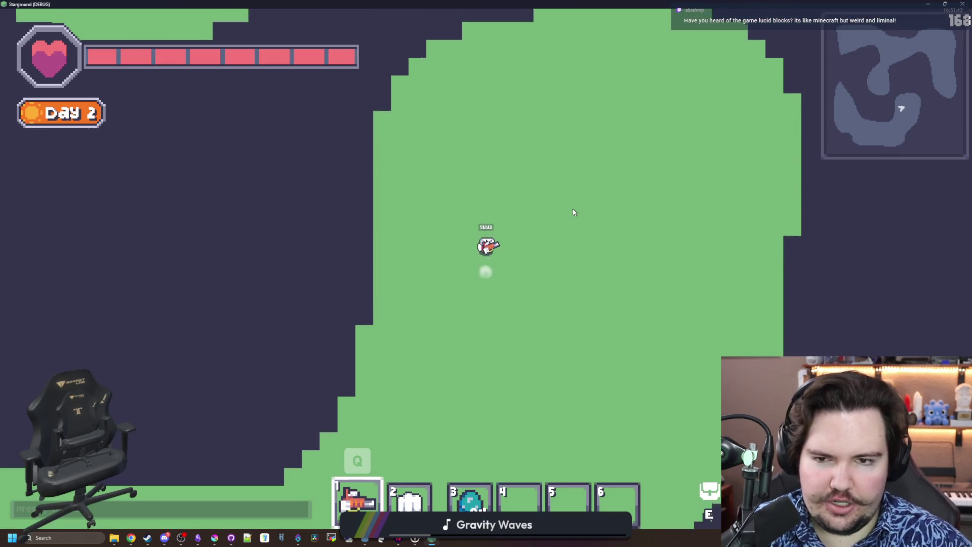
{"action": "key", "text": "w"}
{"action": "key", "text": "s"}
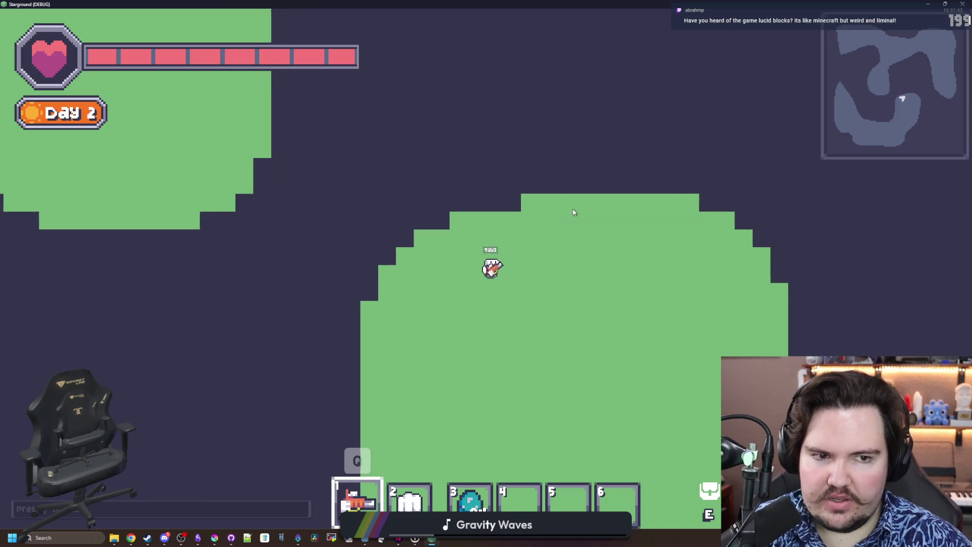
{"action": "key", "text": "q"}
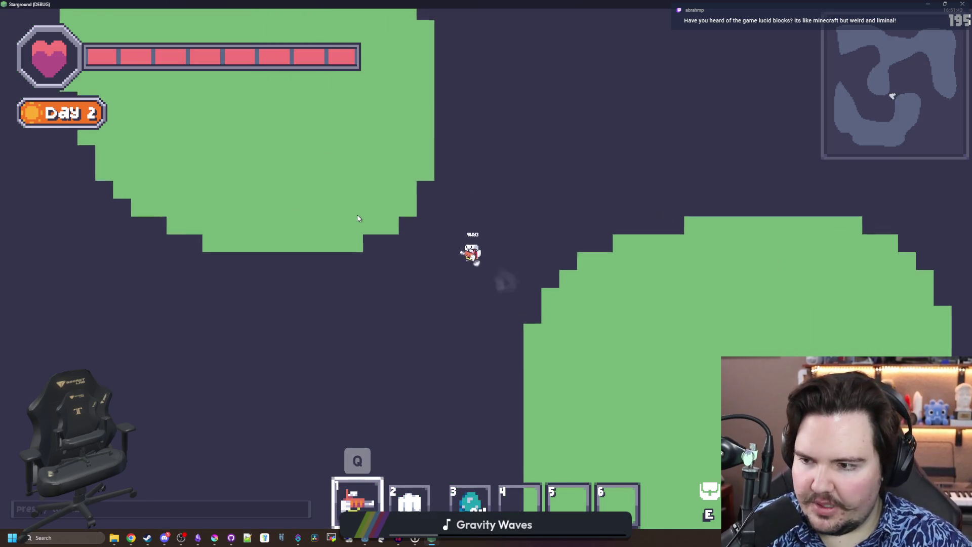
{"action": "key", "text": "d"}
{"action": "key", "text": "s"}
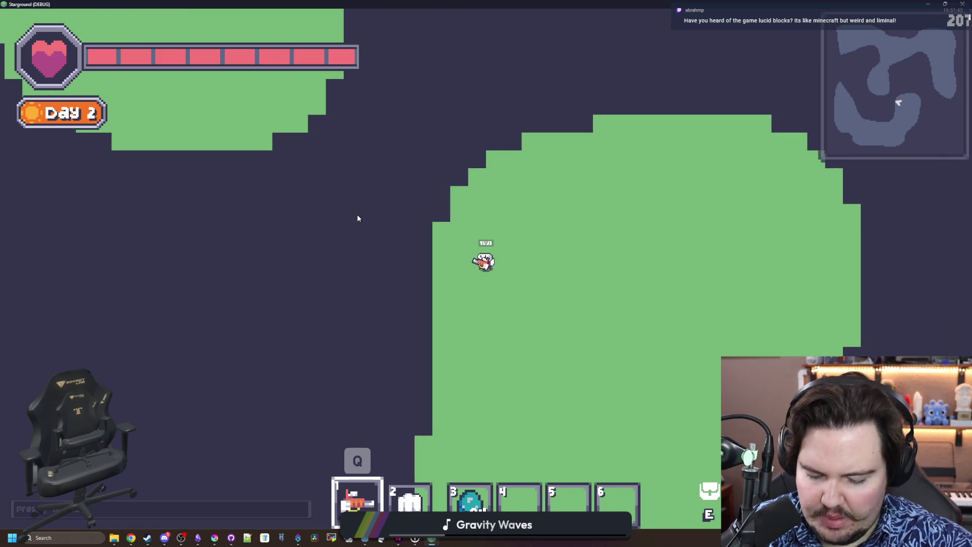
{"action": "key", "text": "w"}
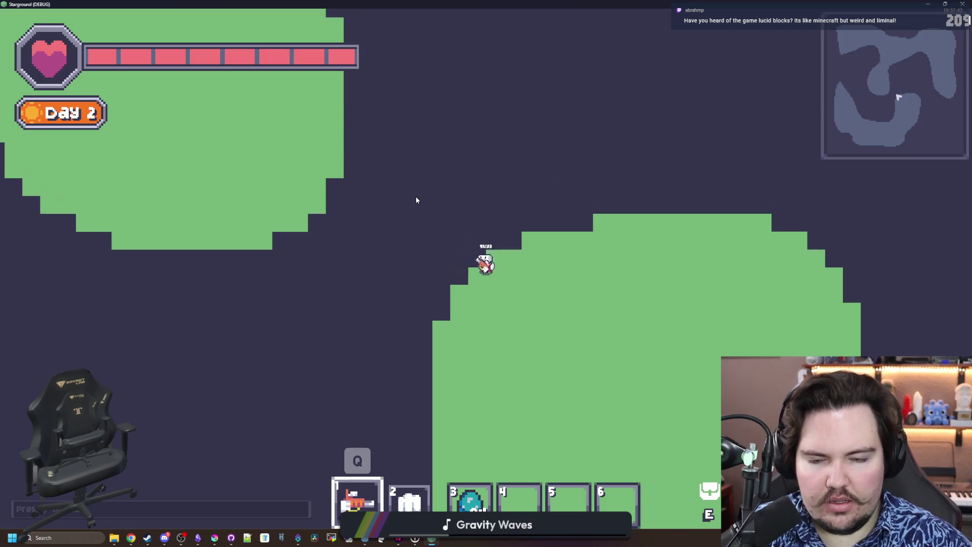
{"action": "key", "text": "a"}
{"action": "key", "text": "space"}
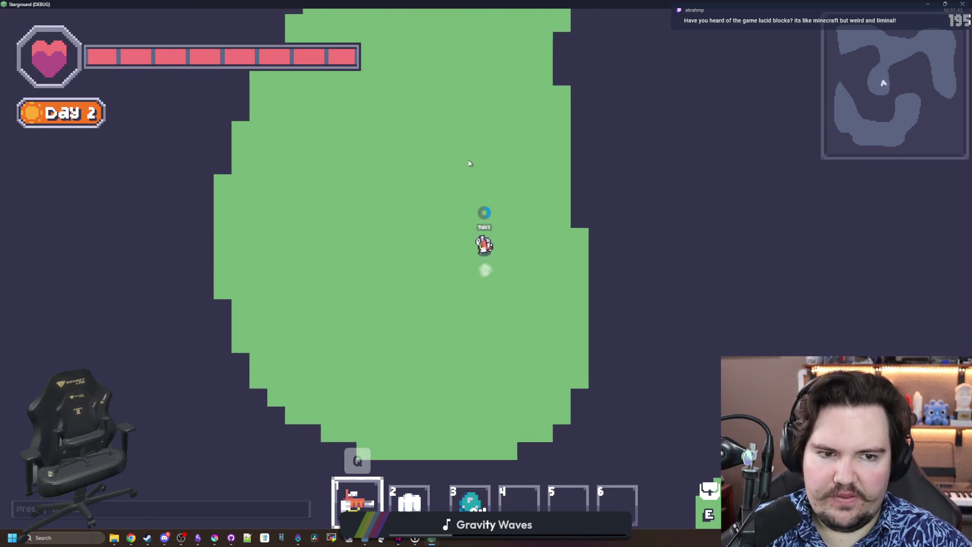
Move and dash the character diagonally across the green regions
{"action": "key", "text": "w"}
{"action": "key", "text": "d"}
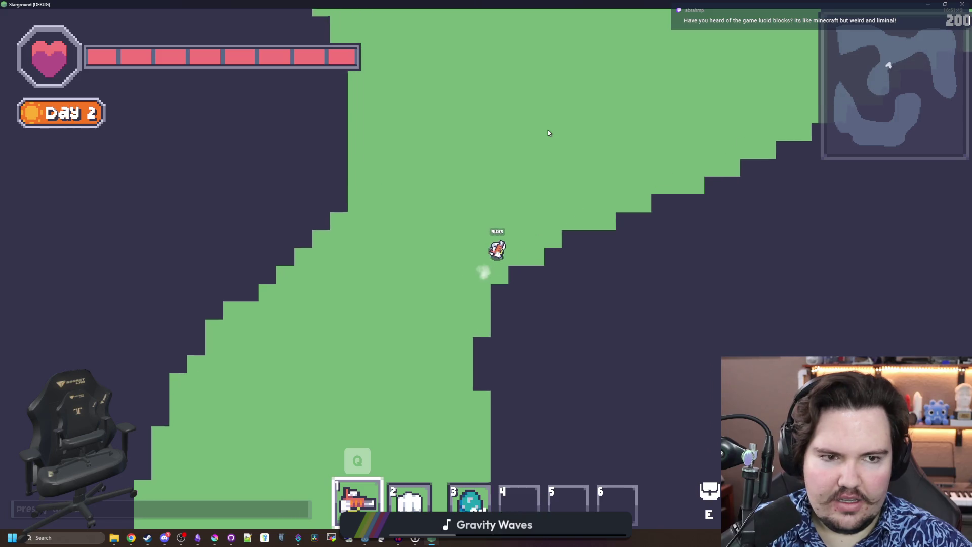
{"action": "key", "text": "w"}
{"action": "key", "text": "d"}
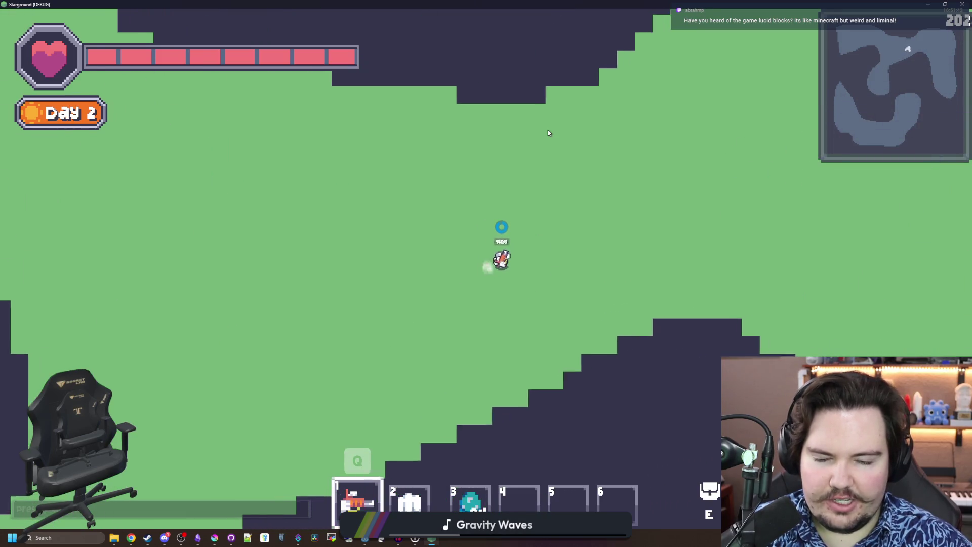
{"action": "key", "text": "s"}
{"action": "key", "text": "d"}
{"action": "key", "text": "space"}
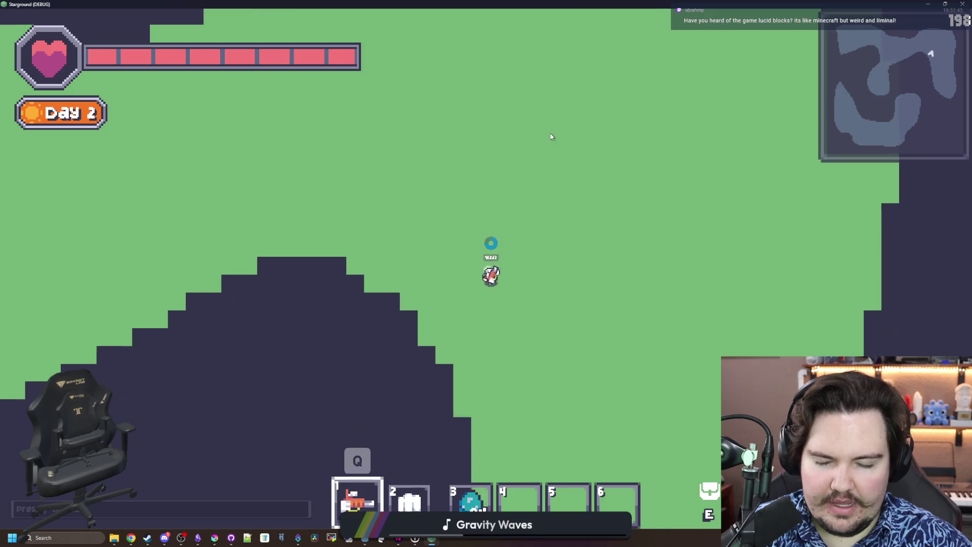
{"action": "key", "text": "w"}
{"action": "key", "text": "a"}
{"action": "key", "text": "a"}
{"action": "key", "text": "s"}
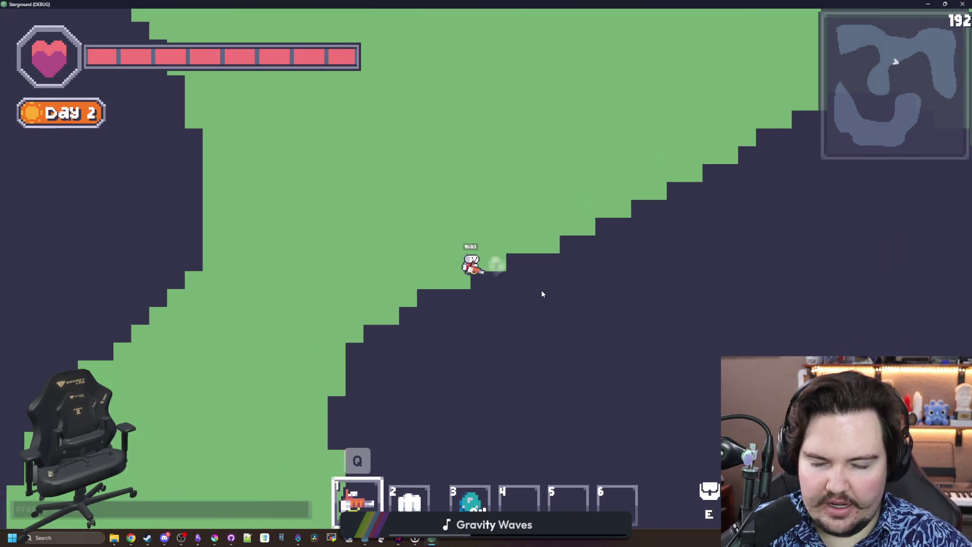
{"action": "key", "text": "space"}
Dash around the lower grass, then bring up Chrome with a new tab over the game
{"action": "key", "text": "s"}
{"action": "key", "text": "d"}
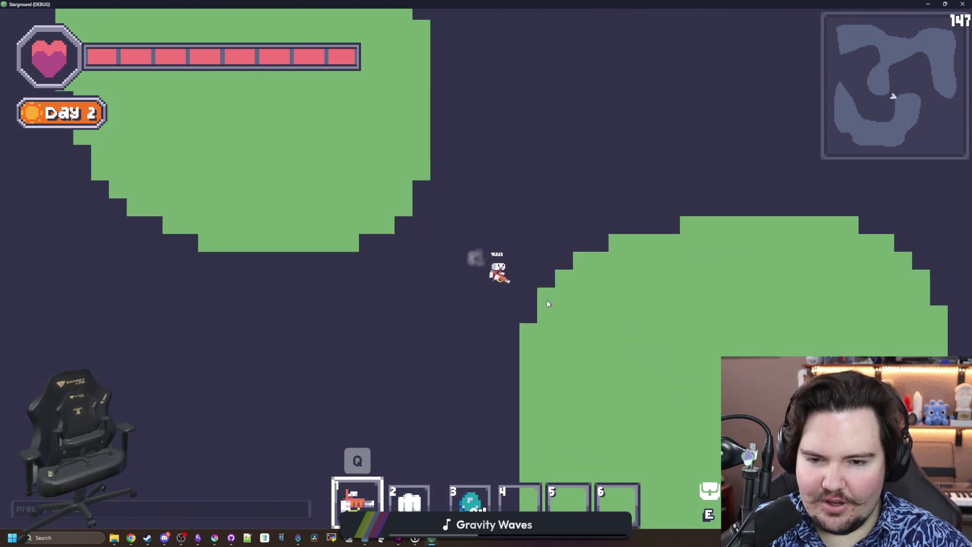
{"action": "key", "text": "w"}
{"action": "key", "text": "a"}
{"action": "key", "text": "space"}
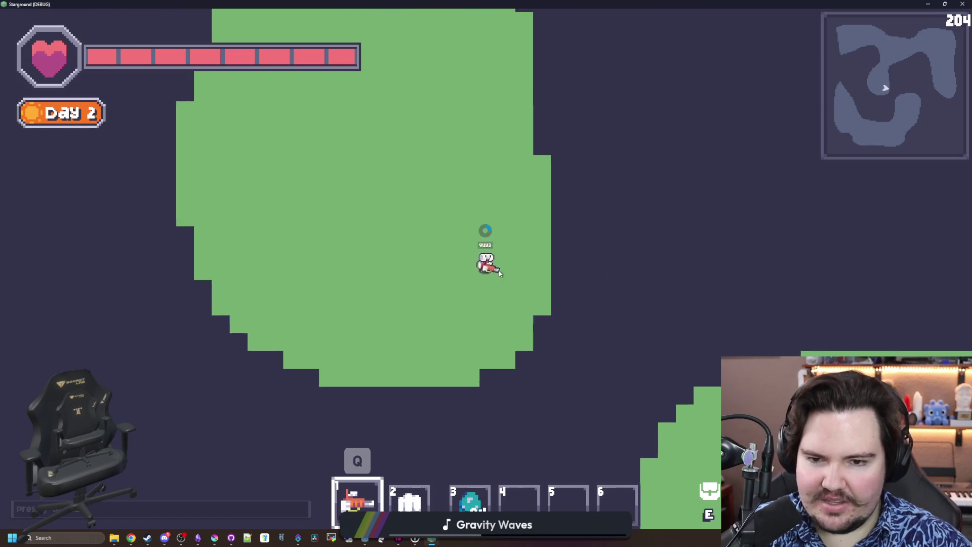
{"action": "key", "text": "s"}
{"action": "key", "text": "d"}
{"action": "key", "text": "s"}
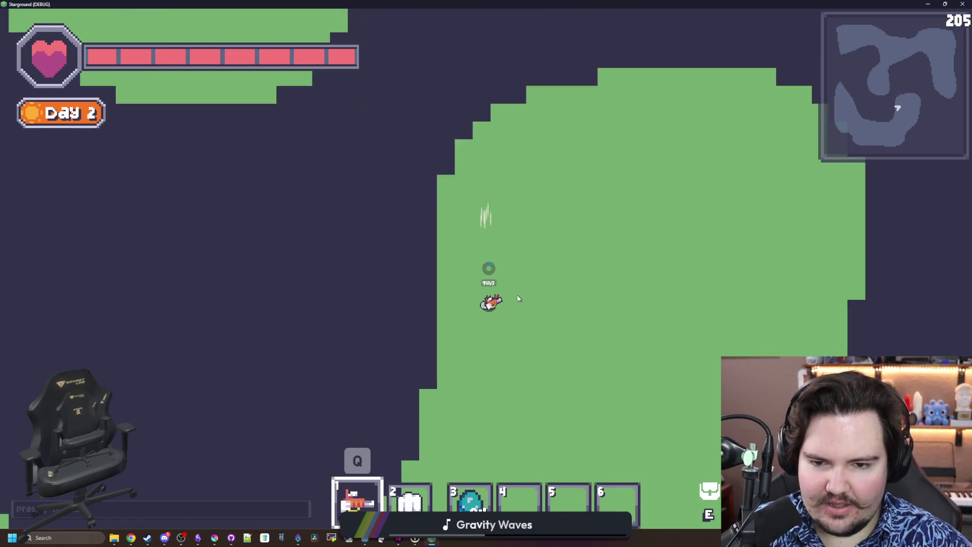
{"action": "key", "text": "a"}
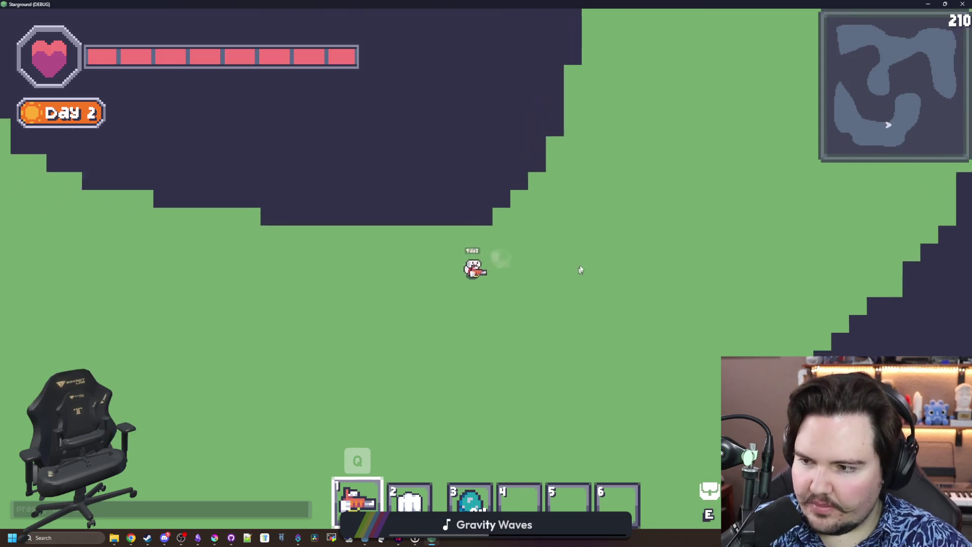
{"action": "key", "text": "6"}
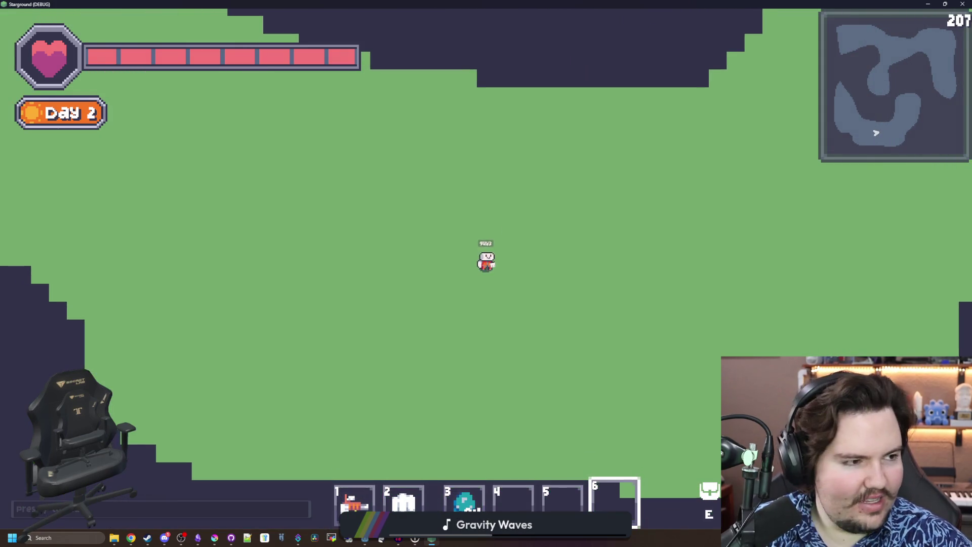
{"action": "key", "text": "super+2"}
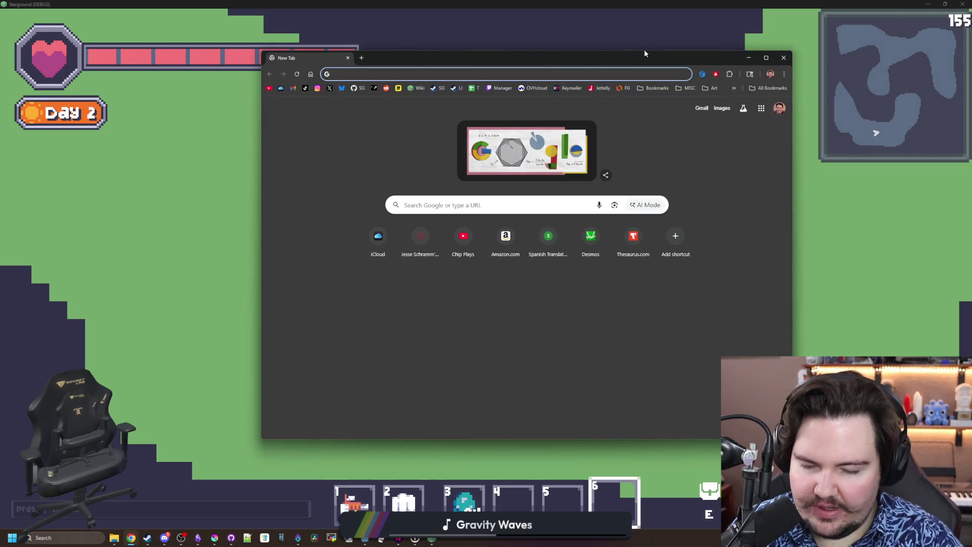
Search the web for 'lucid blocks' and open its Steam store page
{"action": "type", "text": "lucid blocks"}
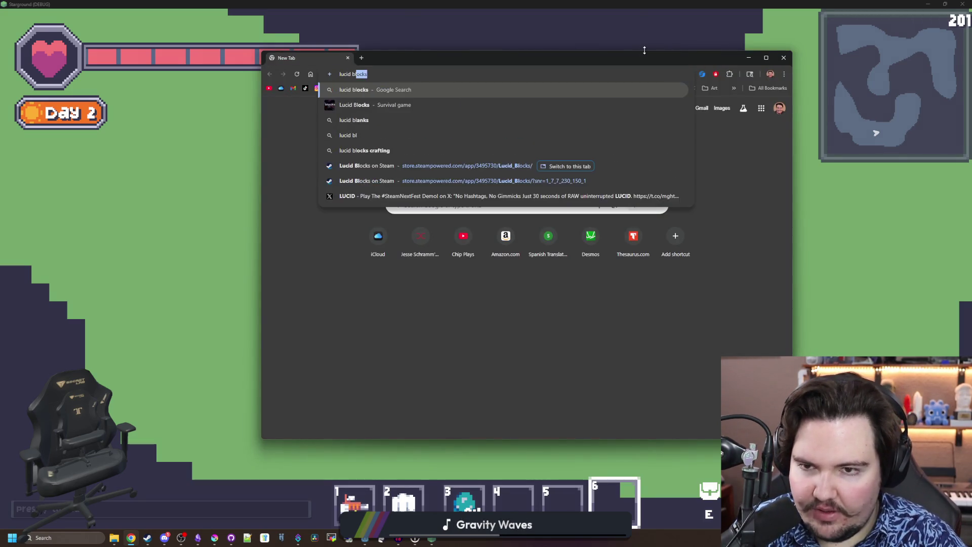
{"action": "key", "text": "Return"}
{"action": "left_click", "coordinate": [355, 349]}
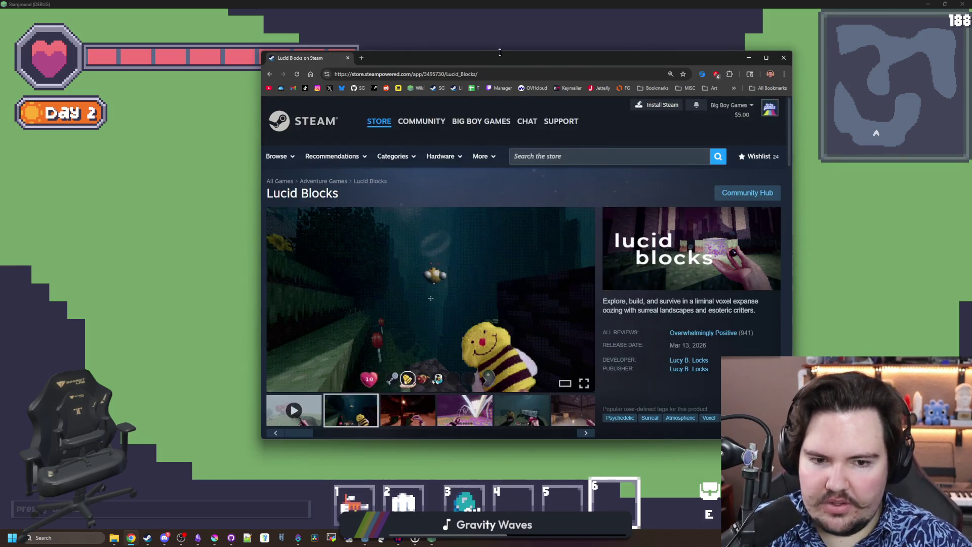
Maximize the browser and open the third screenshot enlarged in the gallery
{"action": "left_click_drag", "start_coordinate": [503, 53], "coordinate": [499, 93]}
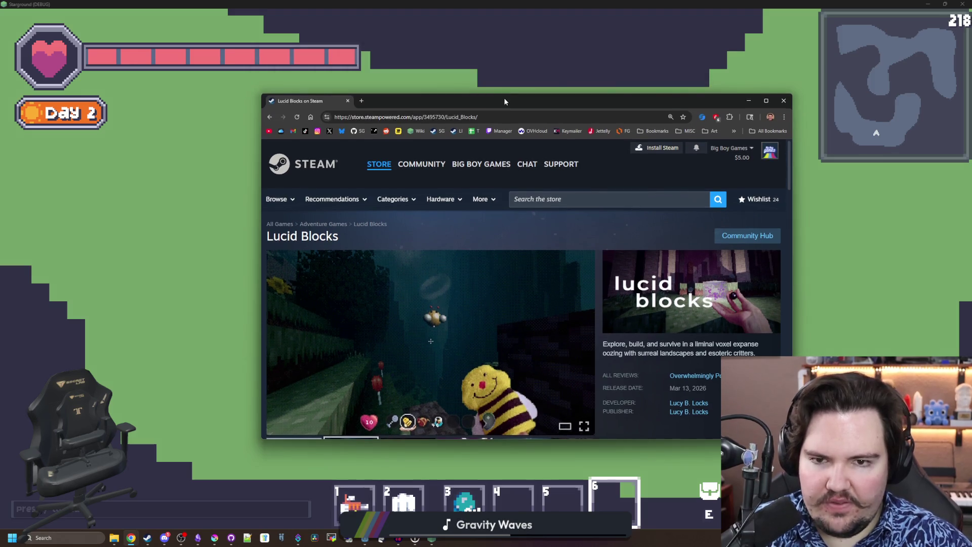
{"action": "double_click", "coordinate": [504, 101]}
{"action": "left_click", "coordinate": [352, 397]}
{"action": "left_click", "coordinate": [431, 273]}
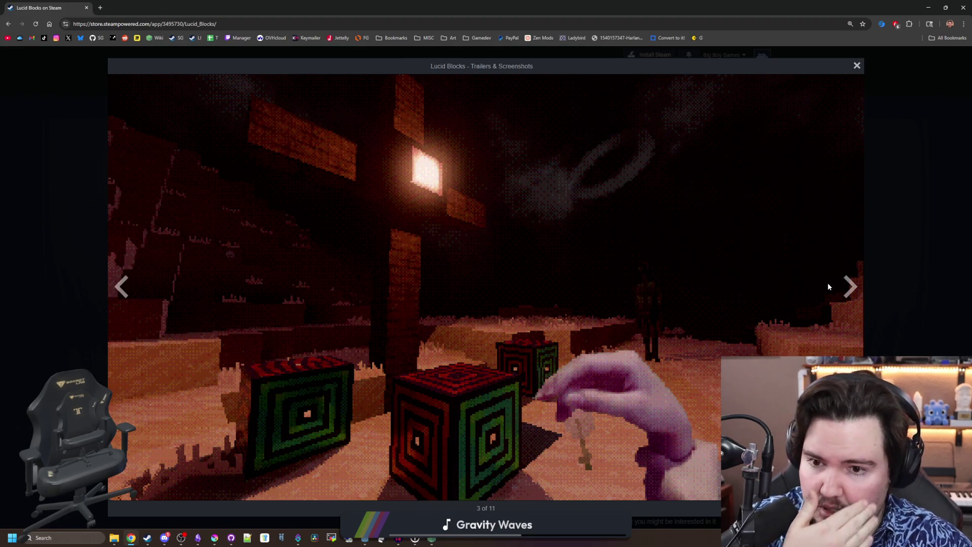
Page through every Lucid Blocks screenshot in the enlarged Trailers & Screenshots gallery
{"action": "left_click", "coordinate": [848, 293]}
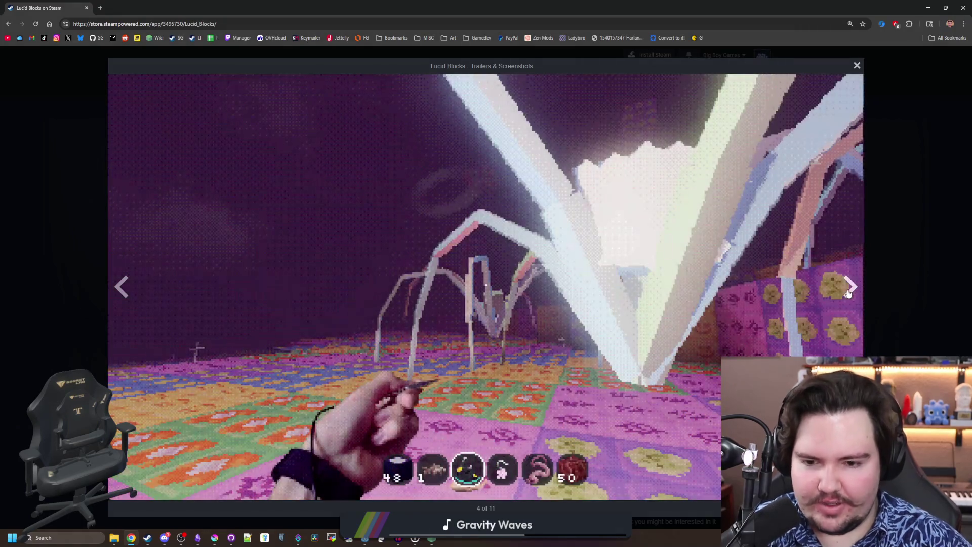
{"action": "left_click", "coordinate": [848, 292]}
{"action": "left_click", "coordinate": [848, 292]}
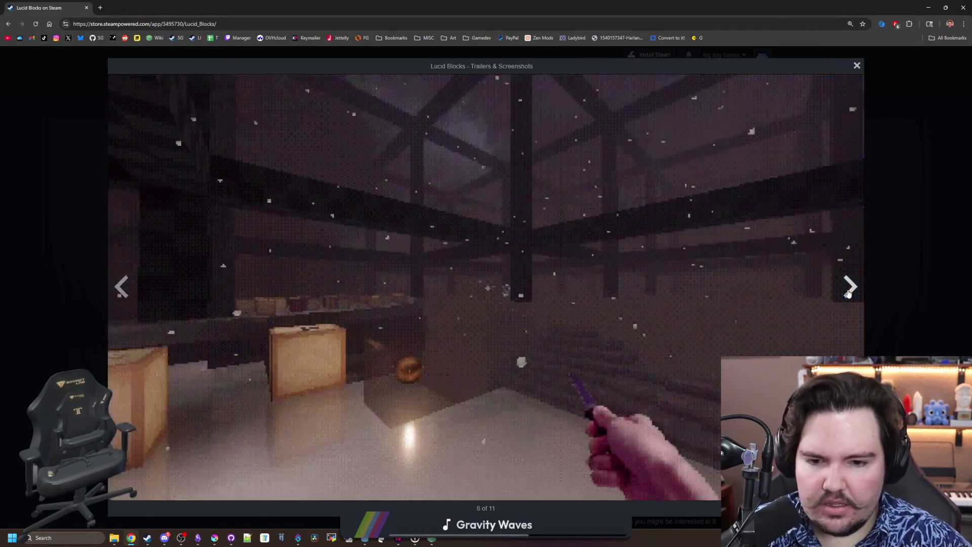
{"action": "left_click", "coordinate": [848, 292]}
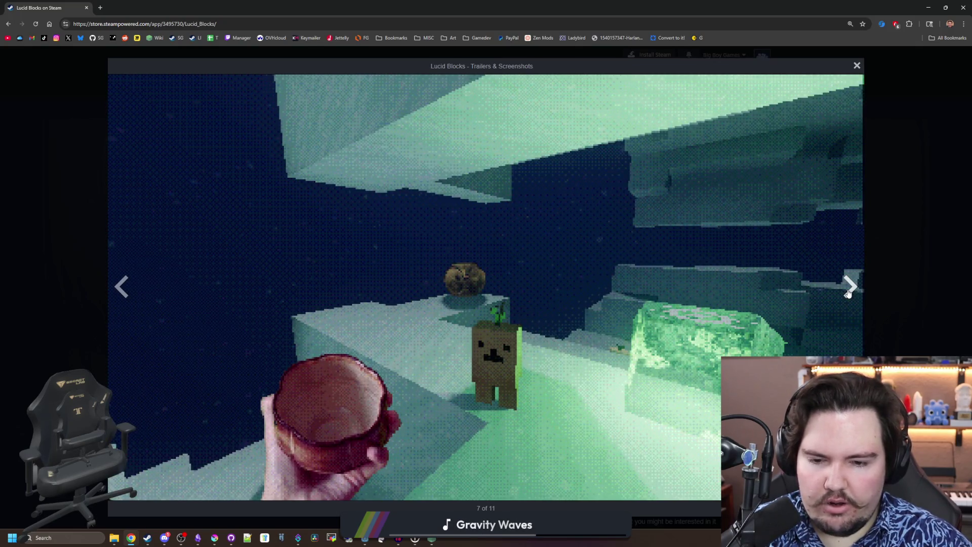
{"action": "left_click", "coordinate": [848, 292]}
{"action": "left_click", "coordinate": [848, 293]}
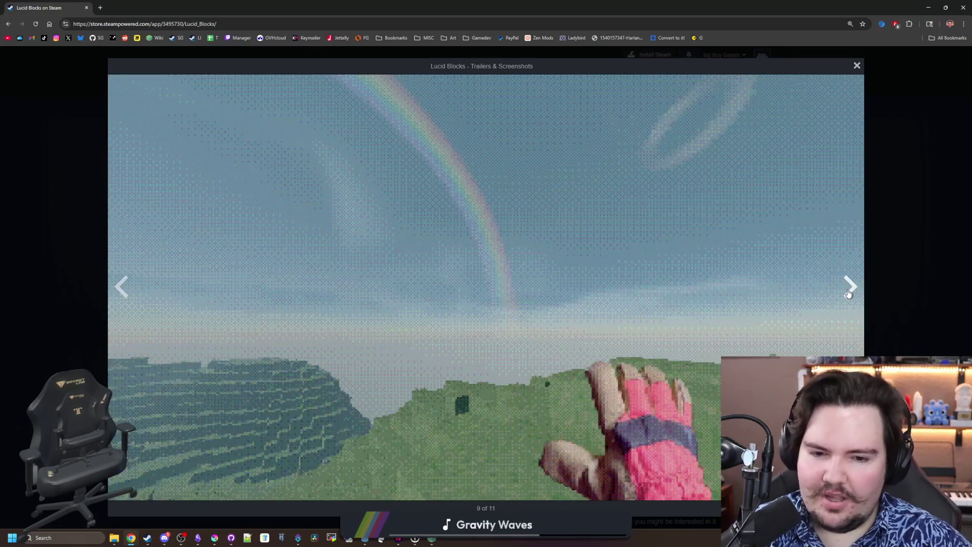
{"action": "left_click", "coordinate": [848, 292]}
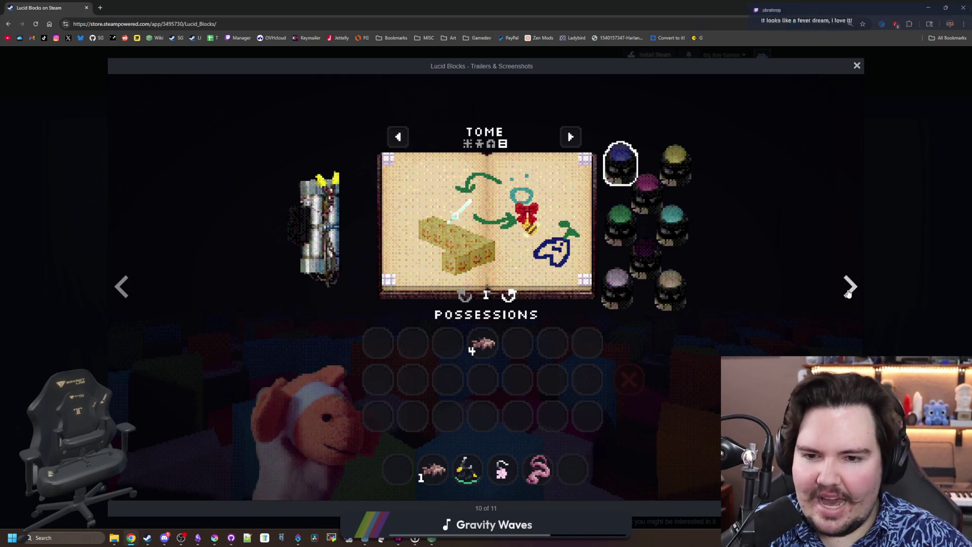
{"action": "left_click", "coordinate": [848, 293]}
{"action": "left_click", "coordinate": [848, 293]}
{"action": "left_click", "coordinate": [848, 293]}
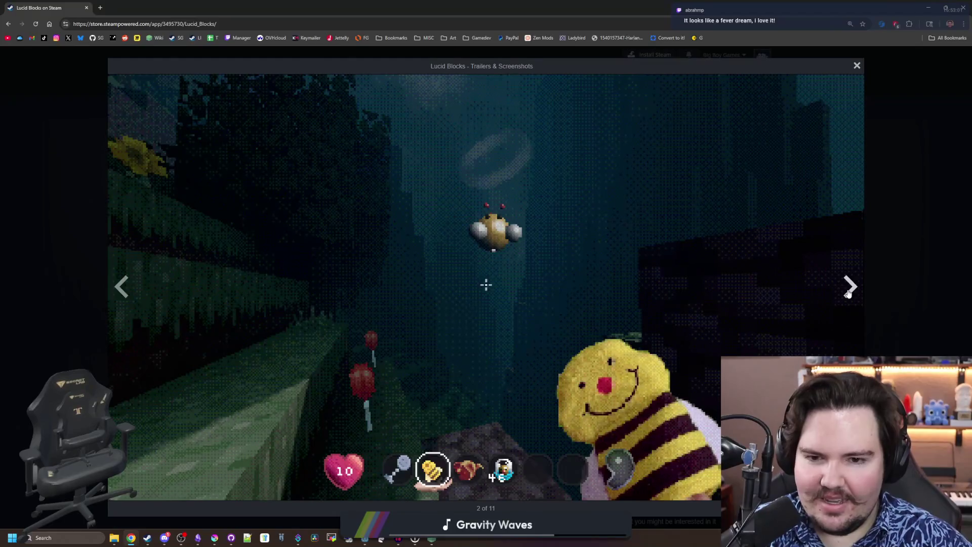
{"action": "left_click", "coordinate": [840, 287]}
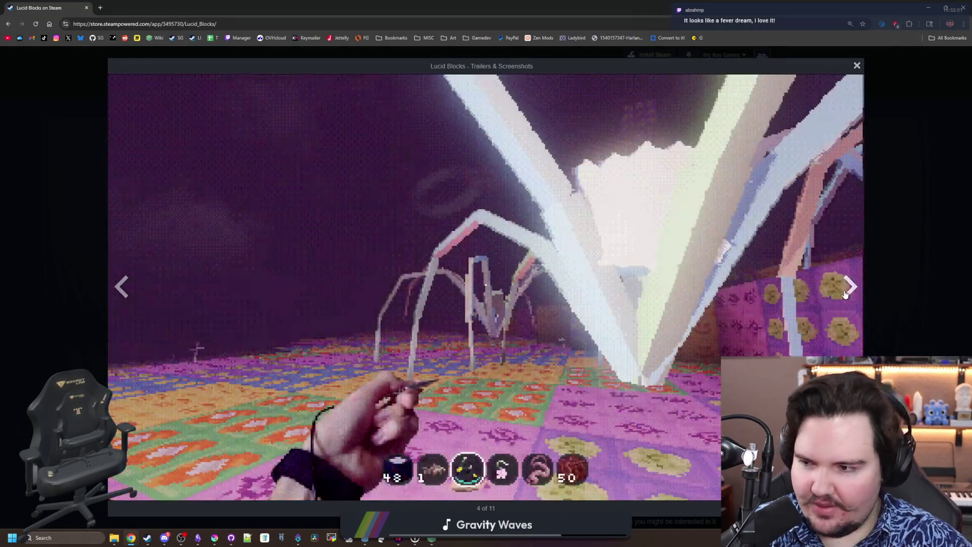
{"action": "left_click", "coordinate": [845, 293]}
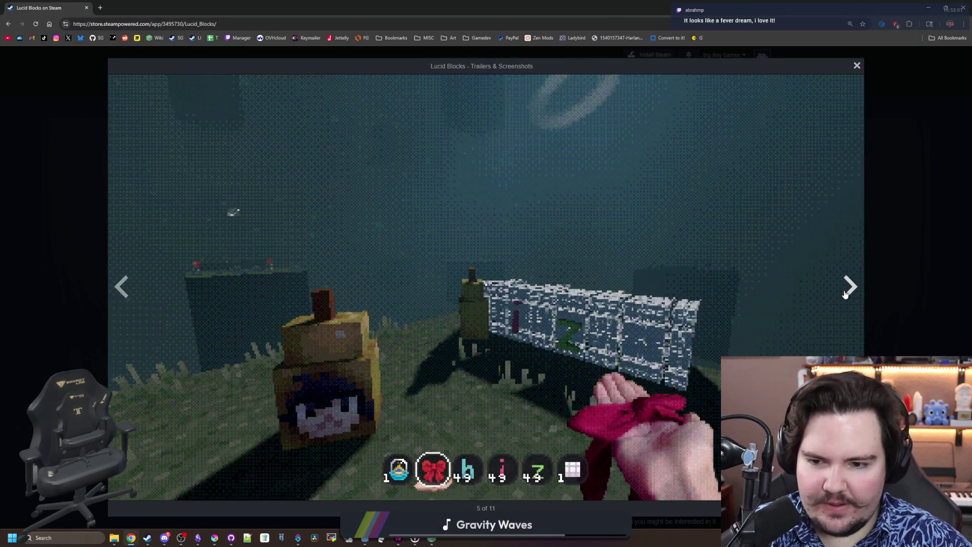
{"action": "left_click", "coordinate": [845, 294]}
{"action": "left_click", "coordinate": [844, 293]}
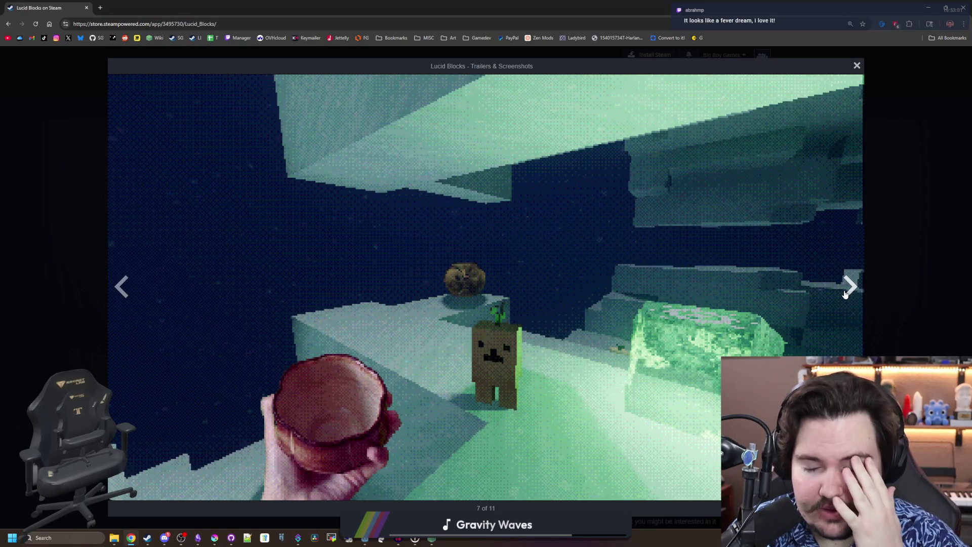
{"action": "left_click", "coordinate": [845, 294]}
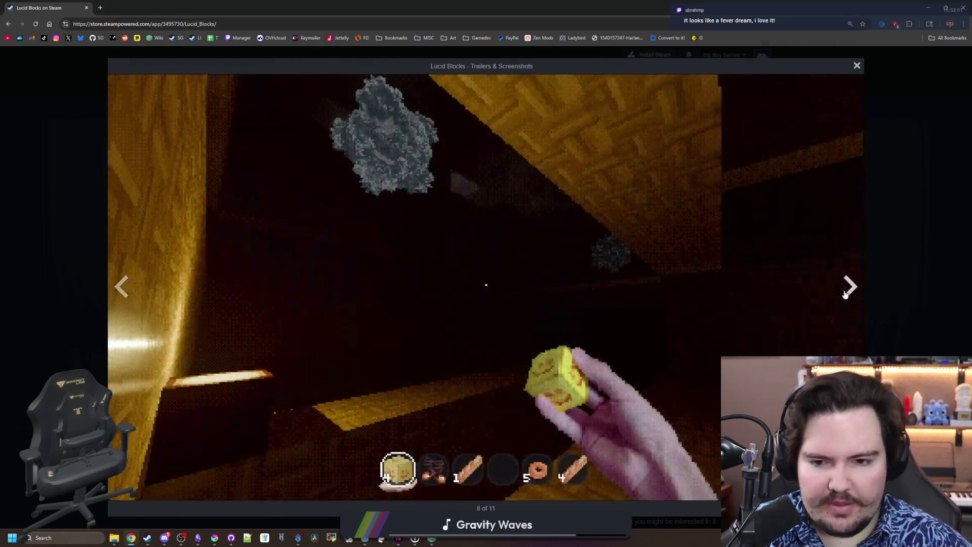
{"action": "left_click", "coordinate": [845, 293]}
{"action": "left_click", "coordinate": [845, 294]}
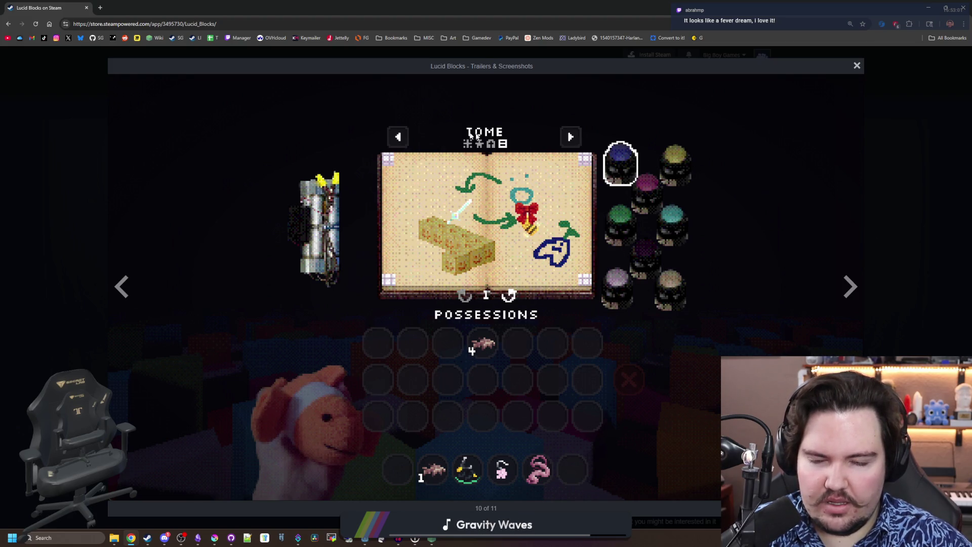
{"action": "left_click", "coordinate": [858, 296]}
{"action": "left_click", "coordinate": [857, 295]}
{"action": "left_click", "coordinate": [856, 294]}
{"action": "left_click", "coordinate": [854, 293]}
{"action": "left_click", "coordinate": [853, 293]}
{"action": "left_click", "coordinate": [853, 294]}
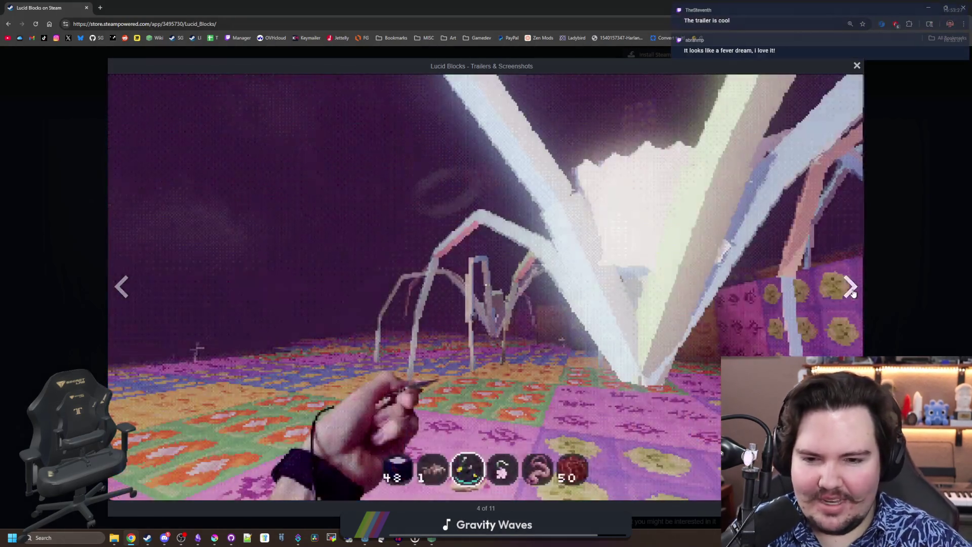
{"action": "left_click", "coordinate": [853, 294]}
{"action": "left_click", "coordinate": [854, 294]}
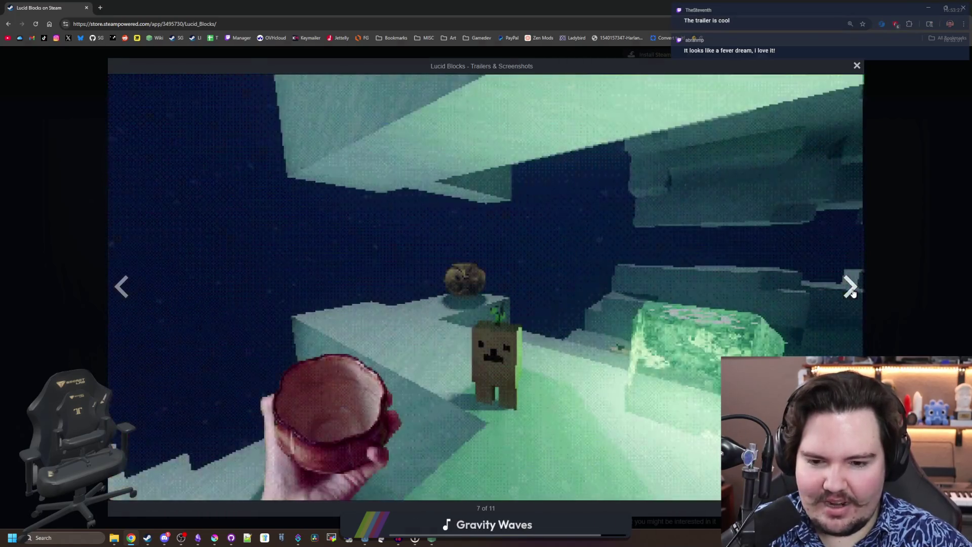
{"action": "left_click", "coordinate": [854, 294]}
{"action": "left_click", "coordinate": [853, 293]}
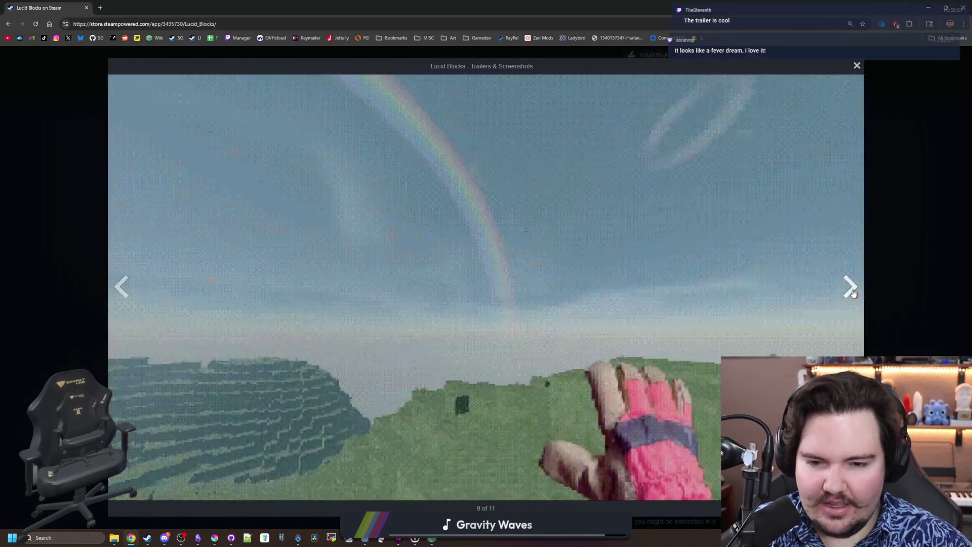
{"action": "left_click", "coordinate": [854, 294]}
{"action": "left_click", "coordinate": [853, 293]}
Close the gallery and play the Lucid Blocks trailer in full screen
{"action": "left_click", "coordinate": [889, 279]}
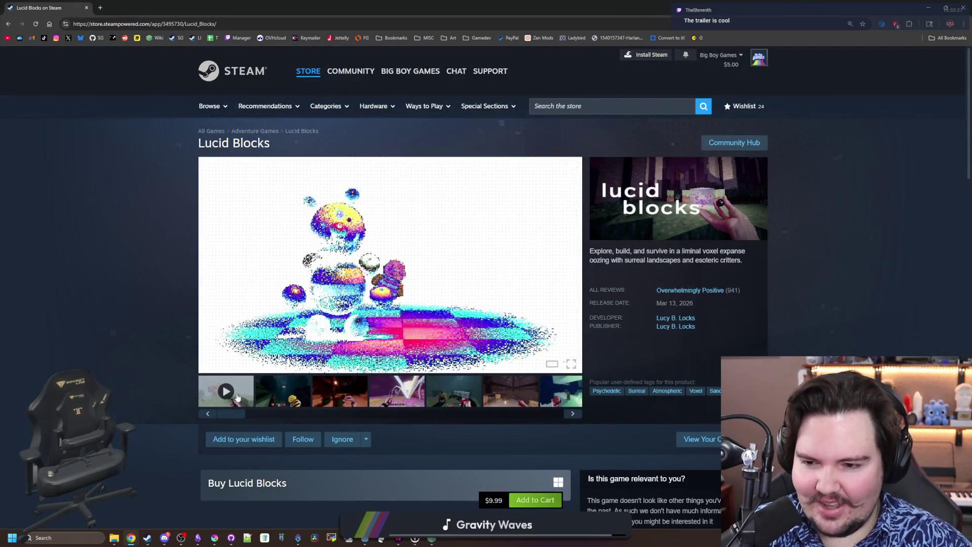
{"action": "left_click", "coordinate": [247, 395]}
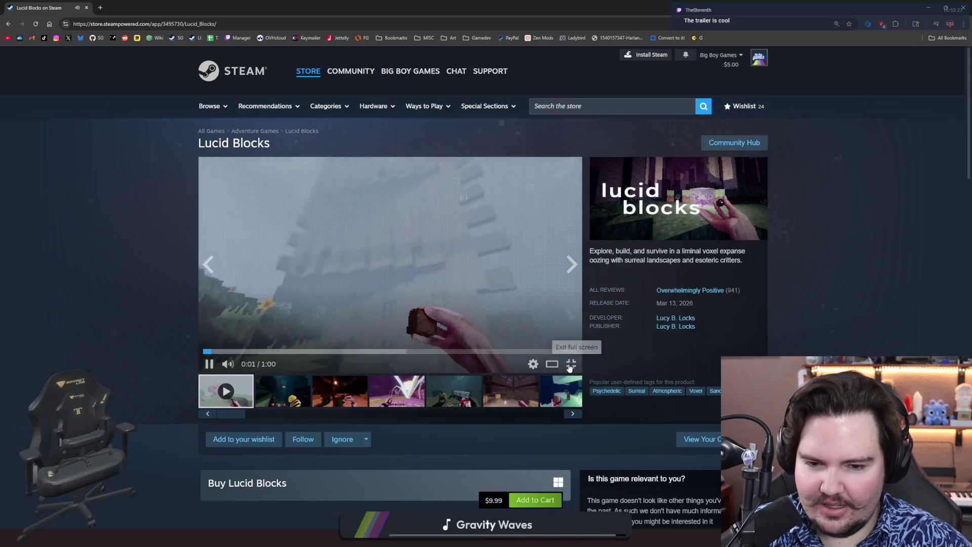
{"action": "left_click", "coordinate": [570, 365]}
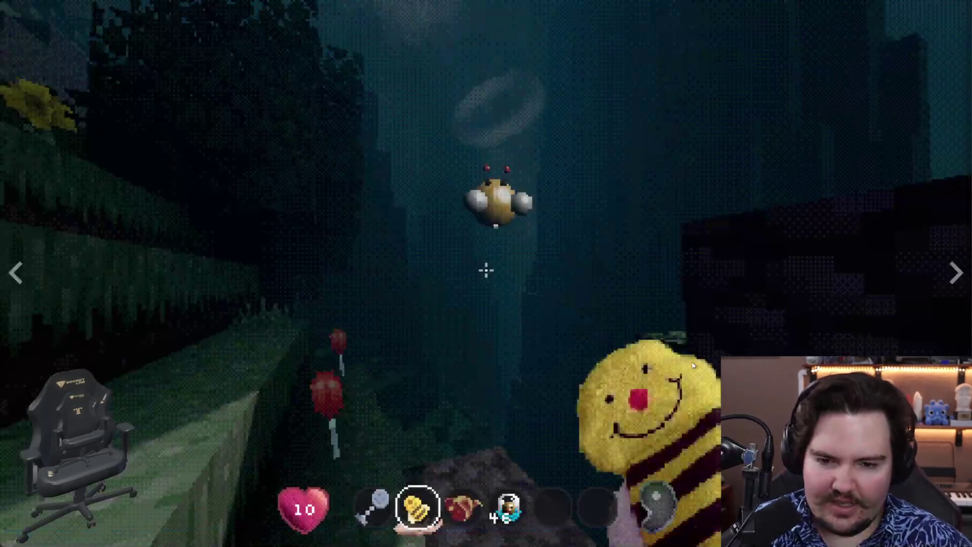
Exit full screen, scroll the Lucid Blocks page down to the customer reviews, then return to the top
{"action": "key", "text": "Escape"}
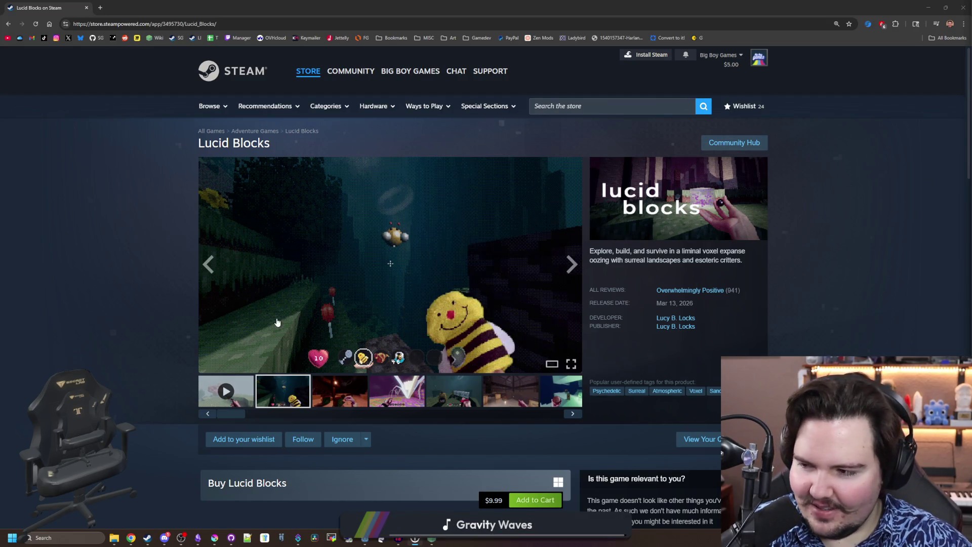
{"action": "scroll", "coordinate": [304, 304], "scroll_direction": "down", "scroll_amount": 2}
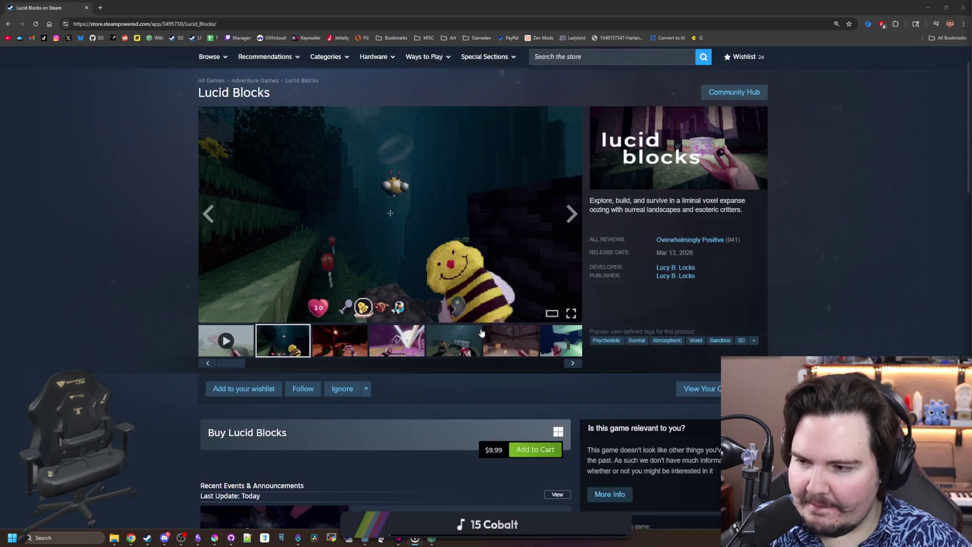
{"action": "scroll", "coordinate": [481, 333], "scroll_direction": "down", "scroll_amount": 2}
{"action": "scroll", "coordinate": [483, 326], "scroll_direction": "down", "scroll_amount": 3}
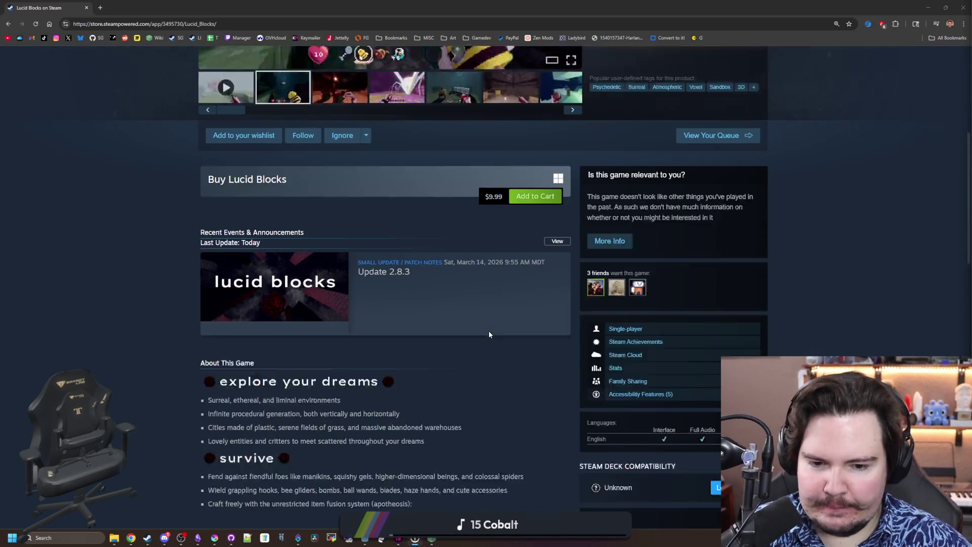
{"action": "scroll", "coordinate": [489, 334], "scroll_direction": "down", "scroll_amount": 6}
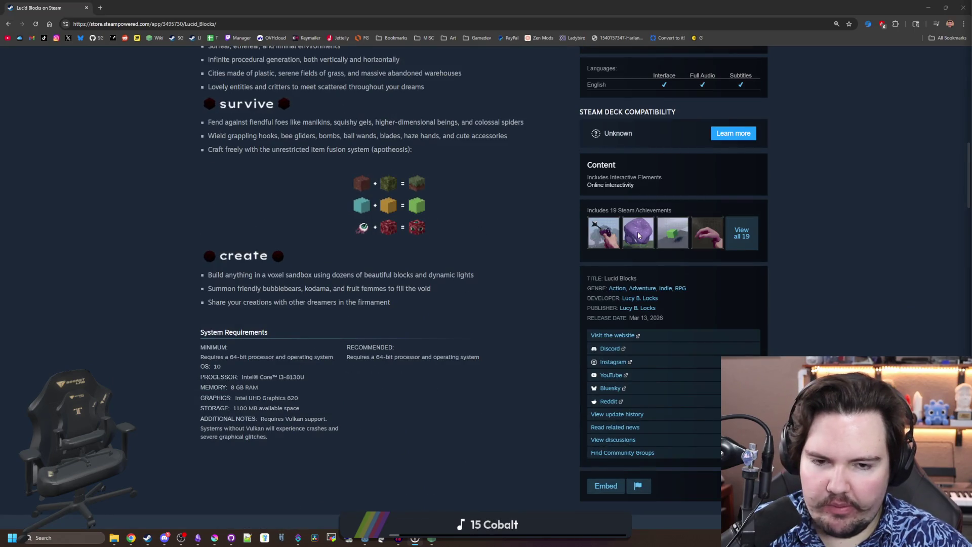
{"action": "scroll", "coordinate": [439, 272], "scroll_direction": "down", "scroll_amount": 7}
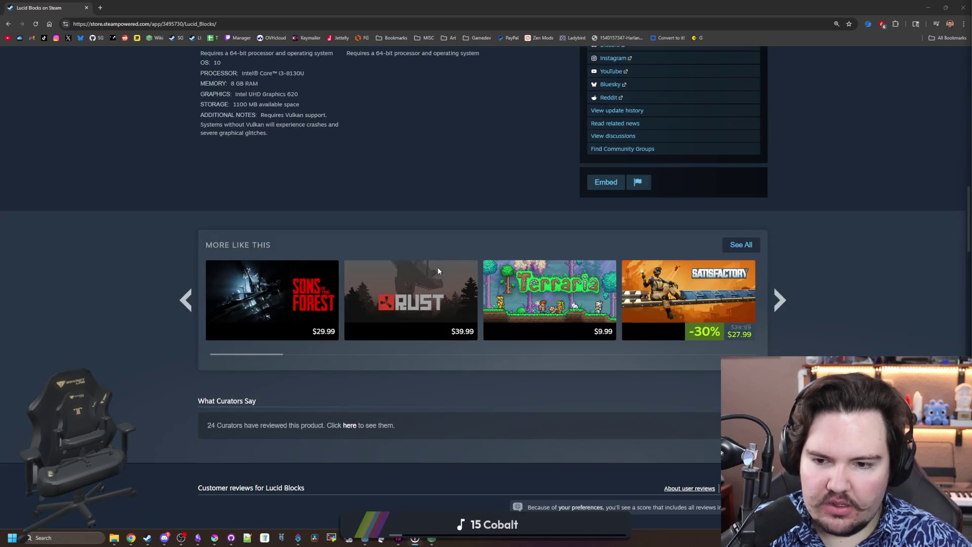
{"action": "scroll", "coordinate": [439, 271], "scroll_direction": "down", "scroll_amount": 7}
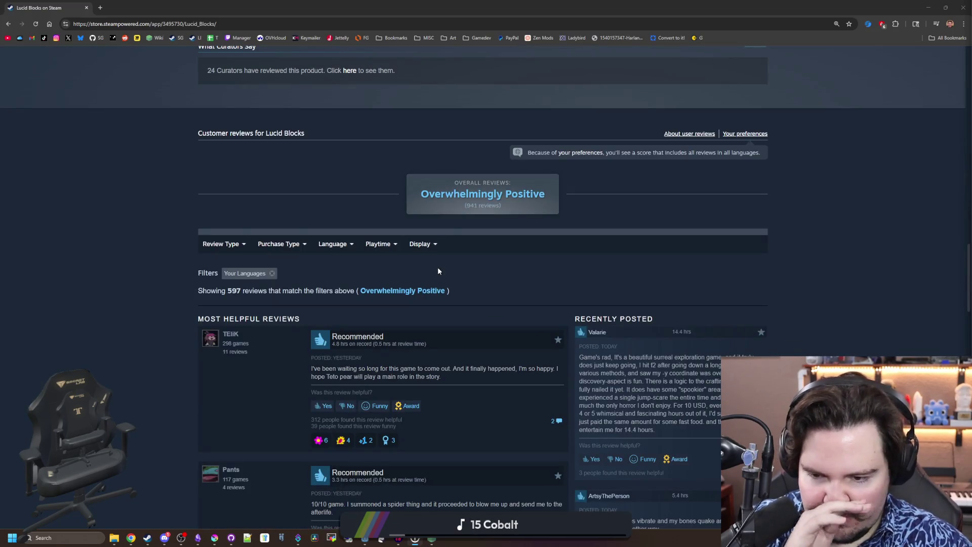
{"action": "key", "text": "Home"}
{"action": "left_click", "coordinate": [574, 265]}
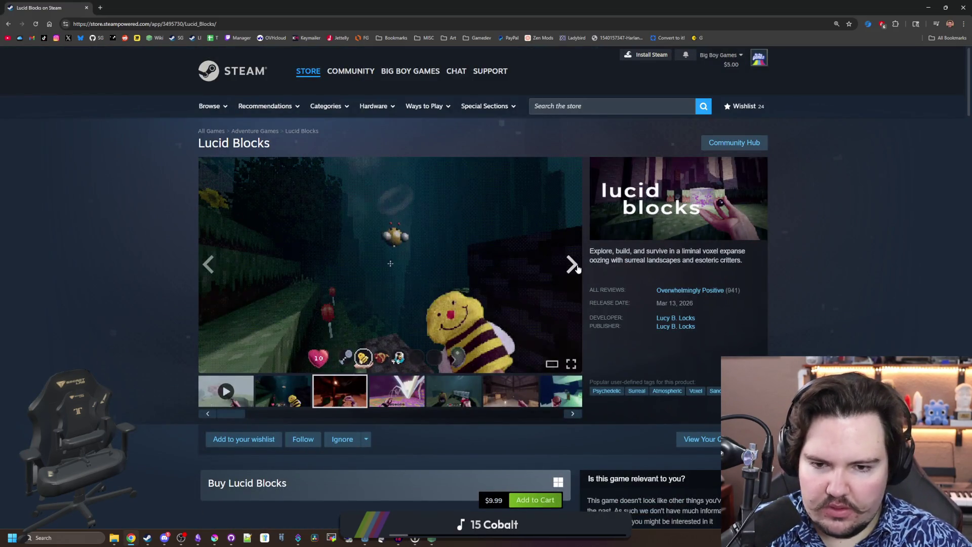
Advance the main gallery a few screenshots and open the current one at full size
{"action": "left_click", "coordinate": [576, 266]}
{"action": "left_click", "coordinate": [578, 268]}
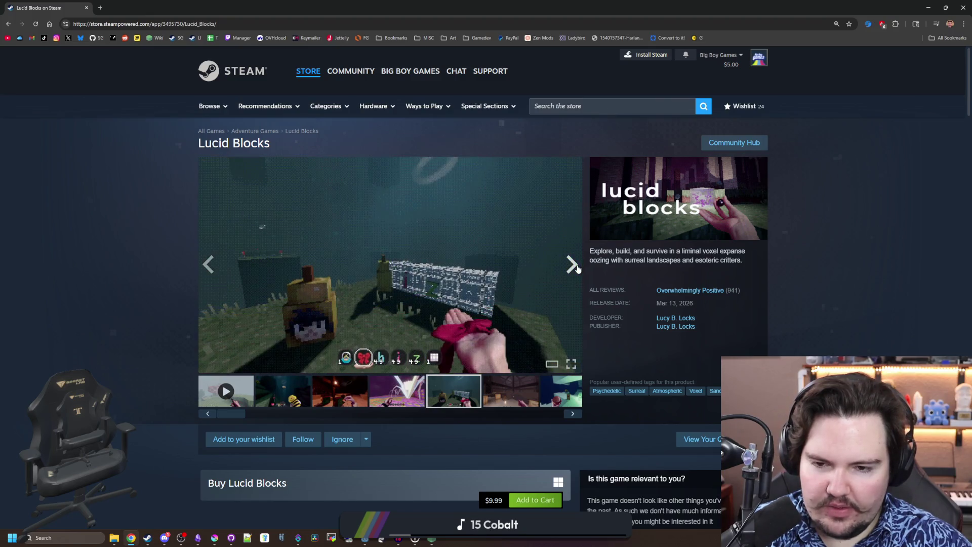
{"action": "left_click", "coordinate": [577, 268]}
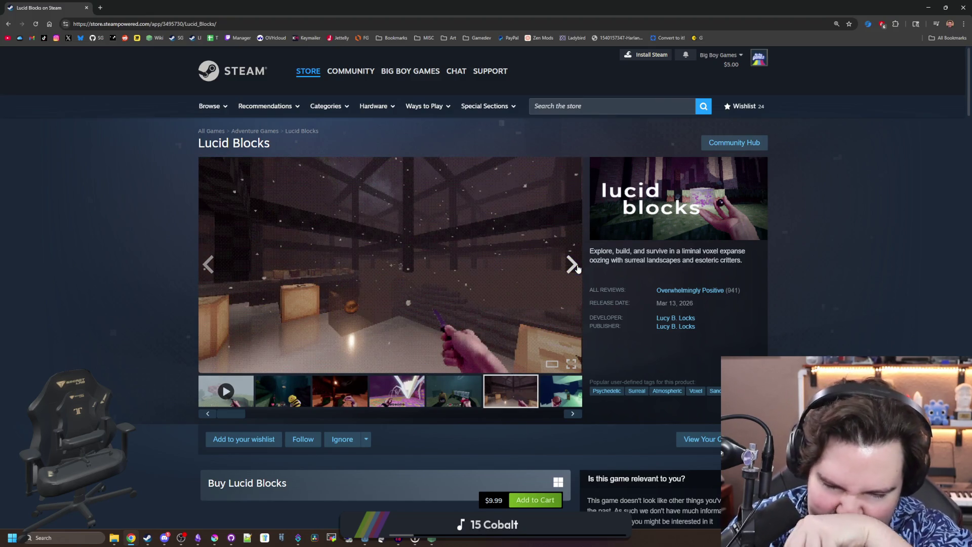
{"action": "left_click", "coordinate": [577, 269]}
{"action": "left_click", "coordinate": [556, 258]}
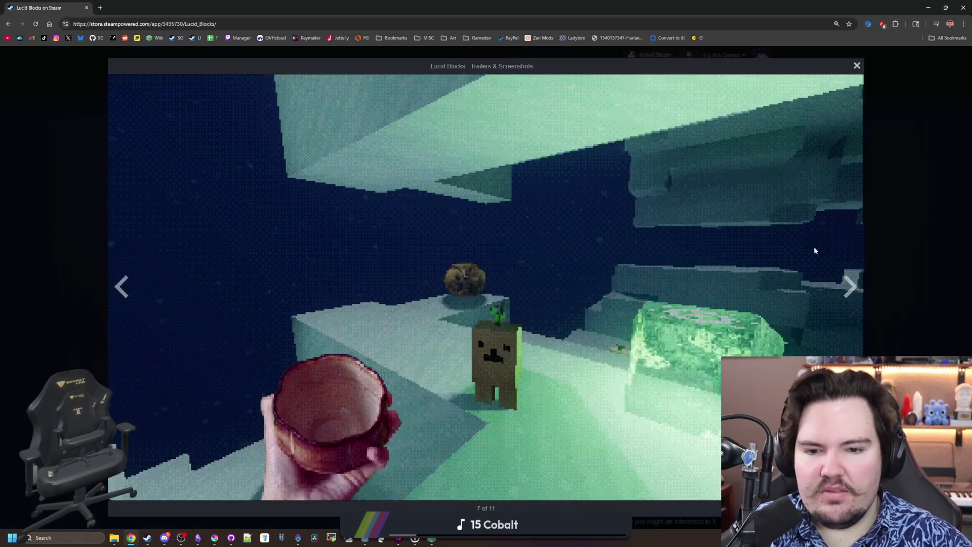
Step through the full-size screenshots up to the last one, 11 of 11
{"action": "left_click", "coordinate": [852, 282]}
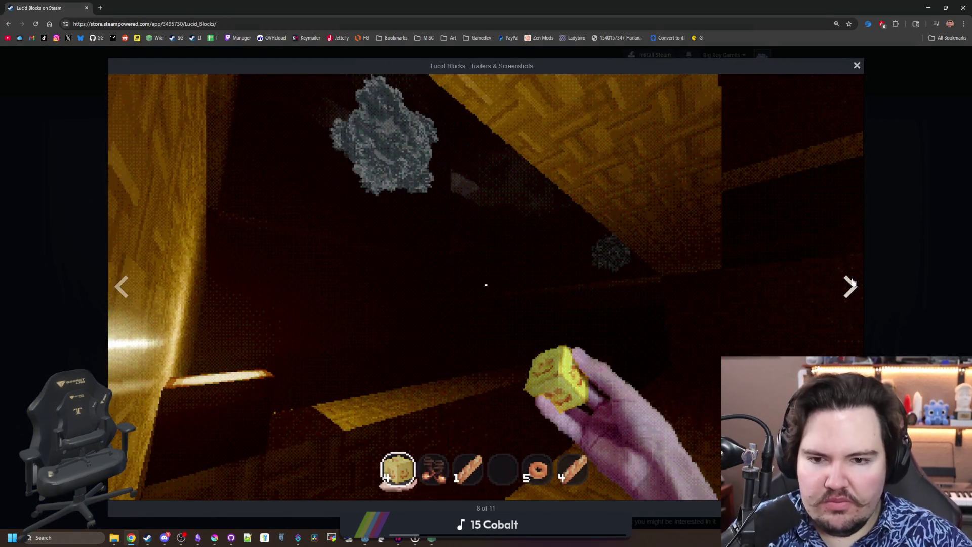
{"action": "left_click", "coordinate": [852, 282]}
{"action": "left_click", "coordinate": [852, 282]}
{"action": "left_click", "coordinate": [853, 282]}
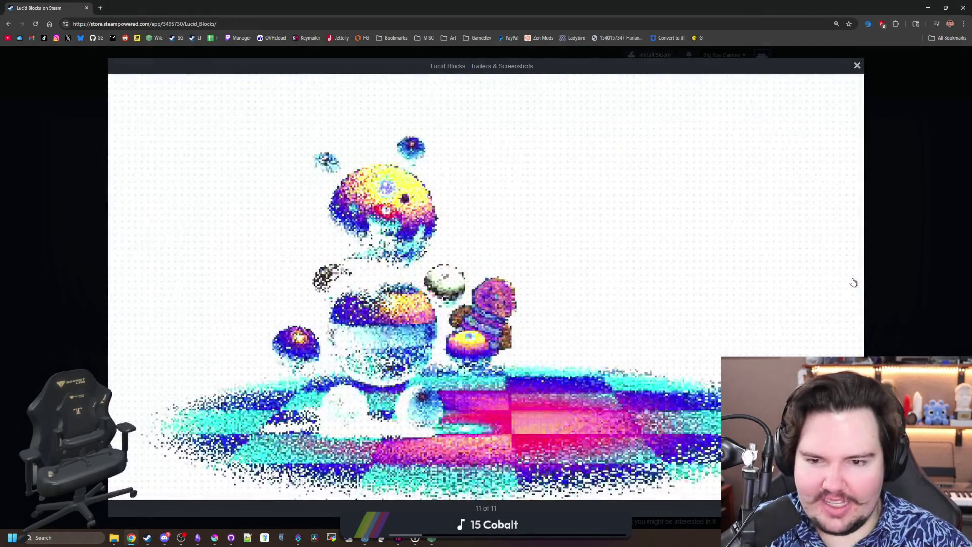
{"action": "left_click", "coordinate": [853, 282]}
{"action": "left_click", "coordinate": [853, 282]}
{"action": "left_click", "coordinate": [853, 282]}
{"action": "left_click", "coordinate": [853, 282]}
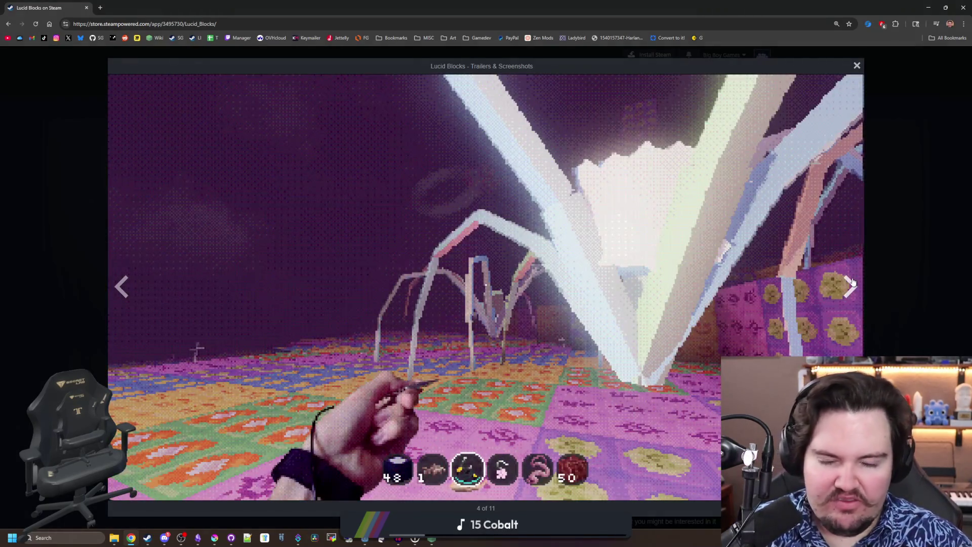
{"action": "left_click", "coordinate": [853, 282]}
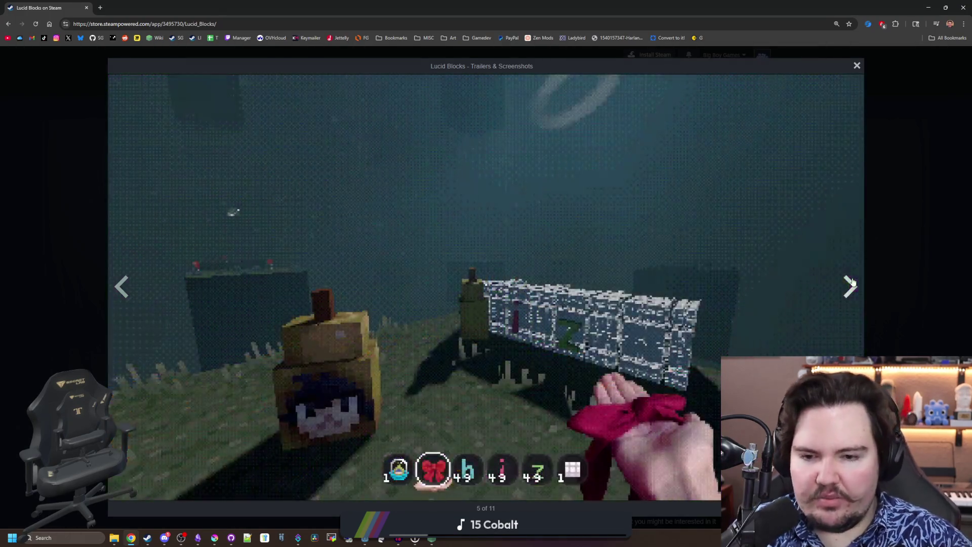
{"action": "left_click", "coordinate": [853, 282]}
{"action": "left_click", "coordinate": [853, 282]}
{"action": "left_click", "coordinate": [853, 282]}
{"action": "left_click", "coordinate": [853, 282]}
{"action": "left_click", "coordinate": [853, 282]}
{"action": "left_click", "coordinate": [852, 282]}
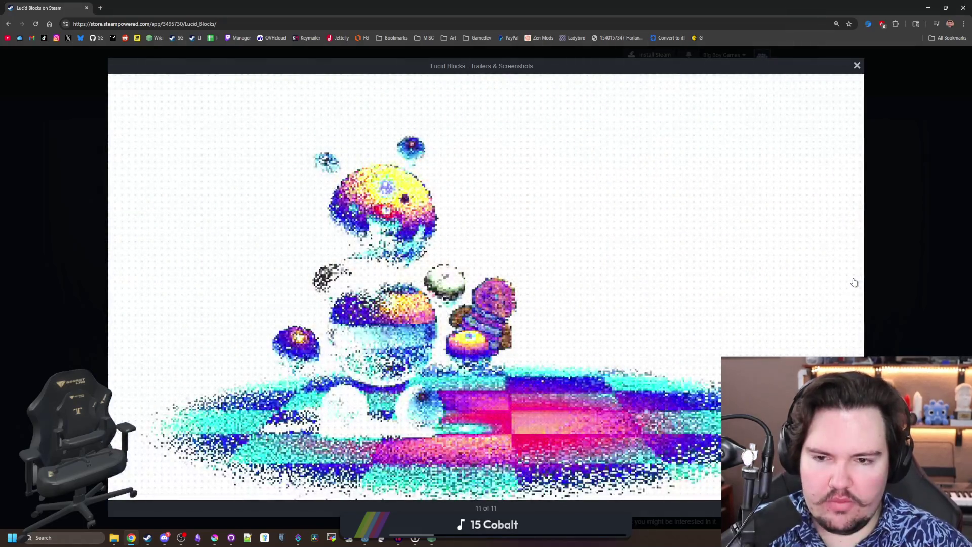
Close the screenshot viewer and open the Update 2.8.3 patch notes
{"action": "left_click", "coordinate": [881, 273]}
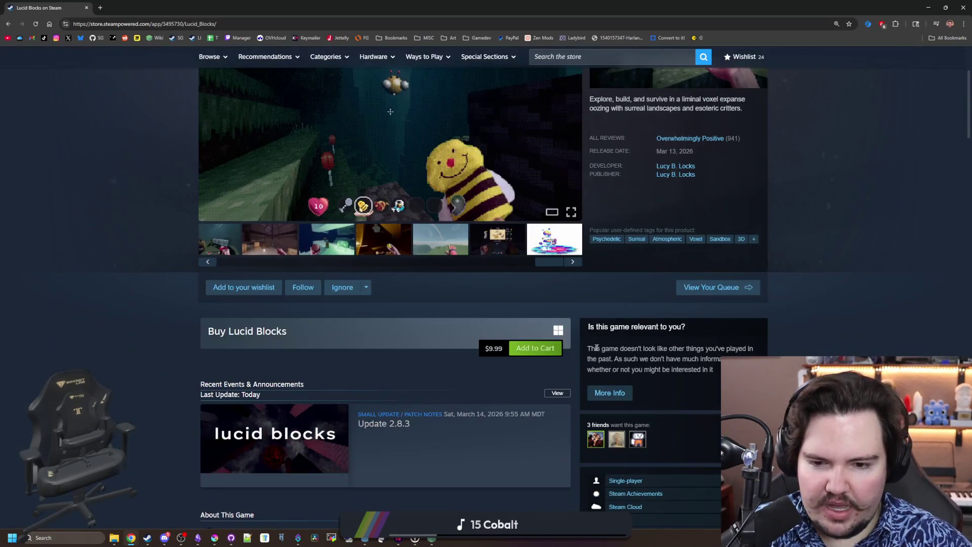
{"action": "scroll", "coordinate": [564, 353], "scroll_direction": "down", "scroll_amount": 2}
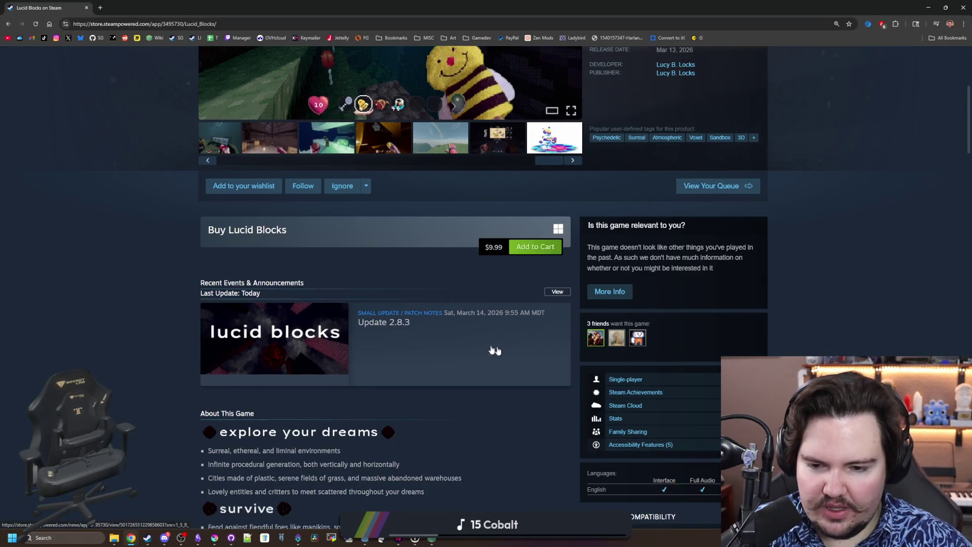
{"action": "left_click", "coordinate": [557, 293]}
Read through the patch notes, briefly selecting the Proton 9.0 warning paragraph
{"action": "scroll", "coordinate": [477, 255], "scroll_direction": "down", "scroll_amount": 6}
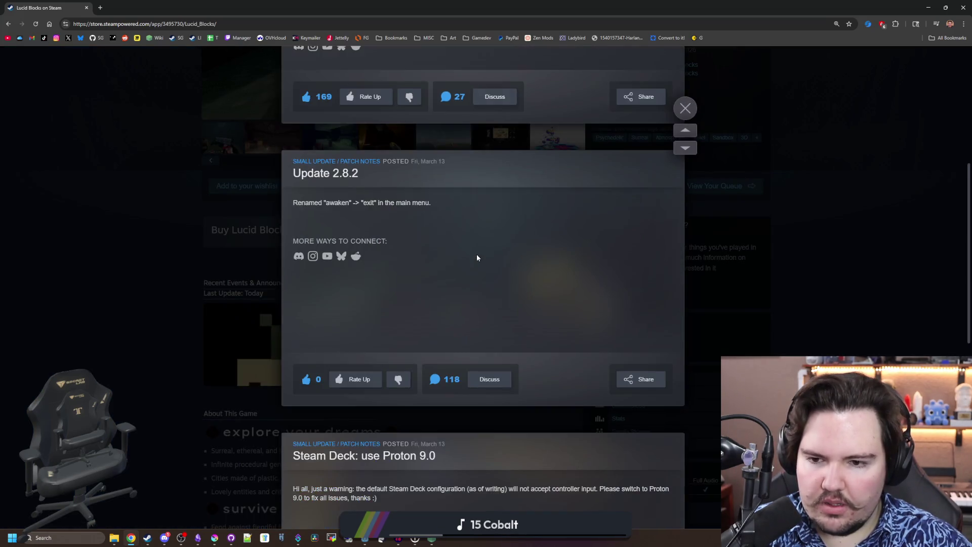
{"action": "scroll", "coordinate": [477, 257], "scroll_direction": "down", "scroll_amount": 5}
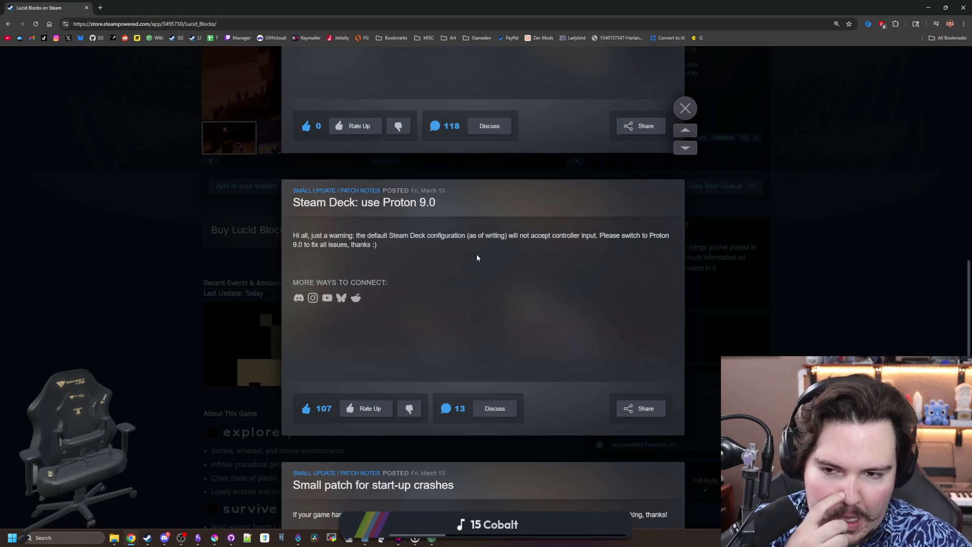
{"action": "triple_click", "coordinate": [329, 246]}
{"action": "left_click", "coordinate": [299, 233]}
{"action": "scroll", "coordinate": [455, 259], "scroll_direction": "down", "scroll_amount": 4}
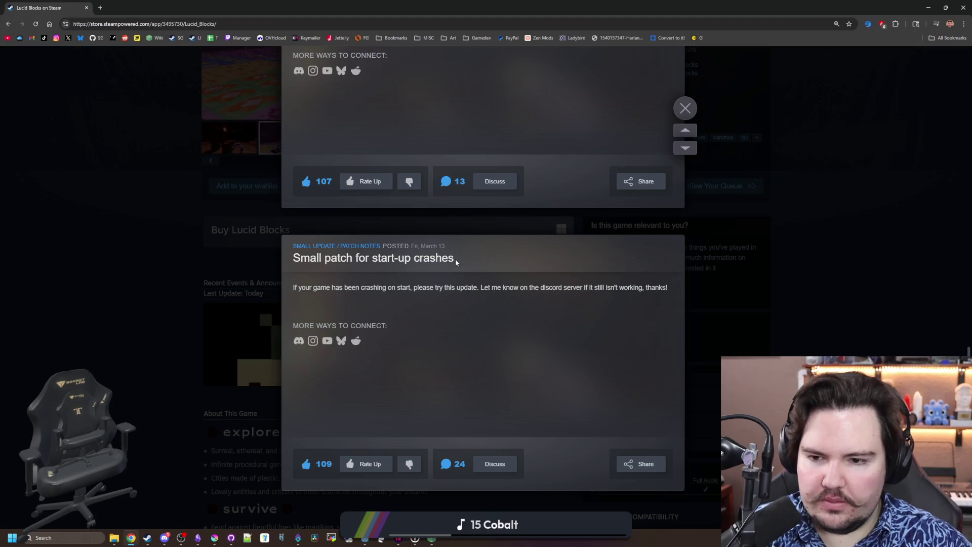
{"action": "scroll", "coordinate": [324, 288], "scroll_direction": "up", "scroll_amount": 8}
Close the patch notes overlay and switch back to the running Starground game
{"action": "left_click", "coordinate": [195, 244]}
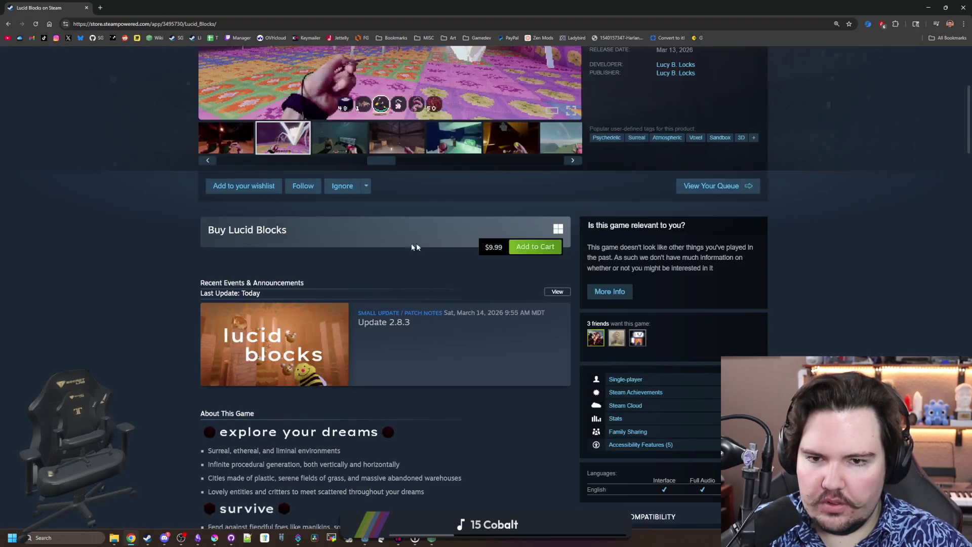
{"action": "scroll", "coordinate": [466, 240], "scroll_direction": "up", "scroll_amount": 5}
{"action": "key", "text": "alt+Tab"}
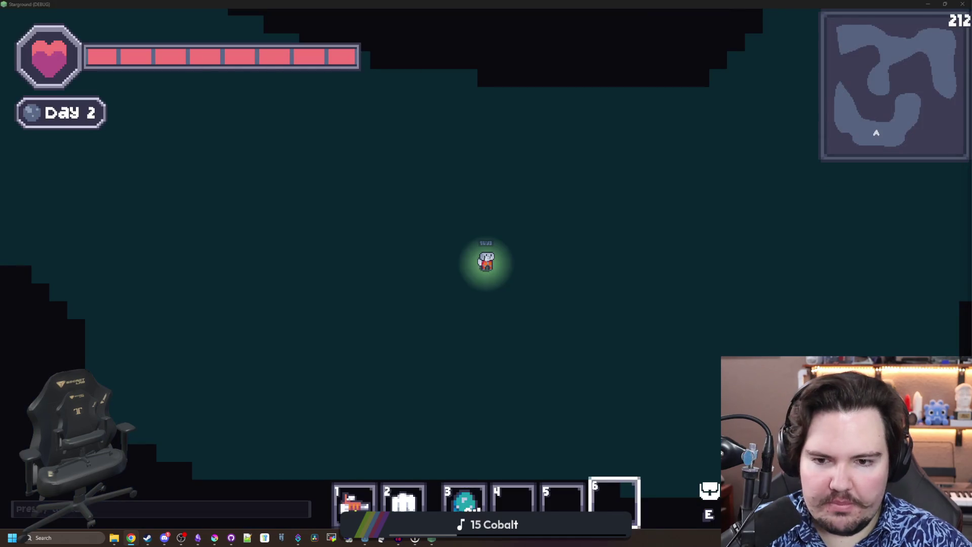
Walk the character and equip the flashlight from hotbar slot 1
{"action": "key", "text": "d"}
{"action": "key", "text": "2"}
{"action": "key", "text": "6"}
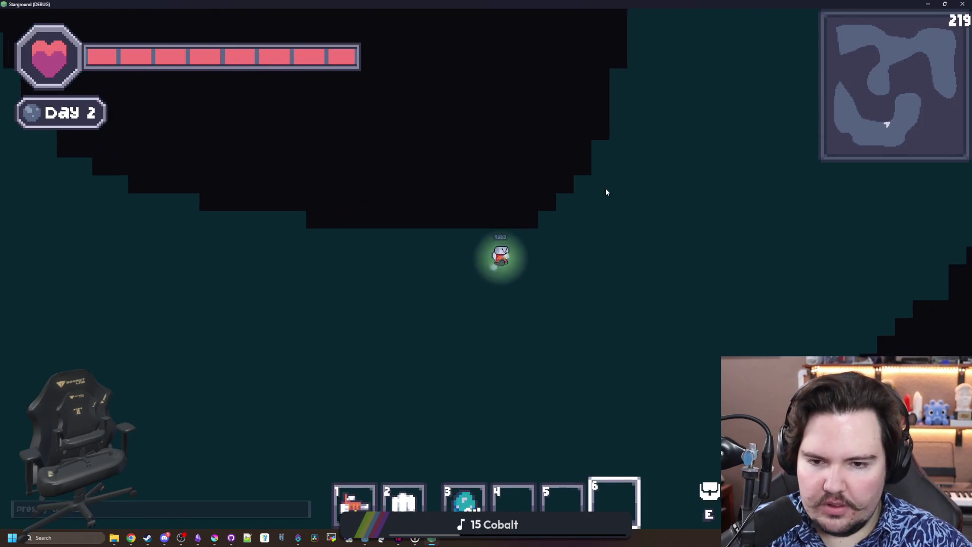
{"action": "key", "text": "1"}
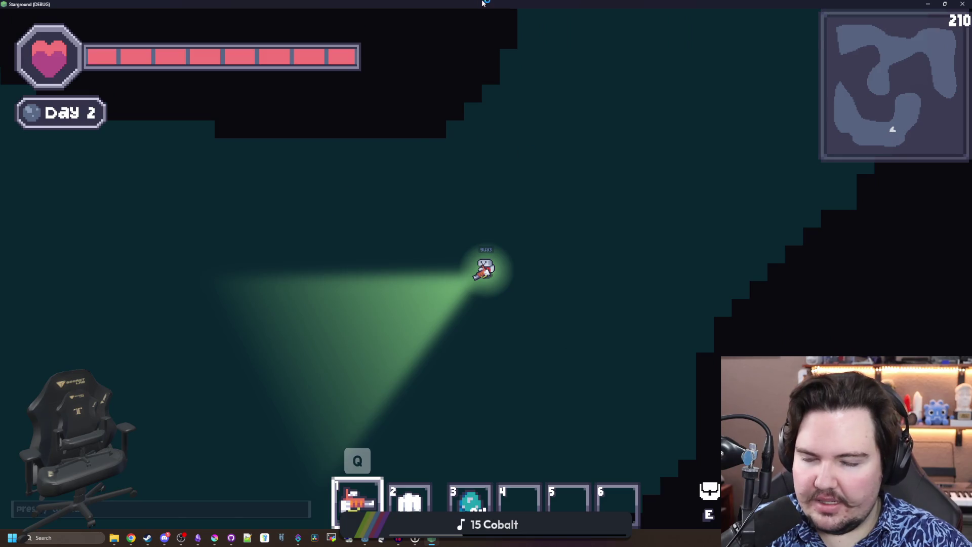
Stop the debug run with F8 and put the caret on line 89 of regions_table.gd
{"action": "key", "text": "F8"}
{"action": "left_click", "coordinate": [448, 153]}
{"action": "left_click", "coordinate": [435, 146]}
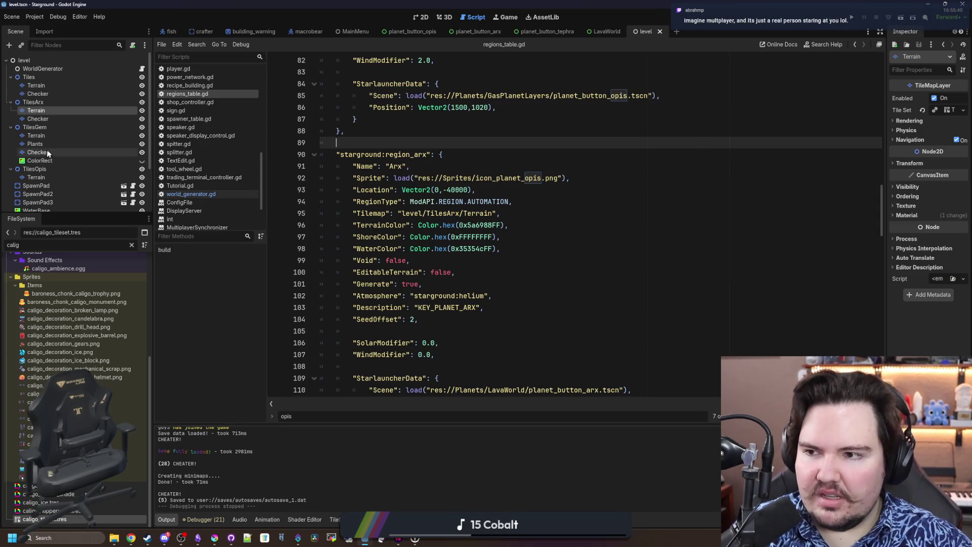
Filter the project files by 'world', open World.gd, and save
{"action": "left_click", "coordinate": [131, 245]}
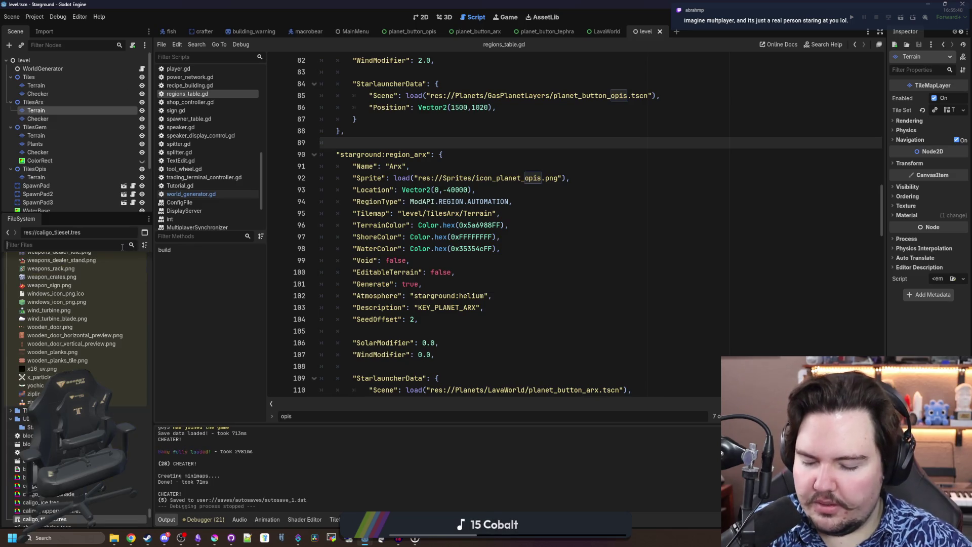
{"action": "type", "text": "world"}
{"action": "double_click", "coordinate": [35, 386]}
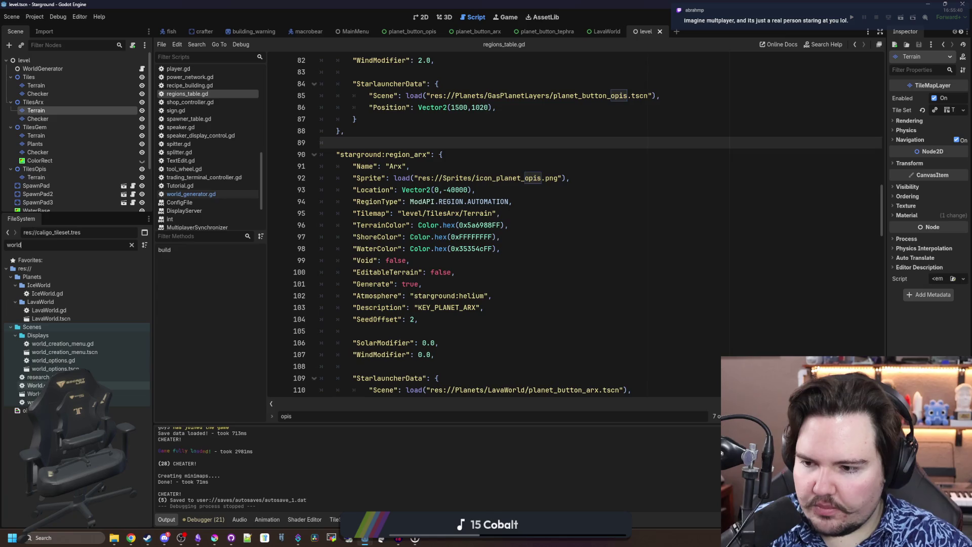
{"action": "left_click", "coordinate": [574, 224]}
{"action": "key", "text": "ctrl+f"}
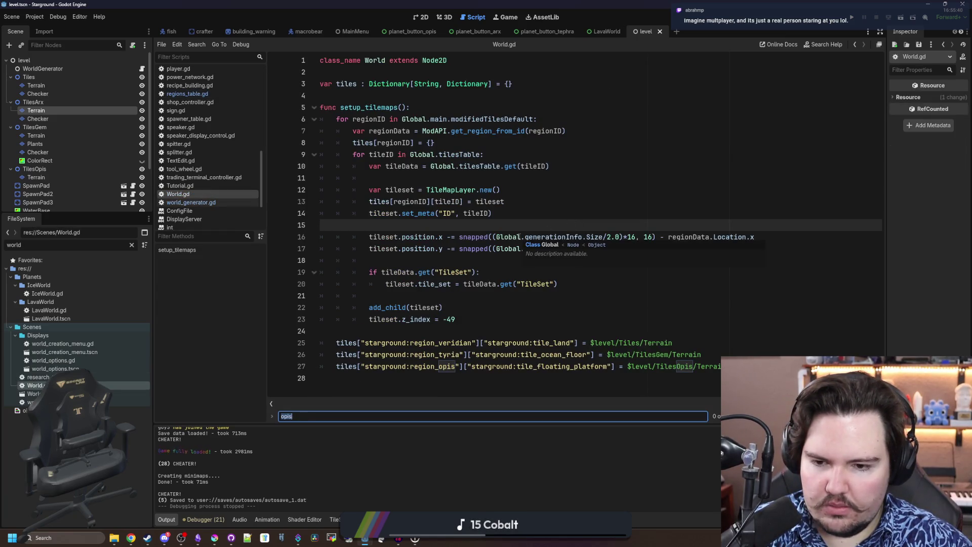
{"action": "left_click", "coordinate": [434, 224]}
{"action": "key", "text": "ctrl+s"}
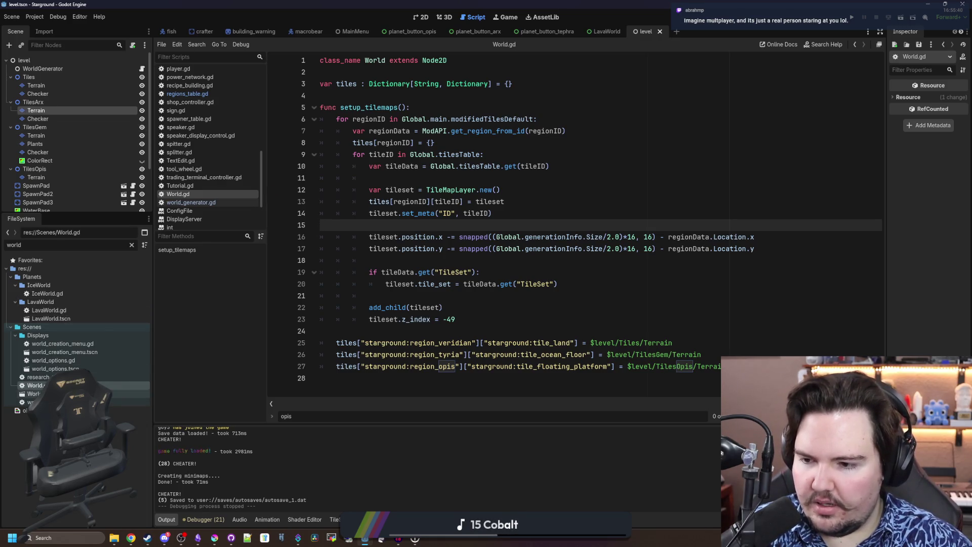
Open World.tscn, check the World node's script, then open the level scene
{"action": "double_click", "coordinate": [34, 393]}
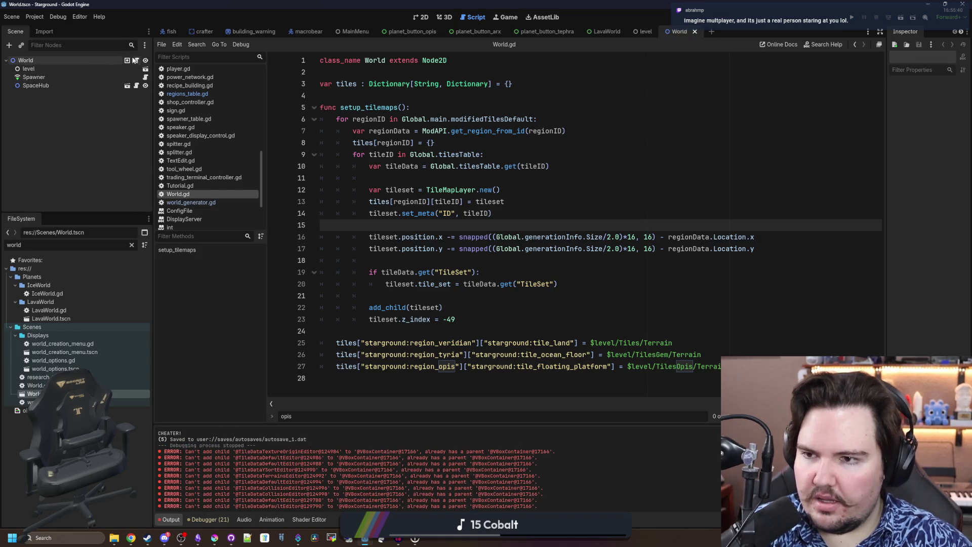
{"action": "left_click", "coordinate": [136, 60]}
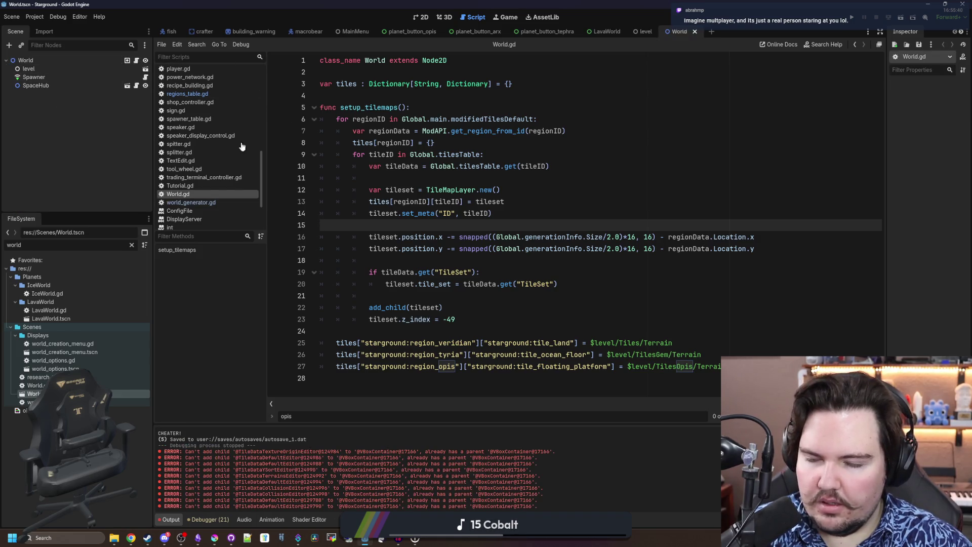
{"action": "left_click", "coordinate": [143, 69]}
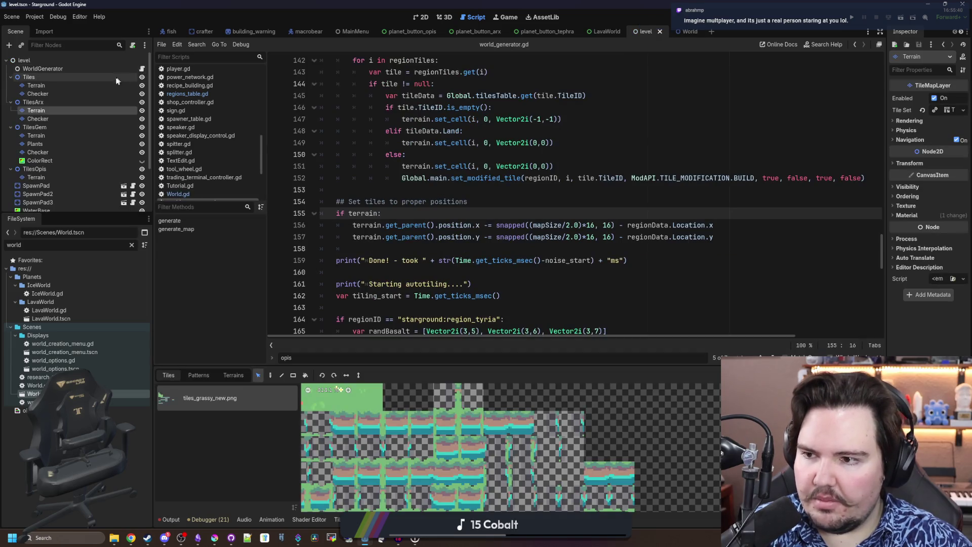
Filter the FileSystem by 'main' and open MainMenu.tscn
{"action": "scroll", "coordinate": [78, 122], "scroll_direction": "down", "scroll_amount": 2}
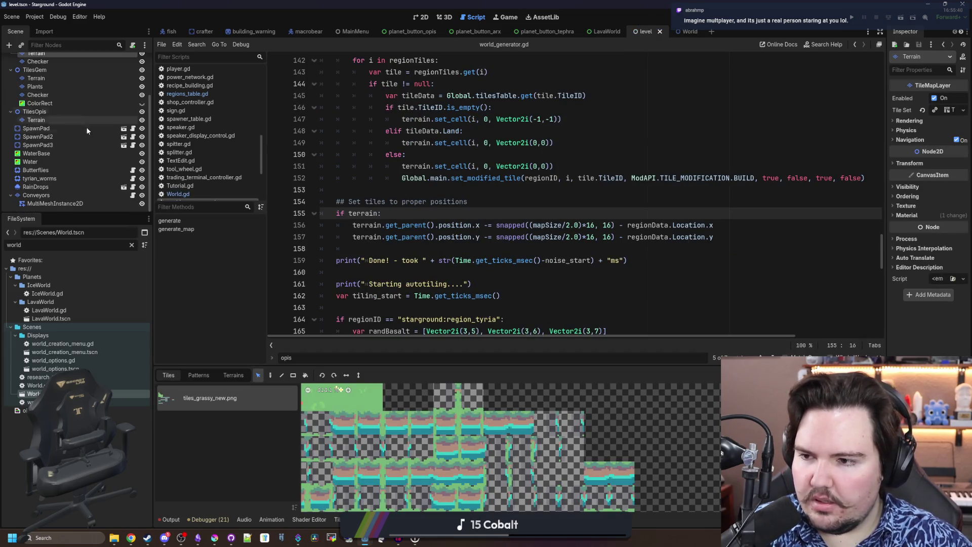
{"action": "scroll", "coordinate": [86, 123], "scroll_direction": "up", "scroll_amount": 2}
{"action": "left_click", "coordinate": [132, 245]}
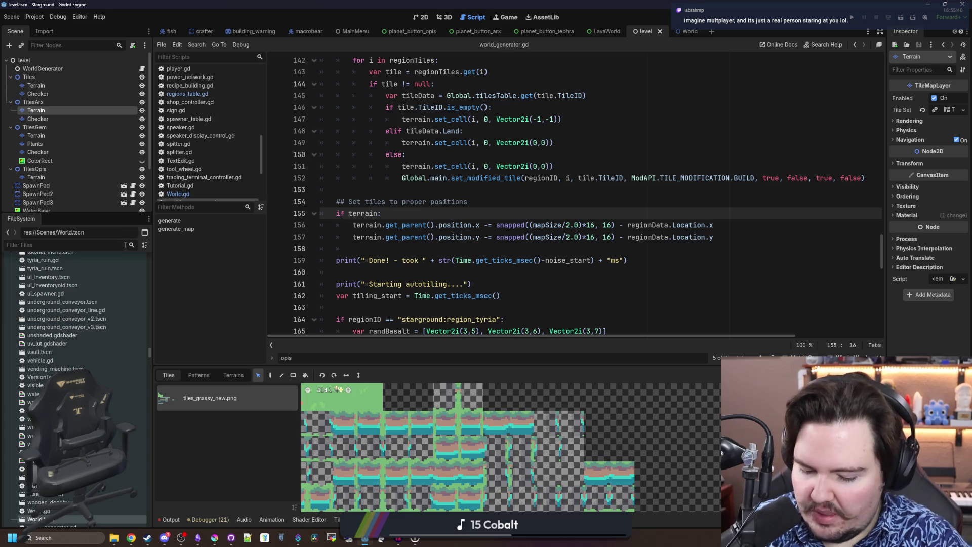
{"action": "type", "text": "main"}
{"action": "left_click", "coordinate": [63, 287]}
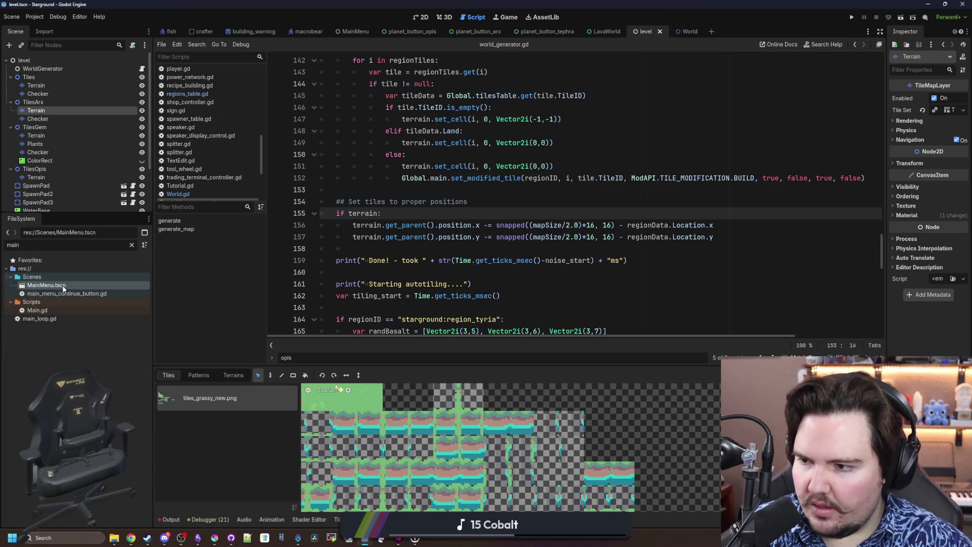
{"action": "double_click", "coordinate": [64, 287]}
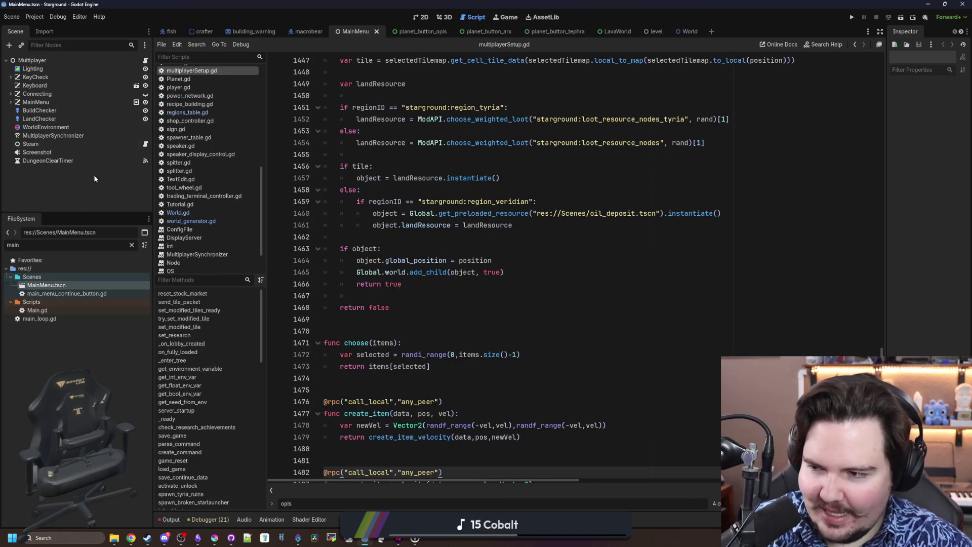
Open multiplayerSetup.gd and scroll up through its code past create_resources
{"action": "left_click", "coordinate": [146, 61]}
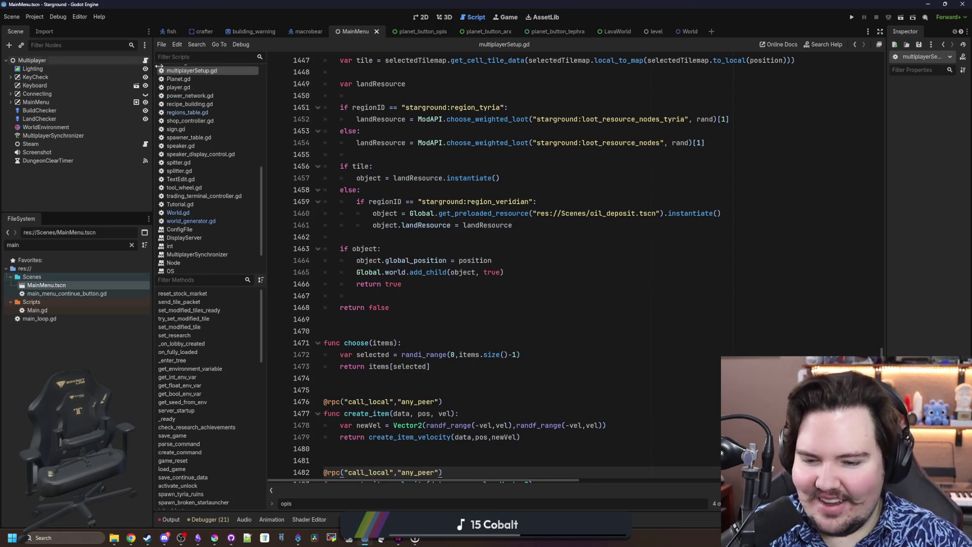
{"action": "left_click", "coordinate": [421, 337]}
{"action": "scroll", "coordinate": [421, 338], "scroll_direction": "up", "scroll_amount": 10}
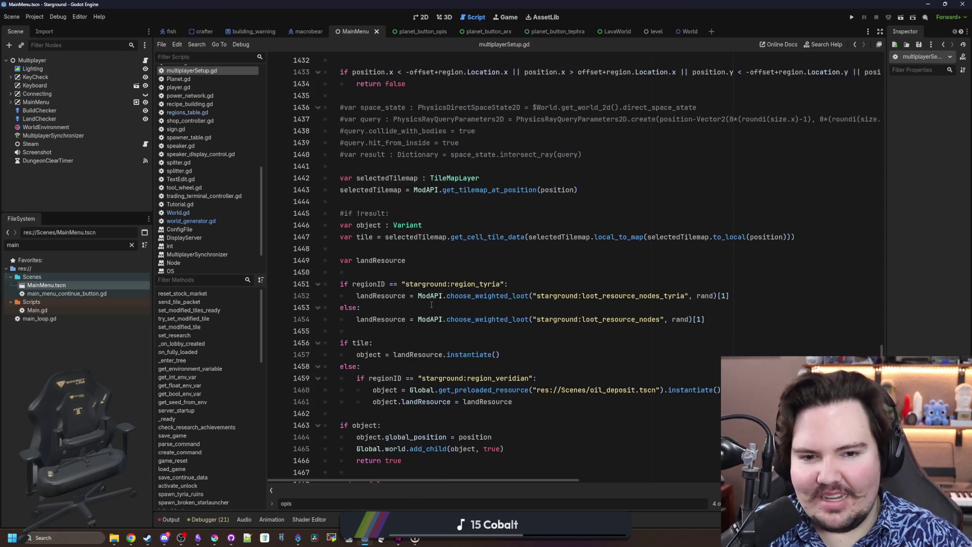
{"action": "left_click", "coordinate": [457, 276]}
{"action": "scroll", "coordinate": [465, 303], "scroll_direction": "up", "scroll_amount": 2}
{"action": "left_click", "coordinate": [478, 249]}
{"action": "scroll", "coordinate": [478, 246], "scroll_direction": "up", "scroll_amount": 6}
{"action": "scroll", "coordinate": [478, 247], "scroll_direction": "up", "scroll_amount": 5}
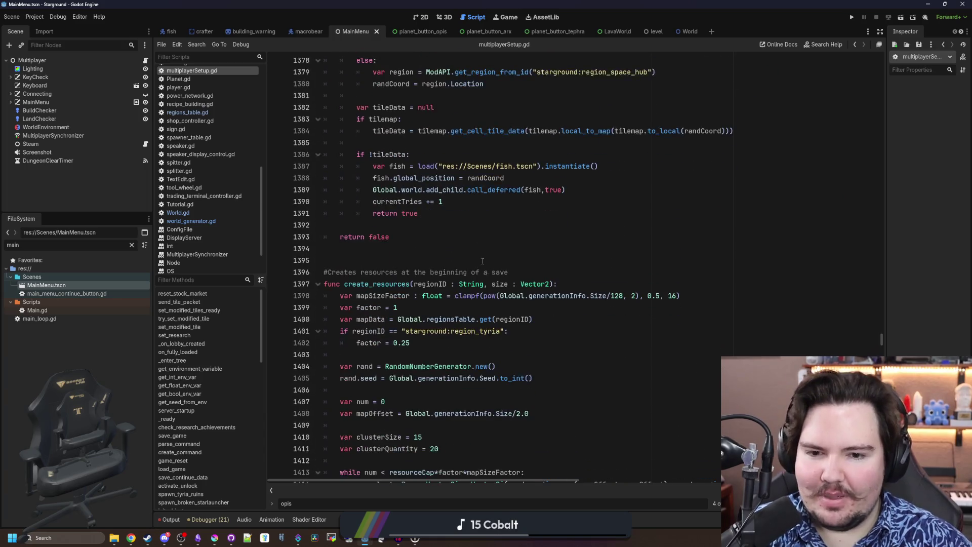
{"action": "left_click", "coordinate": [500, 261]}
{"action": "scroll", "coordinate": [501, 264], "scroll_direction": "up", "scroll_amount": 7}
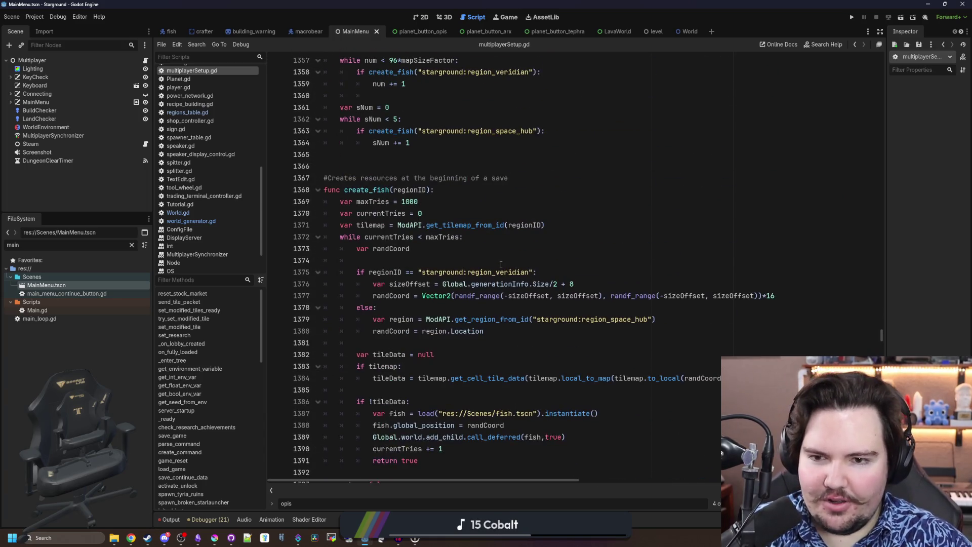
{"action": "left_click", "coordinate": [550, 201]}
Search the script for 'process' to reach the _process function
{"action": "key", "text": "ctrl+f"}
{"action": "type", "text": "_rpco"}
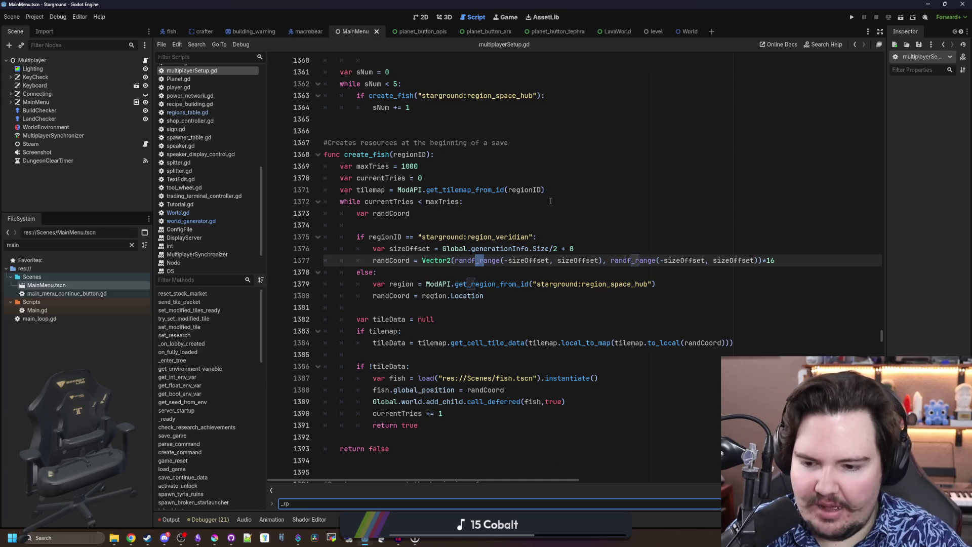
{"action": "key", "text": "BackSpace"}
{"action": "type", "text": "process"}
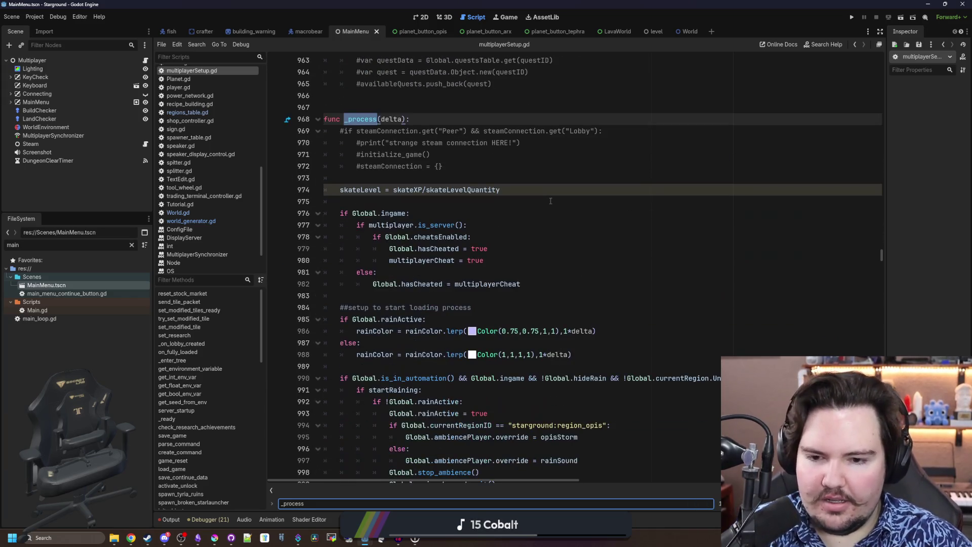
{"action": "scroll", "coordinate": [598, 236], "scroll_direction": "down", "scroll_amount": 3}
{"action": "scroll", "coordinate": [536, 182], "scroll_direction": "down", "scroll_amount": 2}
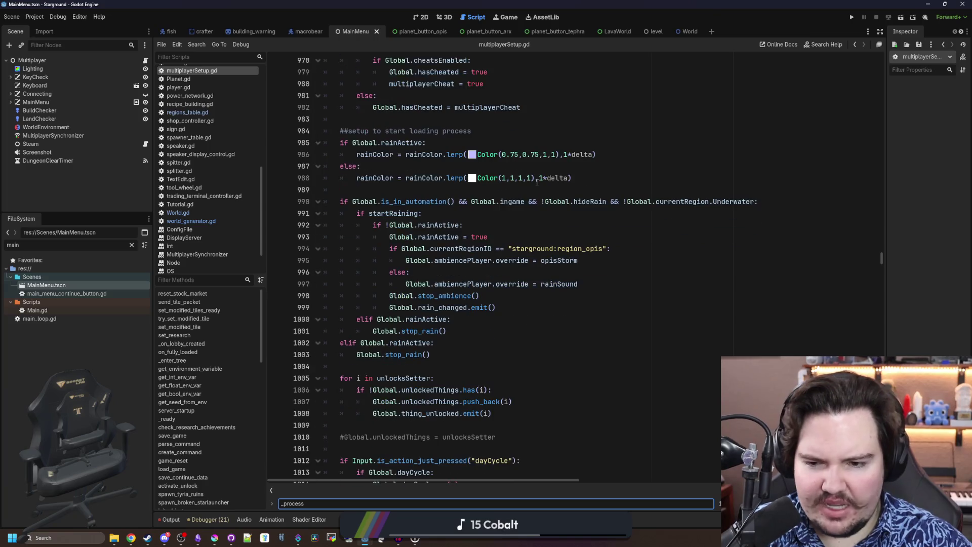
{"action": "scroll", "coordinate": [457, 251], "scroll_direction": "down", "scroll_amount": 5}
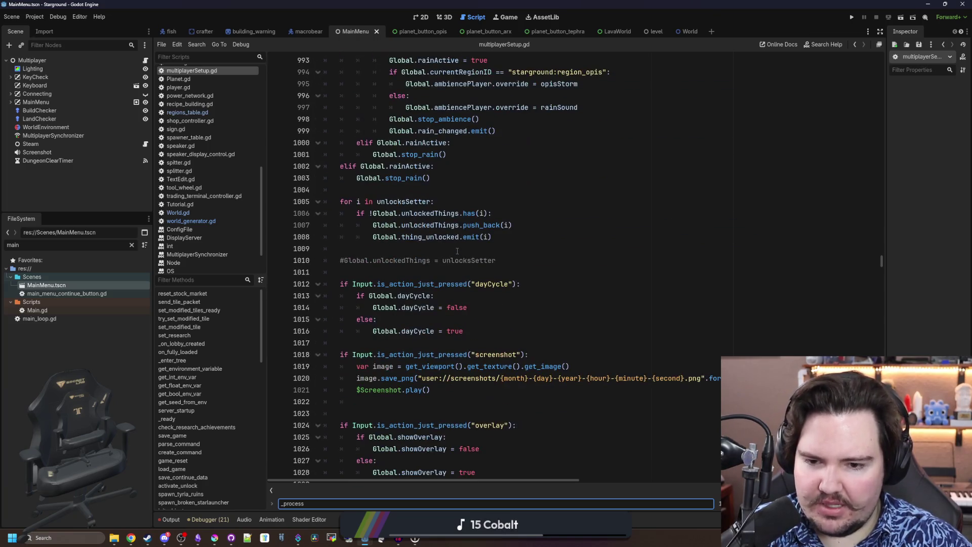
{"action": "scroll", "coordinate": [457, 251], "scroll_direction": "down", "scroll_amount": 6}
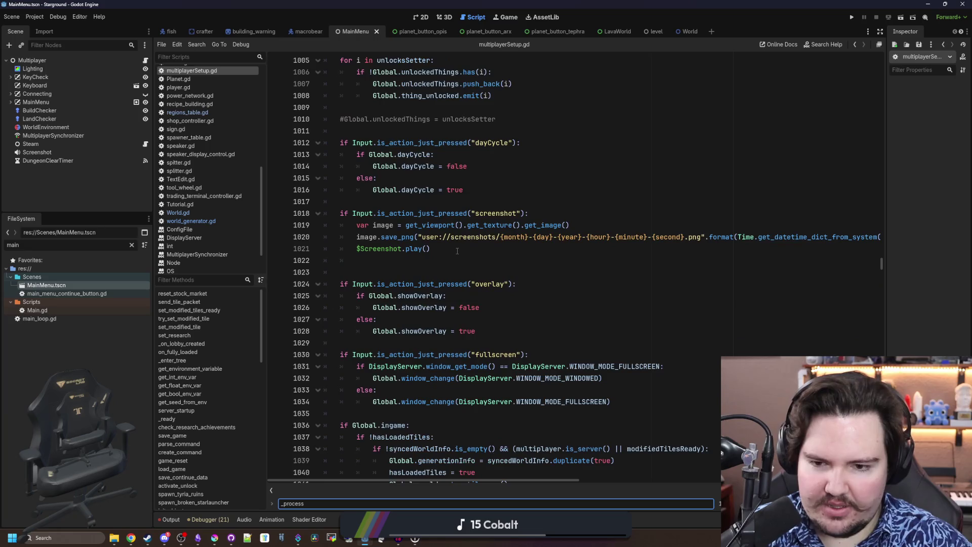
Locate the dungeon lighting else branch and caligo colour line, then bring back the Steam page
{"action": "left_click", "coordinate": [471, 259]}
{"action": "scroll", "coordinate": [471, 259], "scroll_direction": "down", "scroll_amount": 7}
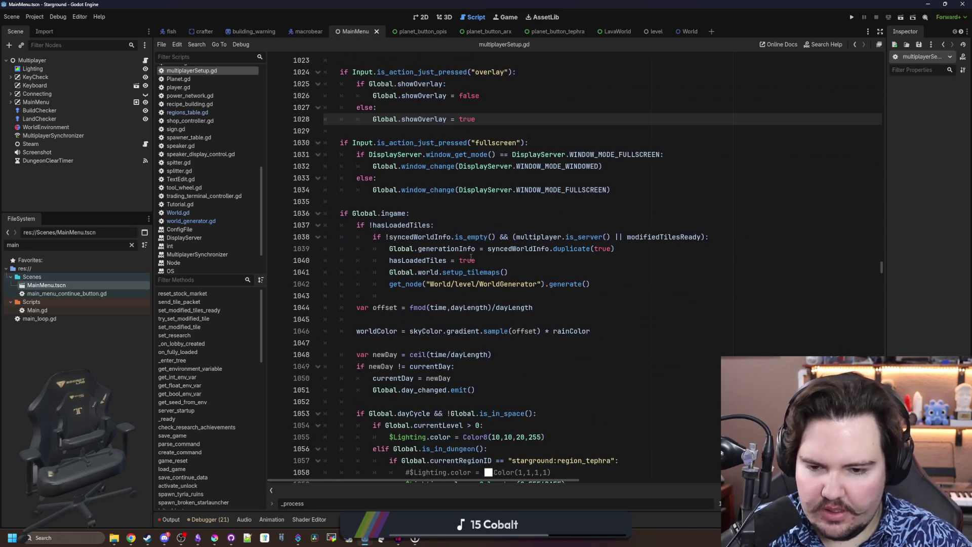
{"action": "left_click", "coordinate": [484, 285]}
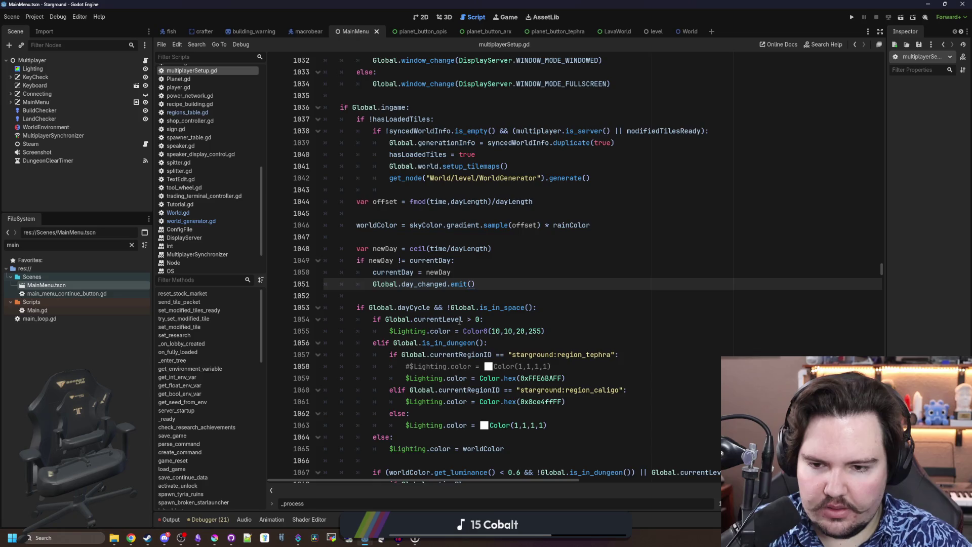
{"action": "scroll", "coordinate": [460, 320], "scroll_direction": "down", "scroll_amount": 3}
{"action": "left_click", "coordinate": [558, 312]}
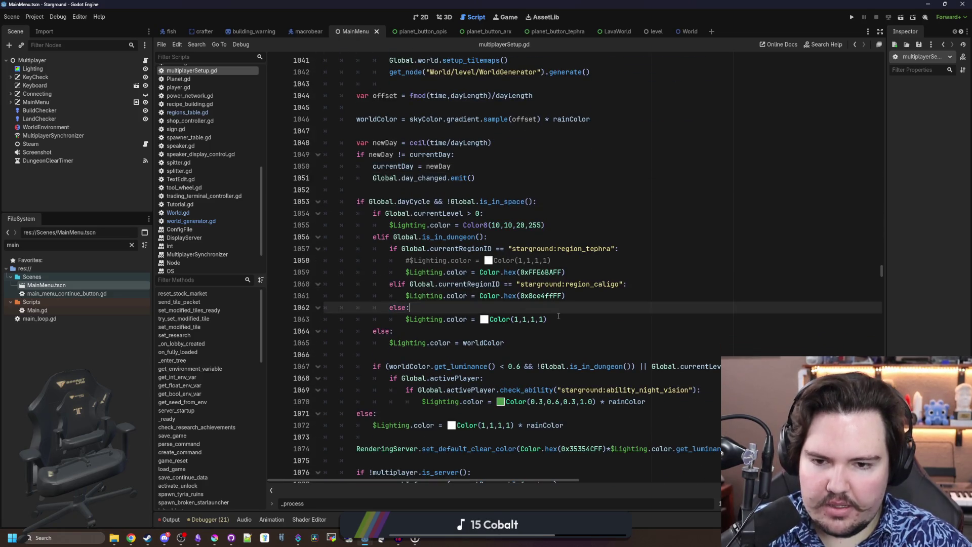
{"action": "left_click", "coordinate": [569, 292]}
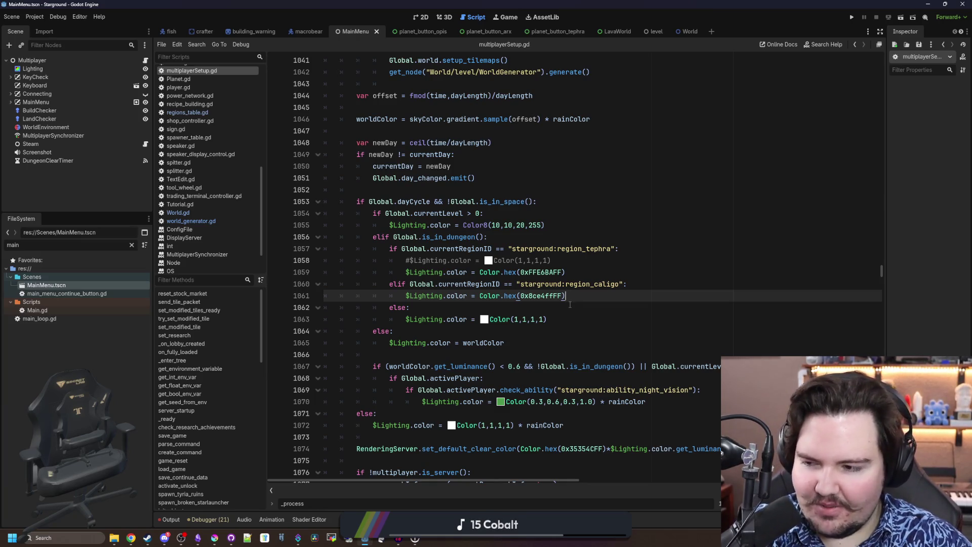
{"action": "left_click", "coordinate": [551, 303]}
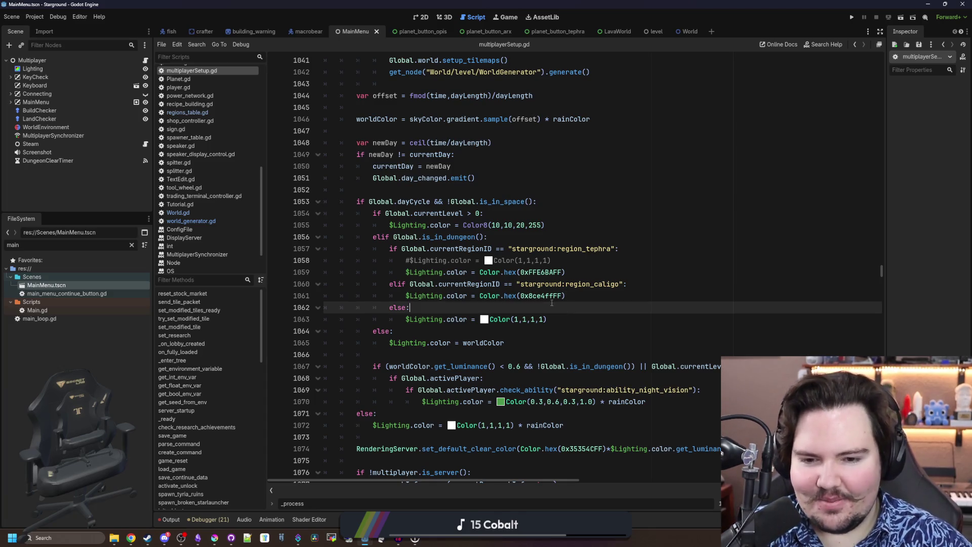
{"action": "left_click", "coordinate": [131, 537]}
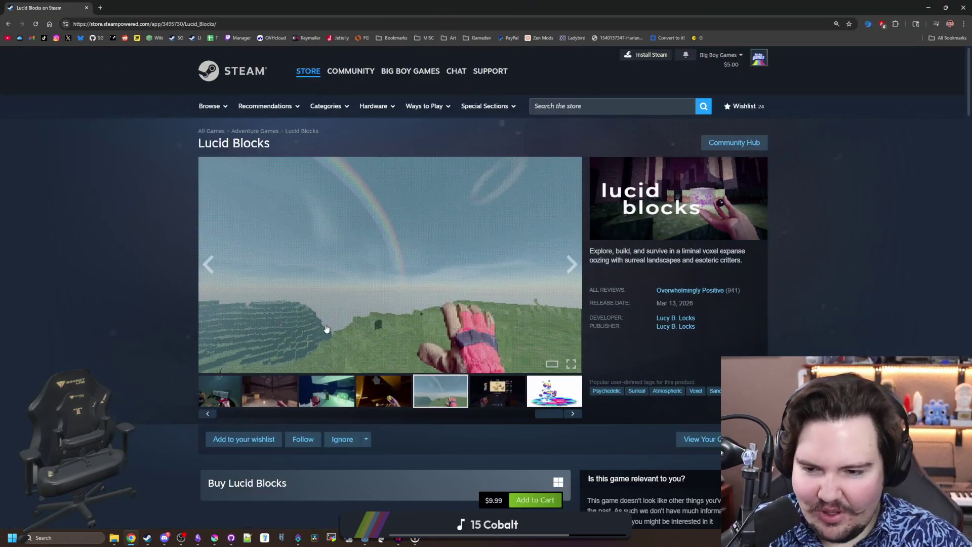
Open the Lucid Blocks screenshot viewer and step through the first screenshots
{"action": "left_click", "coordinate": [275, 400]}
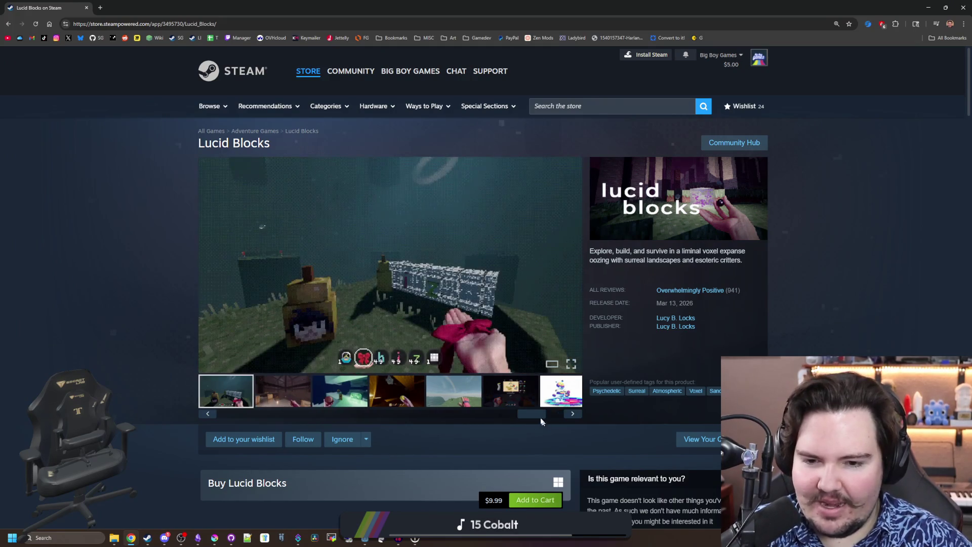
{"action": "left_click", "coordinate": [272, 401]}
{"action": "left_click", "coordinate": [398, 292]}
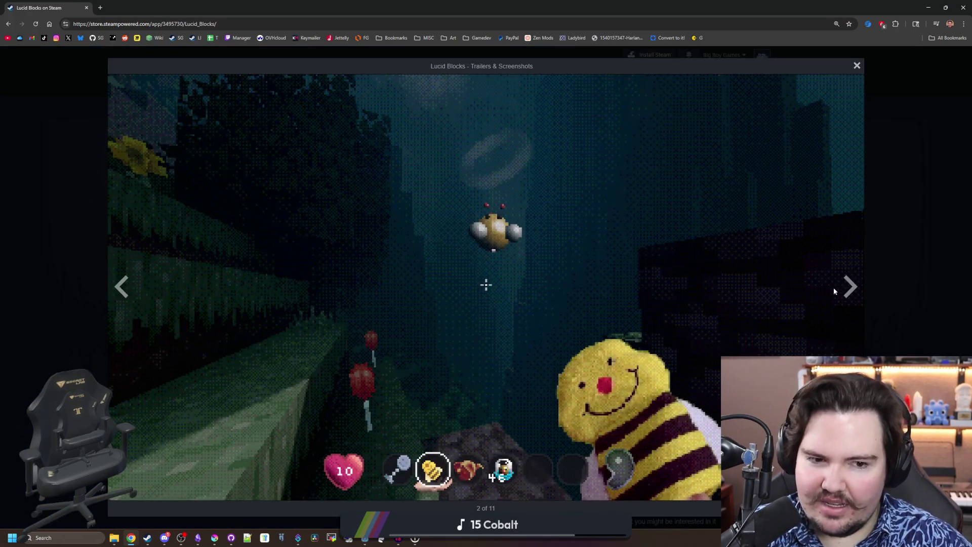
{"action": "left_click", "coordinate": [843, 286]}
{"action": "left_click", "coordinate": [843, 286]}
{"action": "left_click", "coordinate": [843, 287]}
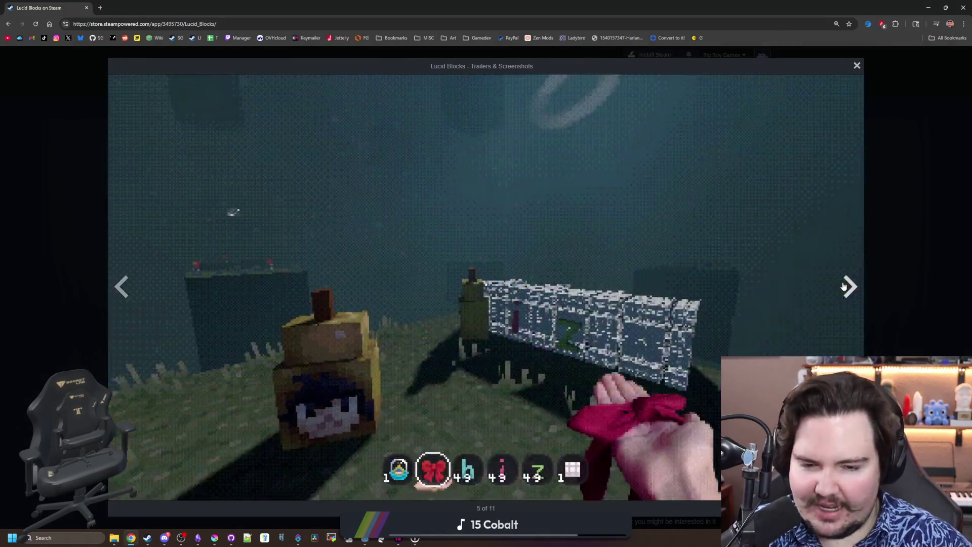
{"action": "left_click", "coordinate": [843, 286]}
{"action": "left_click", "coordinate": [843, 287]}
{"action": "left_click", "coordinate": [844, 286]}
{"action": "left_click", "coordinate": [843, 286]}
{"action": "left_click", "coordinate": [843, 287]}
{"action": "left_click", "coordinate": [844, 286]}
Page through the remaining screenshots to the last, then return to multiplayerSetup.gd in Godot
{"action": "left_click", "coordinate": [843, 286]}
{"action": "left_click", "coordinate": [843, 287]}
{"action": "left_click", "coordinate": [843, 287]}
{"action": "left_click", "coordinate": [843, 286]}
{"action": "left_click", "coordinate": [843, 287]}
{"action": "left_click", "coordinate": [843, 286]}
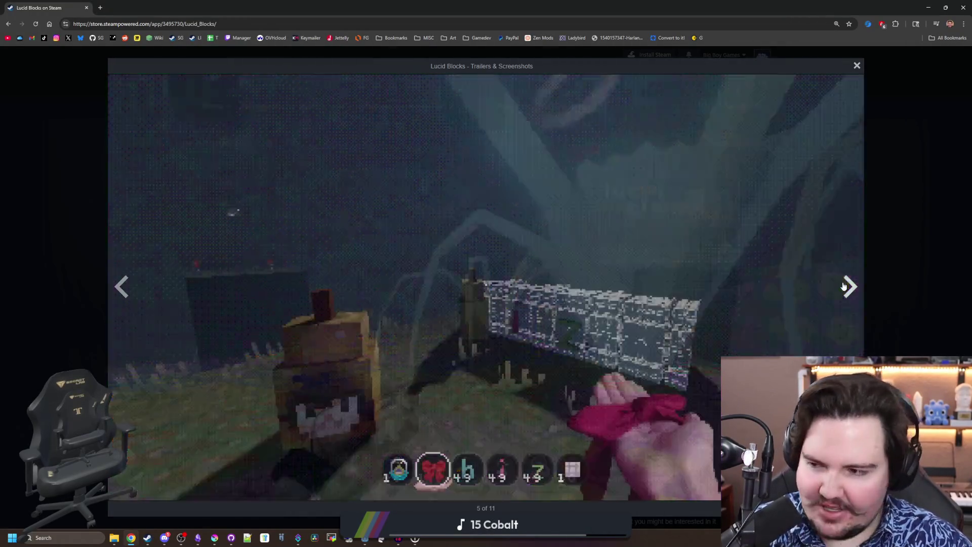
{"action": "left_click", "coordinate": [844, 286]}
{"action": "left_click", "coordinate": [844, 287]}
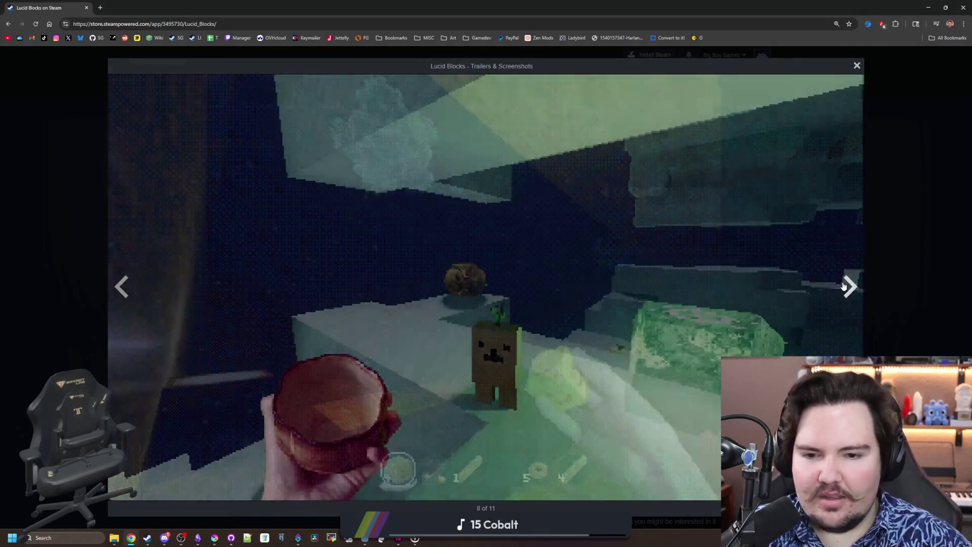
{"action": "left_click", "coordinate": [843, 286]}
{"action": "left_click", "coordinate": [844, 287]}
{"action": "left_click", "coordinate": [843, 286]}
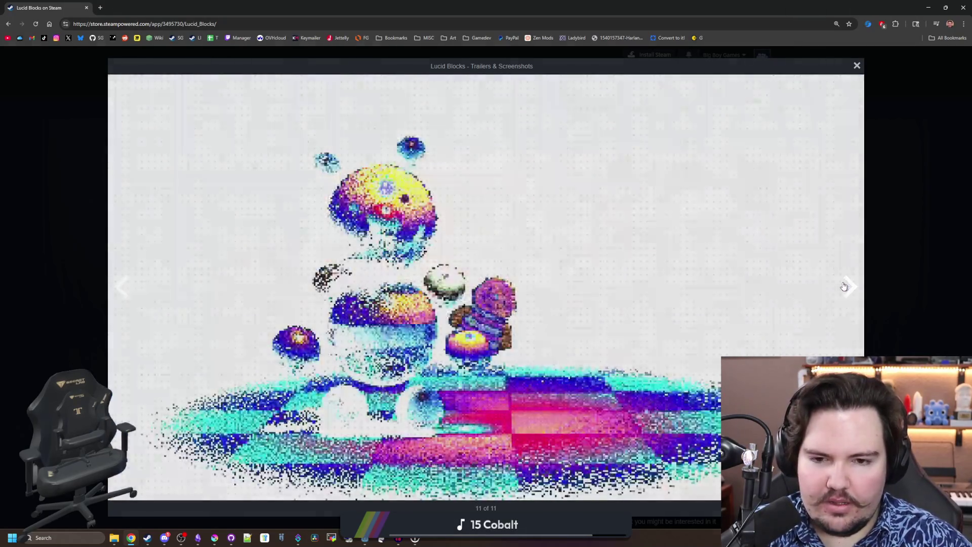
{"action": "key", "text": "alt+Tab"}
{"action": "left_click", "coordinate": [471, 311]}
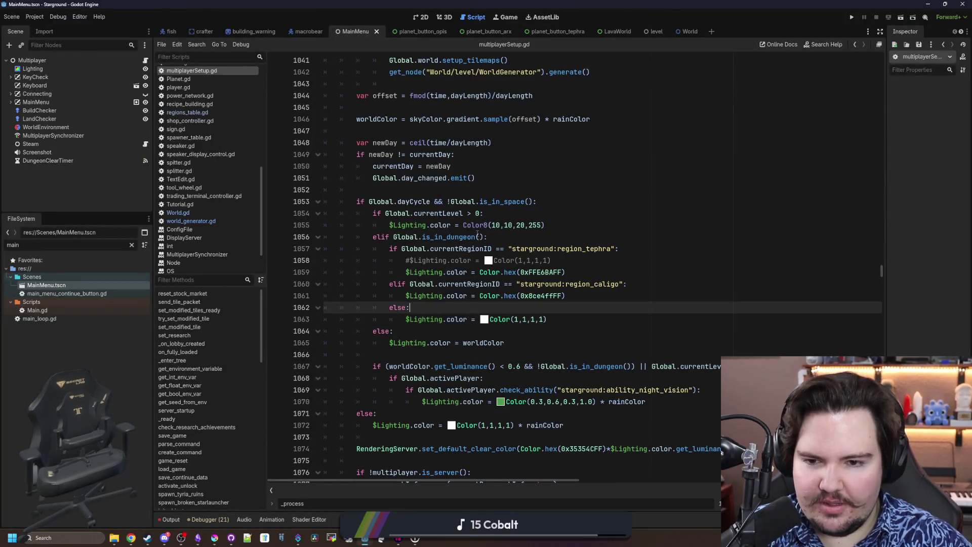
Insert an empty indented line after the final else: on line 1064, above $Lighting.color = worldColor
{"action": "left_click", "coordinate": [489, 236]}
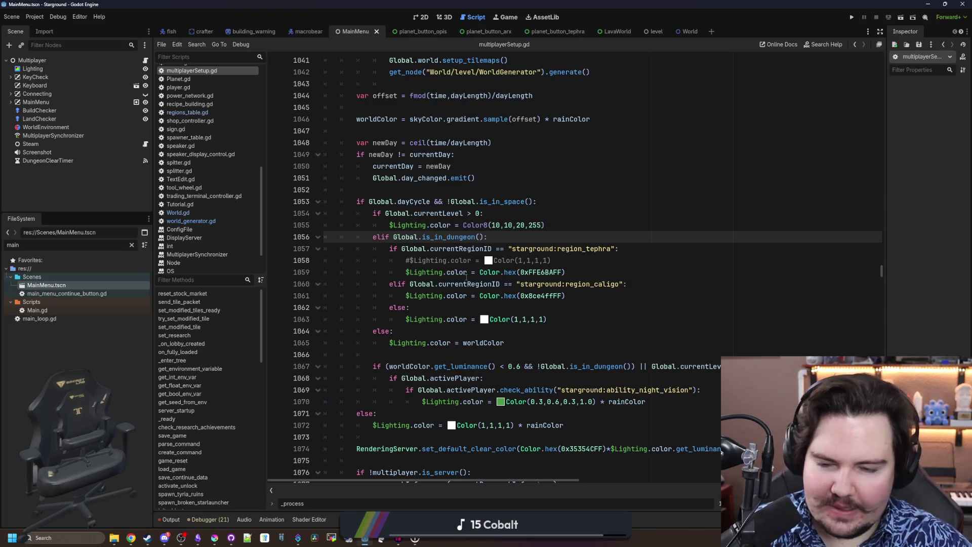
{"action": "scroll", "coordinate": [440, 215], "scroll_direction": "down", "scroll_amount": 1}
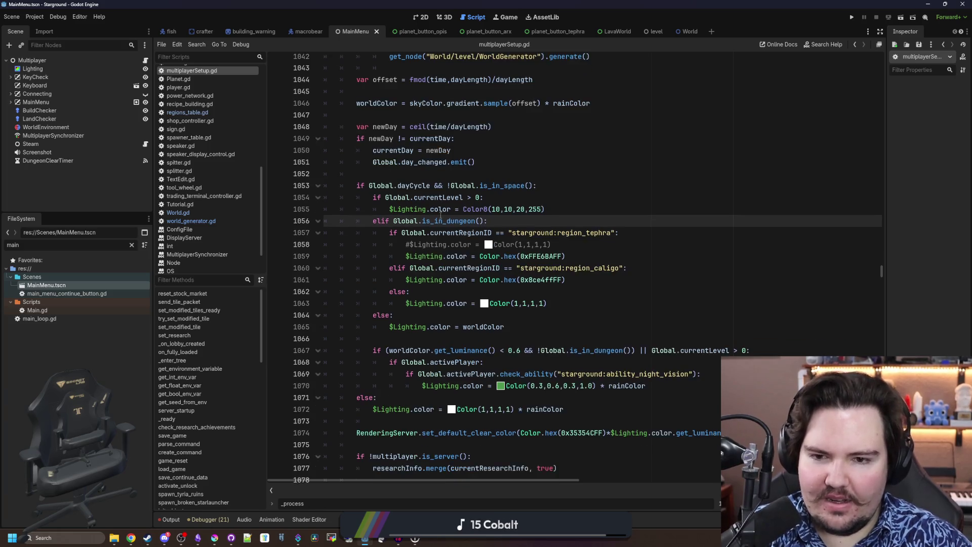
{"action": "left_click_drag", "start_coordinate": [379, 201], "coordinate": [507, 201]}
{"action": "left_click", "coordinate": [508, 201]}
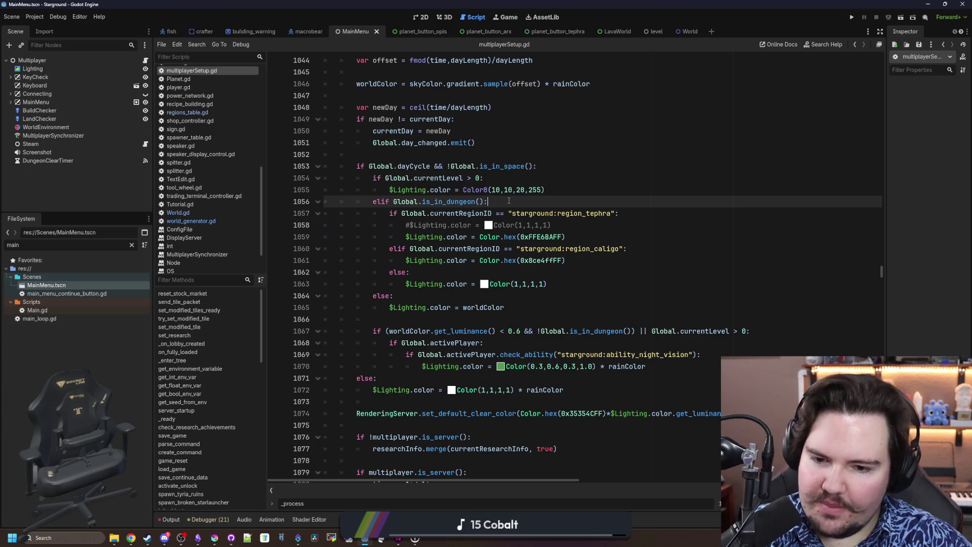
{"action": "left_click", "coordinate": [417, 293]}
{"action": "key", "text": "Down"}
{"action": "key", "text": "Home"}
{"action": "key", "text": "shift+End"}
{"action": "left_click", "coordinate": [414, 296]}
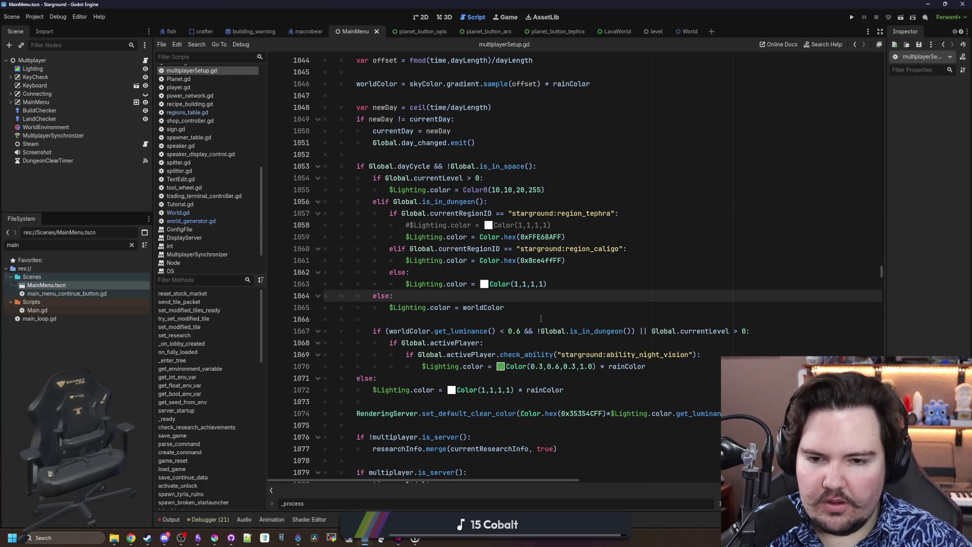
{"action": "key", "text": "Return"}
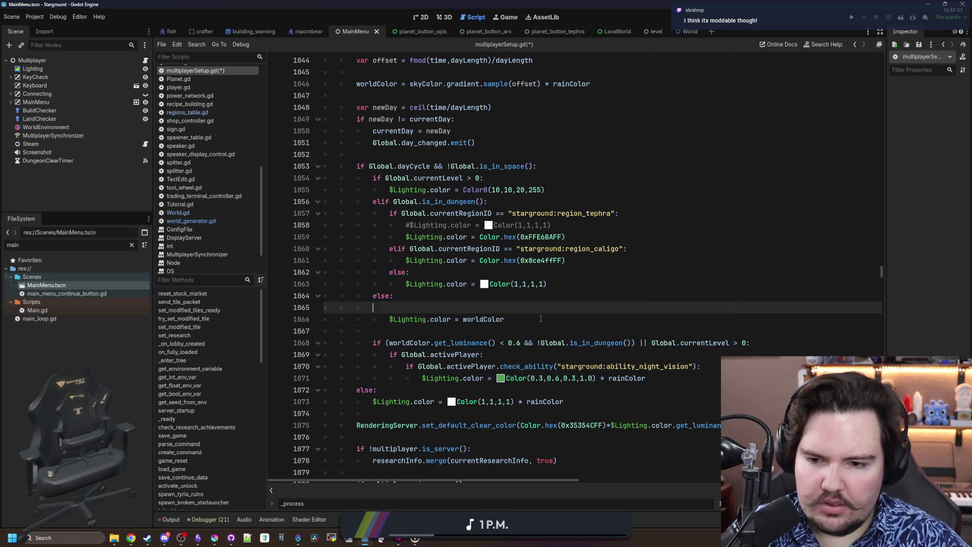
Write the condition if Global.currentRegionID == "starground:region_arx": followed by an else: line
{"action": "key", "text": "BackSpace"}
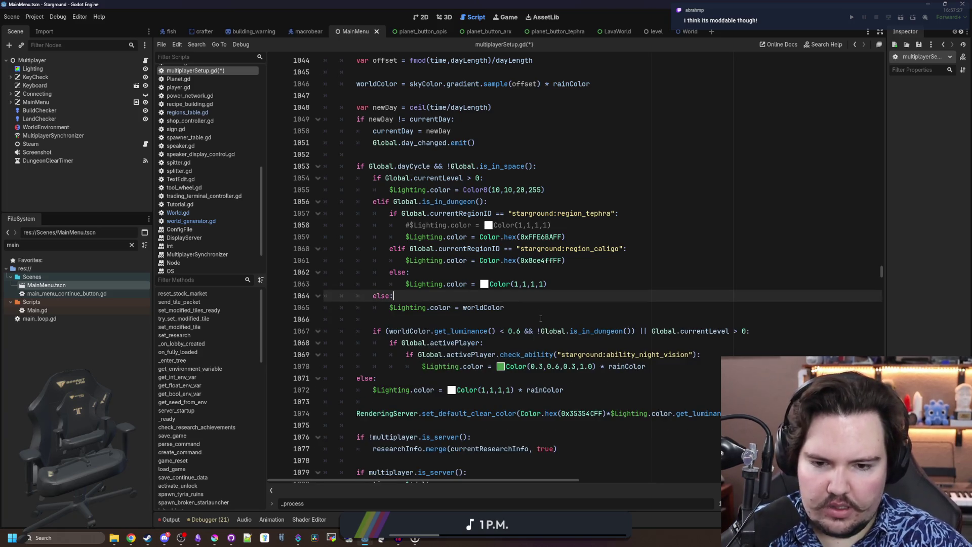
{"action": "key", "text": "Return"}
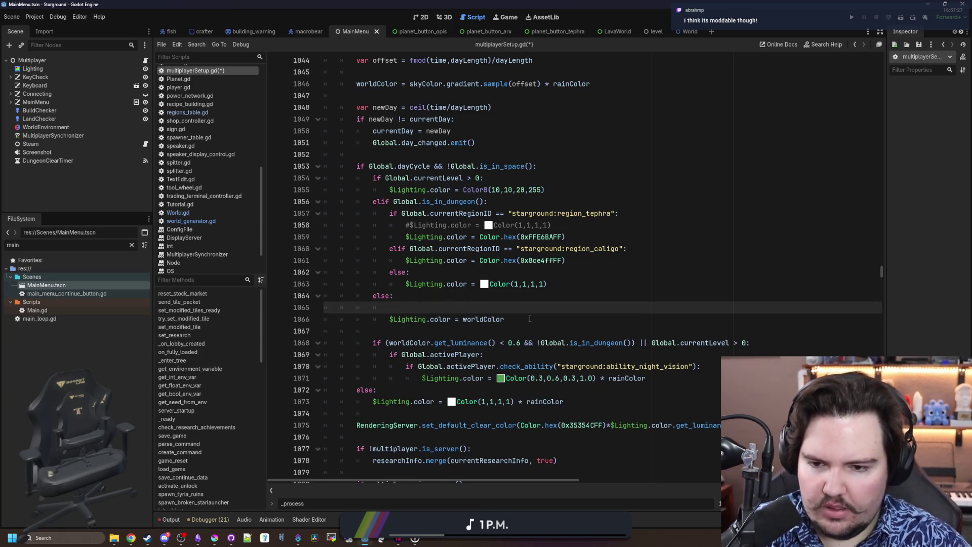
{"action": "type", "text": "if "}
{"action": "type", "text": "Gloca"}
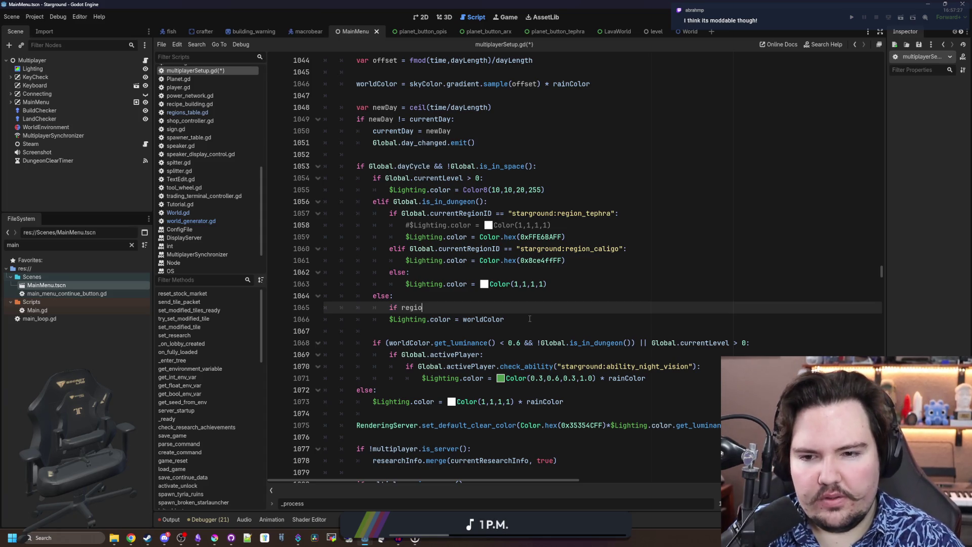
{"action": "key", "text": "BackSpace"}
{"action": "key", "text": "BackSpace"}
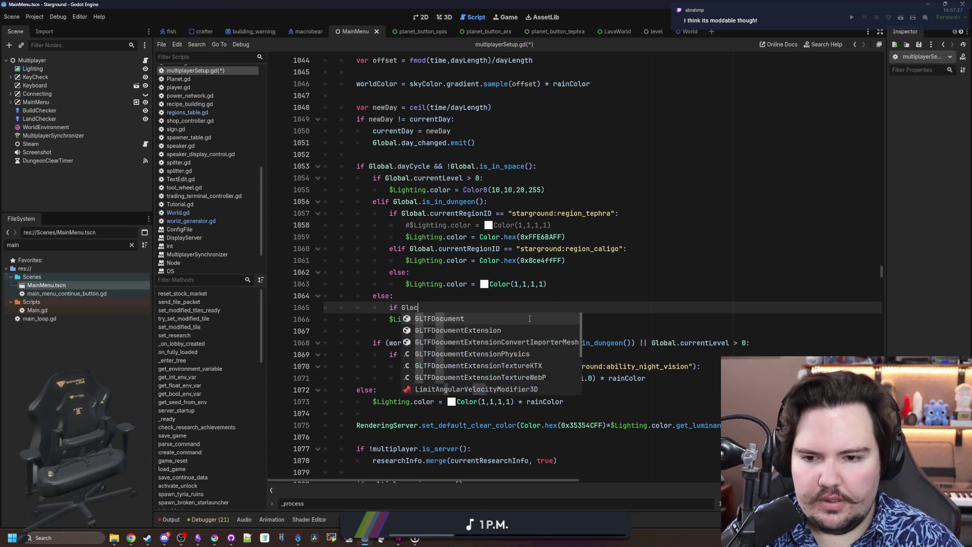
{"action": "type", "text": "bal.currentRegionID ="}
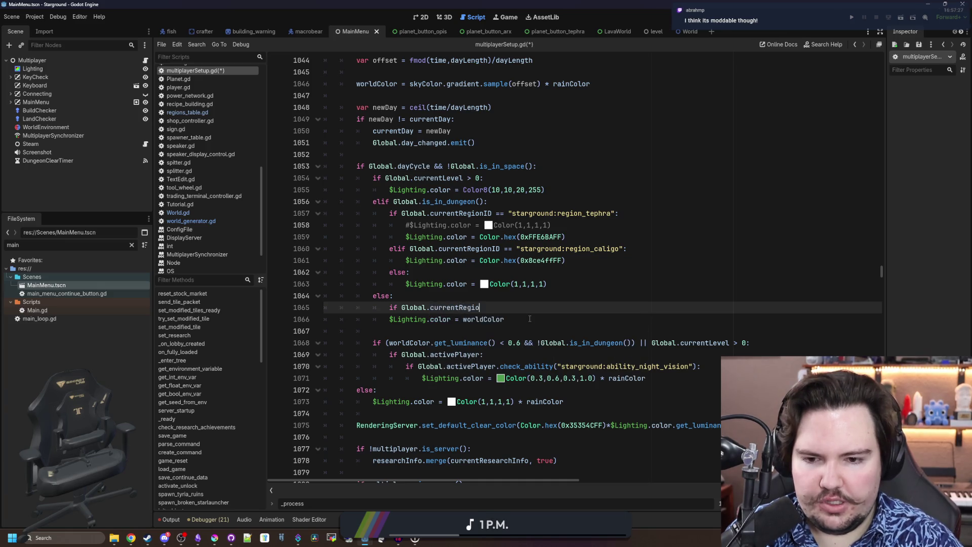
{"action": "type", "text": "= \"starground:reg"}
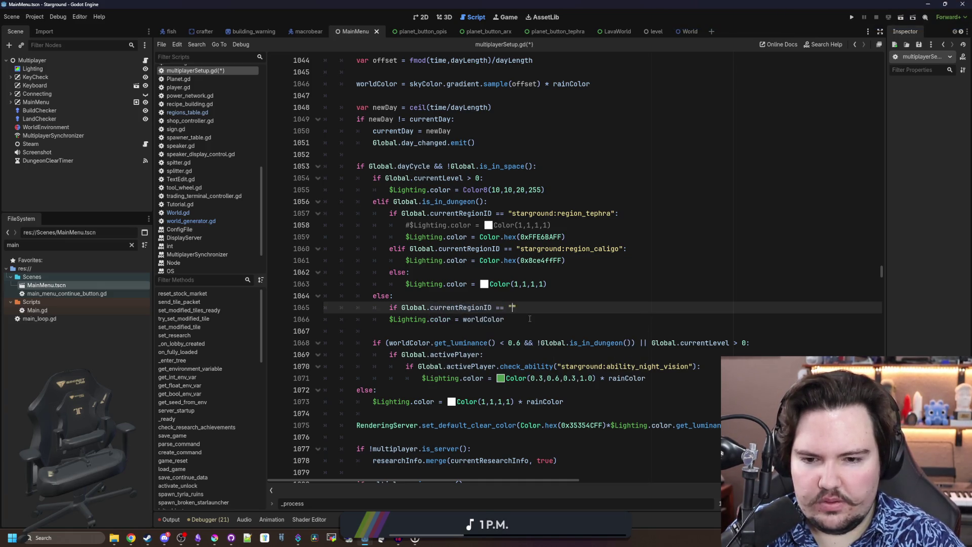
{"action": "type", "text": "ion_arx\""}
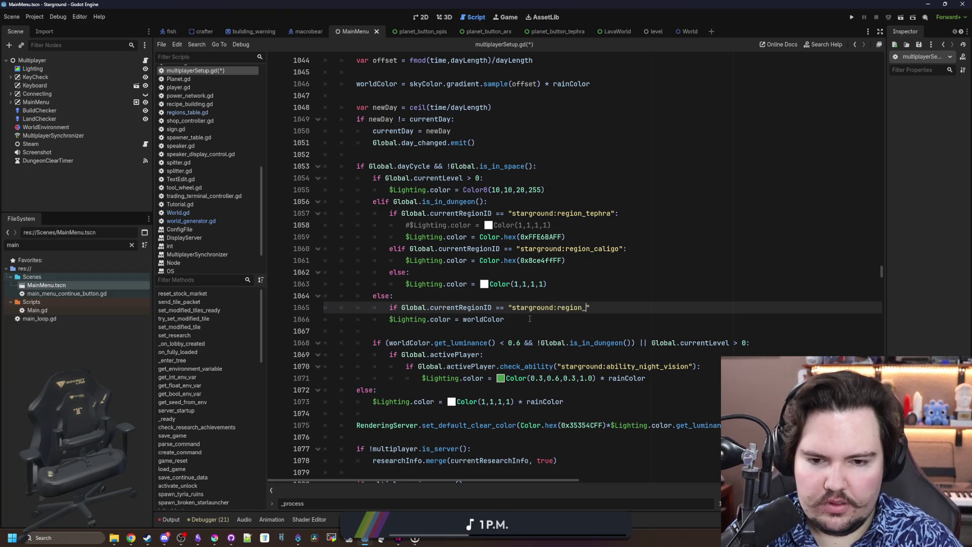
{"action": "type", "text": ":"}
{"action": "key", "text": "Return"}
{"action": "key", "text": "Return"}
{"action": "key", "text": "BackSpace"}
{"action": "type", "text": "else:"}
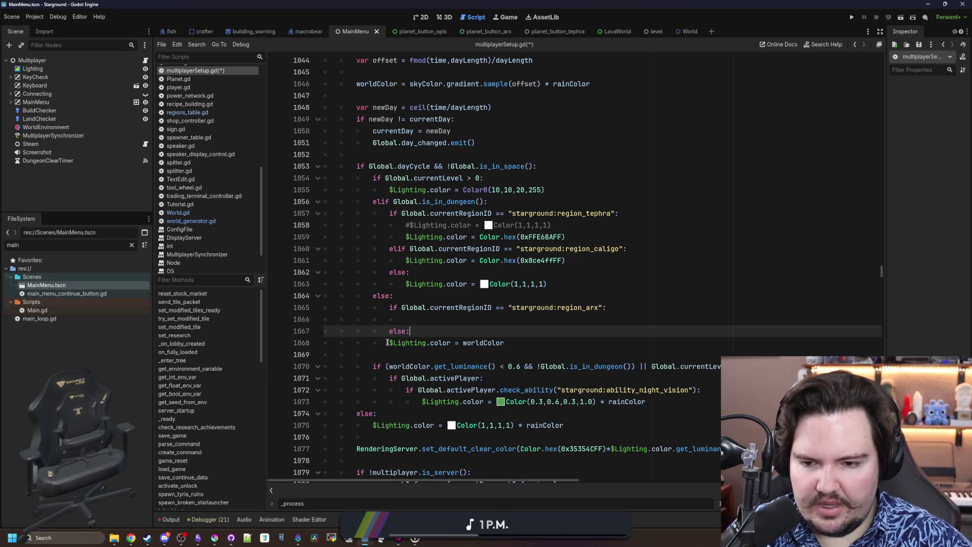
Indent worldColor under else, set the Arx branch to $Lighting.color = Color(0.0, 0.0, 0.0, 1.0), and save
{"action": "left_click", "coordinate": [386, 343]}
{"action": "key", "text": "Tab"}
{"action": "double_click", "coordinate": [428, 343]}
{"action": "left_click", "coordinate": [416, 320]}
{"action": "type", "text": "$Lighting.color"}
{"action": "type", "text": "Color("}
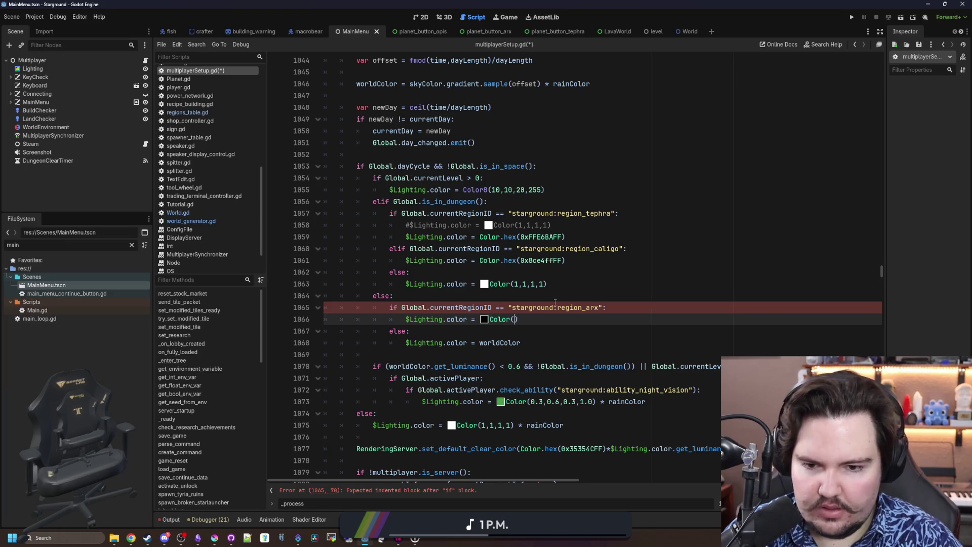
{"action": "type", "text": "0.0, 0.0, 0.0, "}
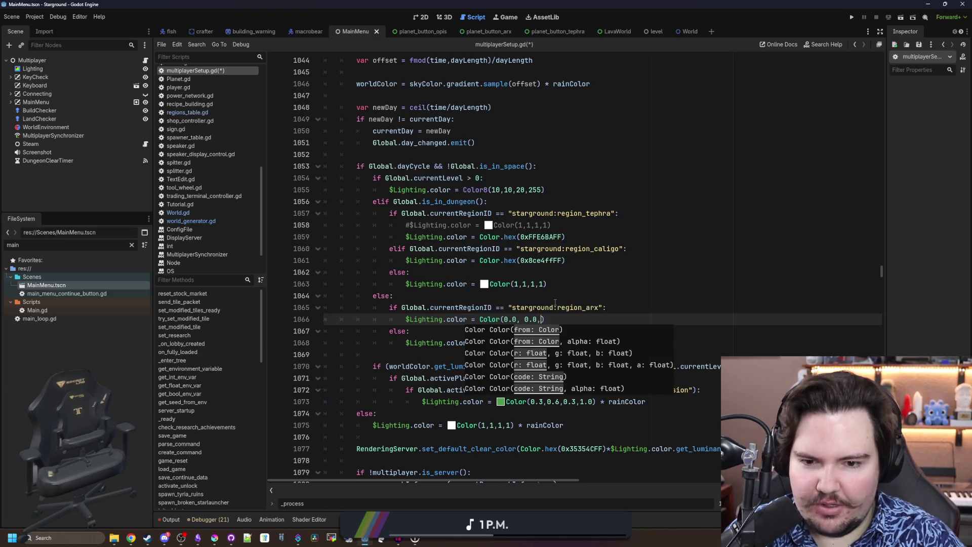
{"action": "type", "text": "1.0"}
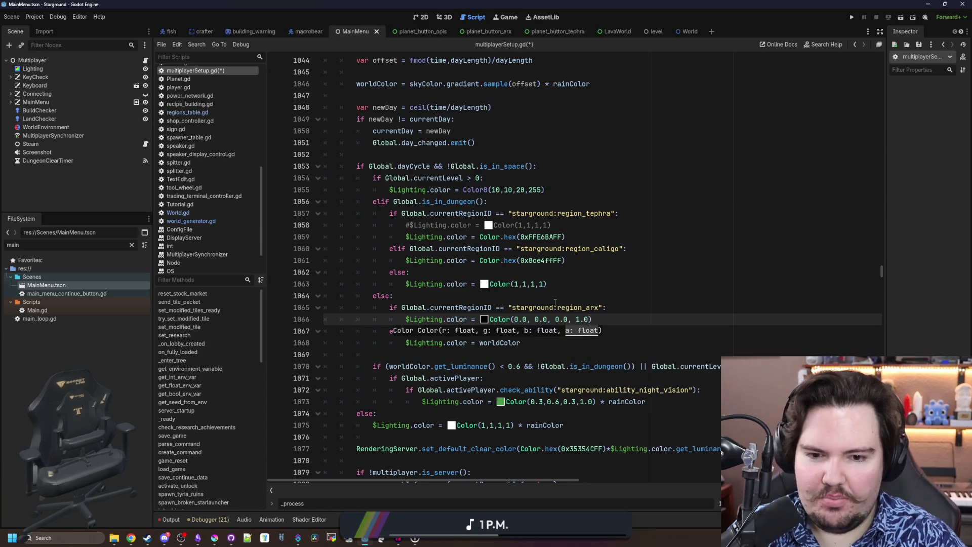
{"action": "left_click", "coordinate": [555, 306]}
{"action": "key", "text": "ctrl+s"}
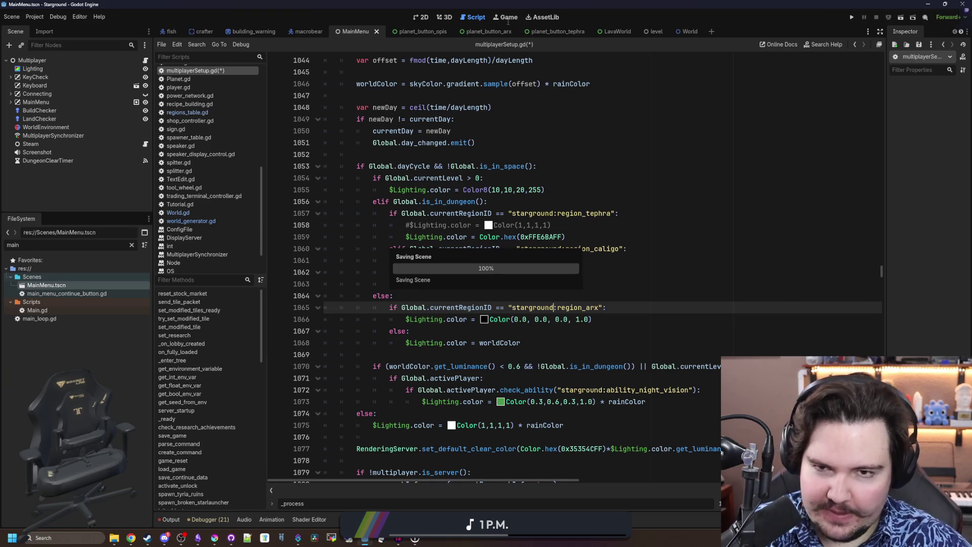
Run Starground from the Game workspace after dismissing the embed options dropdown
{"action": "left_click", "coordinate": [508, 19]}
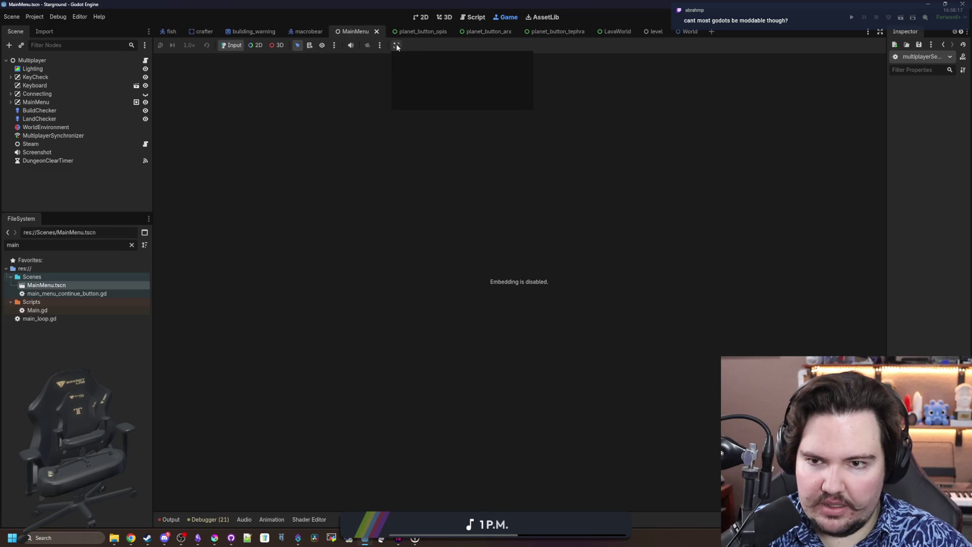
{"action": "left_click", "coordinate": [413, 57]}
{"action": "left_click", "coordinate": [852, 17]}
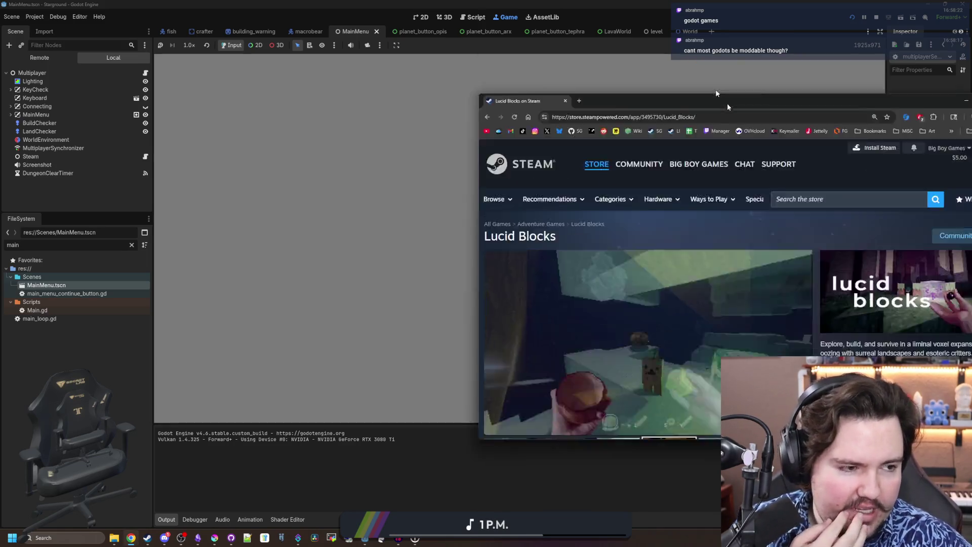
{"action": "left_click_drag", "start_coordinate": [582, 112], "coordinate": [606, 3]}
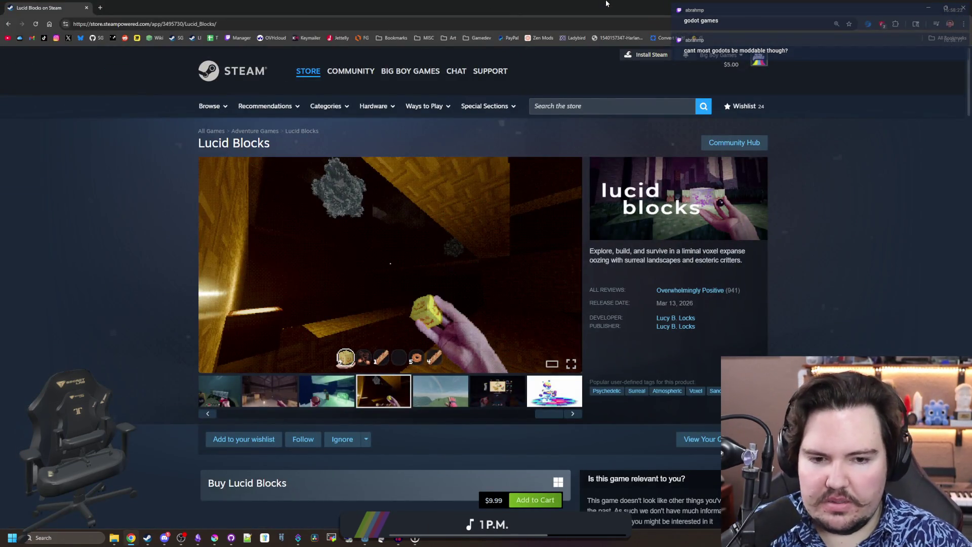
Scroll through the Lucid Blocks store page, then return to Starground's main menu
{"action": "scroll", "coordinate": [530, 384], "scroll_direction": "down", "scroll_amount": 6}
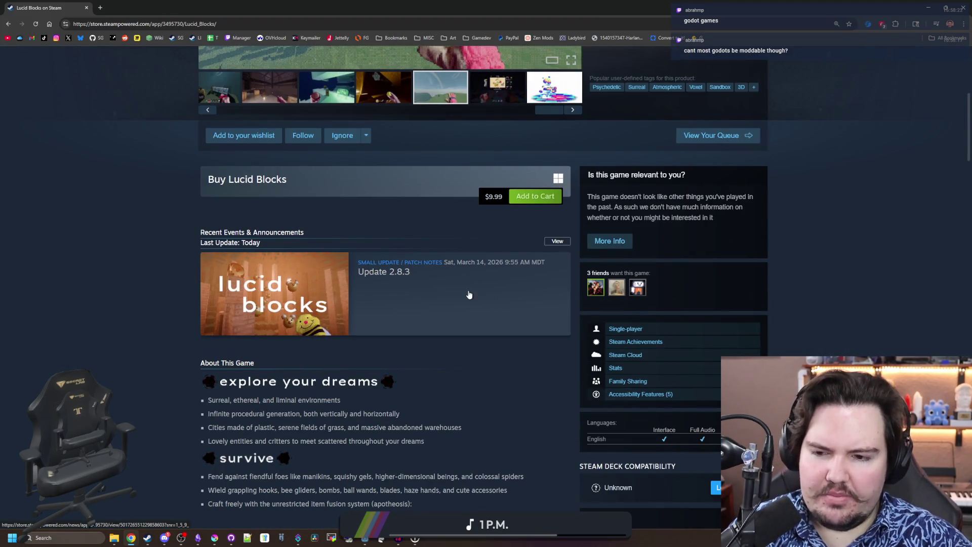
{"action": "scroll", "coordinate": [471, 275], "scroll_direction": "down", "scroll_amount": 3}
{"action": "scroll", "coordinate": [471, 276], "scroll_direction": "down", "scroll_amount": 4}
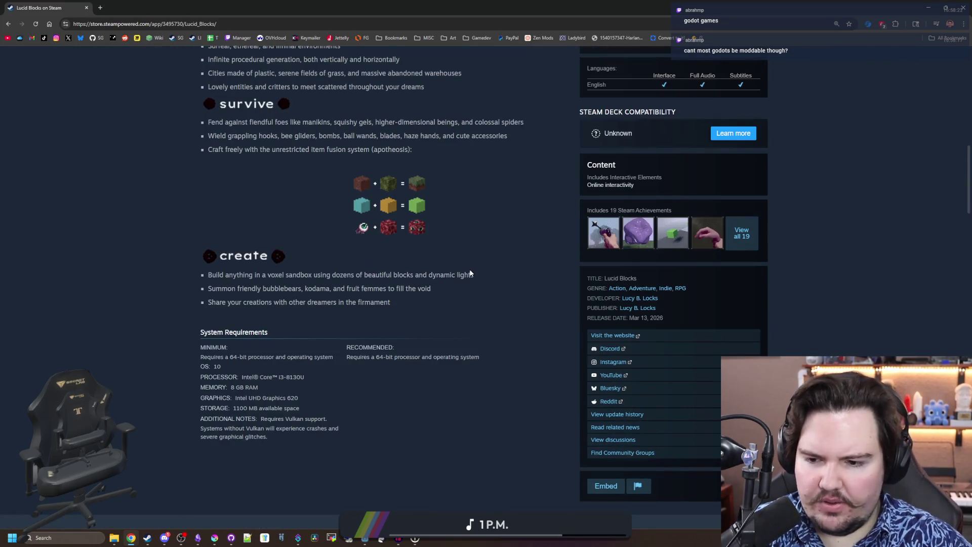
{"action": "scroll", "coordinate": [463, 273], "scroll_direction": "up", "scroll_amount": 15}
{"action": "key", "text": "alt+Tab"}
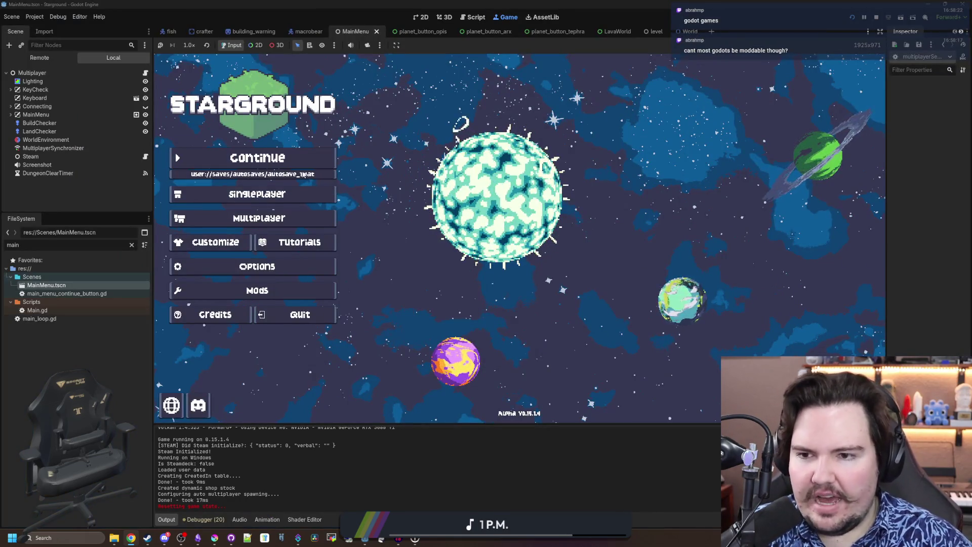
Continue the saved game, launch the Starlauncher to Arx, and walk around the pitch-black region
{"action": "left_click", "coordinate": [306, 155]}
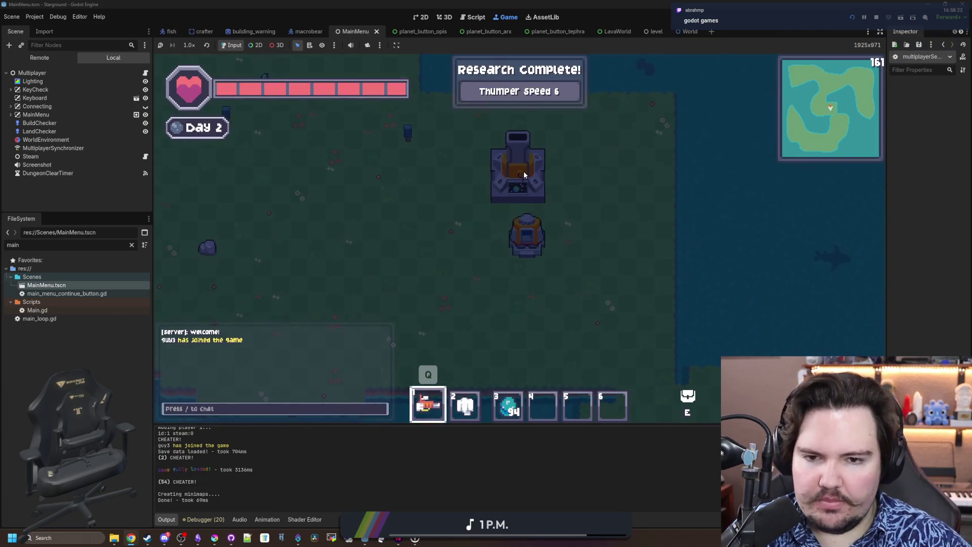
{"action": "left_click", "coordinate": [521, 164]}
{"action": "mouse_move", "coordinate": [593, 216]}
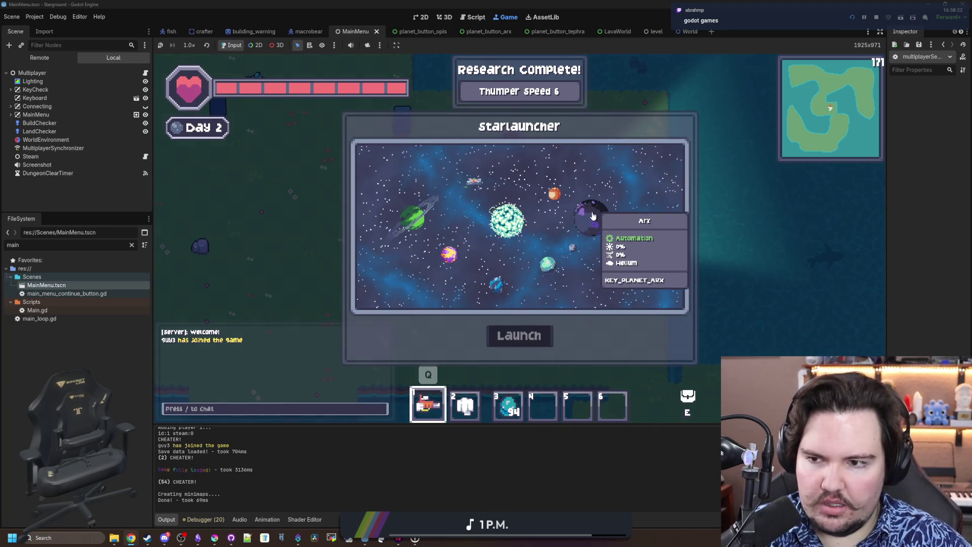
{"action": "left_click", "coordinate": [573, 256]}
{"action": "left_click", "coordinate": [539, 339]}
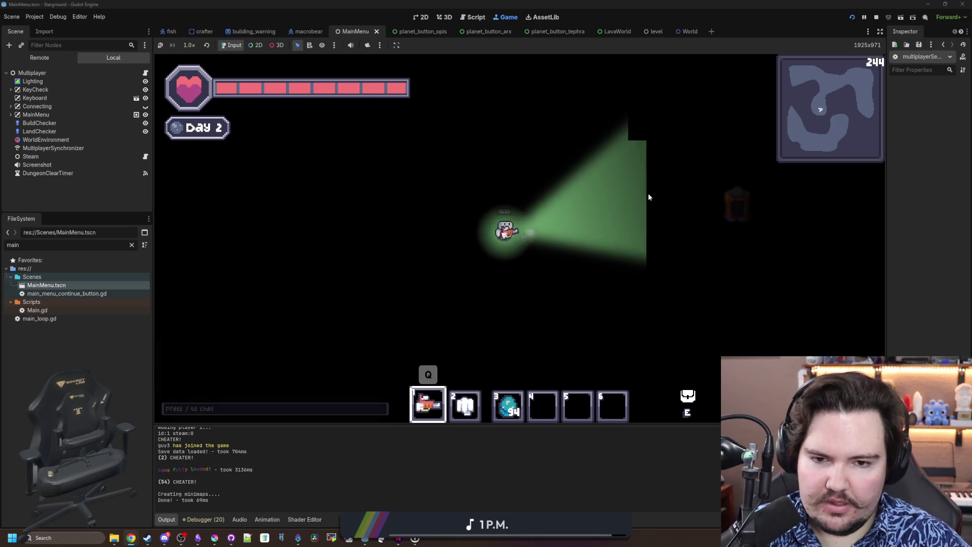
{"action": "key", "text": "a"}
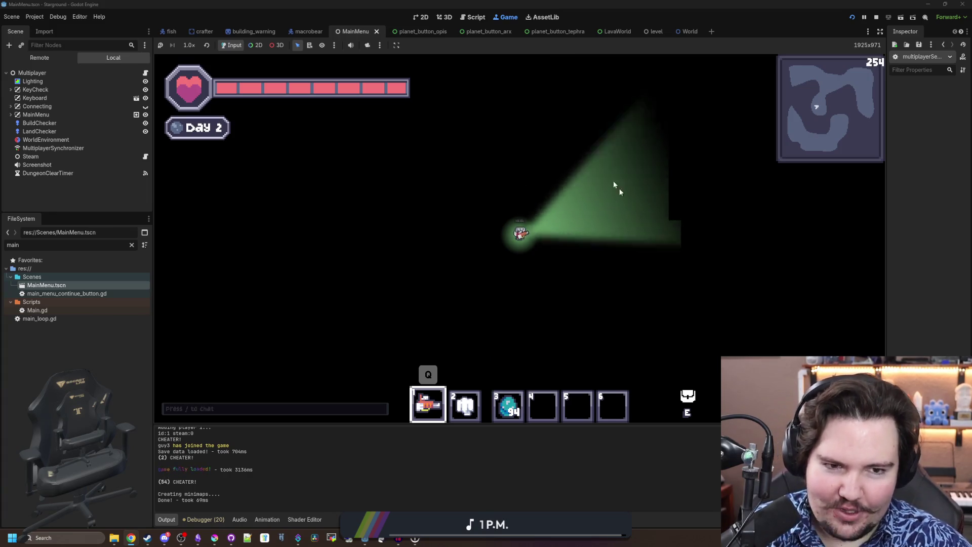
Submit the chat command setting time to 300, then walk through the dark Arx cave
{"action": "type", "text": "/"}
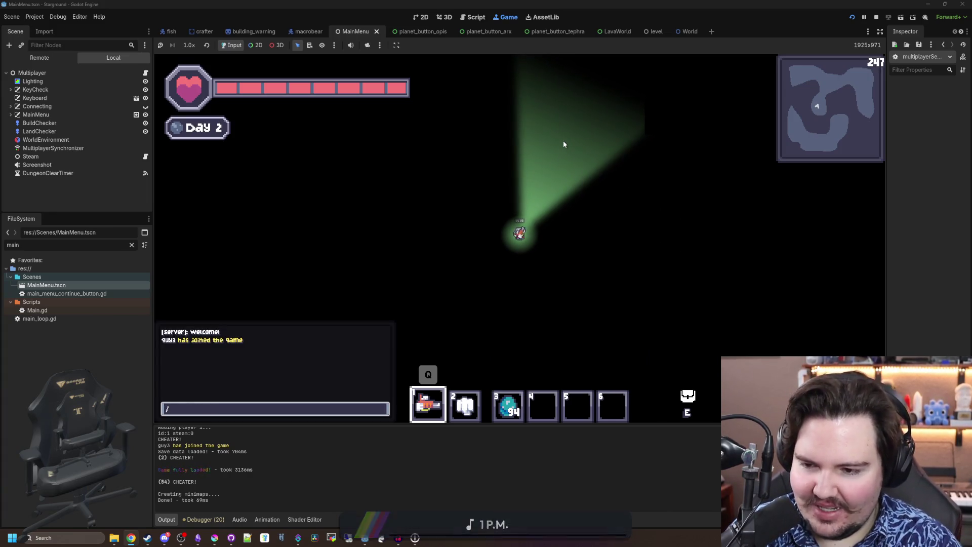
{"action": "type", "text": "time set 30"}
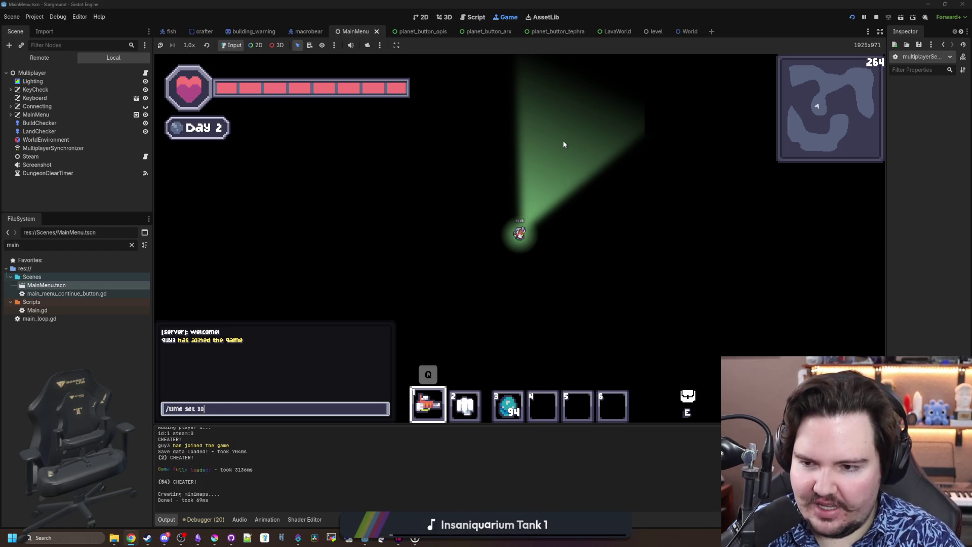
{"action": "key", "text": "Return"}
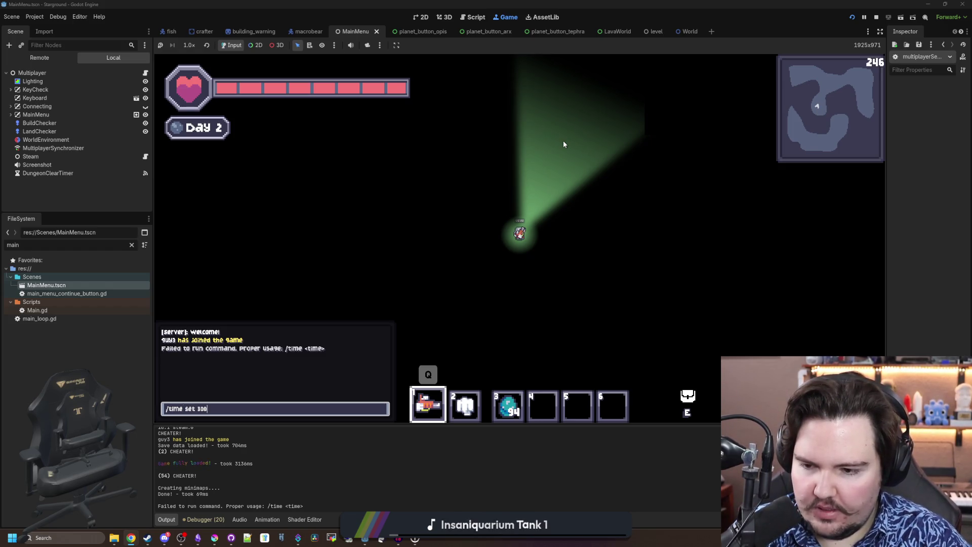
{"action": "type", "text": "0"}
{"action": "key", "text": "Return"}
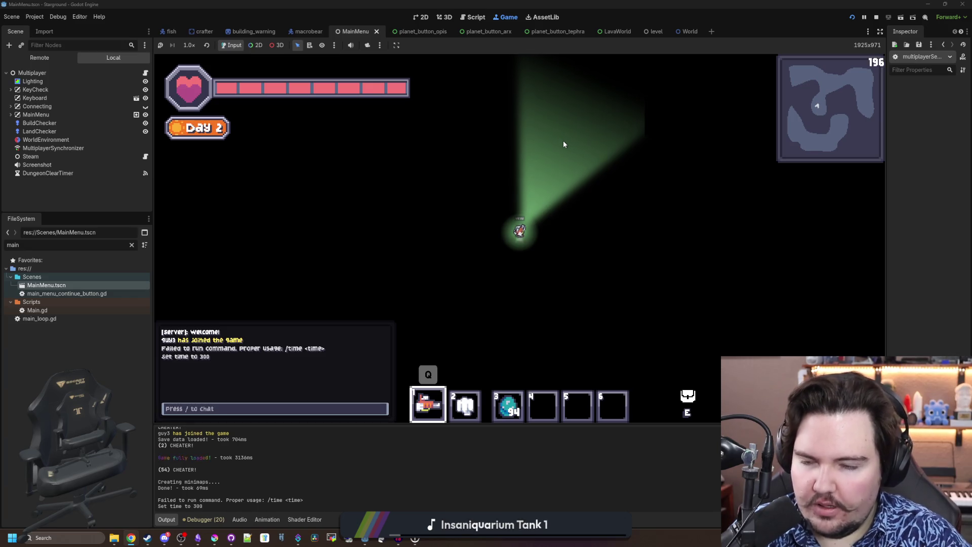
{"action": "key", "text": "s"}
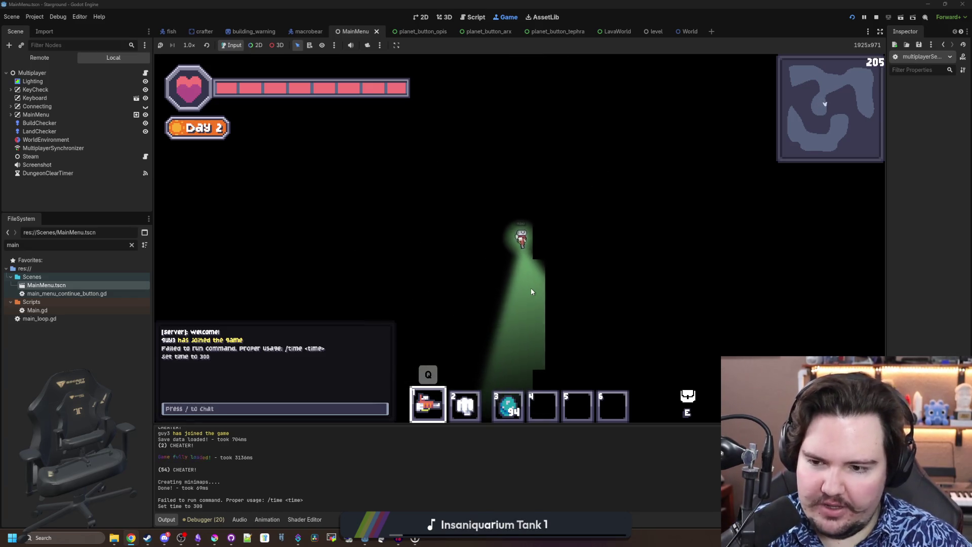
{"action": "key", "text": "s"}
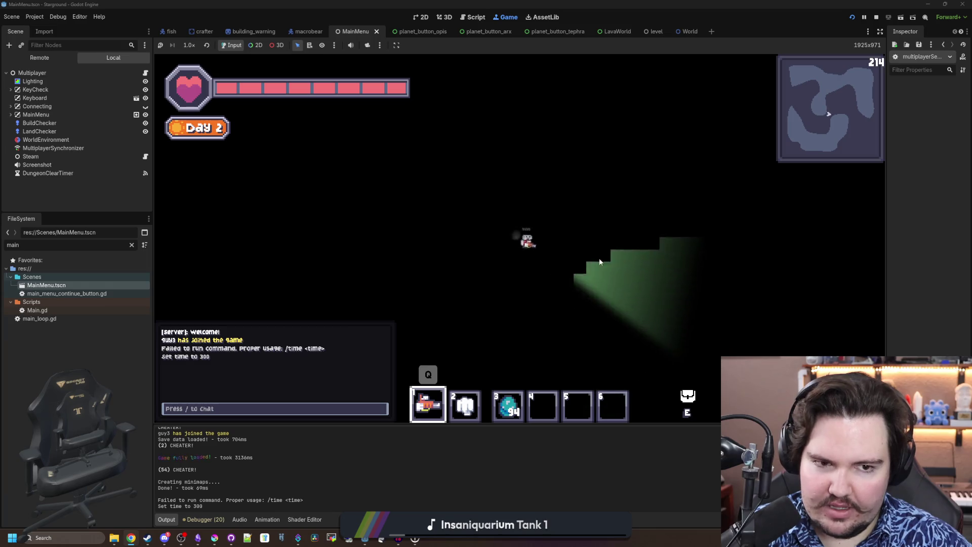
Build a Starlauncher beside the player and launch to a chosen planet
{"action": "key", "text": "b"}
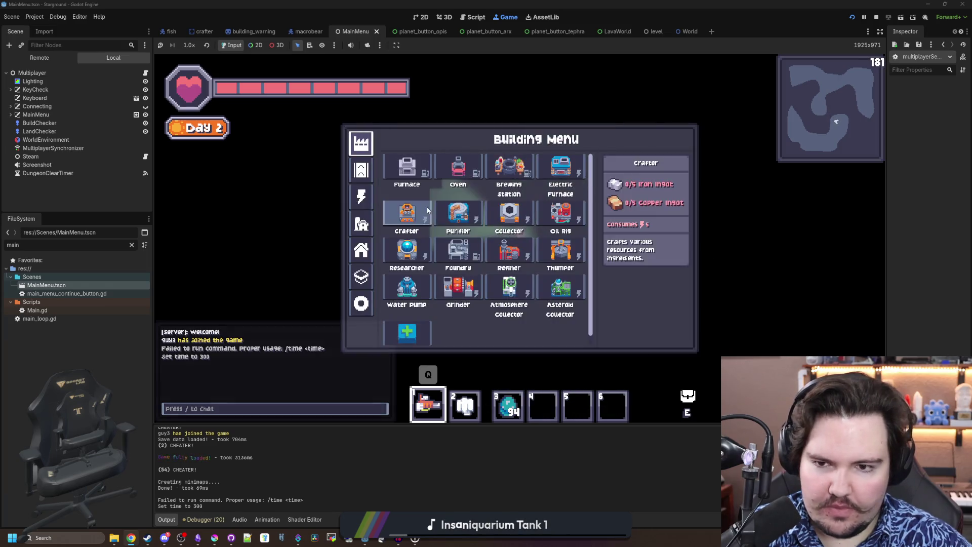
{"action": "left_click", "coordinate": [361, 302]}
{"action": "left_click", "coordinate": [560, 173]}
{"action": "left_click", "coordinate": [590, 243]}
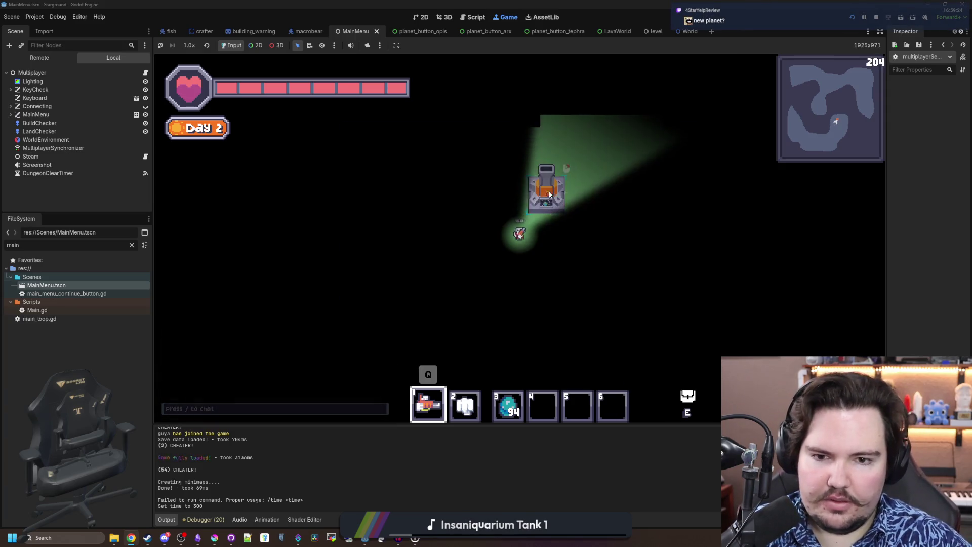
{"action": "key", "text": "e"}
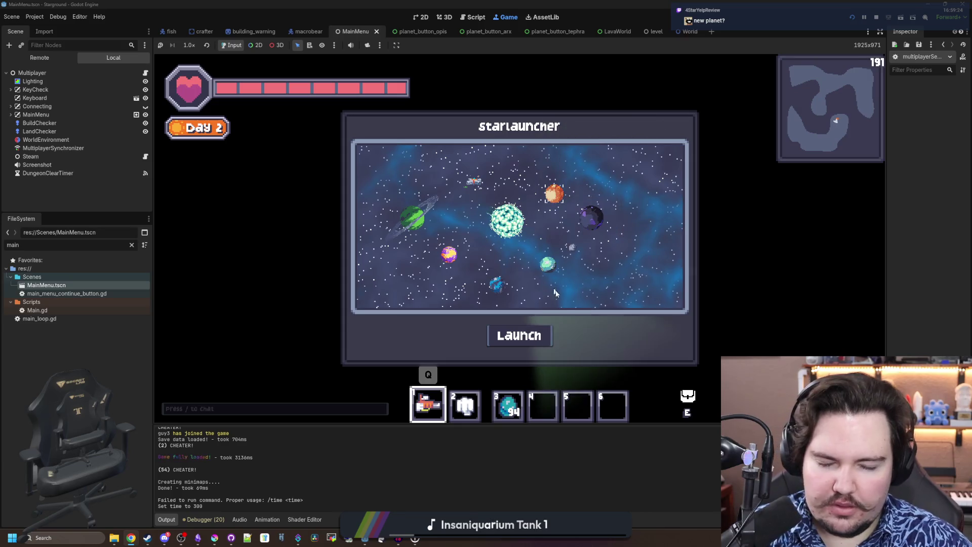
{"action": "left_click", "coordinate": [448, 255]}
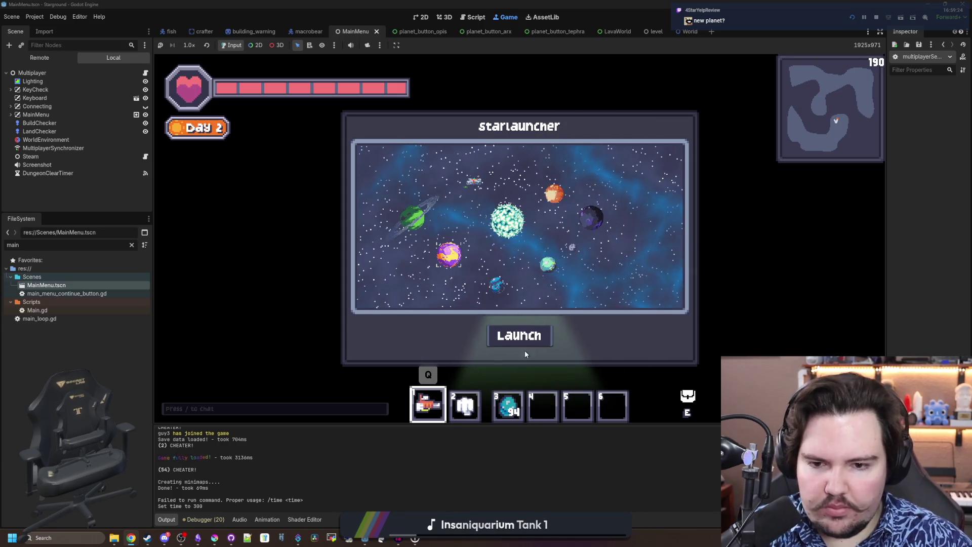
{"action": "left_click", "coordinate": [517, 331]}
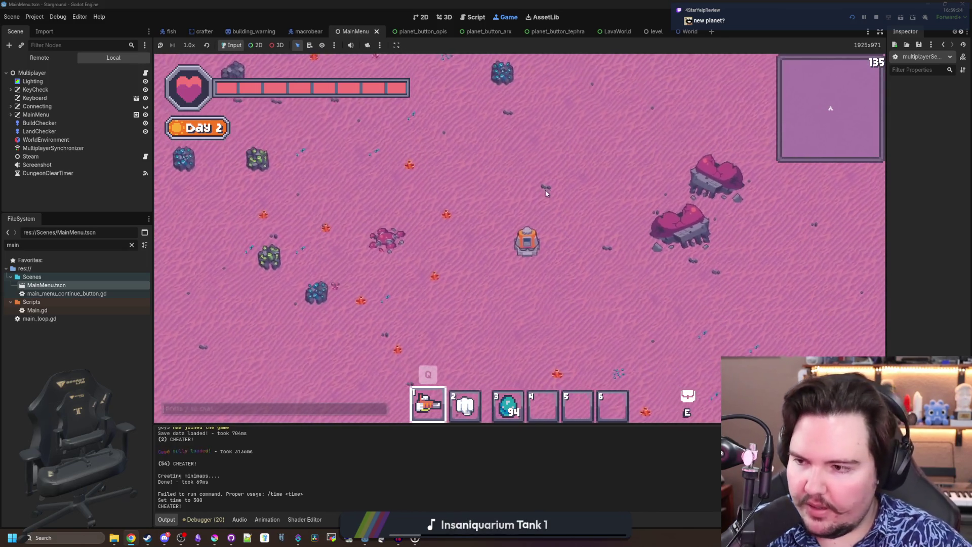
Teleport to 0 0 with /tp, select Arx on the Starlauncher map, and bring up multiplayerSetup.gd
{"action": "type", "text": "w"}
{"action": "type", "text": "/"}
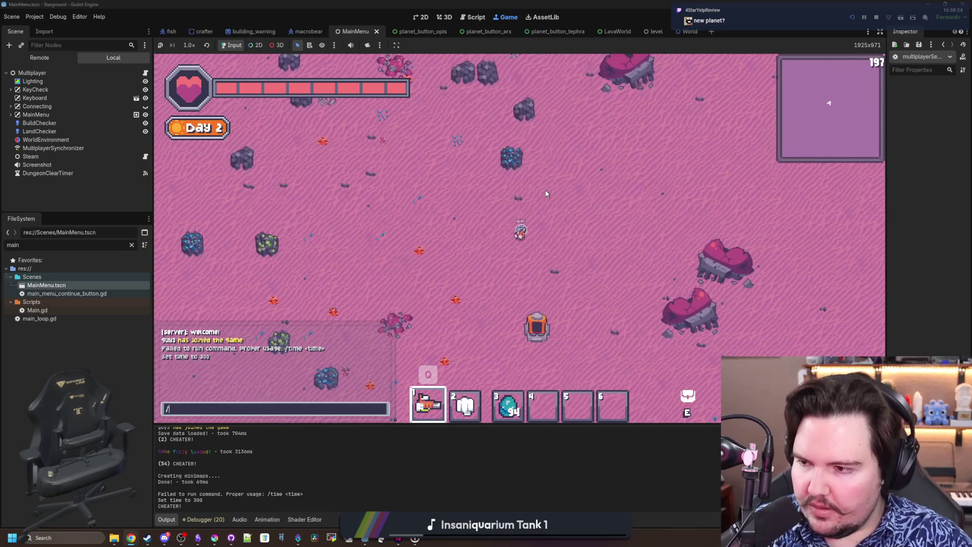
{"action": "type", "text": "tptp"}
{"action": "key", "text": "BackSpace"}
{"action": "key", "text": "BackSpace"}
{"action": "type", "text": "0 0"}
{"action": "key", "text": "Return"}
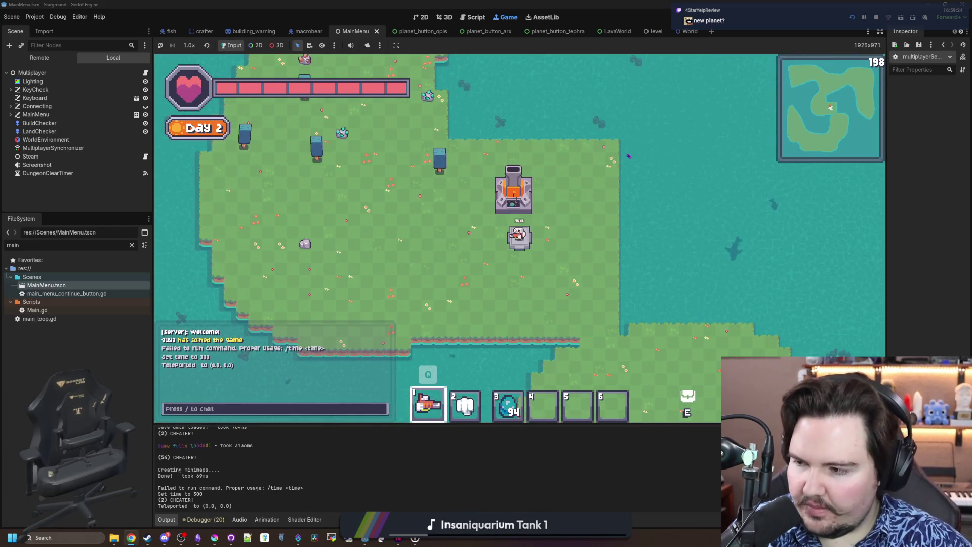
{"action": "left_click", "coordinate": [504, 209]}
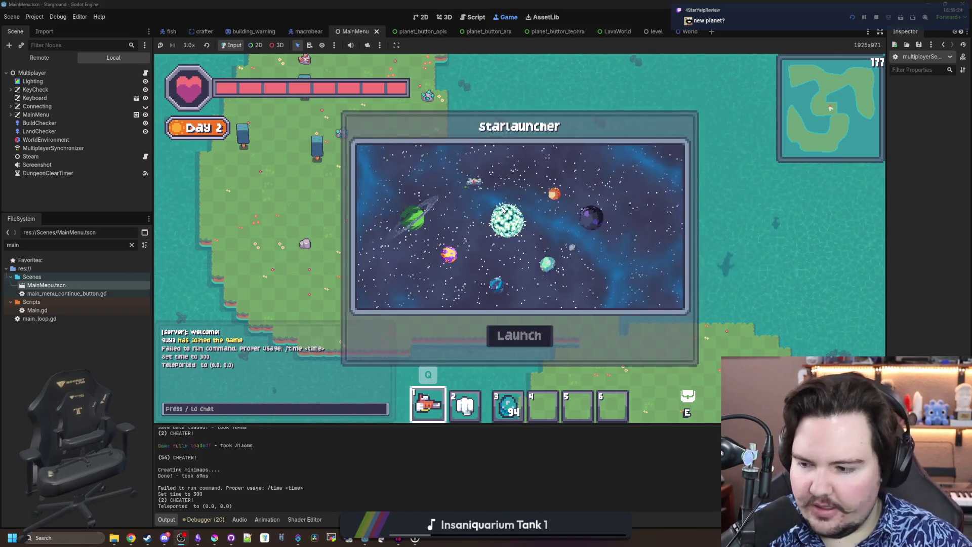
{"action": "left_click", "coordinate": [578, 218]}
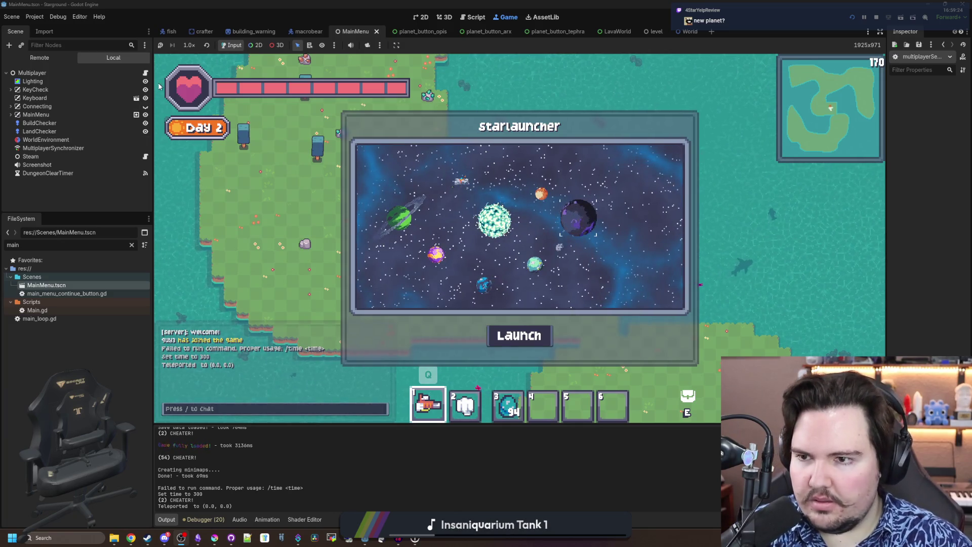
{"action": "key", "text": "ctrl+F3"}
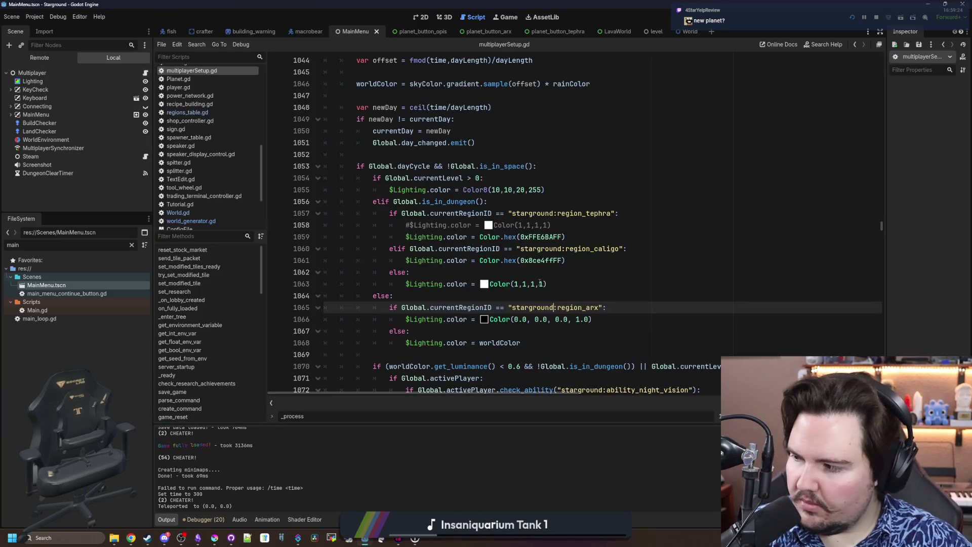
Change the Arx lighting on line 1066 to Color(0.2, 0.2, 0.2, 1.0) and save
{"action": "scroll", "coordinate": [587, 272], "scroll_direction": "down", "scroll_amount": 1}
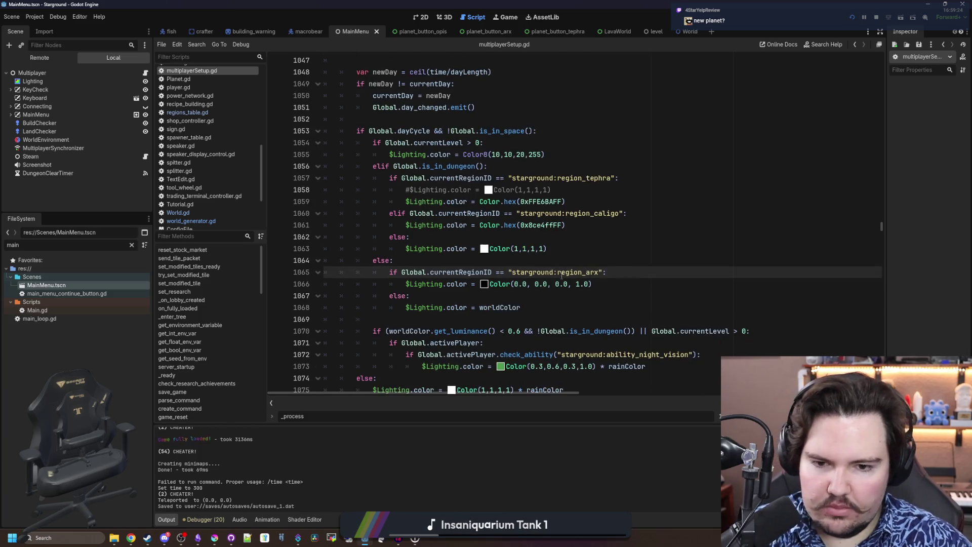
{"action": "left_click", "coordinate": [523, 284]}
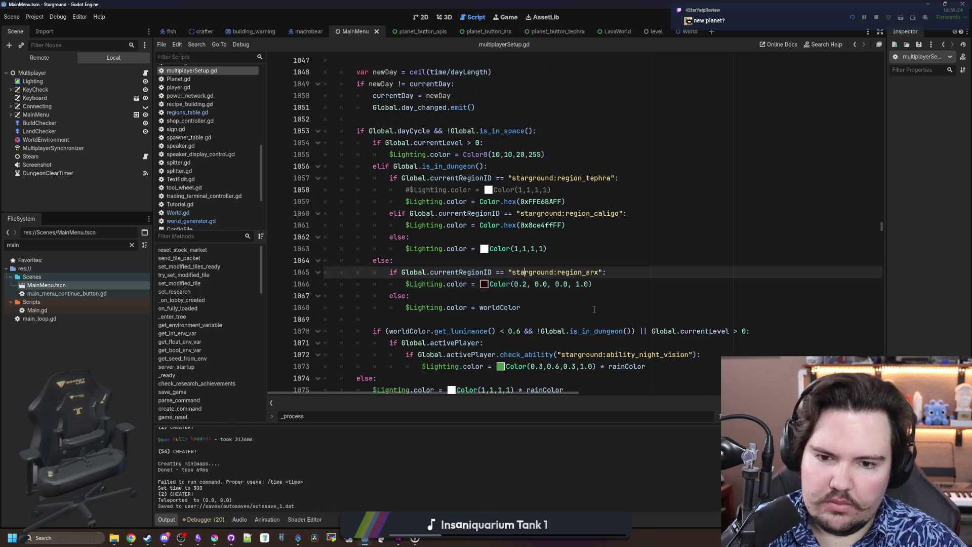
{"action": "key", "text": "BackSpace"}
{"action": "type", "text": "2"}
{"action": "key", "text": "Right"}
{"action": "key", "text": "Right"}
{"action": "key", "text": "Right"}
{"action": "scroll", "coordinate": [566, 260], "scroll_direction": "right", "scroll_amount": 2}
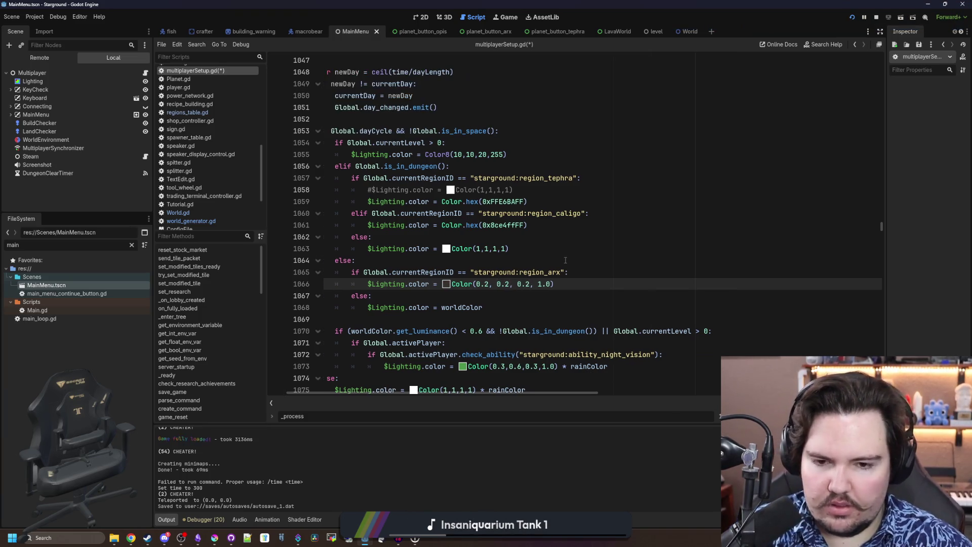
{"action": "key", "text": "Down"}
{"action": "key", "text": "ctrl+s"}
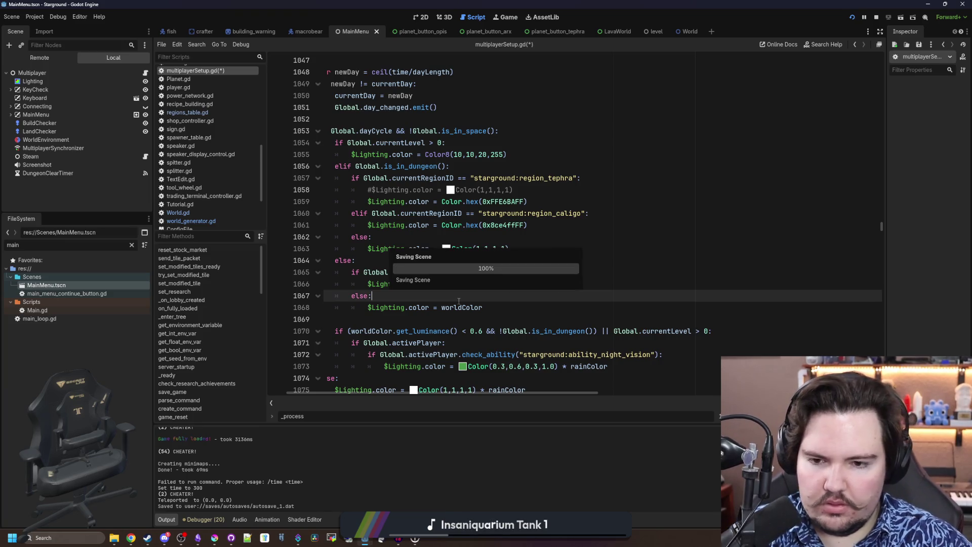
{"action": "left_click", "coordinate": [505, 17]}
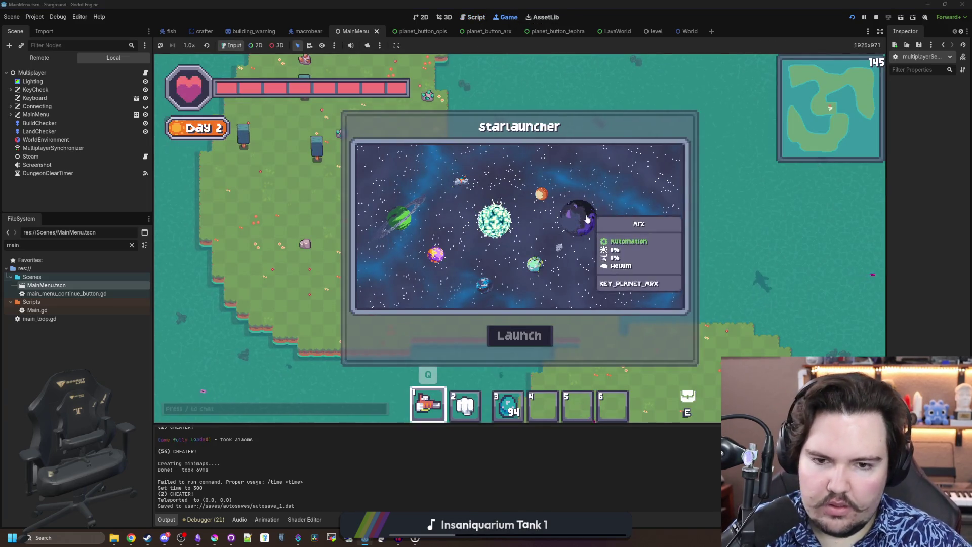
{"action": "left_click", "coordinate": [528, 339]}
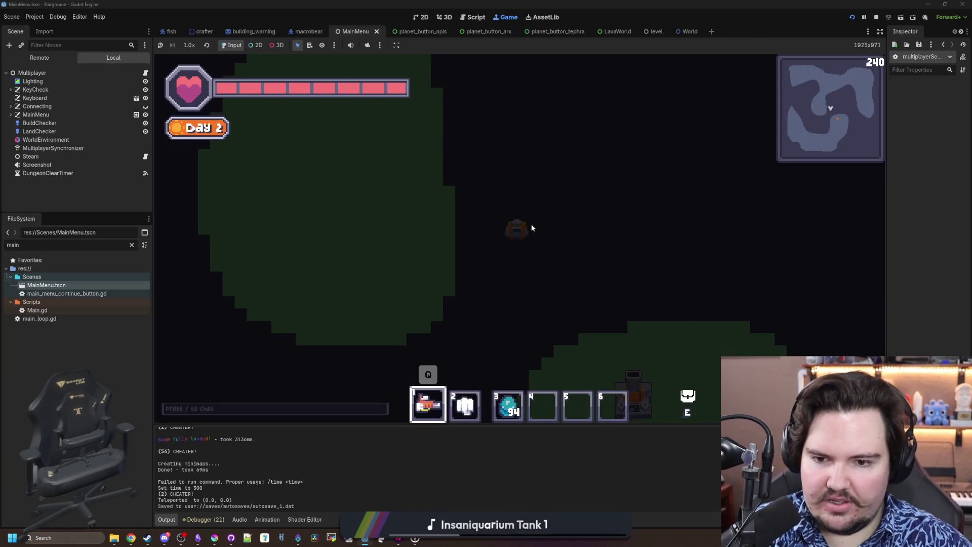
{"action": "key", "text": "a"}
{"action": "key", "text": "a"}
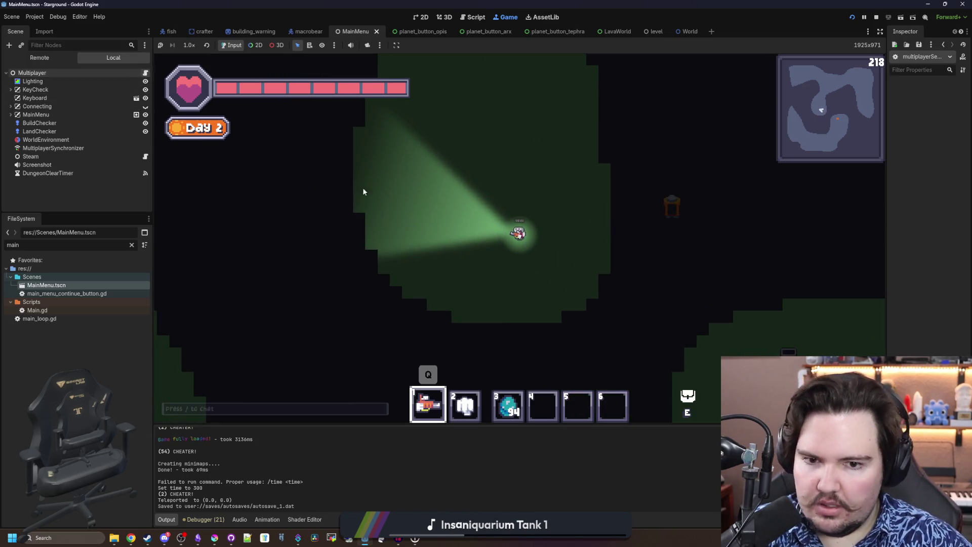
{"action": "left_click", "coordinate": [145, 73]}
{"action": "left_click", "coordinate": [527, 285]}
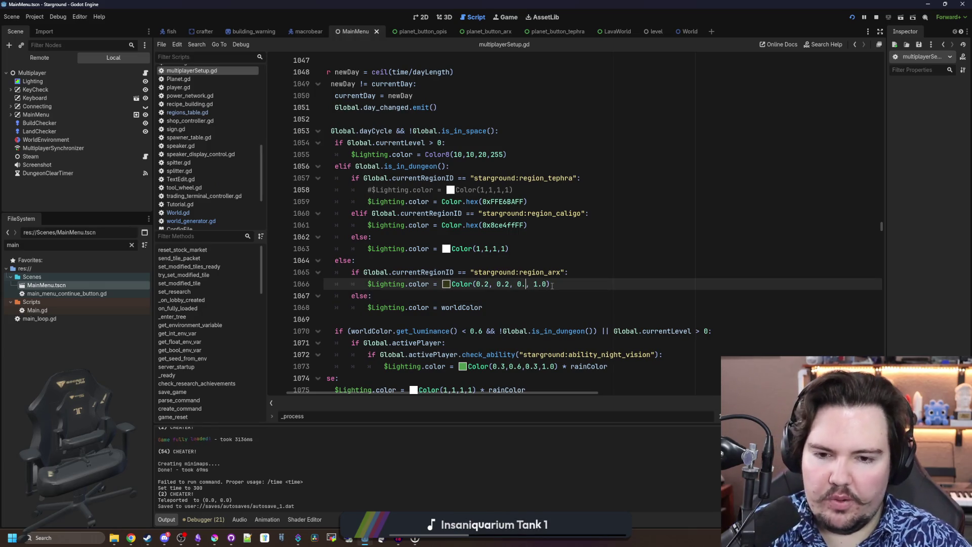
Edit line 1066 to Color(0.2, 0.1, 0.1, 1.0), removing the stray backslash, and save
{"action": "key", "text": "BackSpace"}
{"action": "type", "text": "1"}
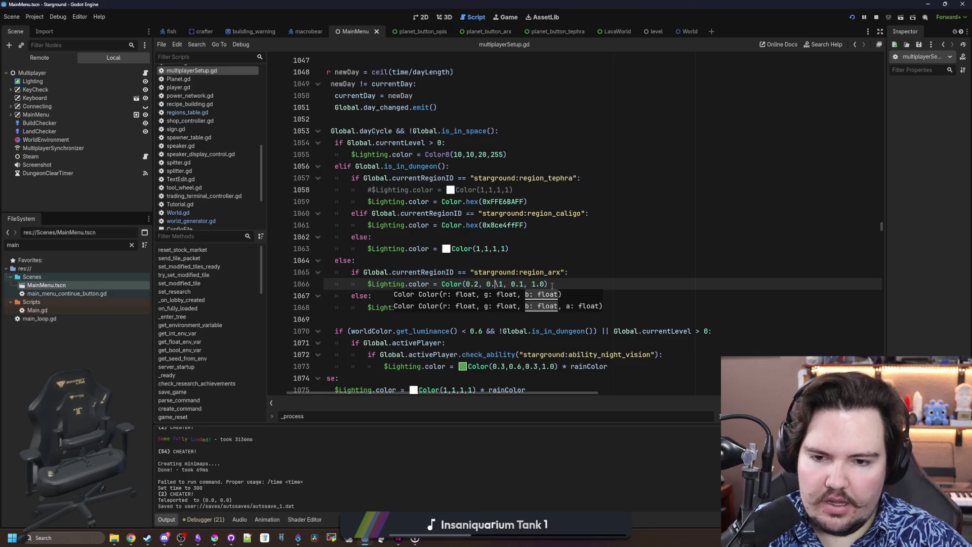
{"action": "key", "text": "Left"}
{"action": "key", "text": "Left"}
{"action": "key", "text": "BackSpace"}
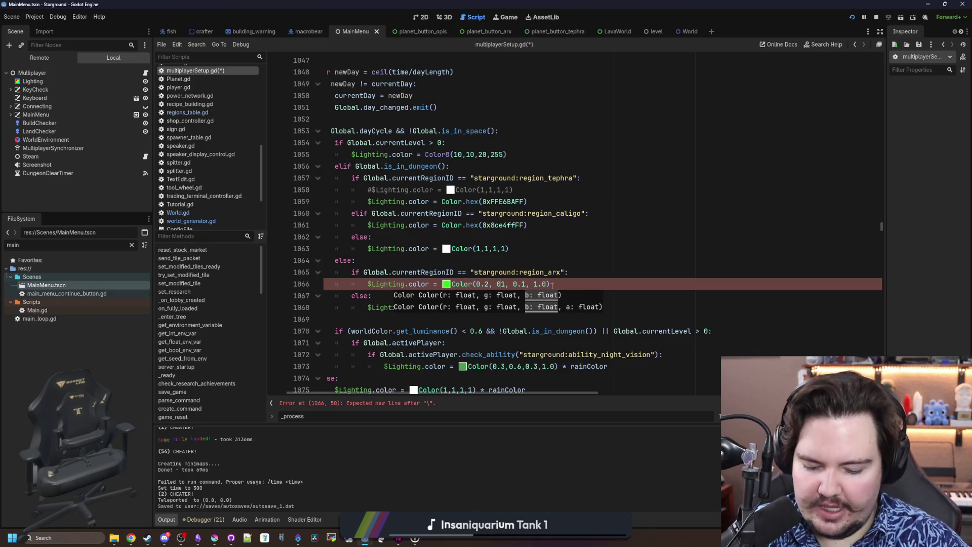
{"action": "key", "text": "Left"}
{"action": "key", "text": "Left"}
{"action": "key", "text": "Left"}
{"action": "key", "text": "Left"}
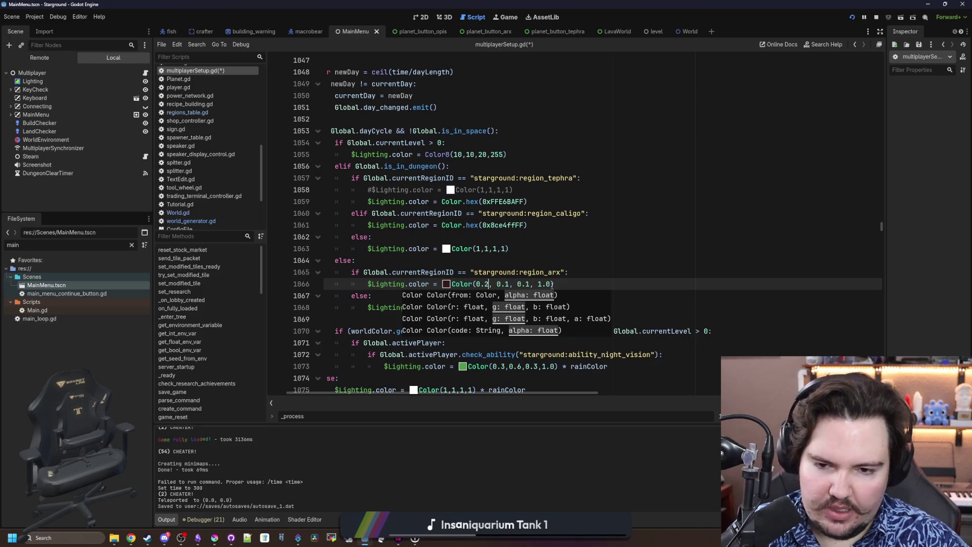
{"action": "left_click", "coordinate": [579, 296]}
{"action": "key", "text": "ctrl+s"}
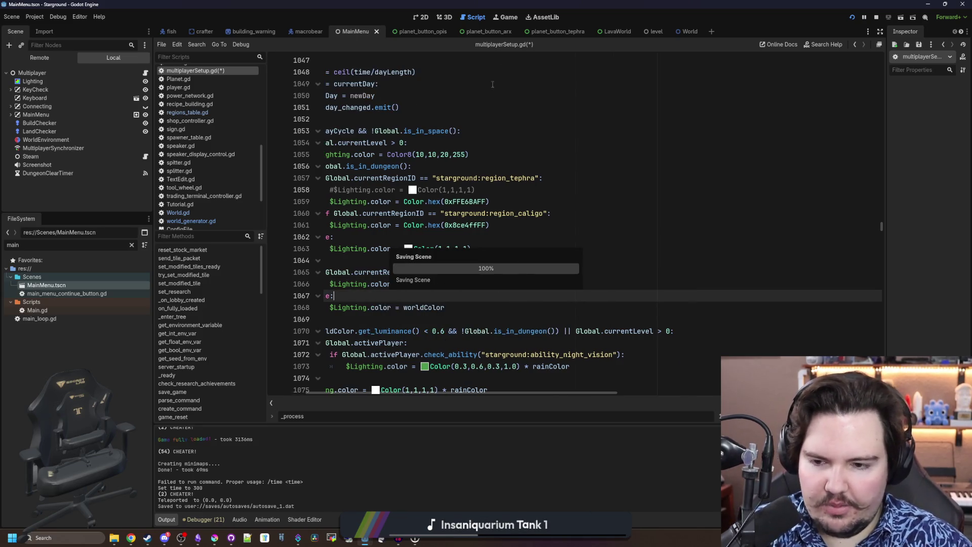
{"action": "left_click", "coordinate": [508, 17]}
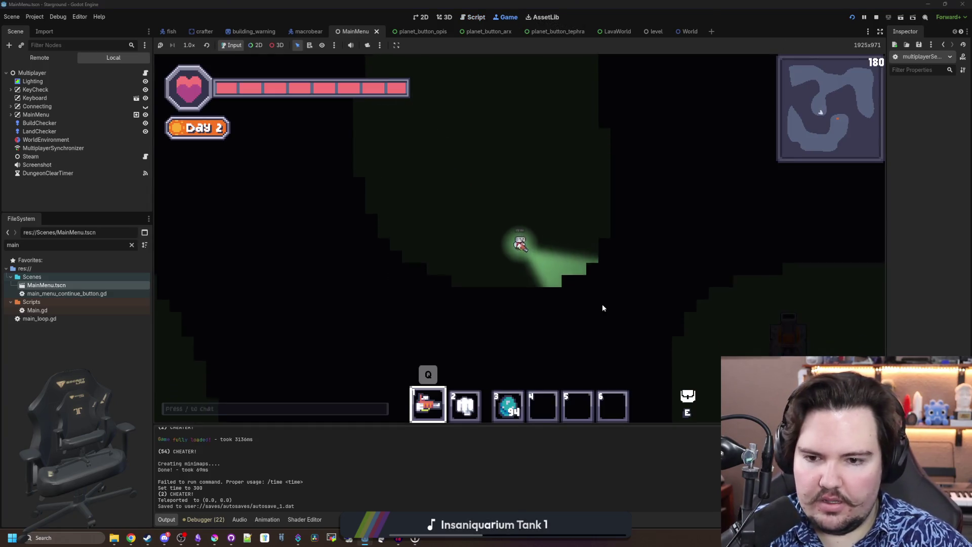
Walk around the Arx cave and browse the power, miscellaneous and decorative building categories
{"action": "key", "text": "d"}
{"action": "key", "text": "s"}
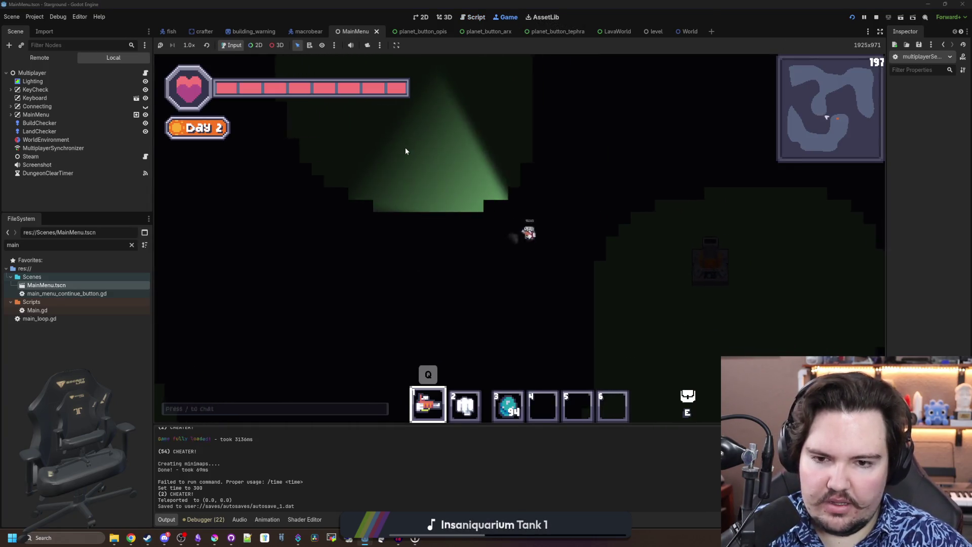
{"action": "key", "text": "d"}
{"action": "key", "text": "s"}
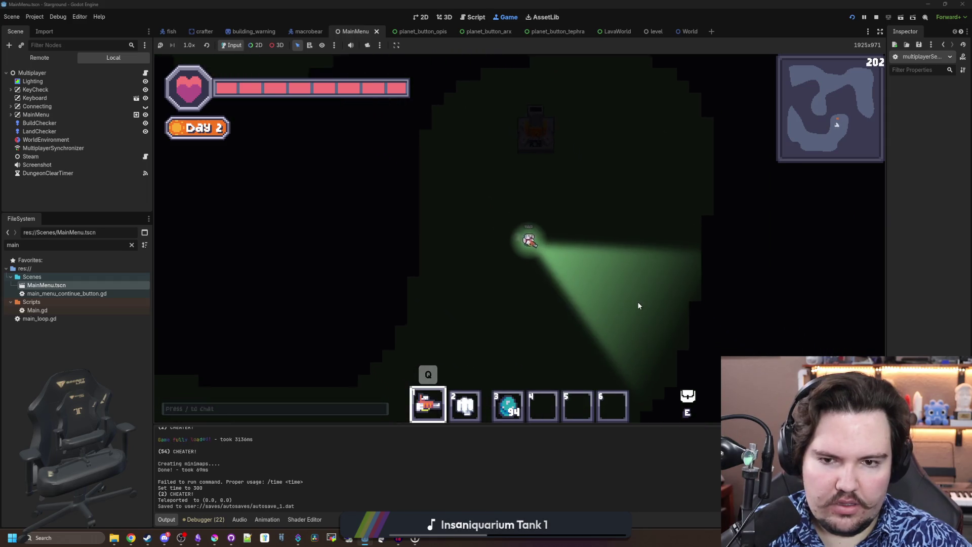
{"action": "key", "text": "b"}
{"action": "left_click", "coordinate": [361, 197]}
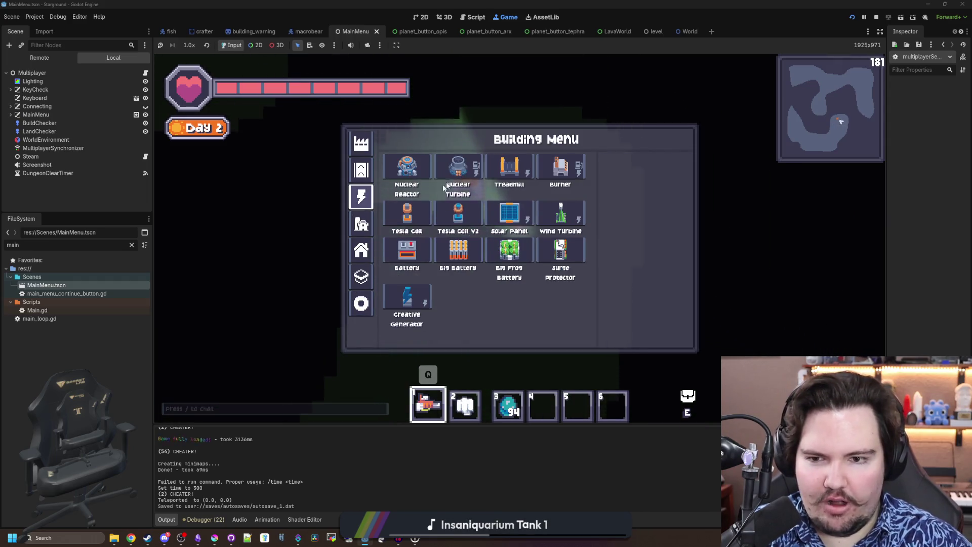
{"action": "key", "text": "d"}
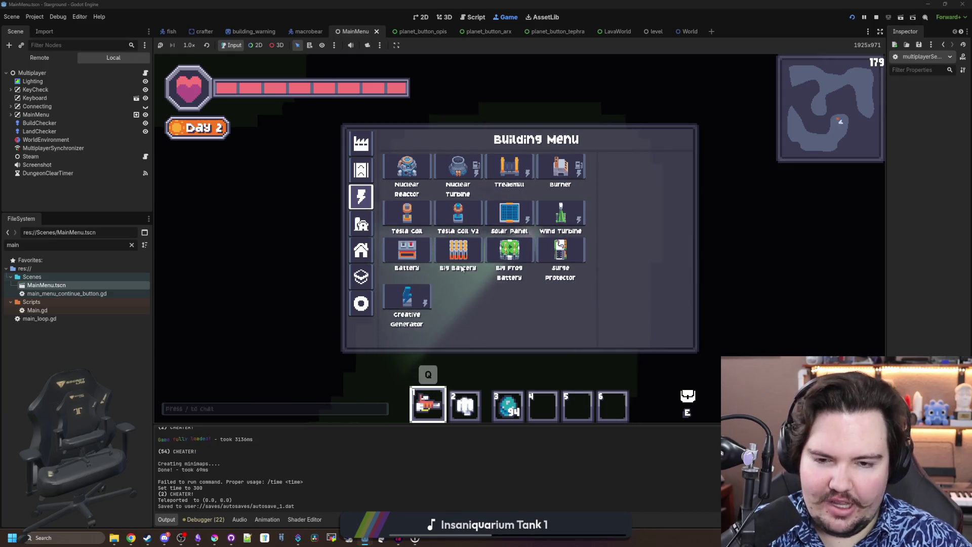
{"action": "left_click", "coordinate": [361, 303]}
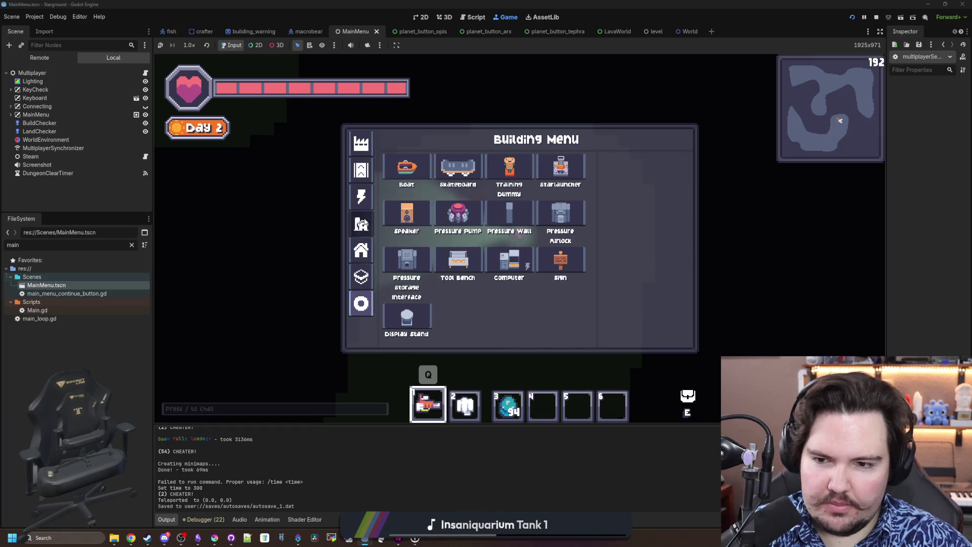
{"action": "left_click", "coordinate": [361, 196]}
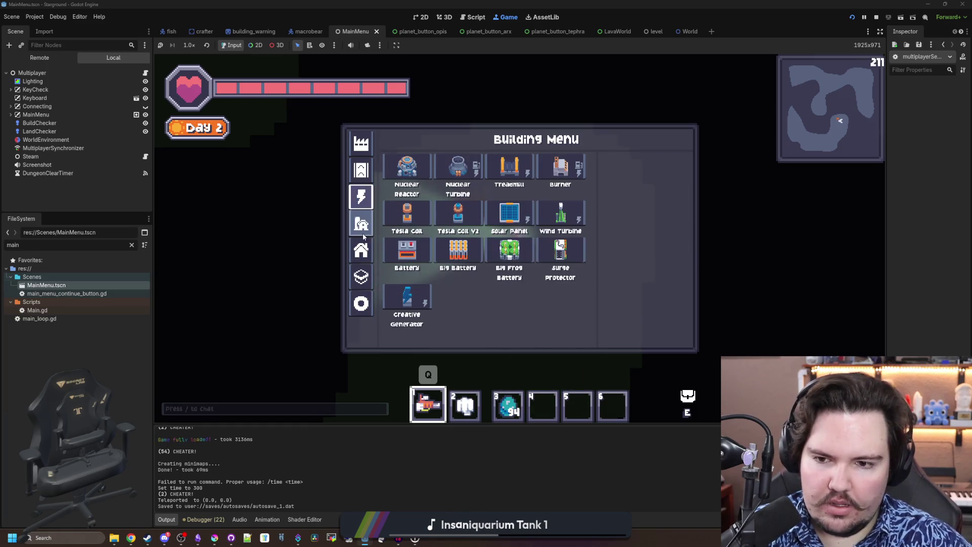
{"action": "left_click", "coordinate": [361, 250]}
{"action": "scroll", "coordinate": [465, 326], "scroll_direction": "down", "scroll_amount": 3}
{"action": "key", "text": "q"}
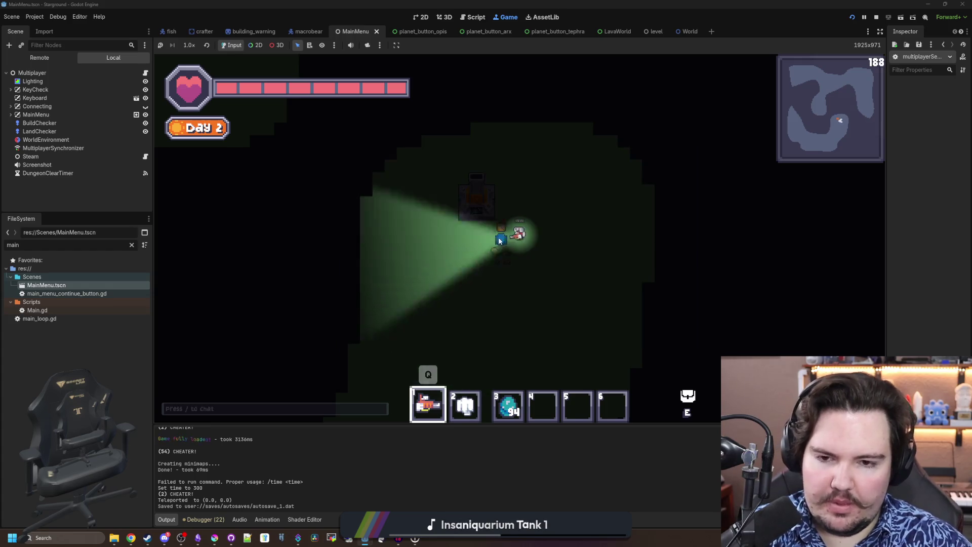
{"action": "key", "text": "3"}
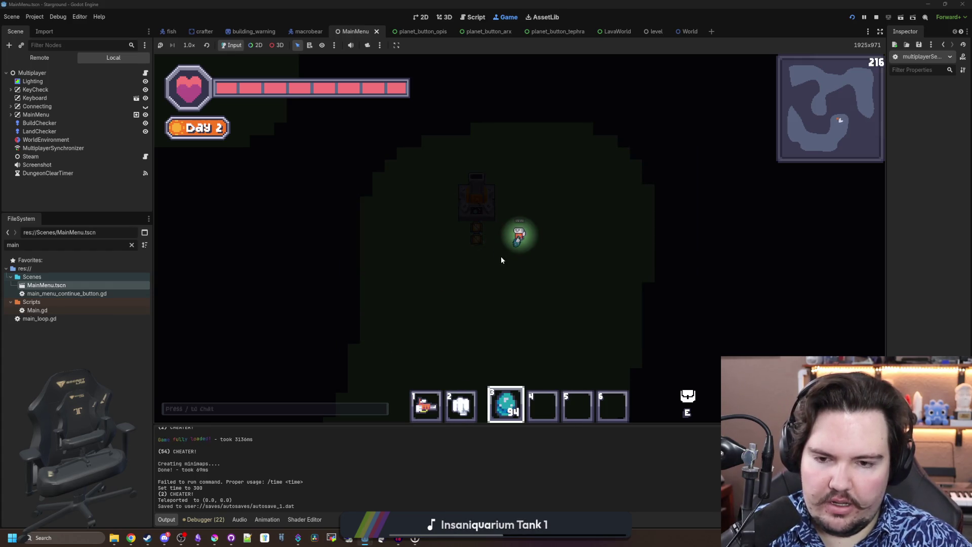
{"action": "key", "text": "1"}
Place a Wind Turbine from the power buildings, then remove it
{"action": "key", "text": "q"}
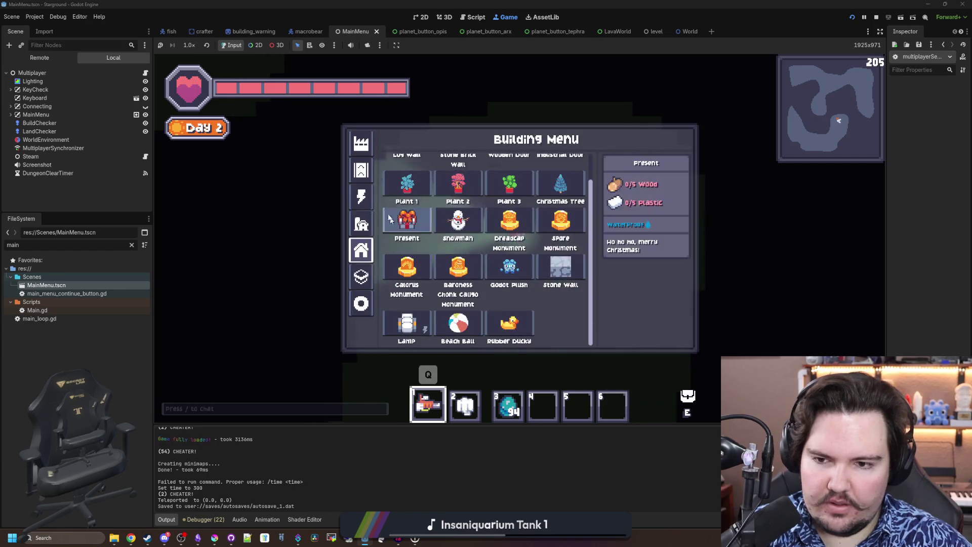
{"action": "left_click", "coordinate": [362, 197]}
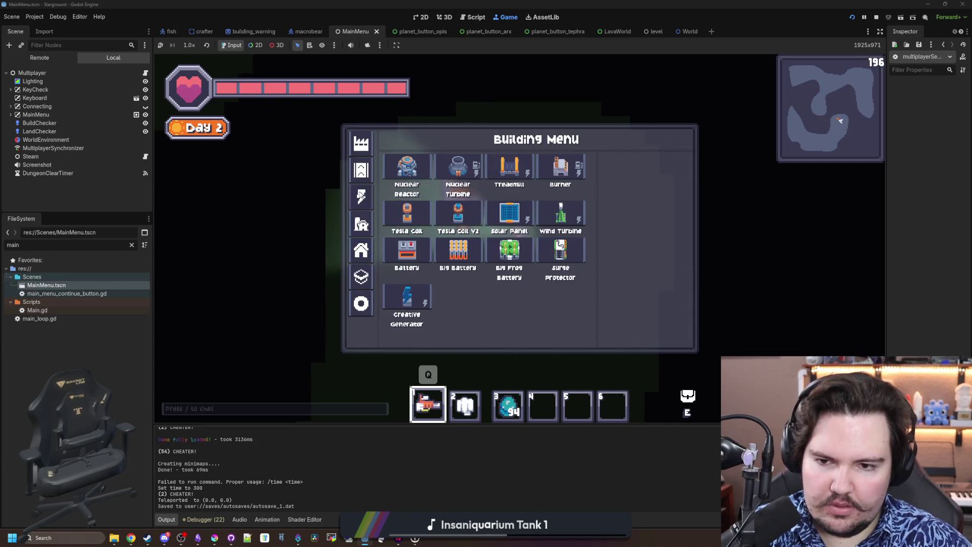
{"action": "left_click", "coordinate": [506, 216]}
{"action": "key", "text": "q"}
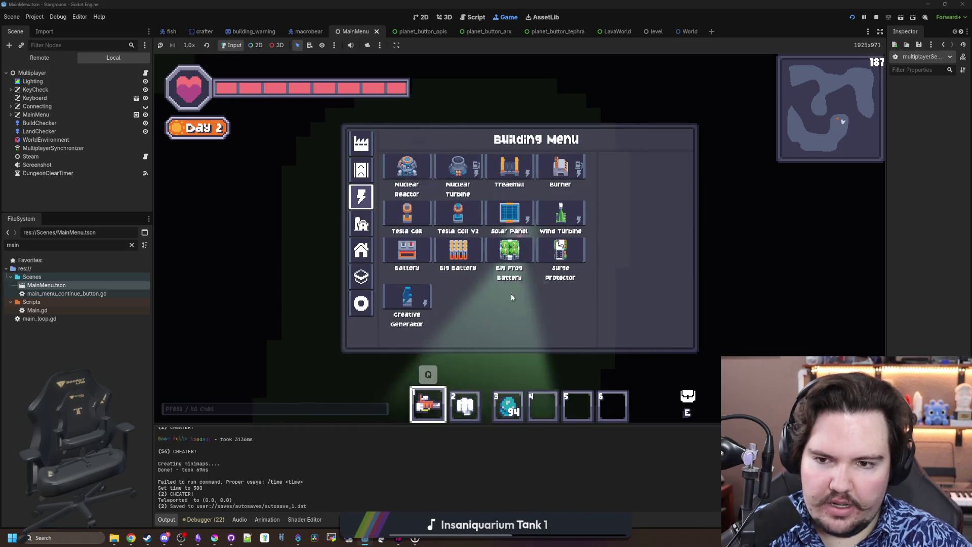
{"action": "mouse_move", "coordinate": [531, 175]}
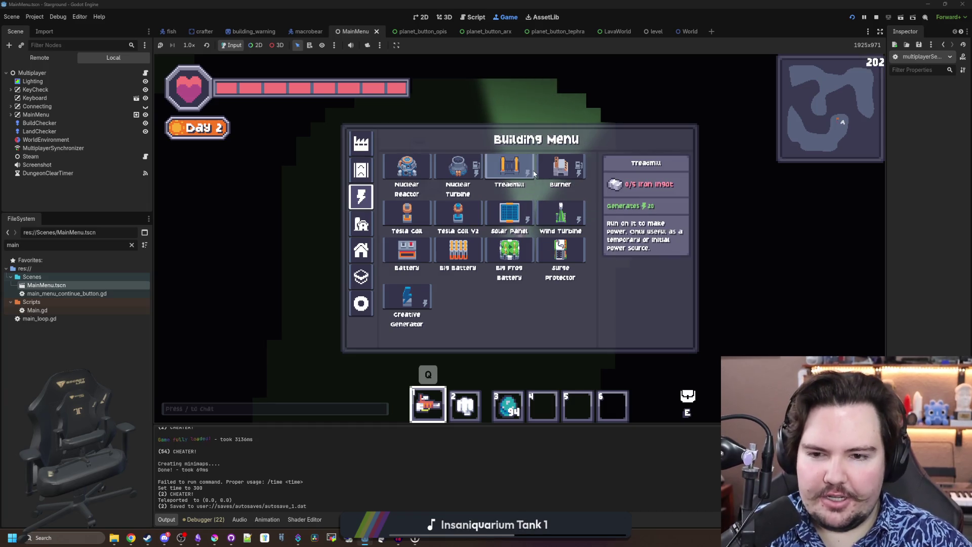
{"action": "mouse_move", "coordinate": [506, 214]}
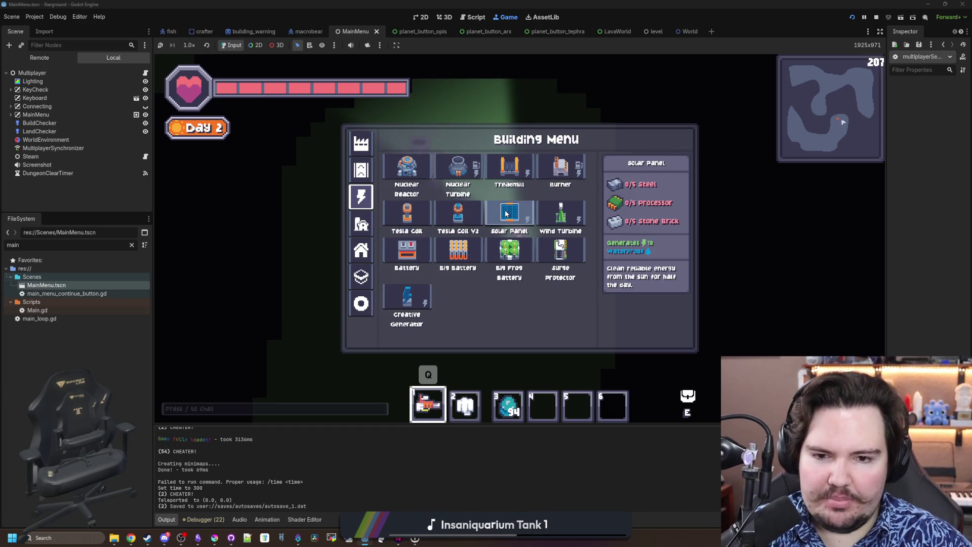
{"action": "left_click", "coordinate": [570, 206]}
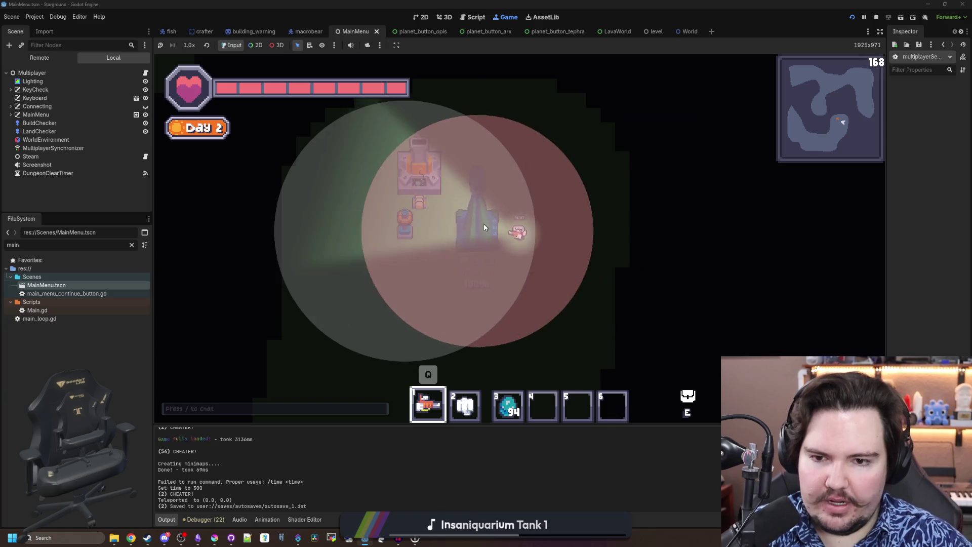
{"action": "left_click", "coordinate": [483, 223]}
{"action": "right_click", "coordinate": [493, 201]}
Place a Solar Panel where the turbine was, then a Burner beside the turret
{"action": "key", "text": "e"}
{"action": "left_click", "coordinate": [506, 214]}
{"action": "left_click", "coordinate": [493, 190]}
{"action": "key", "text": "e"}
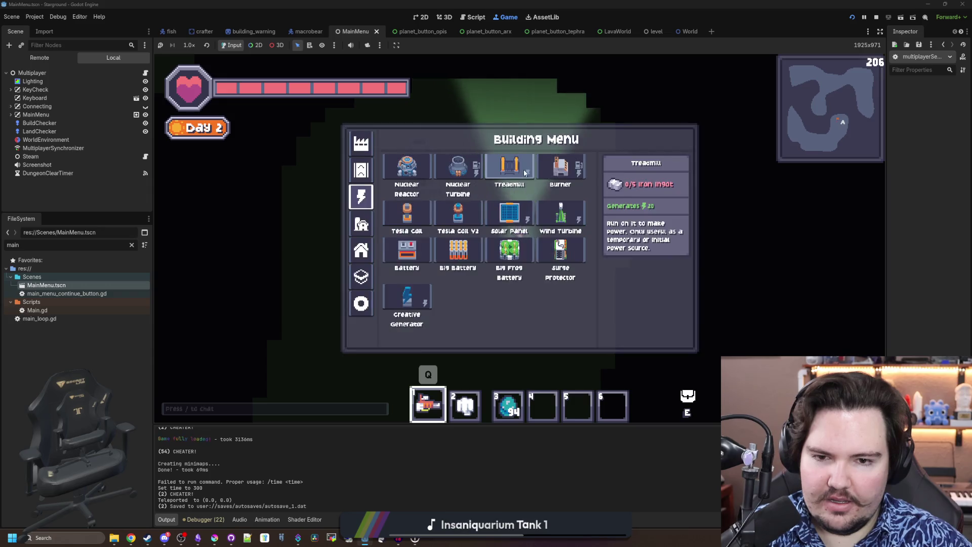
{"action": "left_click", "coordinate": [506, 214]}
{"action": "left_click", "coordinate": [443, 194]}
{"action": "left_click", "coordinate": [456, 195]}
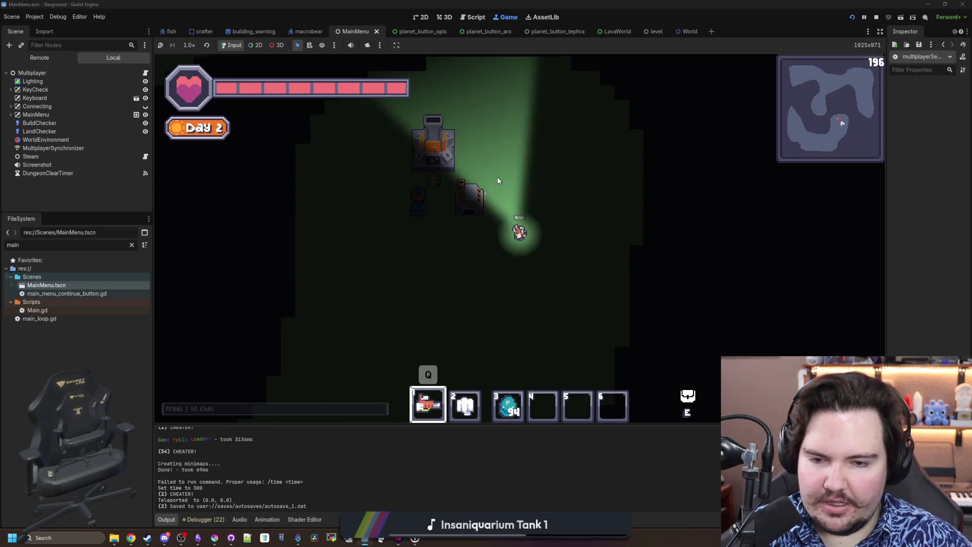
Give the player 99 coal via /give and load it into the burner's fuel storage
{"action": "type", "text": "/give coal"}
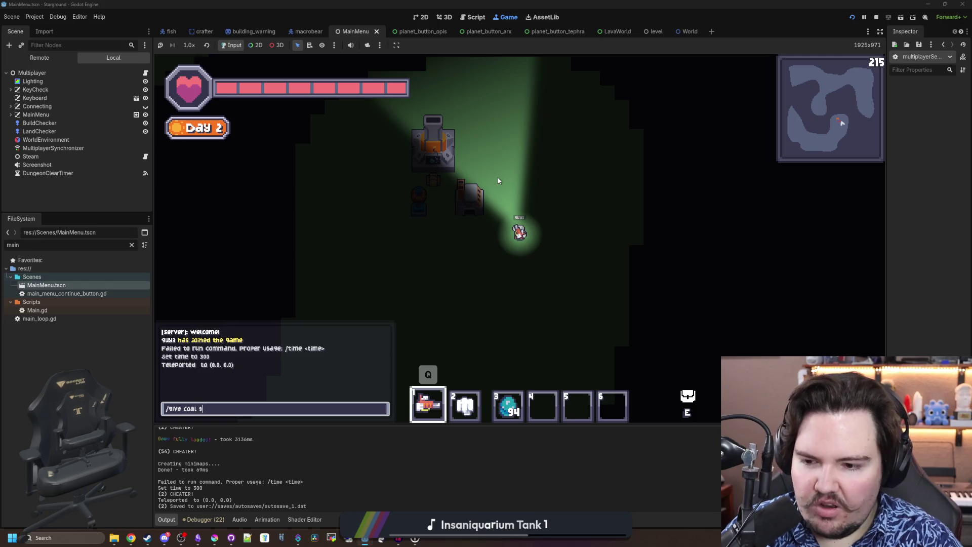
{"action": "type", "text": "9"}
{"action": "key", "text": "Return"}
{"action": "left_click", "coordinate": [498, 177]}
{"action": "left_click", "coordinate": [448, 261], "text": "shift"}
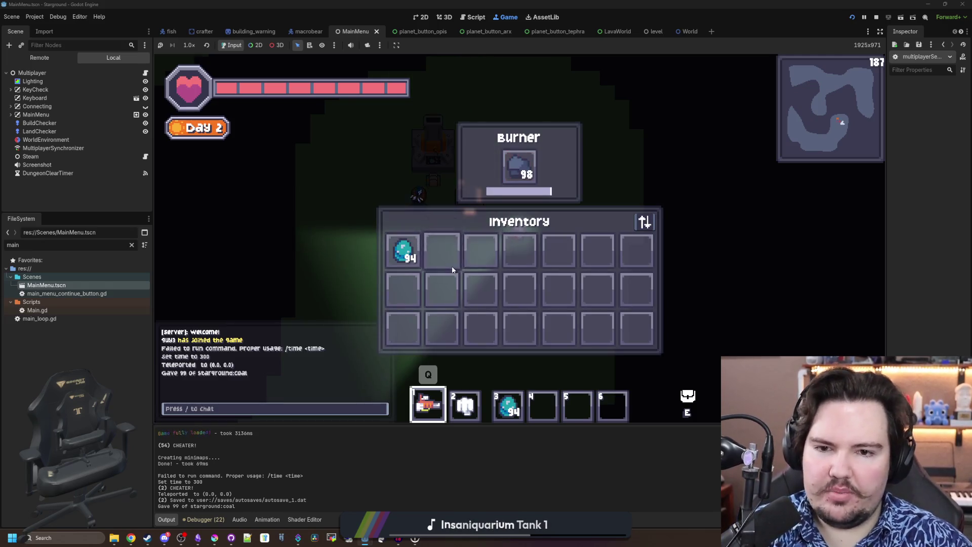
{"action": "key", "text": "e"}
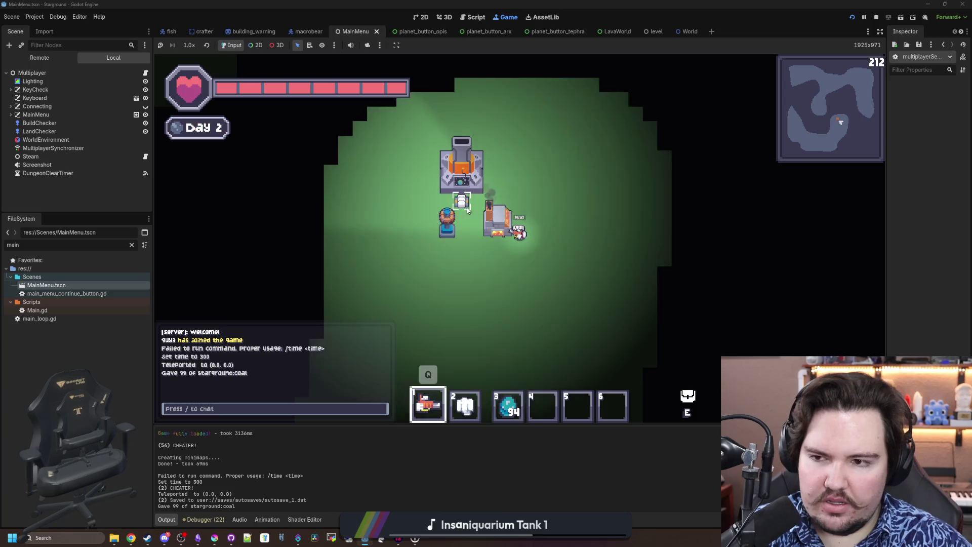
{"action": "key", "text": "w"}
Filter the FileSystem for 'lamp' and open lamp.gd in the script editor
{"action": "double_click", "coordinate": [125, 243]}
{"action": "type", "text": "lamp"}
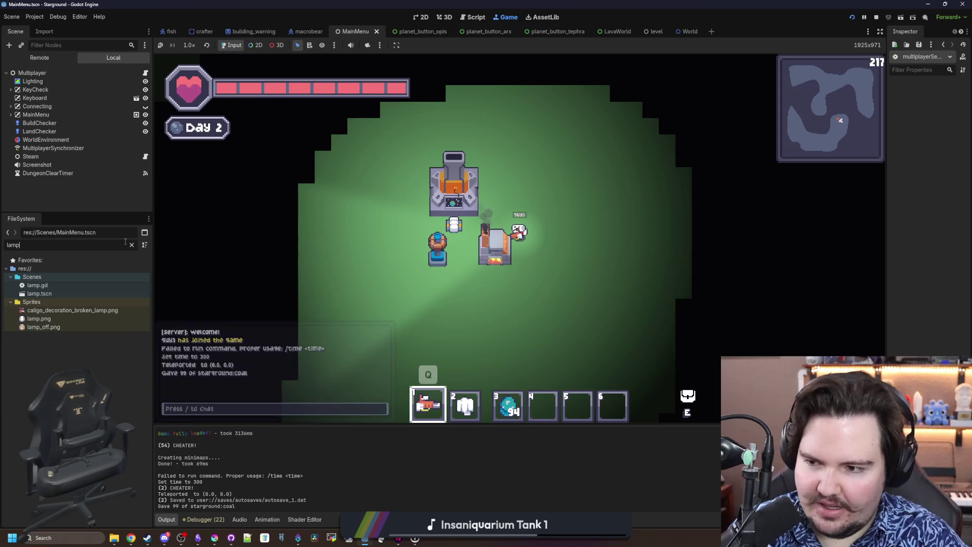
{"action": "left_click", "coordinate": [38, 285]}
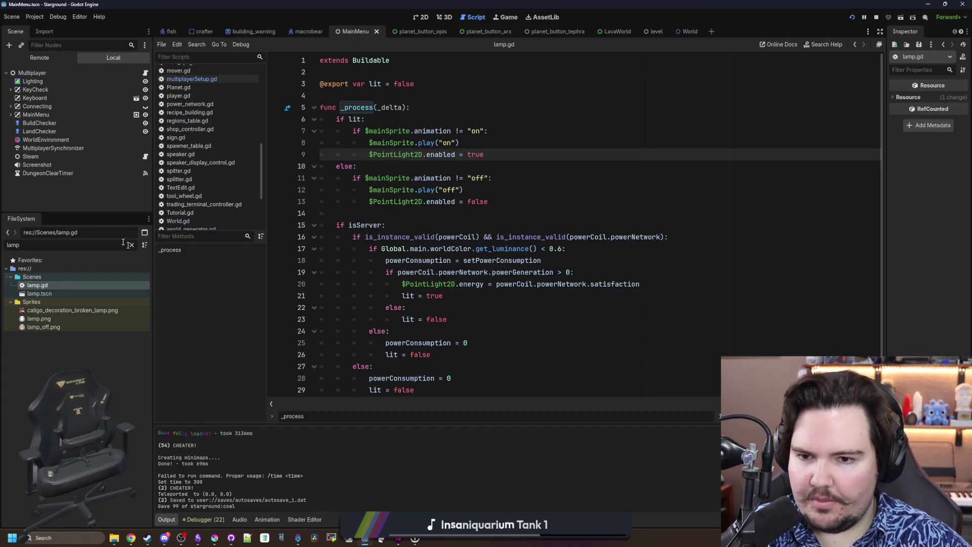
{"action": "left_click", "coordinate": [424, 215]}
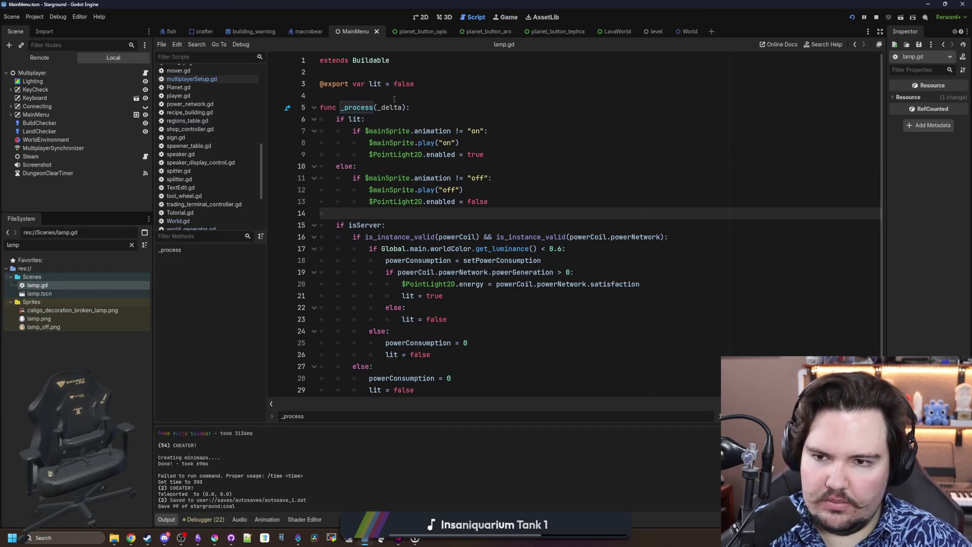
Add a _ready() function calling super() above _process in lamp.gd
{"action": "left_click", "coordinate": [394, 94]}
{"action": "type", "text": "region"}
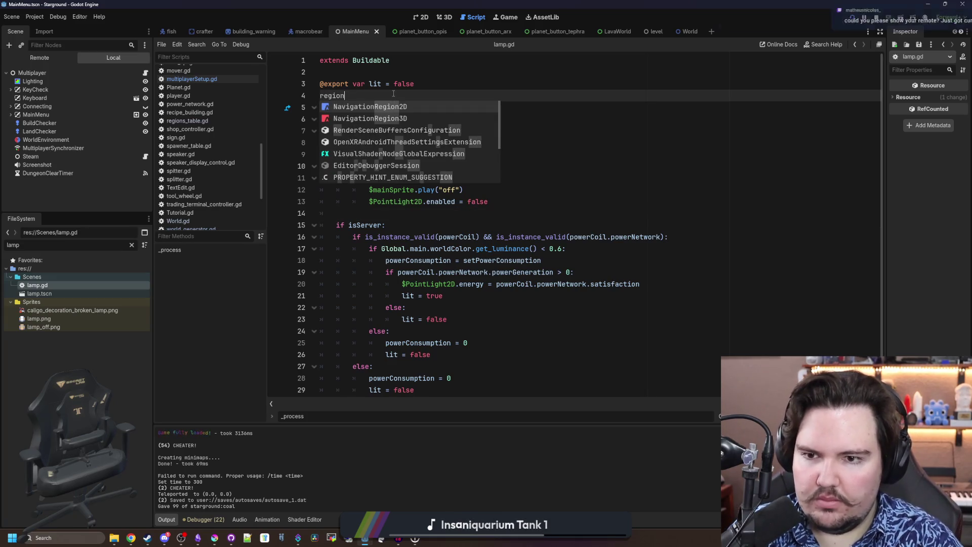
{"action": "key", "text": "BackSpace"}
{"action": "key", "text": "BackSpace"}
{"action": "key", "text": "BackSpace"}
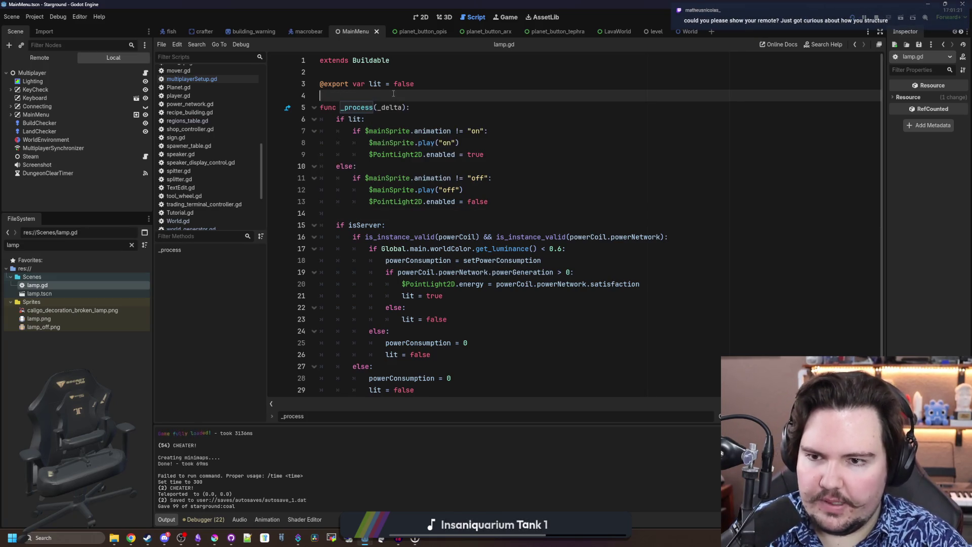
{"action": "scroll", "coordinate": [394, 93], "scroll_direction": "down", "scroll_amount": 1}
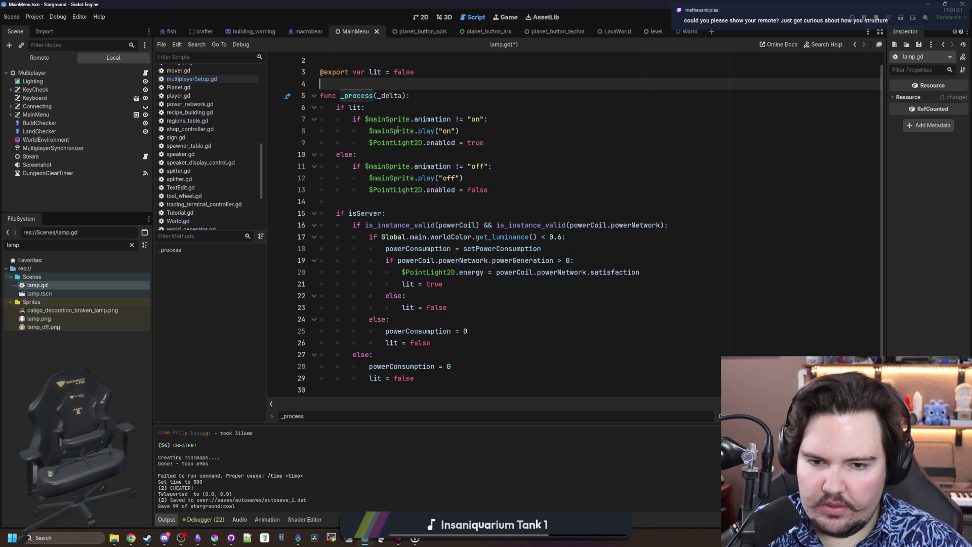
{"action": "scroll", "coordinate": [399, 123], "scroll_direction": "up", "scroll_amount": 1}
{"action": "key", "text": "Return"}
{"action": "key", "text": "Return"}
{"action": "key", "text": "Return"}
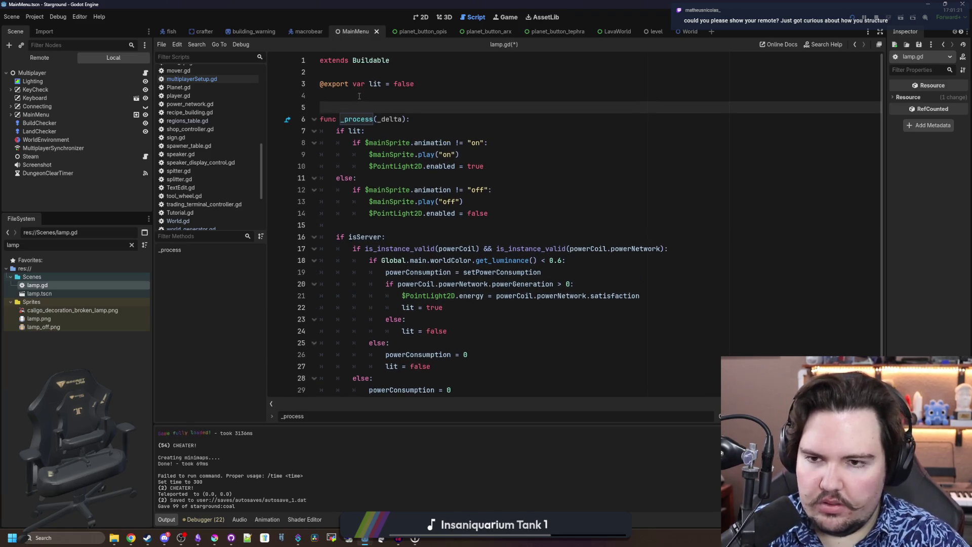
{"action": "key", "text": "Up"}
{"action": "key", "text": "Up"}
{"action": "type", "text": "_re"}
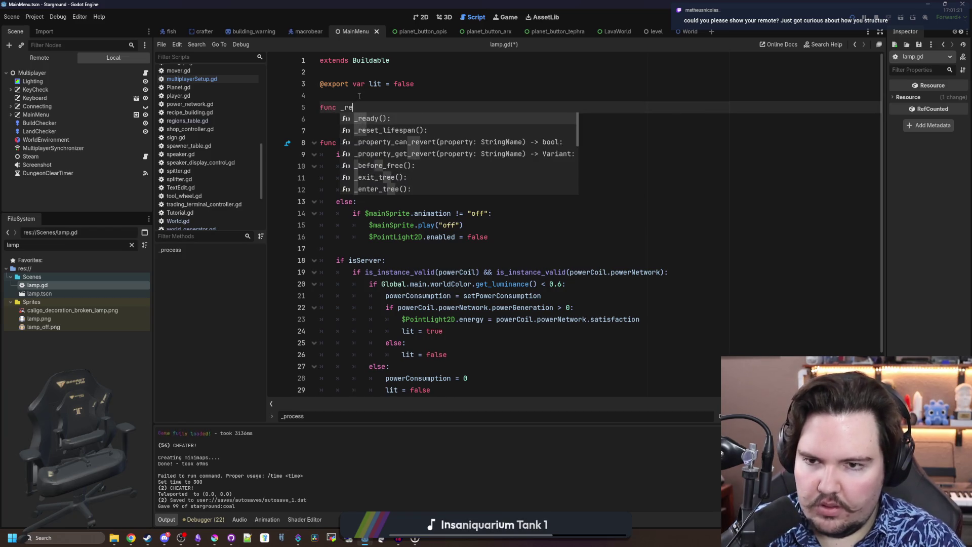
{"action": "key", "text": "Return"}
{"action": "key", "text": "Return"}
{"action": "key", "text": "Return"}
{"action": "key", "text": "Return"}
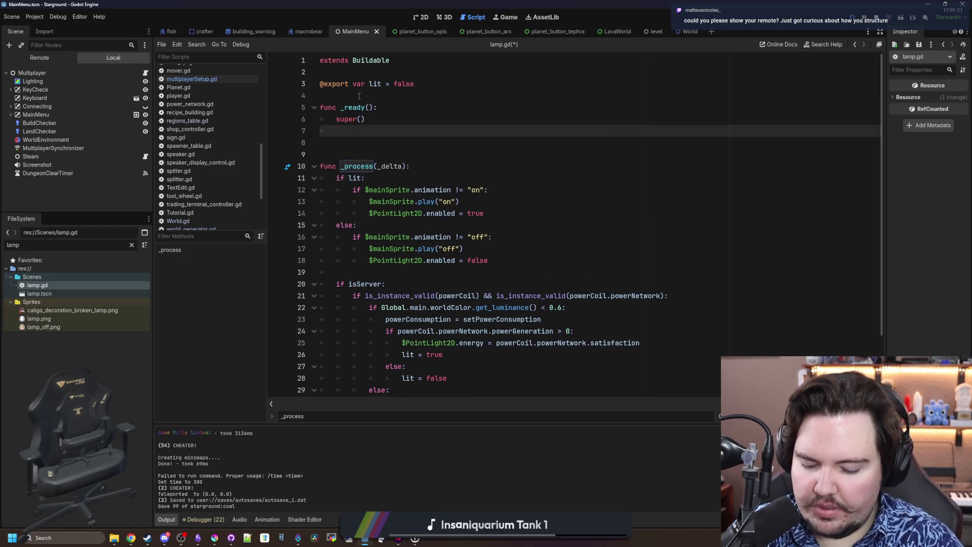
{"action": "type", "text": "regionID"}
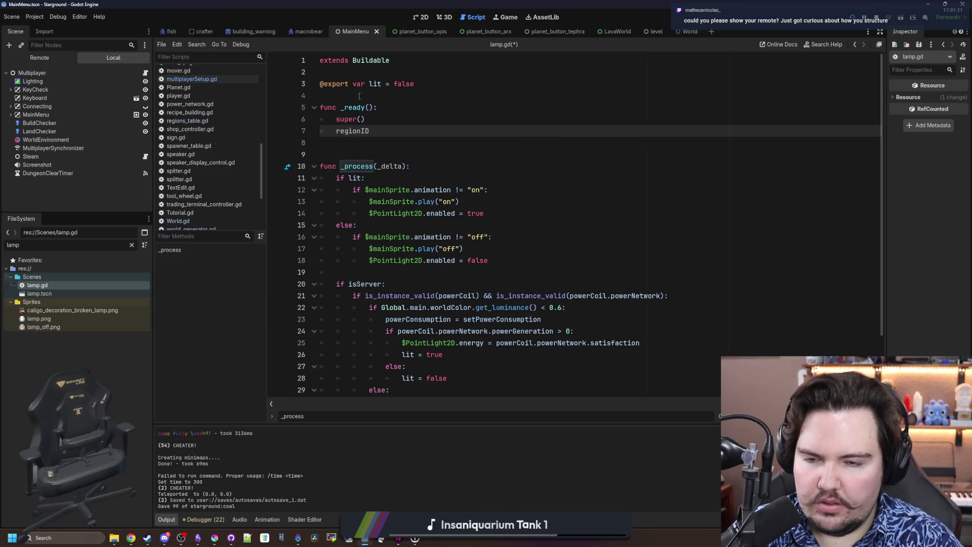
Open the Buildable base script buildable.gd and search it for _ready
{"action": "left_click", "coordinate": [355, 66], "text": "ctrl"}
{"action": "scroll", "coordinate": [405, 172], "scroll_direction": "down", "scroll_amount": 3}
{"action": "left_click", "coordinate": [430, 205]}
{"action": "key", "text": "ctrl+f"}
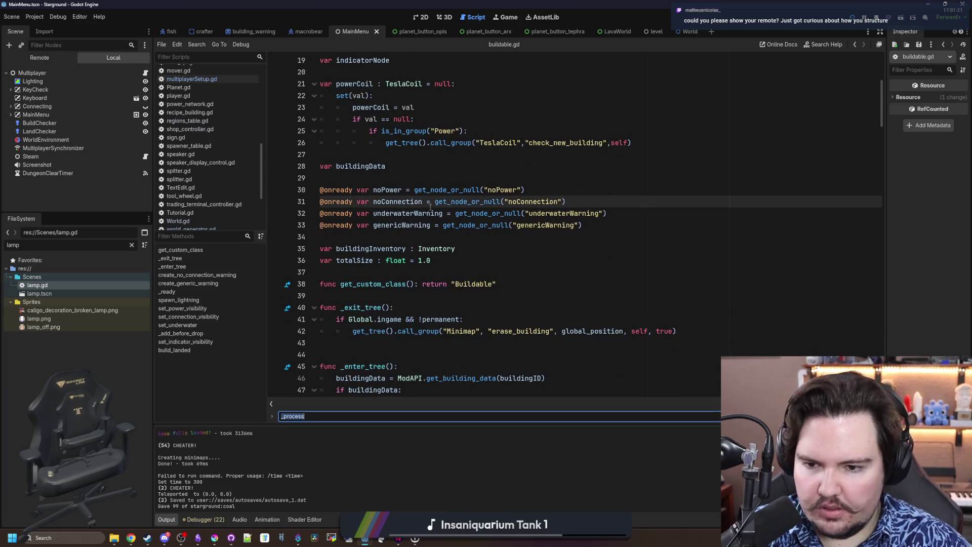
Search buildable.gd for _r and scroll through its code to review the region logic
{"action": "type", "text": "_ready"}
{"action": "scroll", "coordinate": [435, 207], "scroll_direction": "down", "scroll_amount": 3}
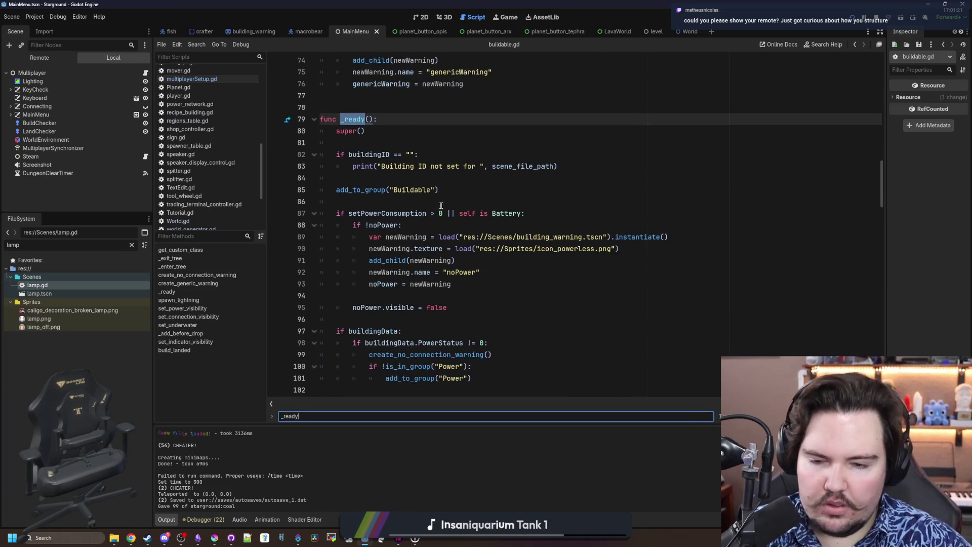
{"action": "scroll", "coordinate": [468, 241], "scroll_direction": "down", "scroll_amount": 9}
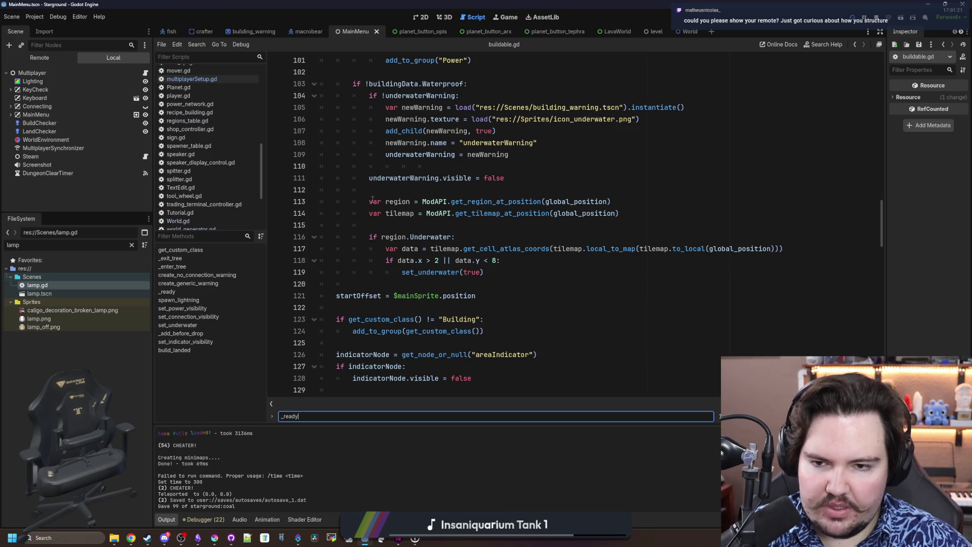
{"action": "scroll", "coordinate": [395, 202], "scroll_direction": "down", "scroll_amount": 7}
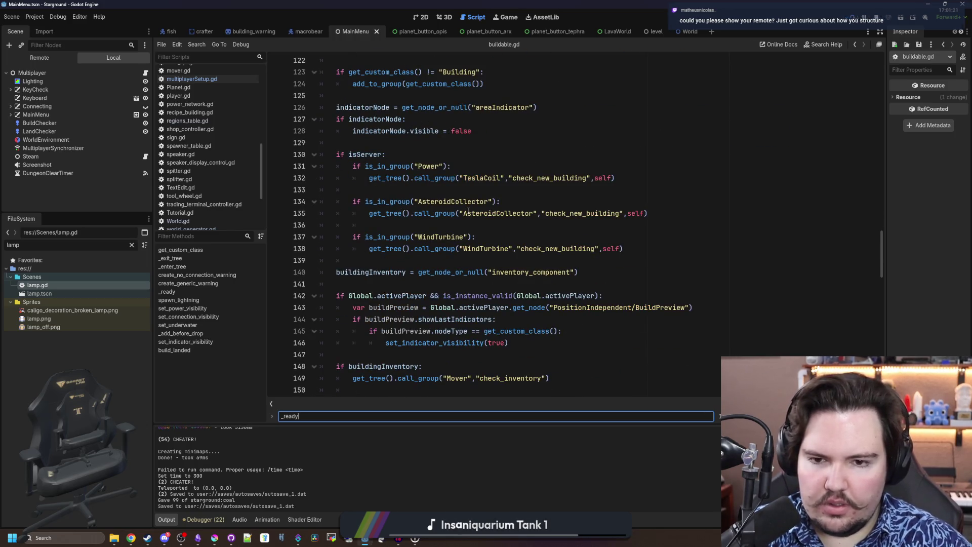
{"action": "scroll", "coordinate": [468, 210], "scroll_direction": "down", "scroll_amount": 5}
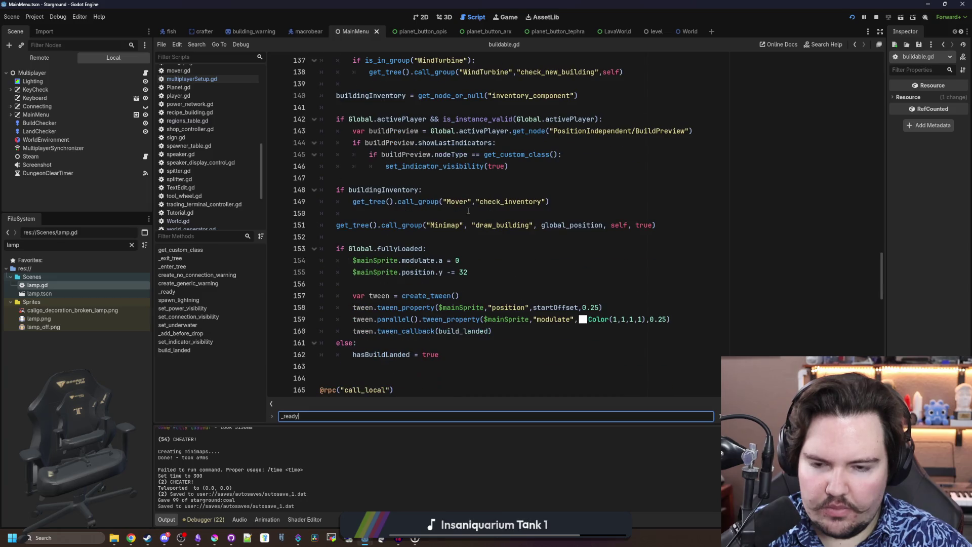
{"action": "scroll", "coordinate": [468, 211], "scroll_direction": "down", "scroll_amount": 3}
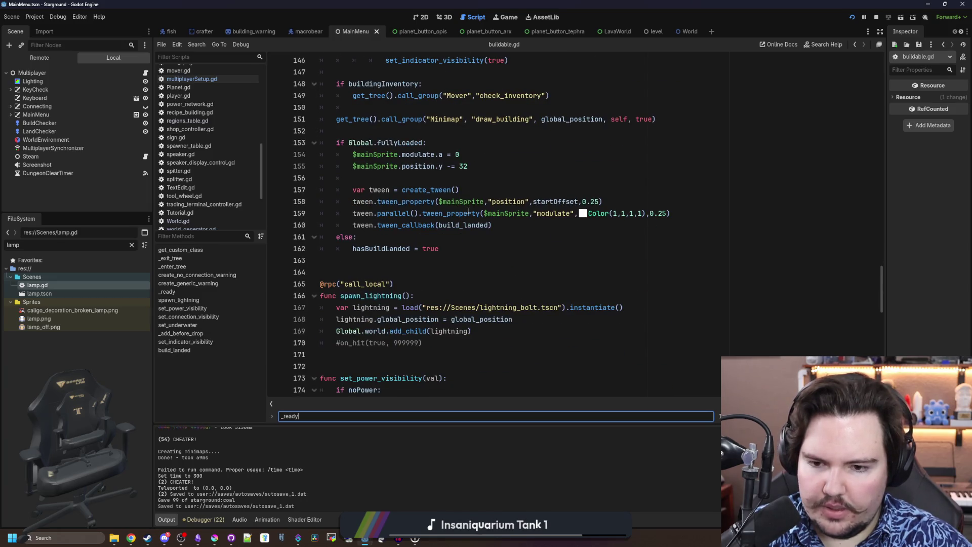
{"action": "scroll", "coordinate": [541, 201], "scroll_direction": "up", "scroll_amount": 5}
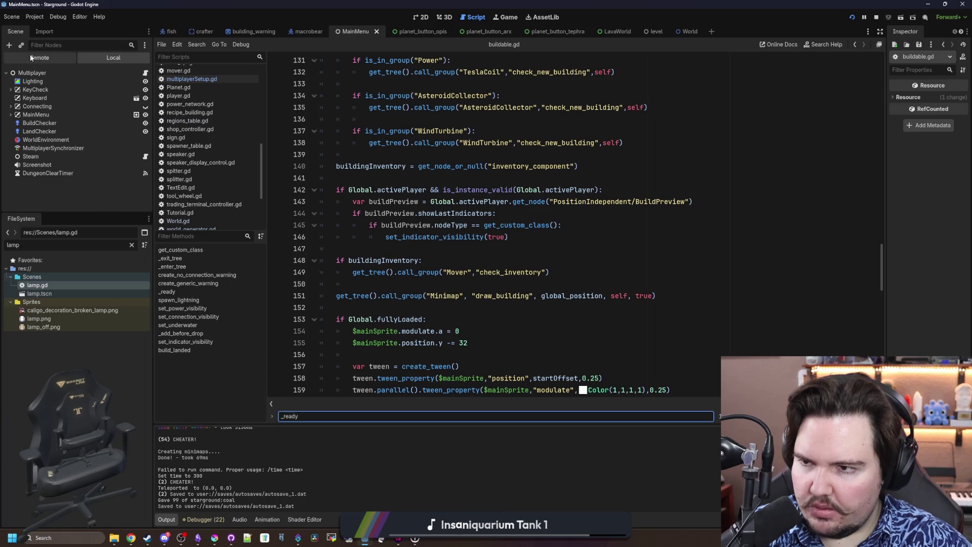
{"action": "scroll", "coordinate": [491, 212], "scroll_direction": "up", "scroll_amount": 7}
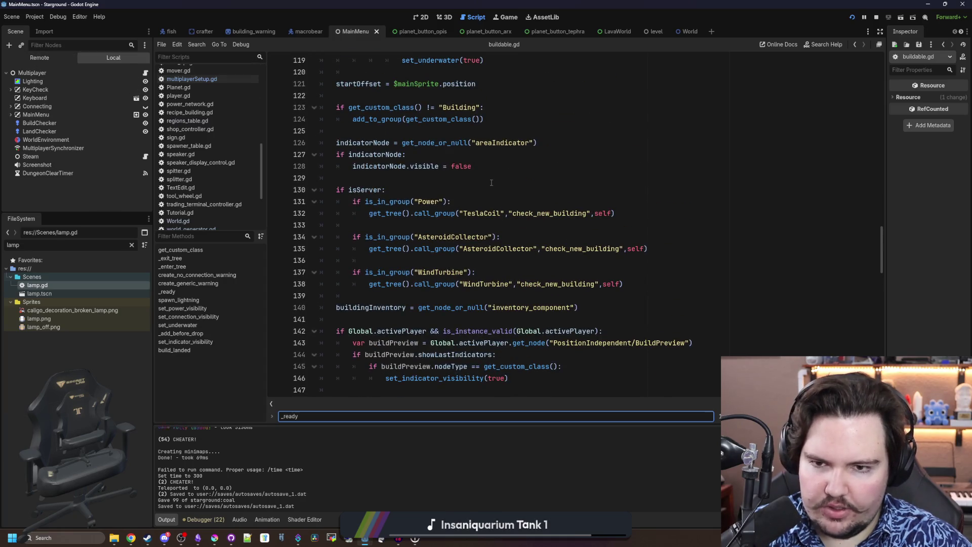
{"action": "left_click", "coordinate": [405, 284]}
{"action": "scroll", "coordinate": [491, 212], "scroll_direction": "up", "scroll_amount": 4}
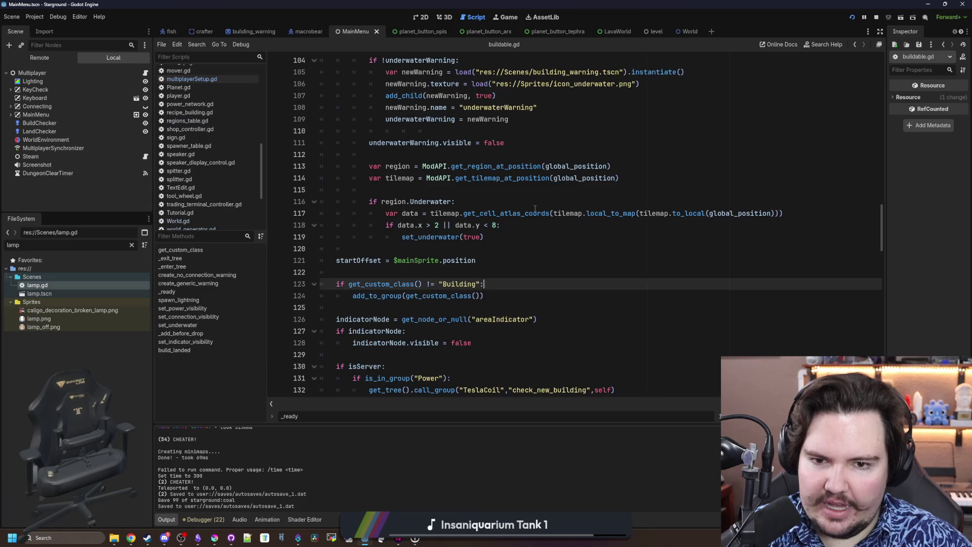
Copy line 113's get_region_at_position(global_position) lookup and reopen lamp.gd
{"action": "left_click", "coordinate": [587, 210]}
{"action": "left_click", "coordinate": [612, 237]}
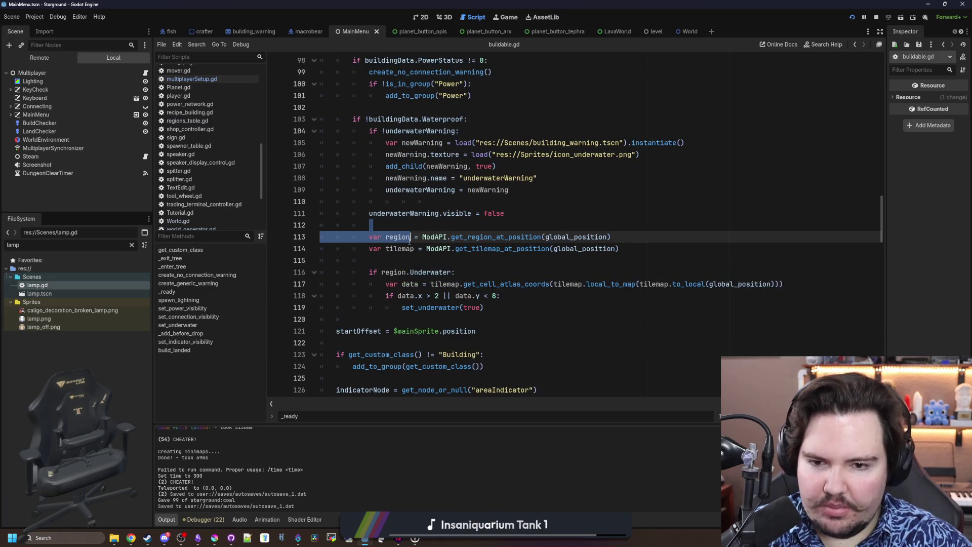
{"action": "left_click_drag", "start_coordinate": [613, 237], "coordinate": [369, 237]}
{"action": "key", "text": "ctrl+c"}
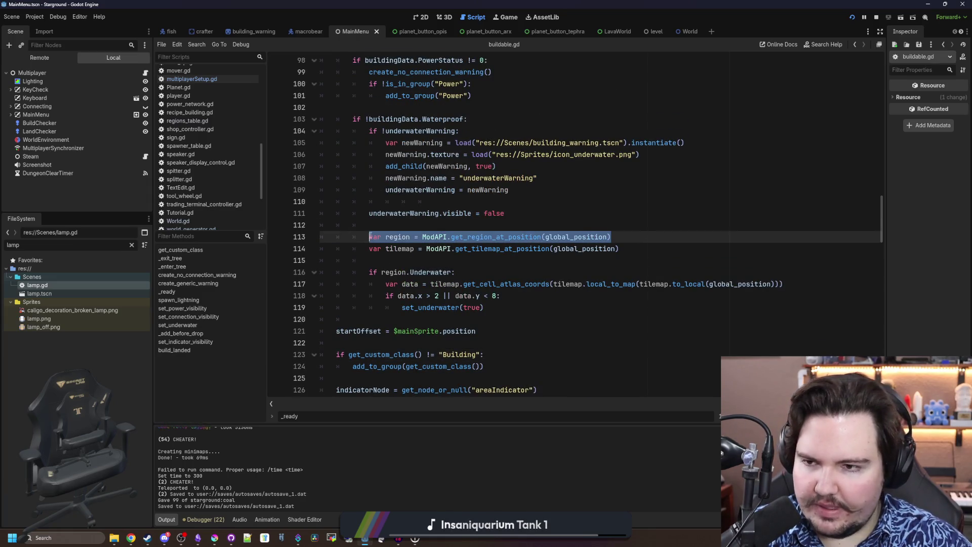
{"action": "scroll", "coordinate": [214, 213], "scroll_direction": "down", "scroll_amount": 3}
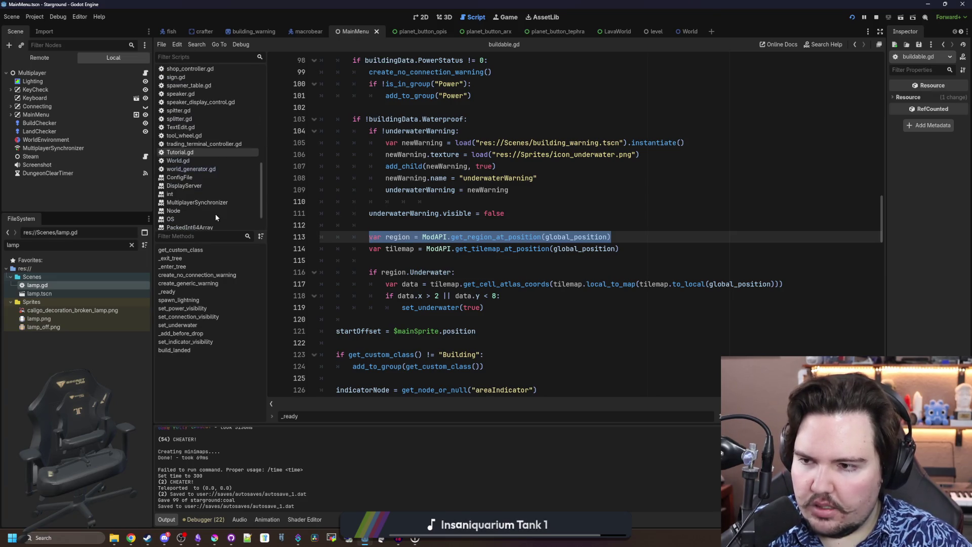
{"action": "double_click", "coordinate": [54, 285]}
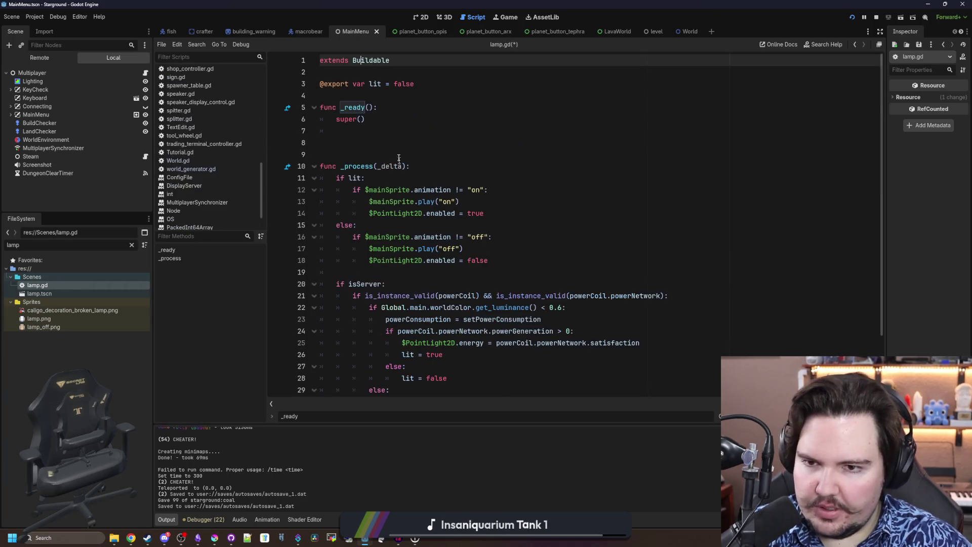
Paste the lookup into _ready as regionID = get_region_id_at_position(...) and declare var regionID : String
{"action": "left_click", "coordinate": [333, 132]}
{"action": "key", "text": "ctrl+v"}
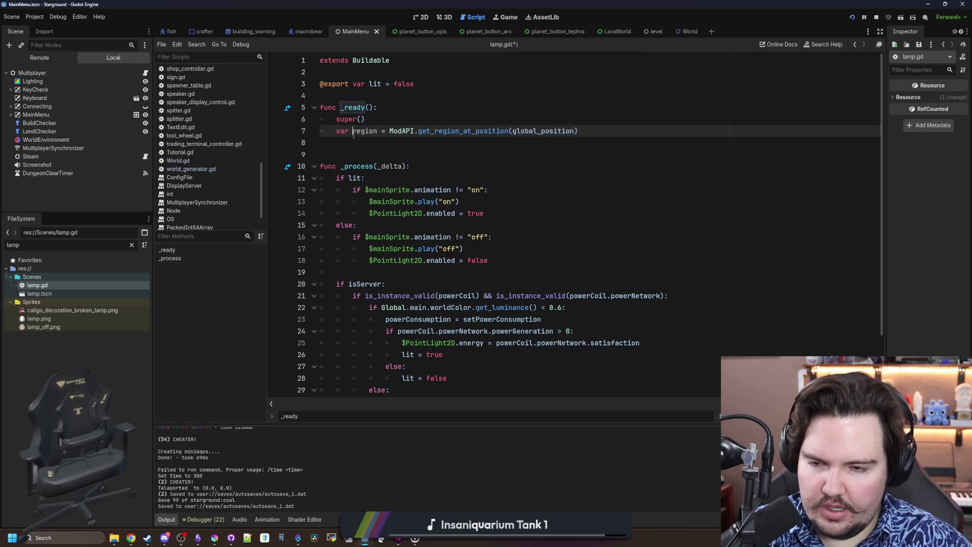
{"action": "left_click_drag", "start_coordinate": [354, 134], "coordinate": [338, 136]}
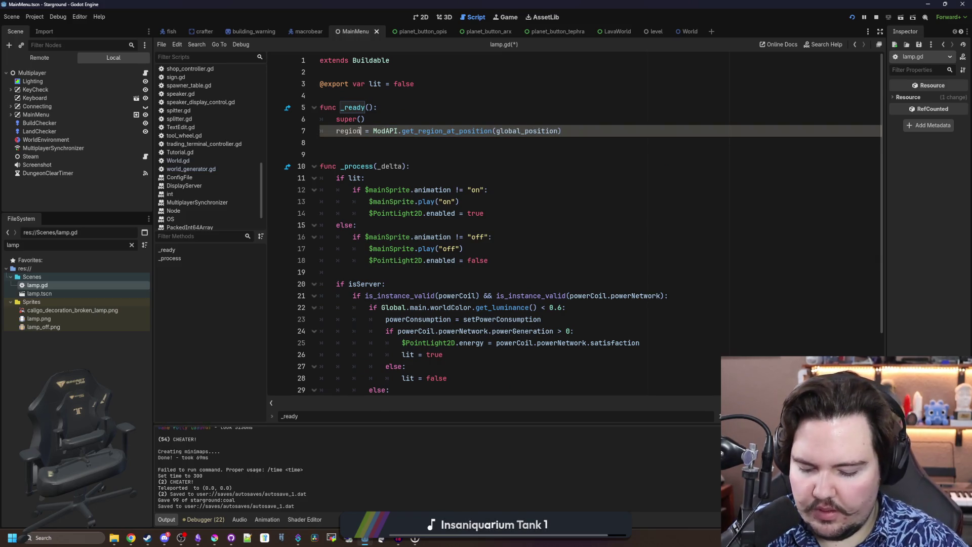
{"action": "type", "text": "ID"}
{"action": "key", "text": "Up"}
{"action": "key", "text": "Up"}
{"action": "key", "text": "Up"}
{"action": "key", "text": "Return"}
{"action": "key", "text": "Return"}
{"action": "key", "text": "Up"}
{"action": "type", "text": "var"}
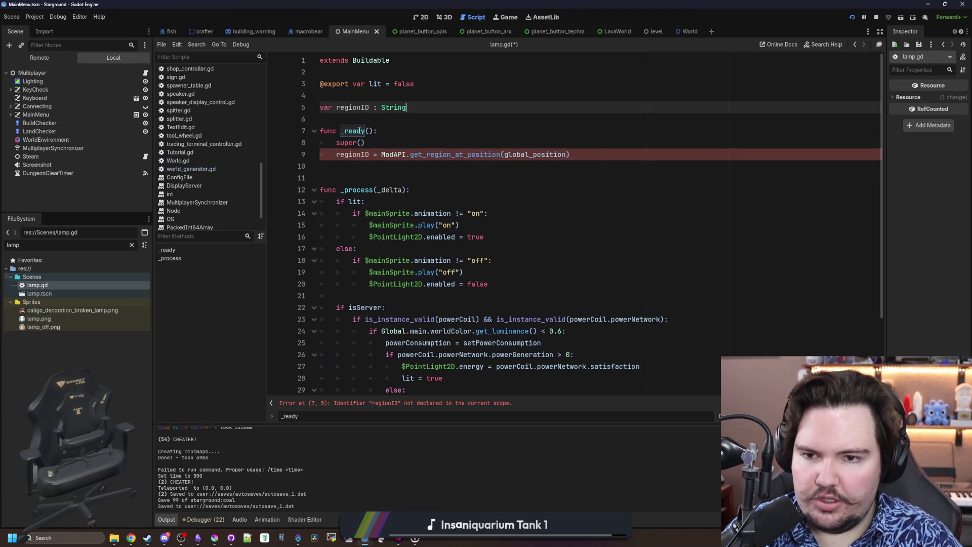
{"action": "left_click", "coordinate": [359, 131]}
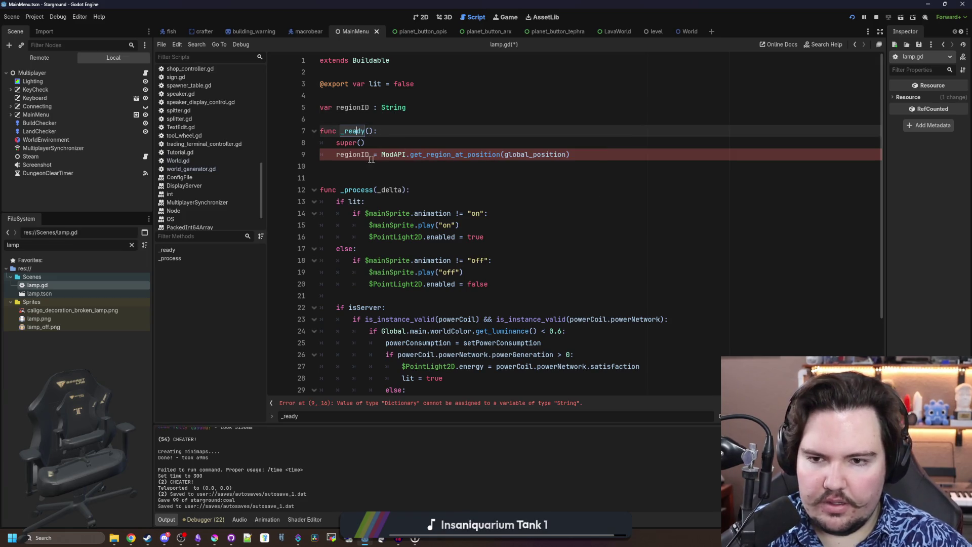
{"action": "left_click", "coordinate": [455, 153]}
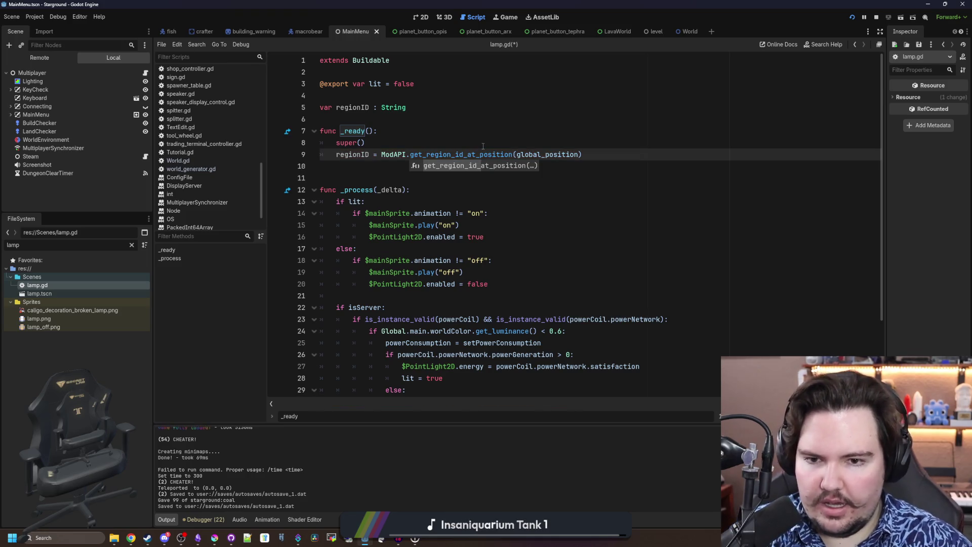
{"action": "left_click", "coordinate": [502, 134]}
Add || regionID == "starground:region_arx" to the luminance check and save lamp.gd
{"action": "scroll", "coordinate": [403, 194], "scroll_direction": "down", "scroll_amount": 3}
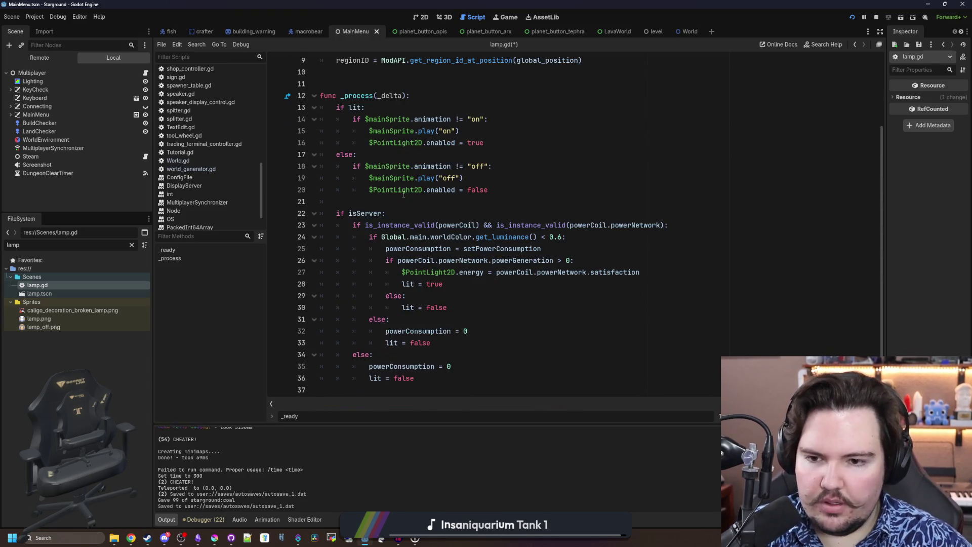
{"action": "left_click", "coordinate": [432, 200]}
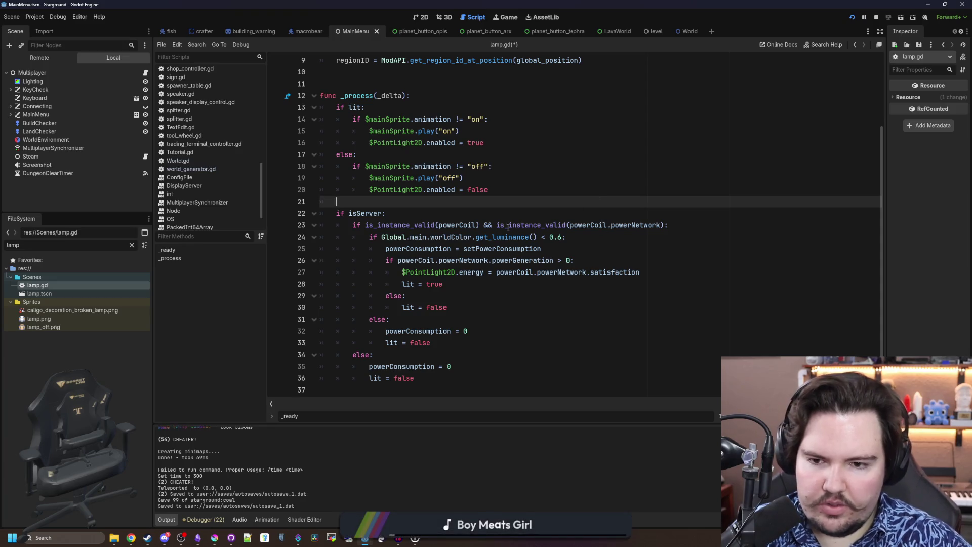
{"action": "left_click", "coordinate": [559, 238]}
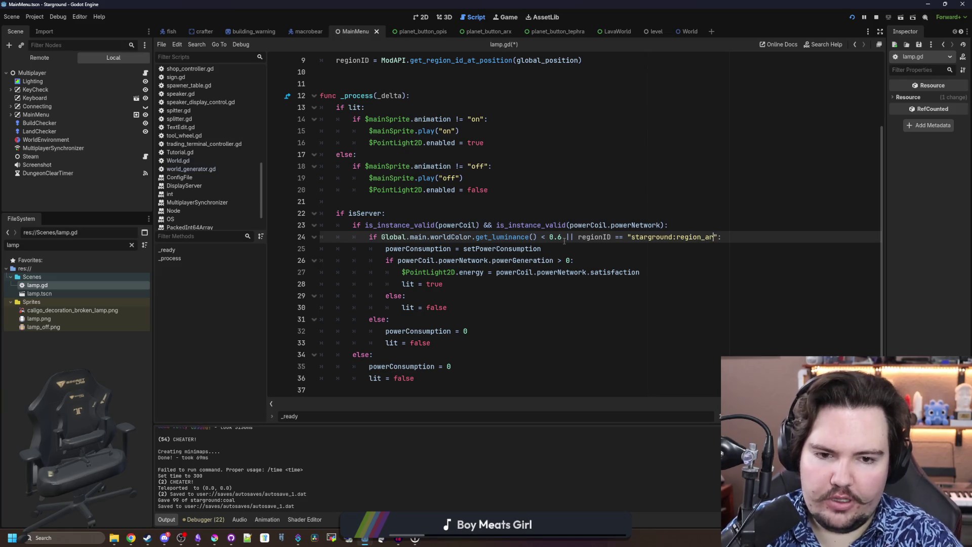
{"action": "type", "text": "x"}
{"action": "left_click", "coordinate": [611, 192]}
{"action": "key", "text": "ctrl+s"}
{"action": "scroll", "coordinate": [501, 183], "scroll_direction": "up", "scroll_amount": 3}
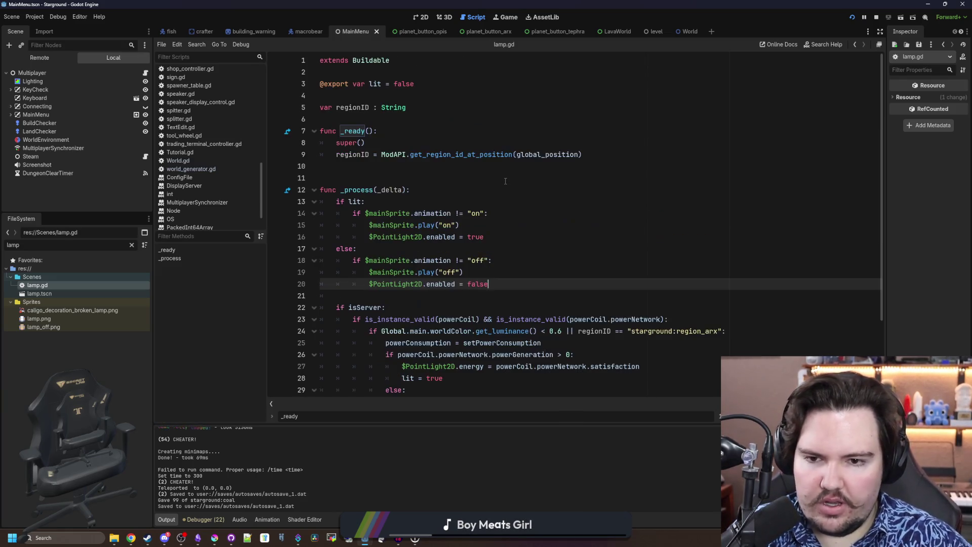
{"action": "left_click", "coordinate": [505, 17]}
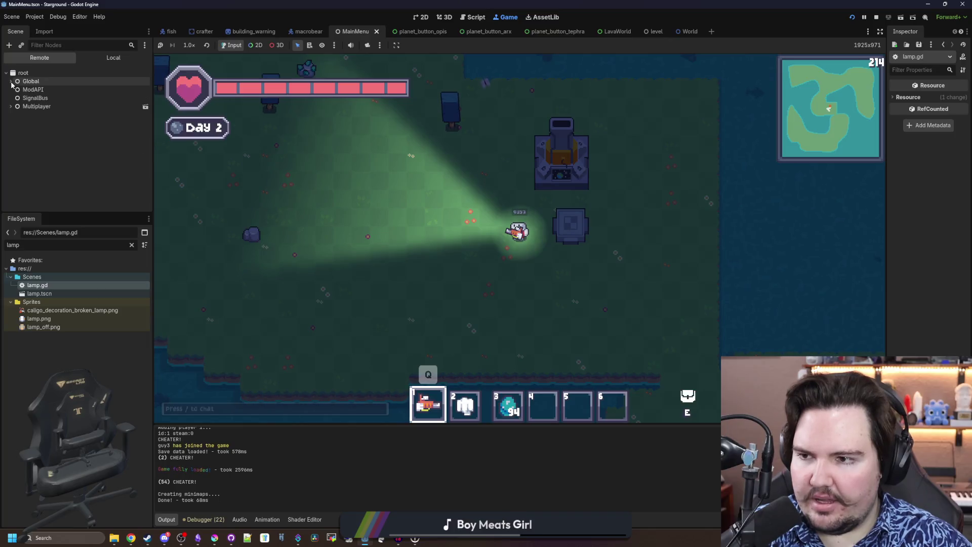
Expand the Multiplayer, World and level nodes in the Remote tree while switching hotbar slots
{"action": "key", "text": "w"}
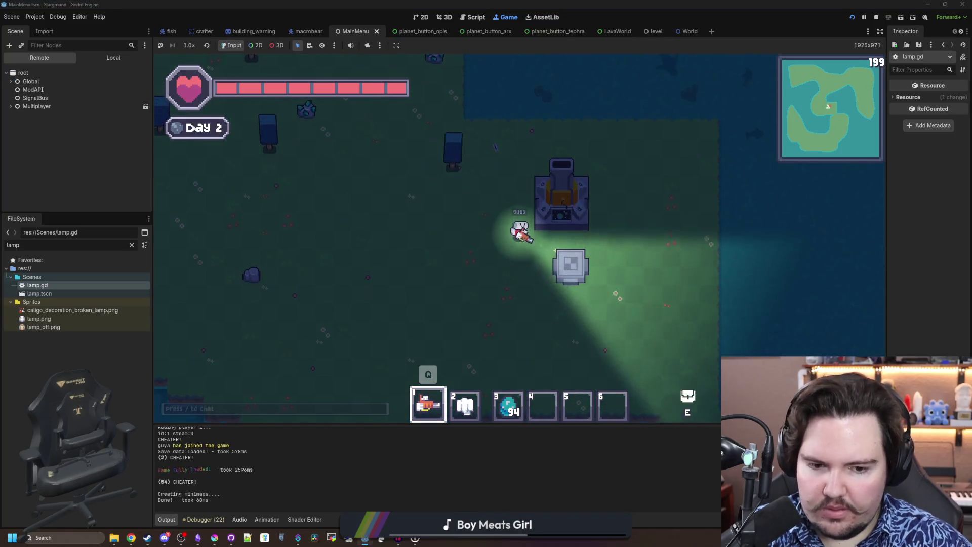
{"action": "left_click", "coordinate": [12, 106]}
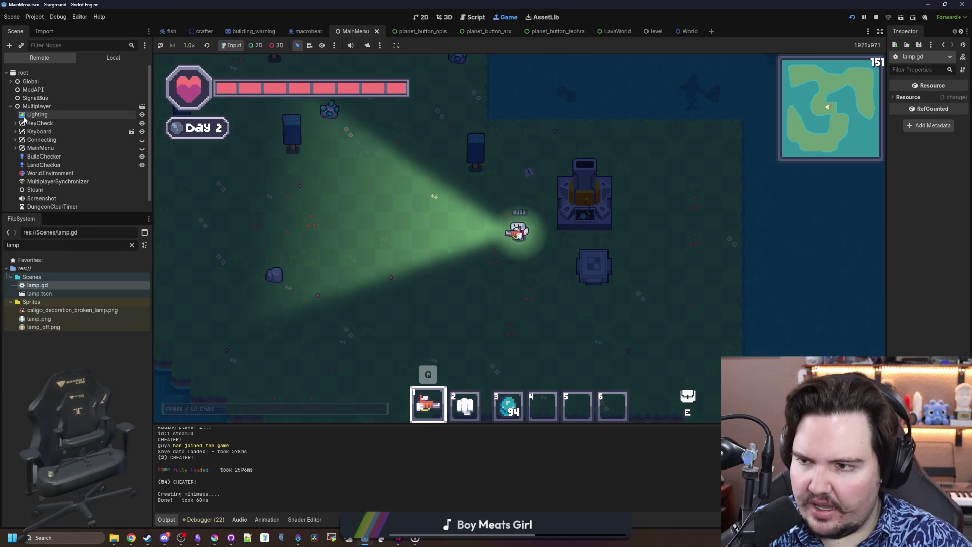
{"action": "scroll", "coordinate": [36, 104], "scroll_direction": "down", "scroll_amount": 1}
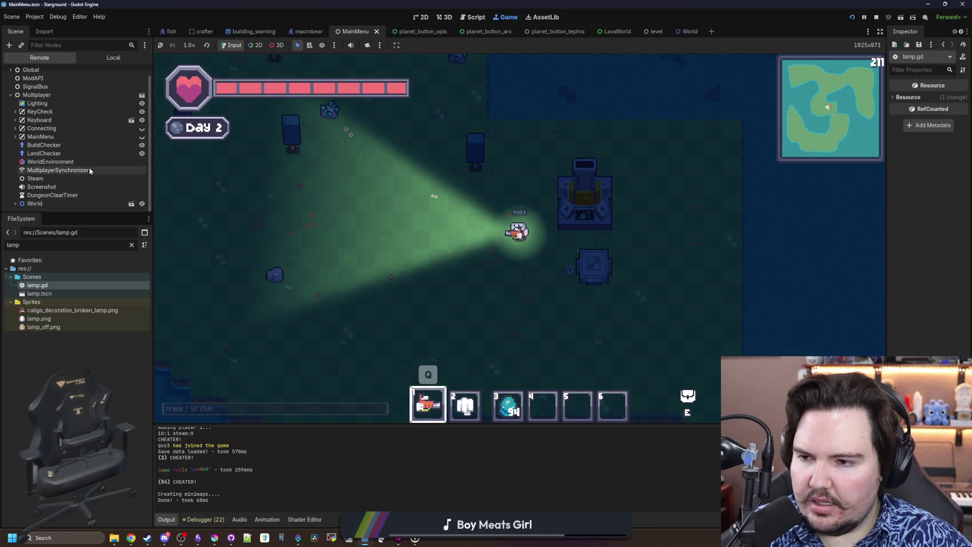
{"action": "left_click", "coordinate": [16, 204]}
{"action": "scroll", "coordinate": [59, 101], "scroll_direction": "down", "scroll_amount": 2}
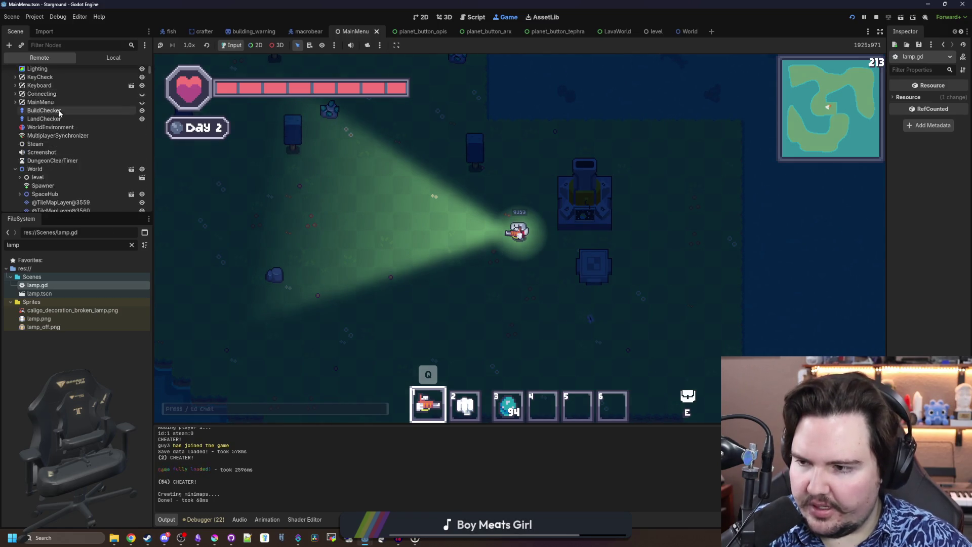
{"action": "scroll", "coordinate": [60, 112], "scroll_direction": "down", "scroll_amount": 2}
{"action": "key", "text": "2"}
{"action": "key", "text": "1"}
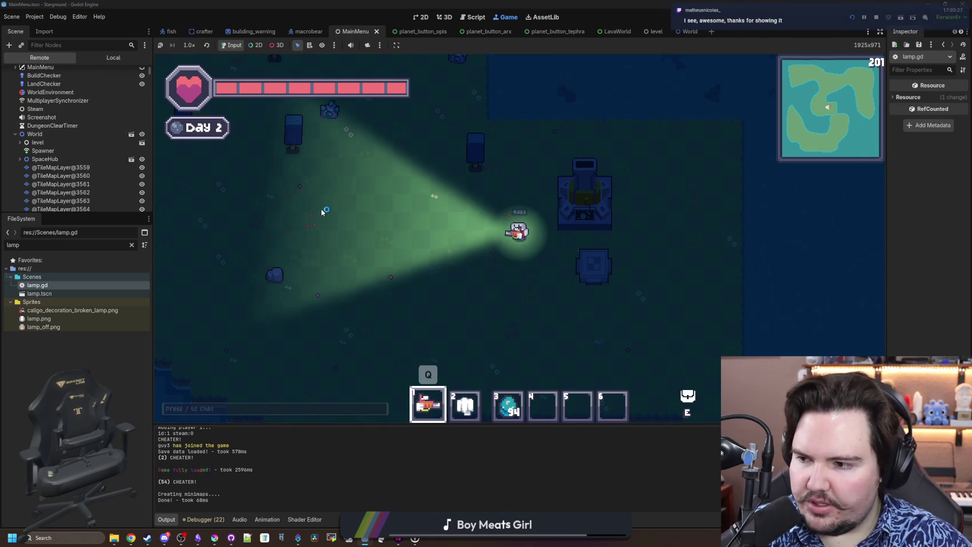
{"action": "key", "text": "6"}
{"action": "scroll", "coordinate": [21, 112], "scroll_direction": "down", "scroll_amount": 2}
{"action": "left_click", "coordinate": [21, 108]}
{"action": "scroll", "coordinate": [51, 147], "scroll_direction": "down", "scroll_amount": 3}
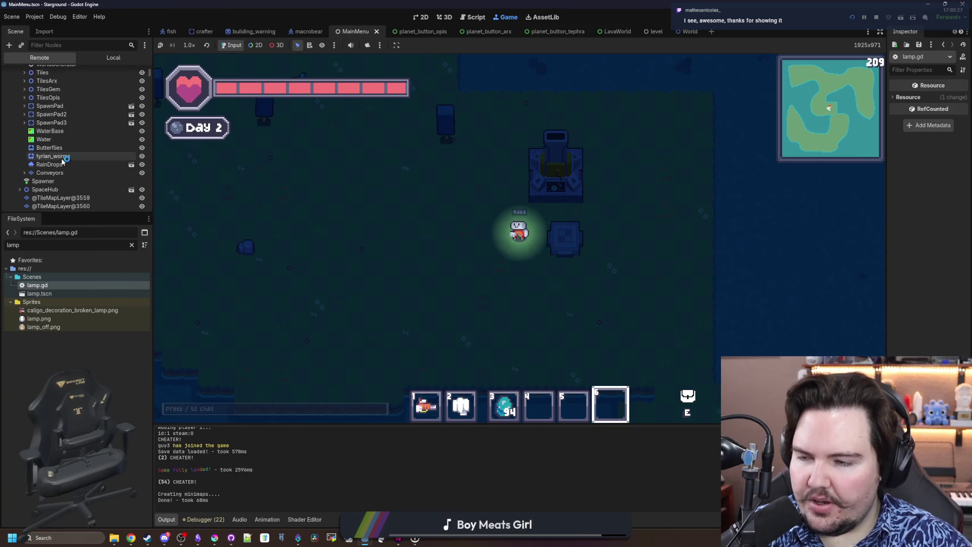
{"action": "scroll", "coordinate": [64, 161], "scroll_direction": "up", "scroll_amount": 1}
Walk the player past the machine and collapse the level node in the Remote tree
{"action": "key", "text": "w+a"}
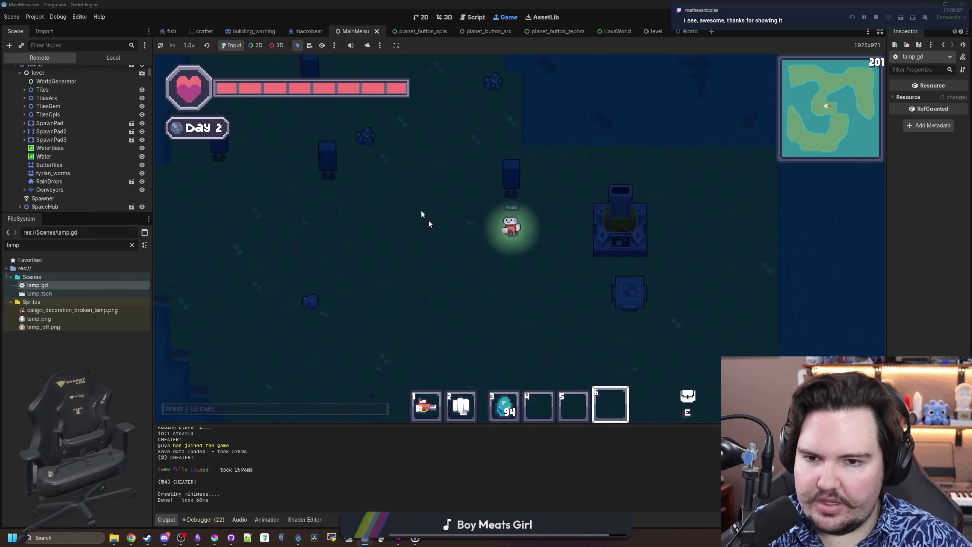
{"action": "key", "text": "1"}
{"action": "key", "text": "d+s"}
{"action": "key", "text": "s+a"}
{"action": "scroll", "coordinate": [18, 107], "scroll_direction": "up", "scroll_amount": 3}
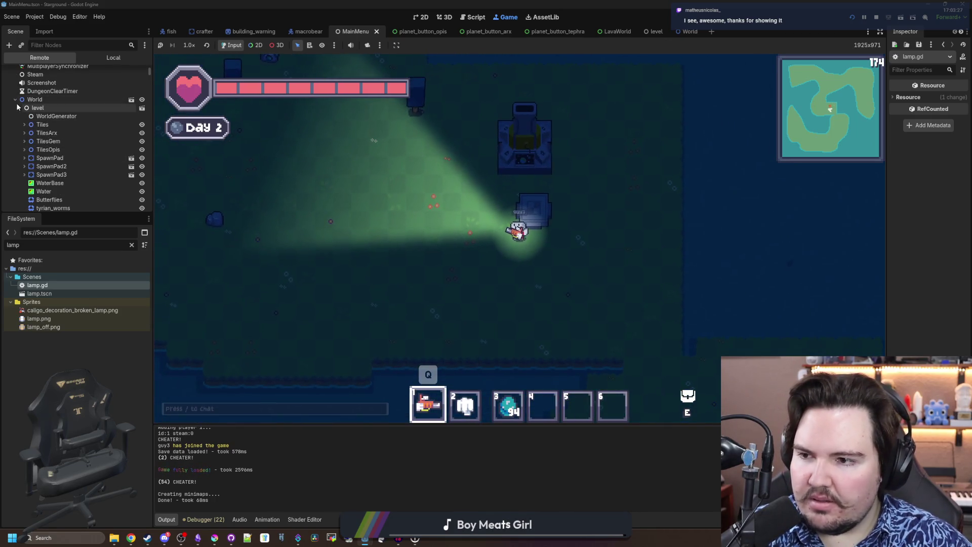
{"action": "left_click", "coordinate": [19, 108]}
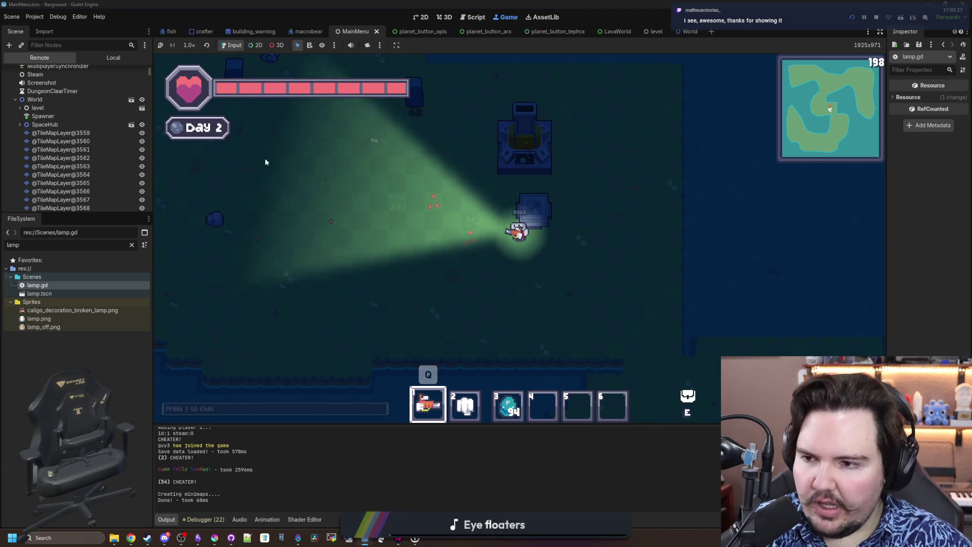
Walk to the Star Launcher, collapse the World node, and open the planet map
{"action": "key", "text": "a"}
{"action": "key", "text": "w"}
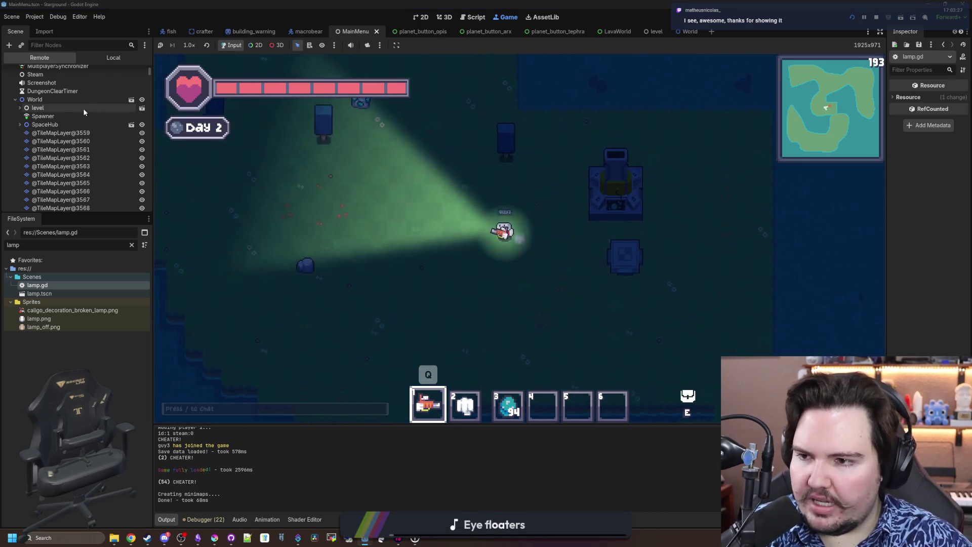
{"action": "key", "text": "a"}
{"action": "scroll", "coordinate": [58, 98], "scroll_direction": "down", "scroll_amount": 10}
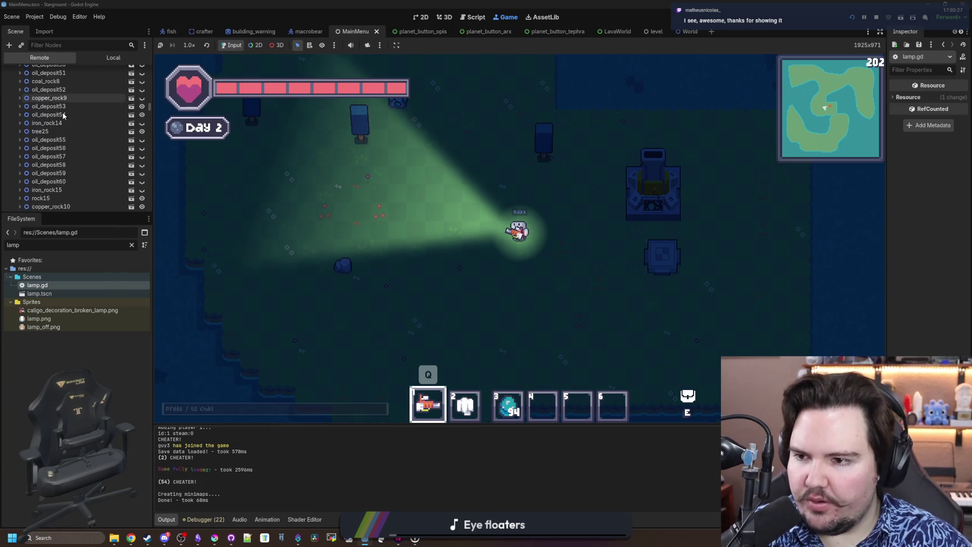
{"action": "scroll", "coordinate": [63, 115], "scroll_direction": "down", "scroll_amount": 15}
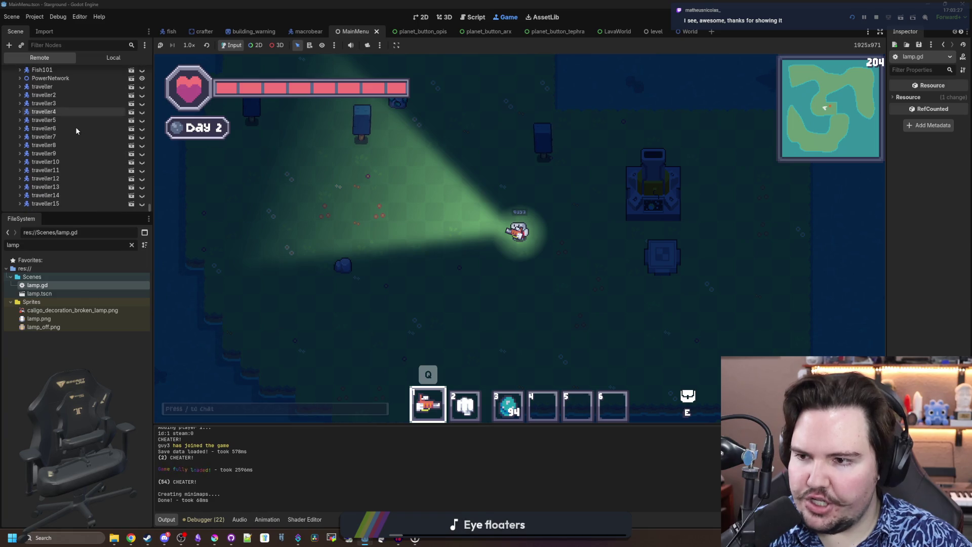
{"action": "scroll", "coordinate": [78, 135], "scroll_direction": "up", "scroll_amount": 10}
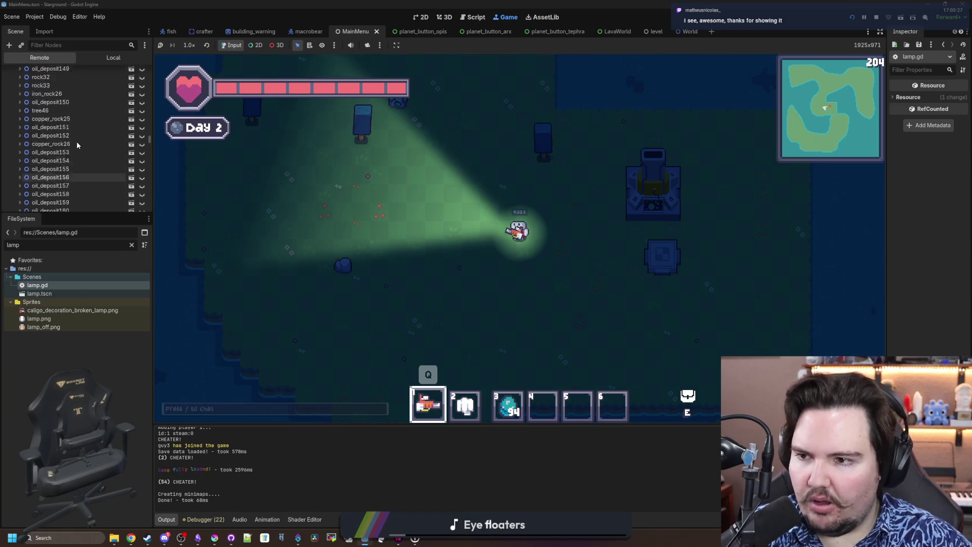
{"action": "scroll", "coordinate": [77, 143], "scroll_direction": "up", "scroll_amount": 20}
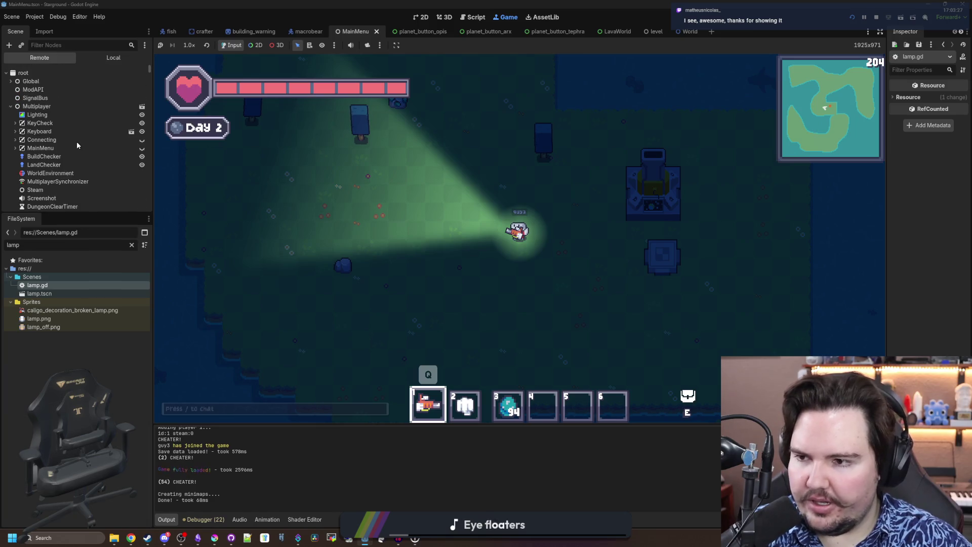
{"action": "scroll", "coordinate": [77, 142], "scroll_direction": "down", "scroll_amount": 3}
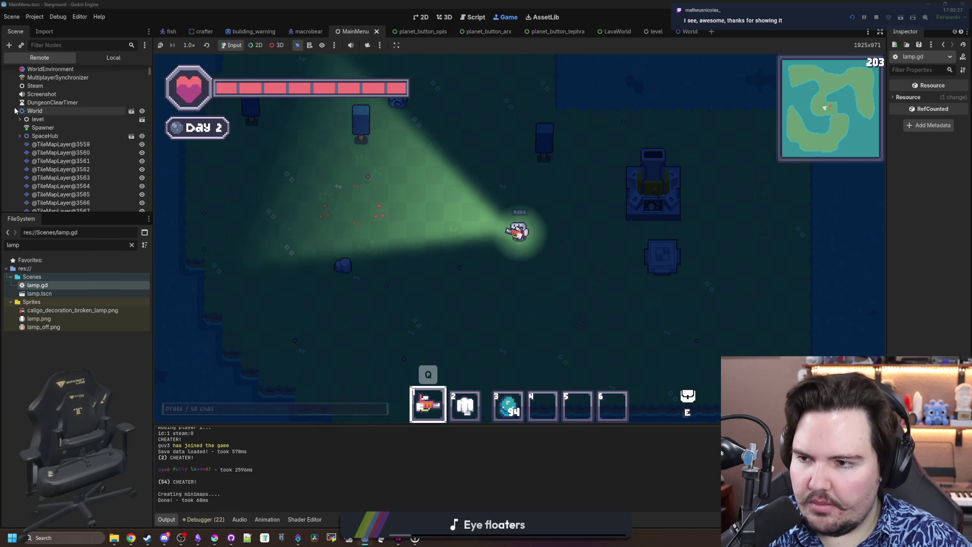
{"action": "left_click", "coordinate": [16, 111]}
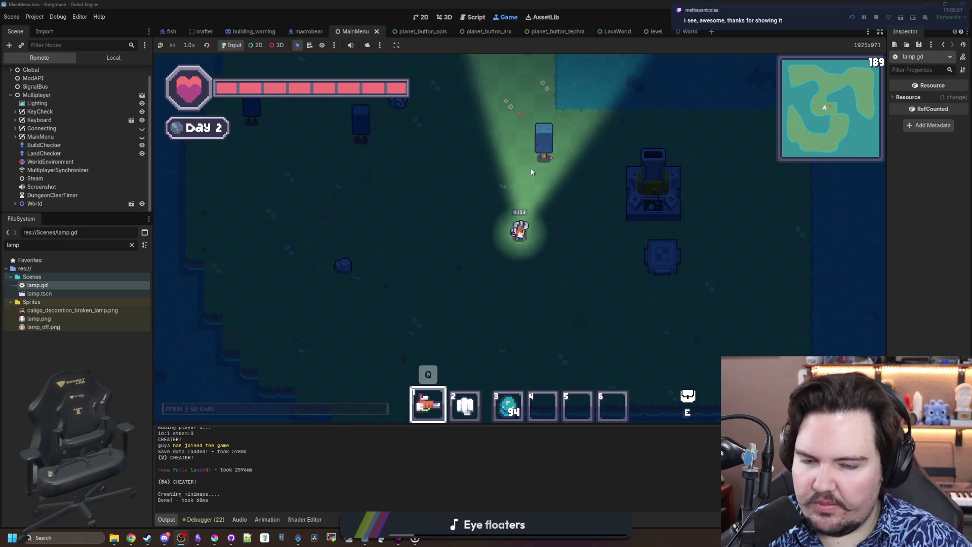
{"action": "key", "text": "d"}
{"action": "left_click", "coordinate": [473, 191]}
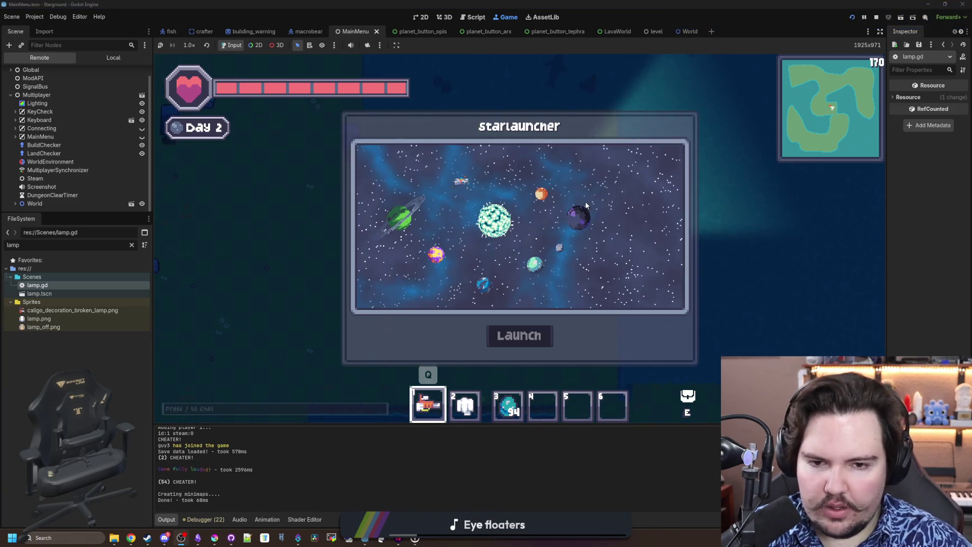
Close the Star Launcher and set the game time to 300 with /tio 300
{"action": "key", "text": "Escape"}
{"action": "type", "text": "/tio"}
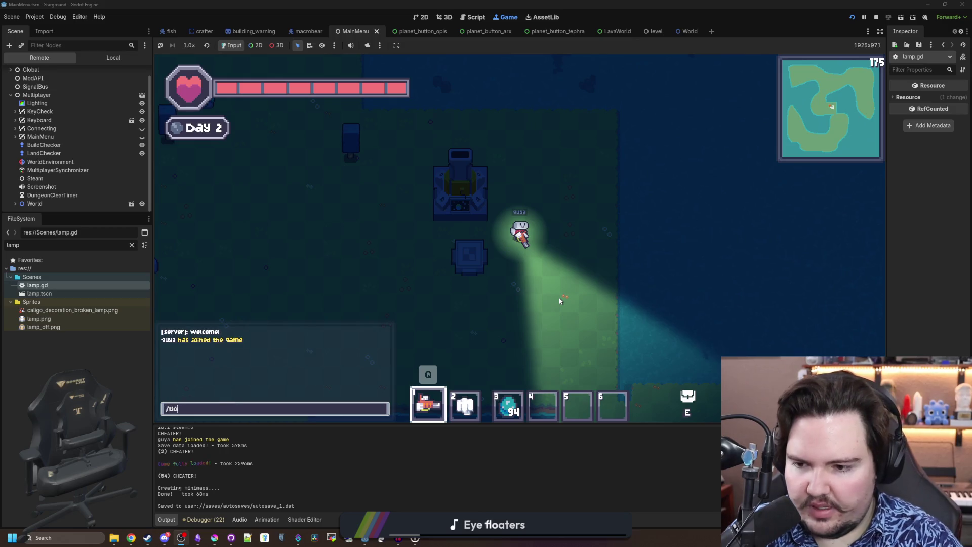
{"action": "type", "text": " 300"}
{"action": "key", "text": "Return"}
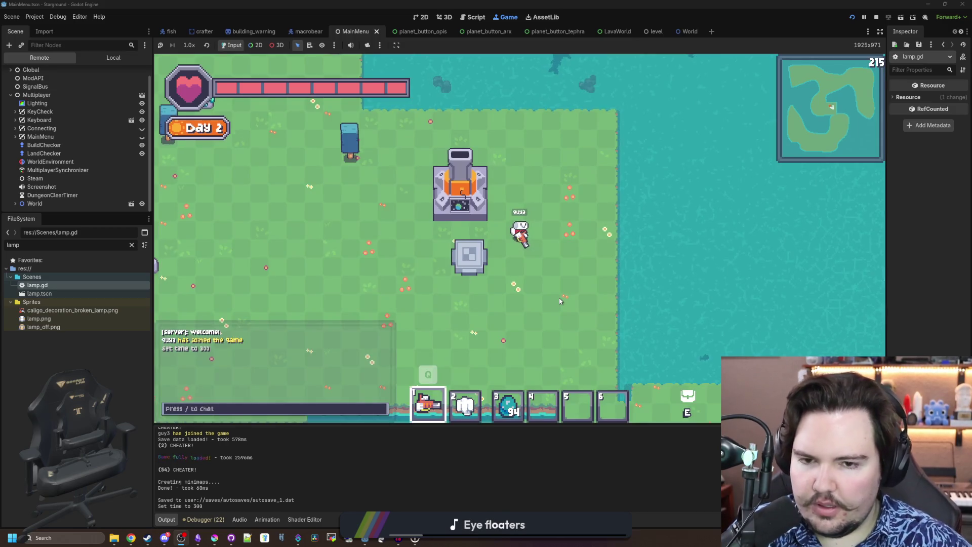
Launch to Arx, walk around the lit base to check it, then stop the game
{"action": "key", "text": "a"}
{"action": "key", "text": "e"}
{"action": "key", "text": "Escape"}
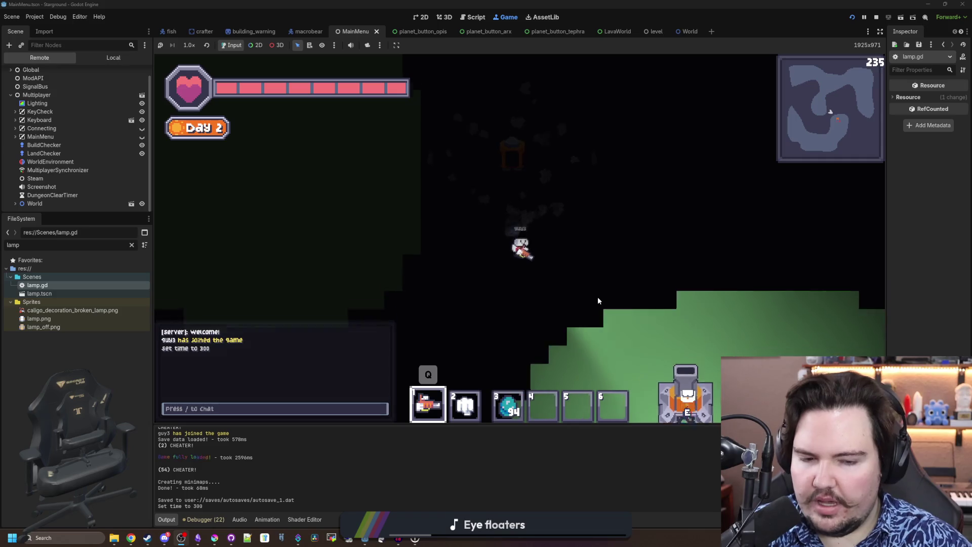
{"action": "key", "text": "d"}
{"action": "key", "text": "s"}
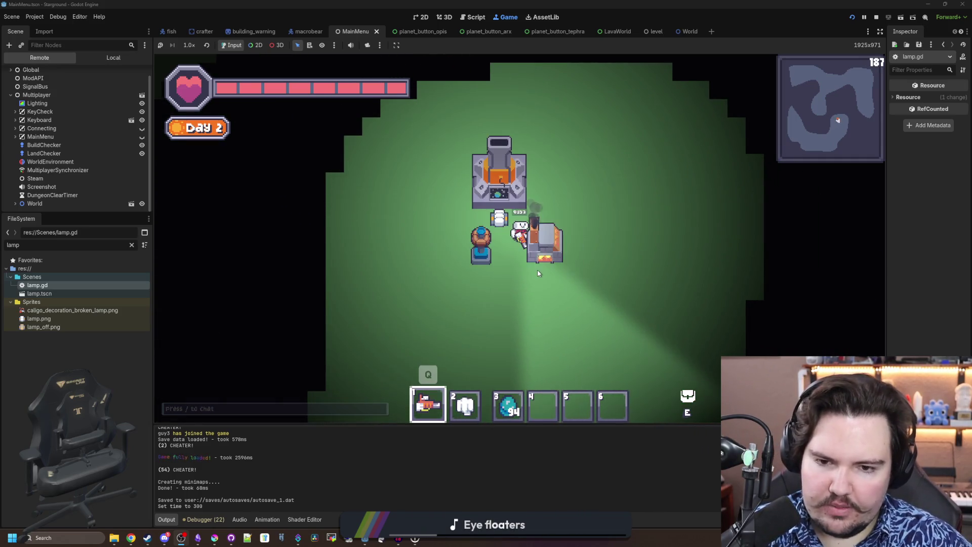
{"action": "key", "text": "d"}
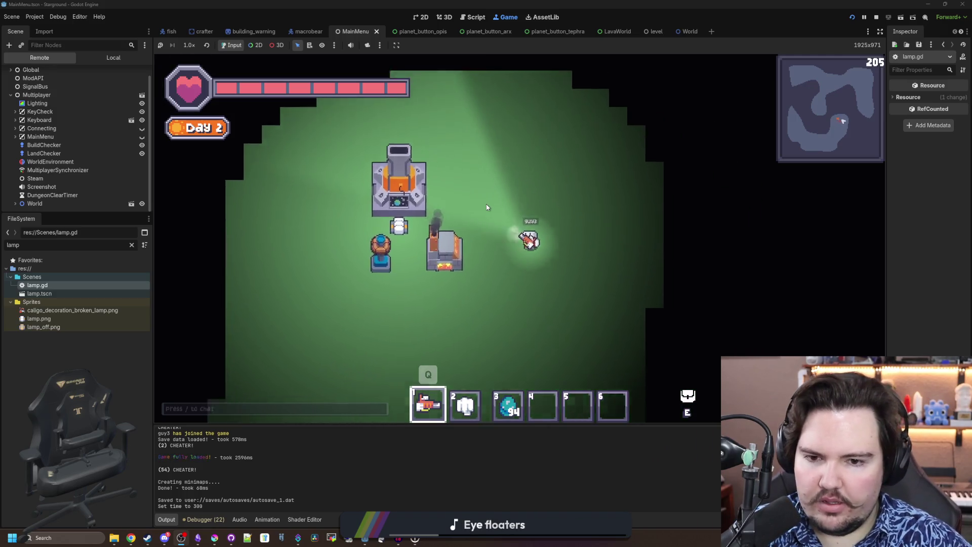
{"action": "key", "text": "a"}
{"action": "key", "text": "s"}
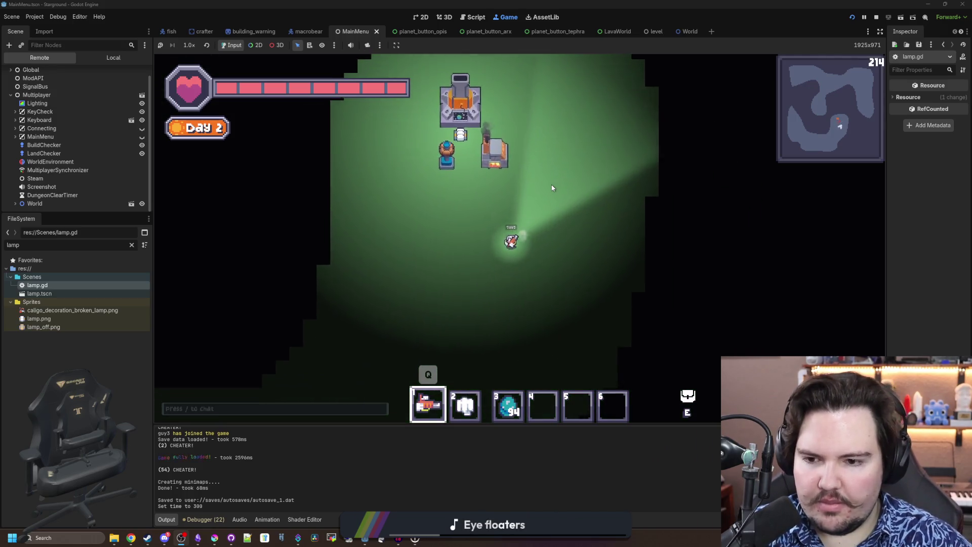
{"action": "key", "text": "w"}
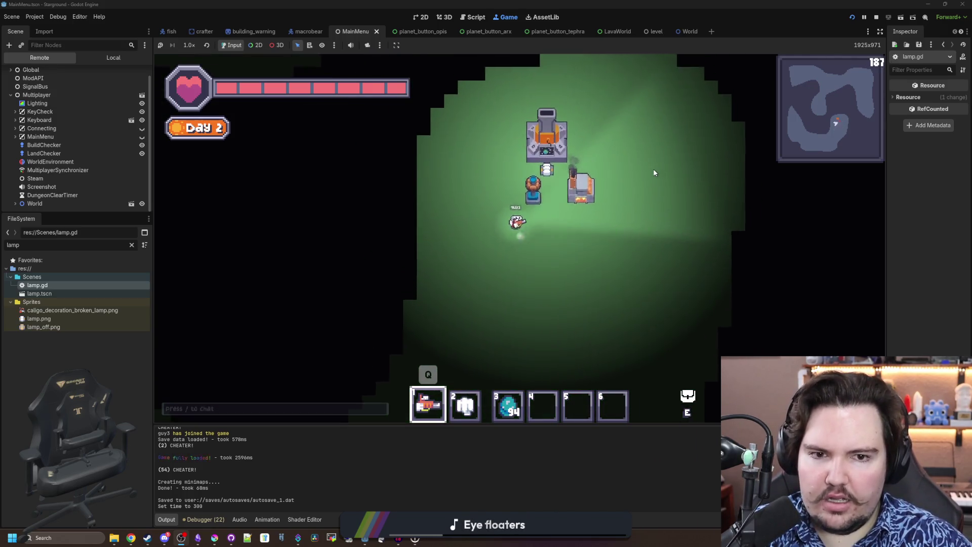
{"action": "left_click", "coordinate": [876, 17]}
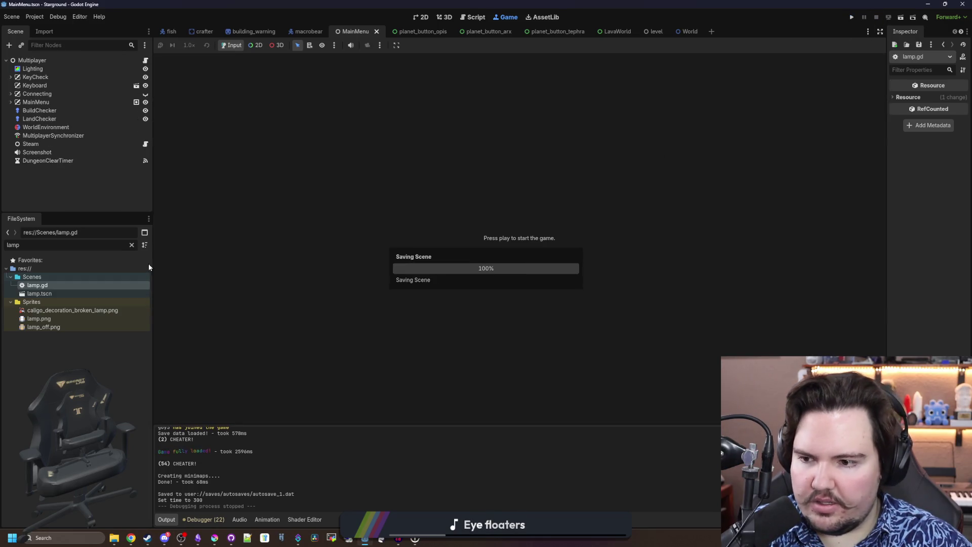
Filter the FileSystem for 'power' and open power_network.gd
{"action": "left_click", "coordinate": [131, 245]}
{"action": "type", "text": "power"}
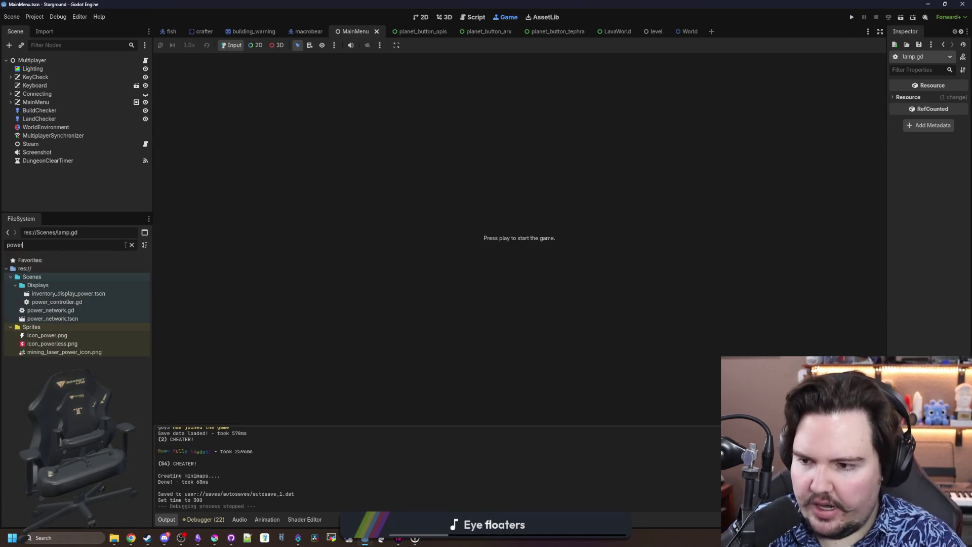
{"action": "double_click", "coordinate": [83, 310]}
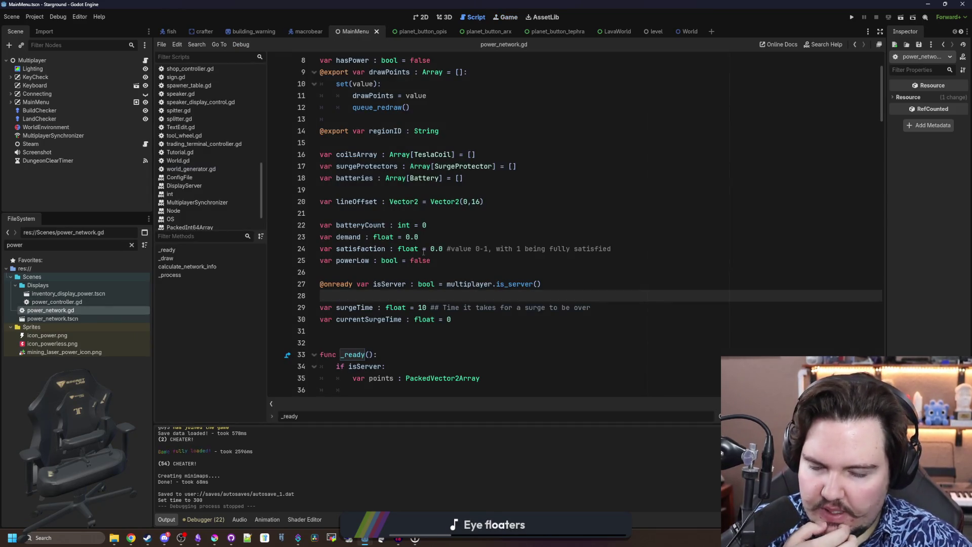
{"action": "scroll", "coordinate": [424, 251], "scroll_direction": "down", "scroll_amount": 7}
{"action": "scroll", "coordinate": [440, 260], "scroll_direction": "down", "scroll_amount": 14}
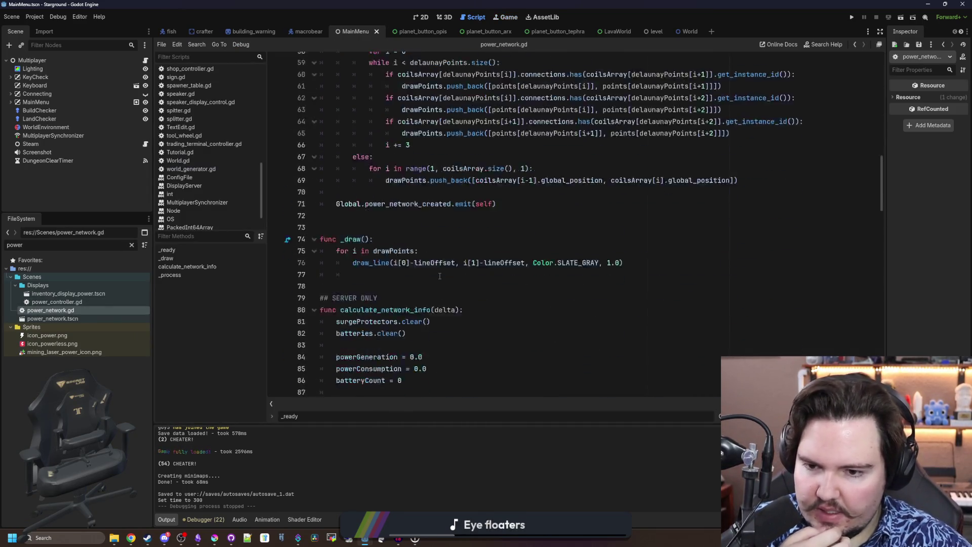
{"action": "scroll", "coordinate": [439, 263], "scroll_direction": "down", "scroll_amount": 2}
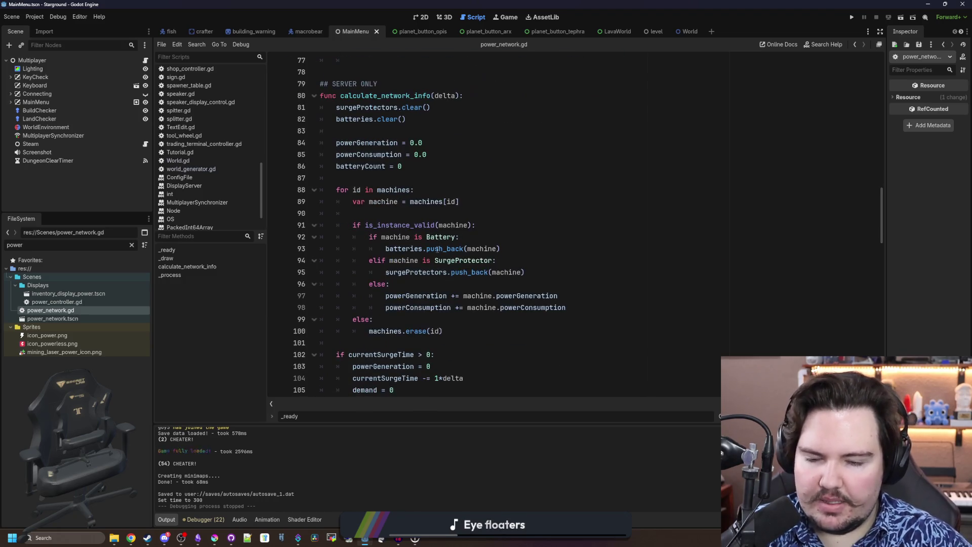
{"action": "left_click", "coordinate": [448, 213]}
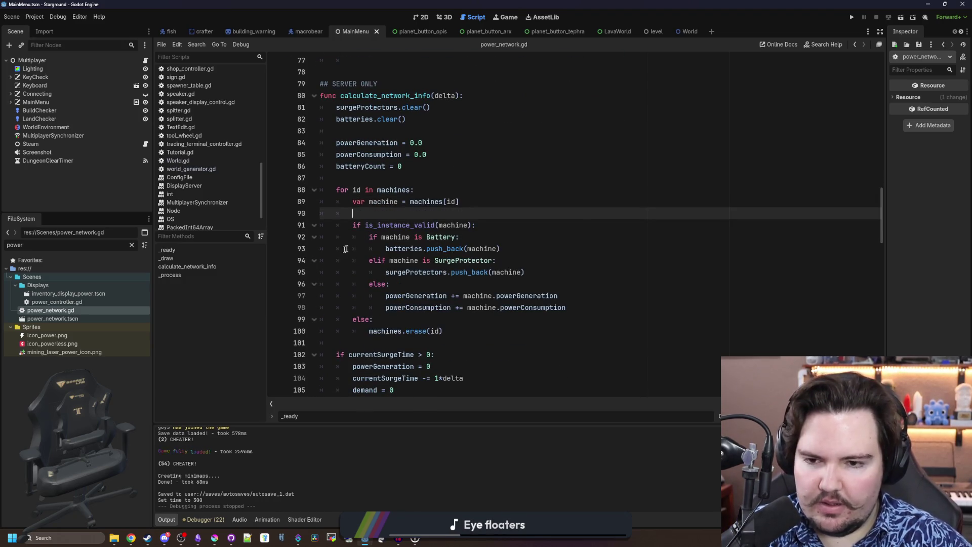
{"action": "key", "text": "ctrl+s"}
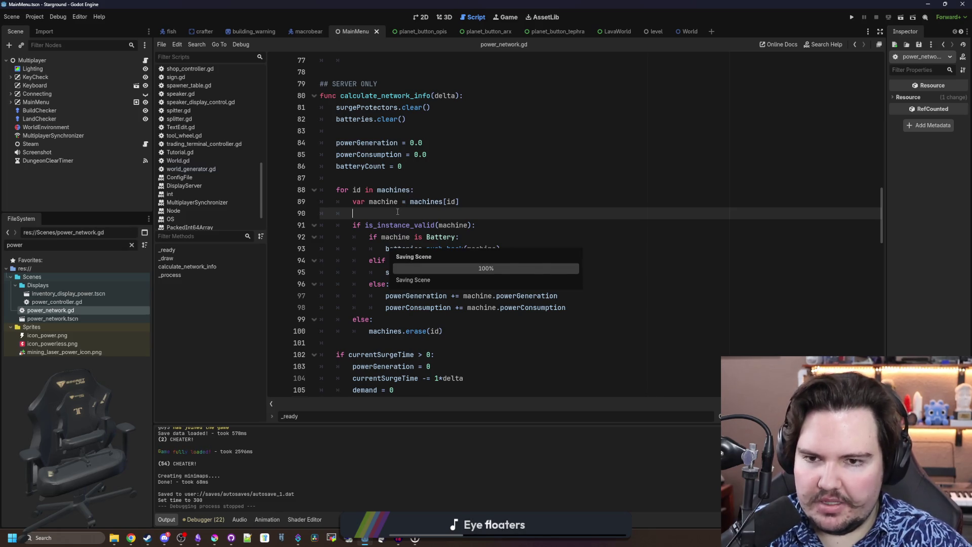
Add || regionID == "starground:region_arx" on line 154, save, and relaunch the game
{"action": "scroll", "coordinate": [397, 212], "scroll_direction": "down", "scroll_amount": 14}
{"action": "scroll", "coordinate": [393, 205], "scroll_direction": "down", "scroll_amount": 9}
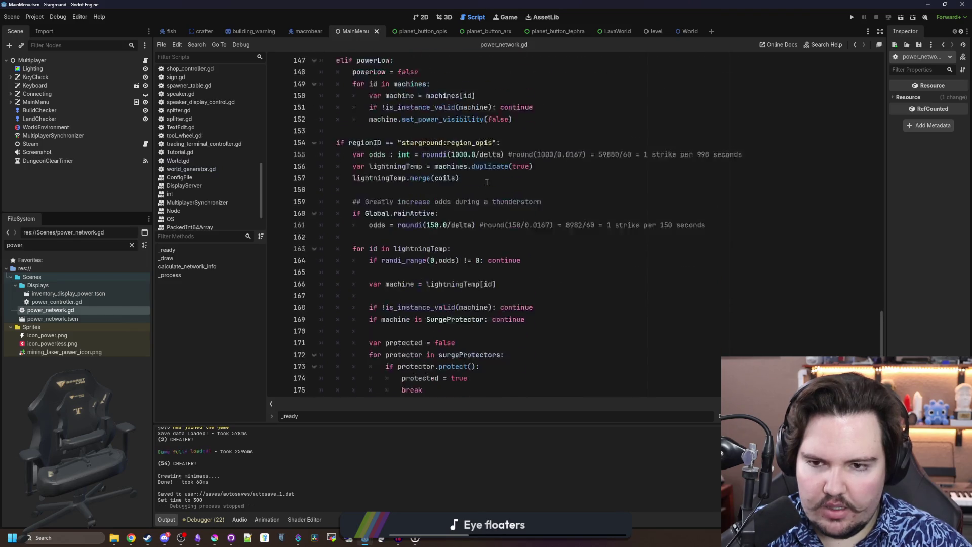
{"action": "scroll", "coordinate": [487, 182], "scroll_direction": "up", "scroll_amount": 2}
{"action": "left_click", "coordinate": [495, 224]}
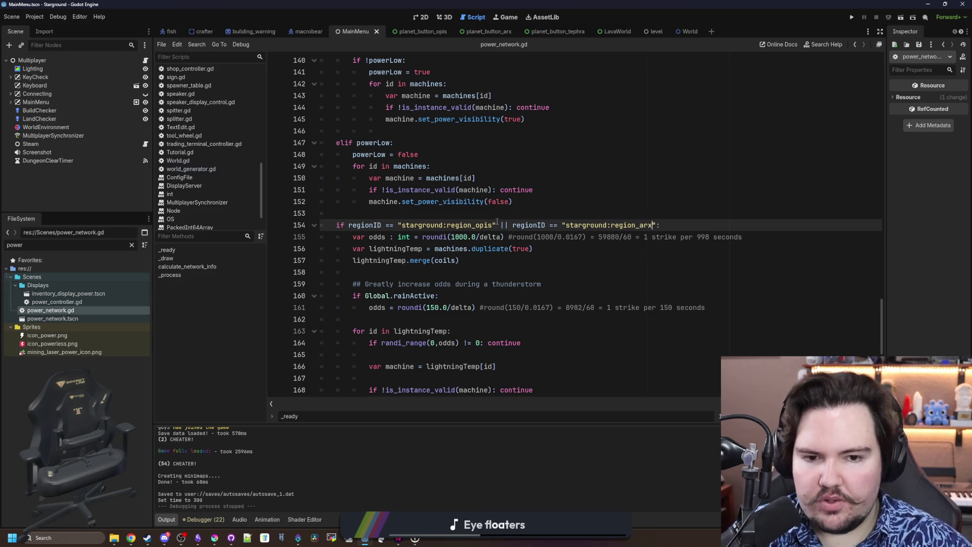
{"action": "left_click", "coordinate": [525, 212]}
{"action": "key", "text": "ctrl+s"}
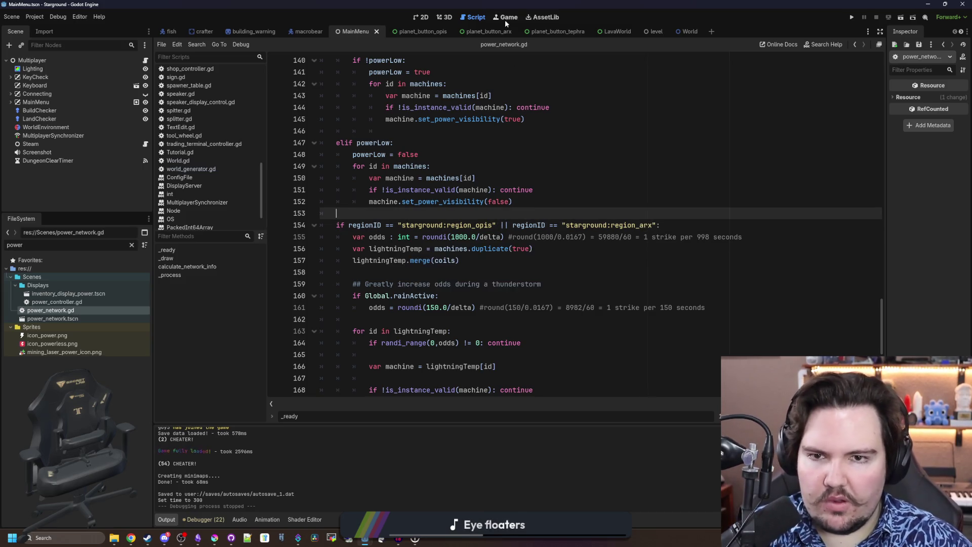
{"action": "left_click", "coordinate": [505, 19]}
{"action": "left_click", "coordinate": [851, 17]}
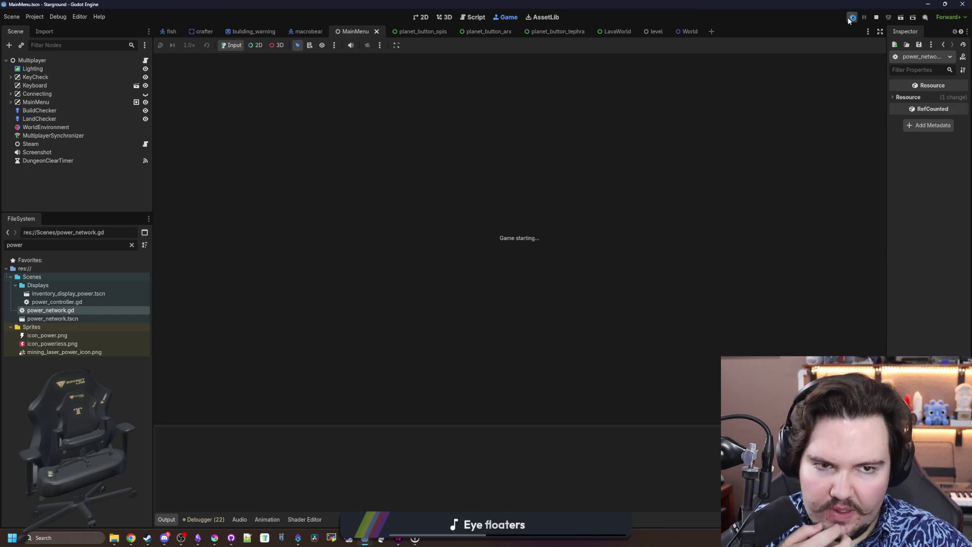
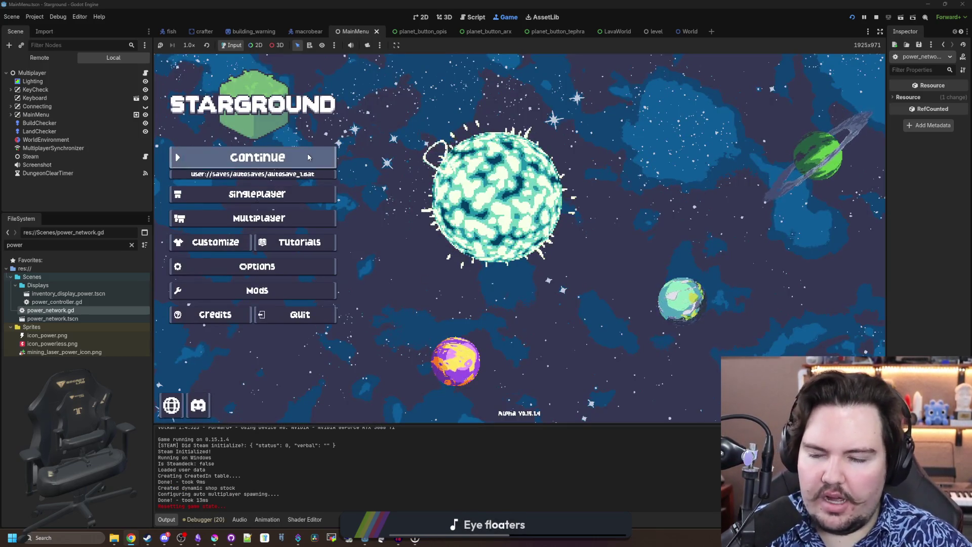
Resume the saved game and mine away the blue building
{"action": "left_click", "coordinate": [308, 153]}
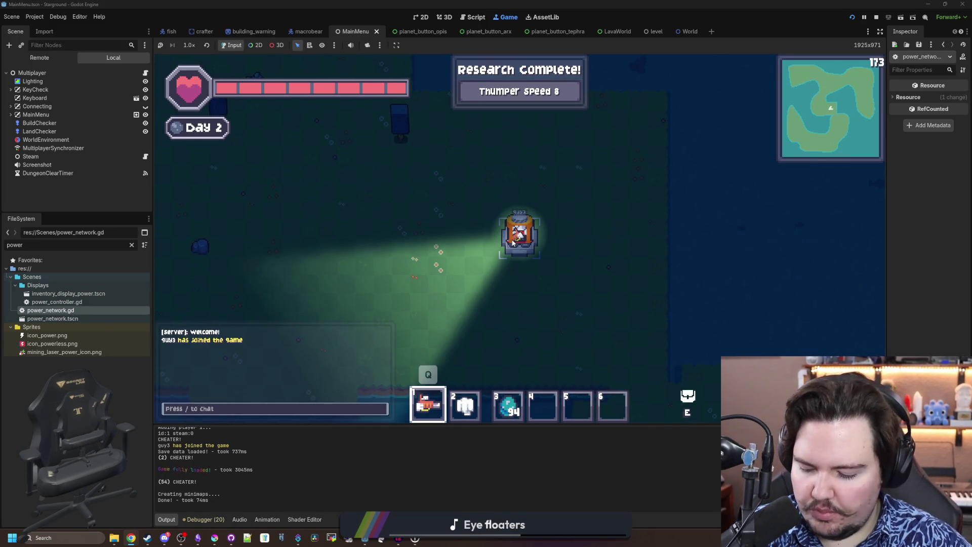
{"action": "key", "text": "b"}
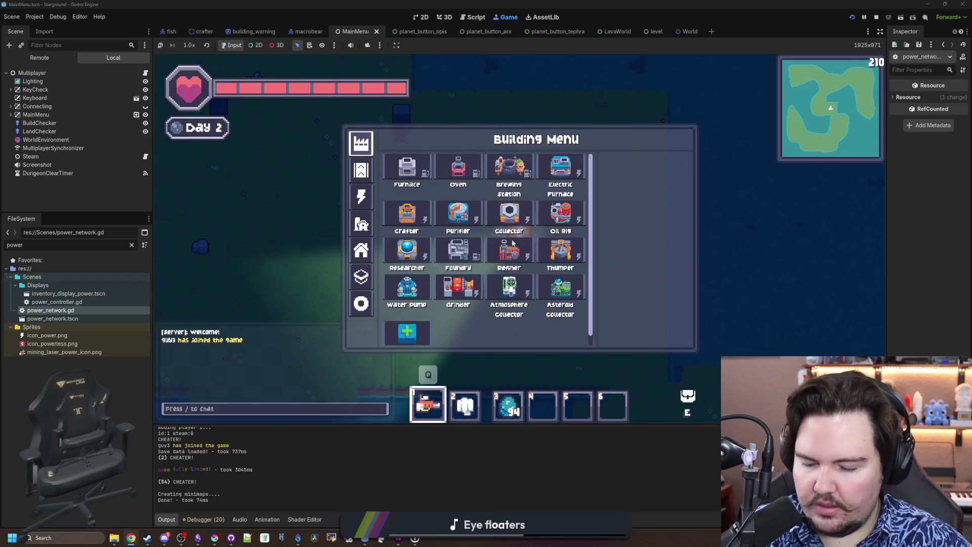
{"action": "left_click", "coordinate": [365, 305]}
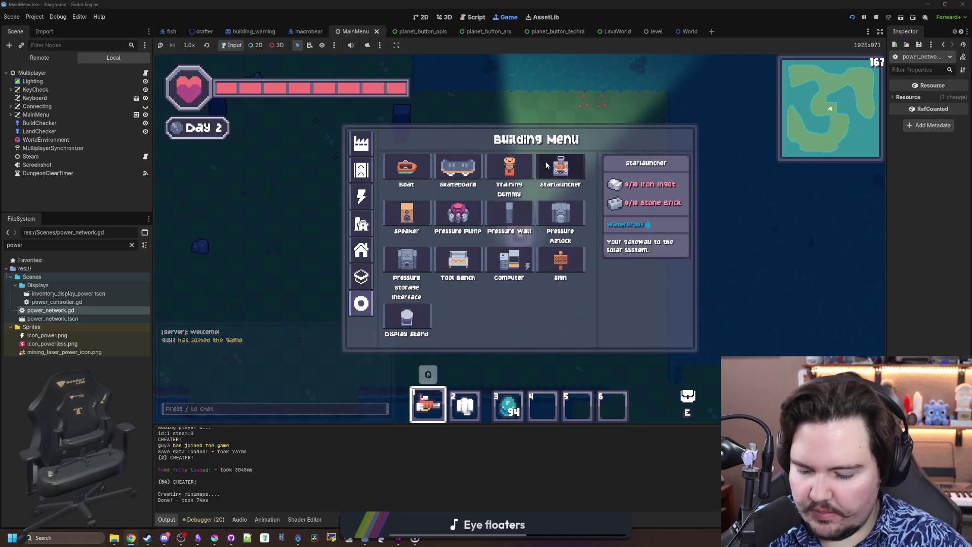
{"action": "key", "text": "Escape"}
{"action": "left_click", "coordinate": [527, 171]}
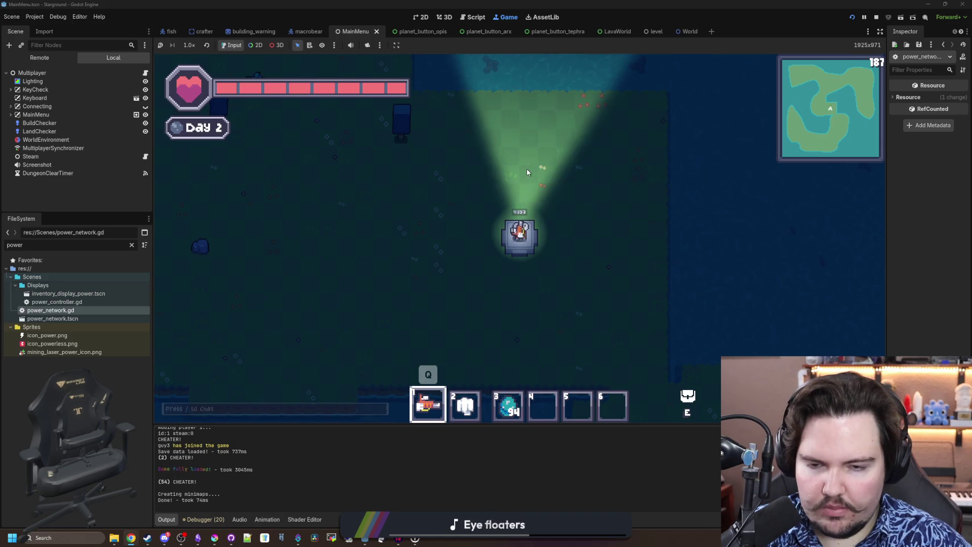
Build a Starlauncher from the Miscellaneous category and launch from its planet view
{"action": "key", "text": "b"}
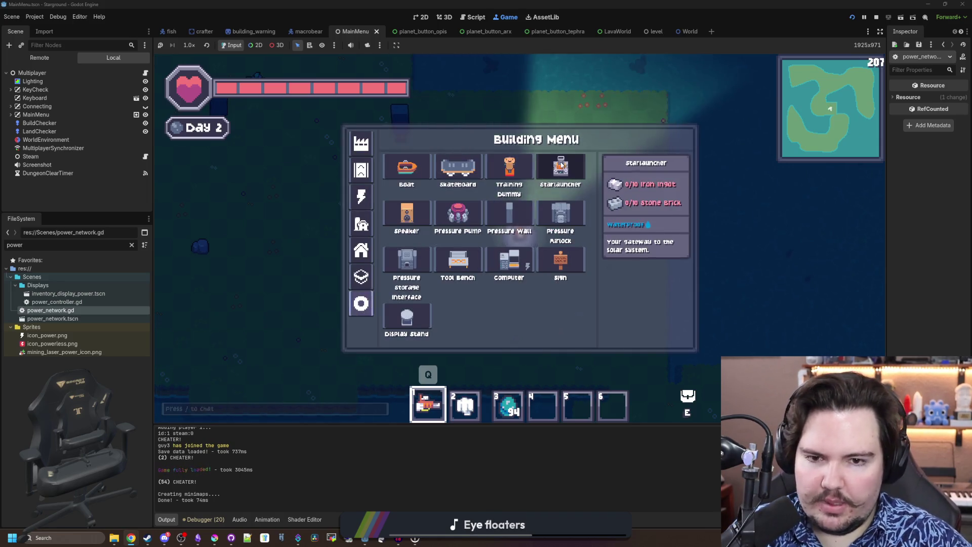
{"action": "left_click", "coordinate": [561, 164]}
{"action": "left_click", "coordinate": [504, 161]}
{"action": "left_click", "coordinate": [504, 161]}
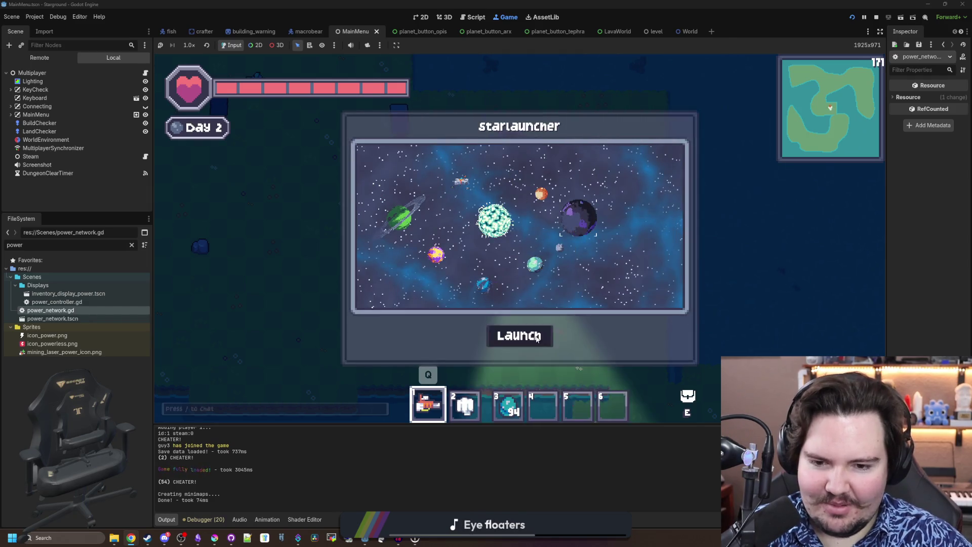
{"action": "left_click", "coordinate": [536, 337]}
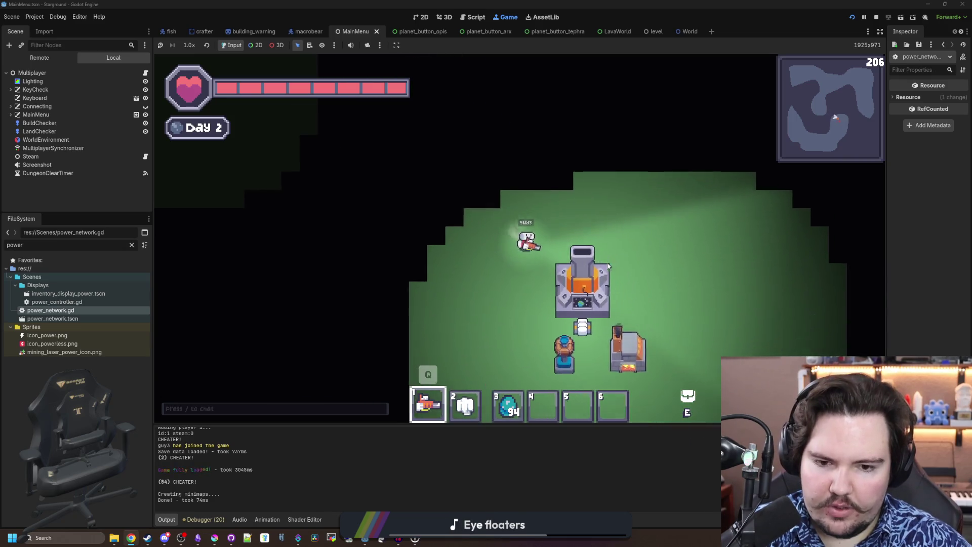
Walk to the furnace and place a Burner near the power buildings
{"action": "key", "text": "w"}
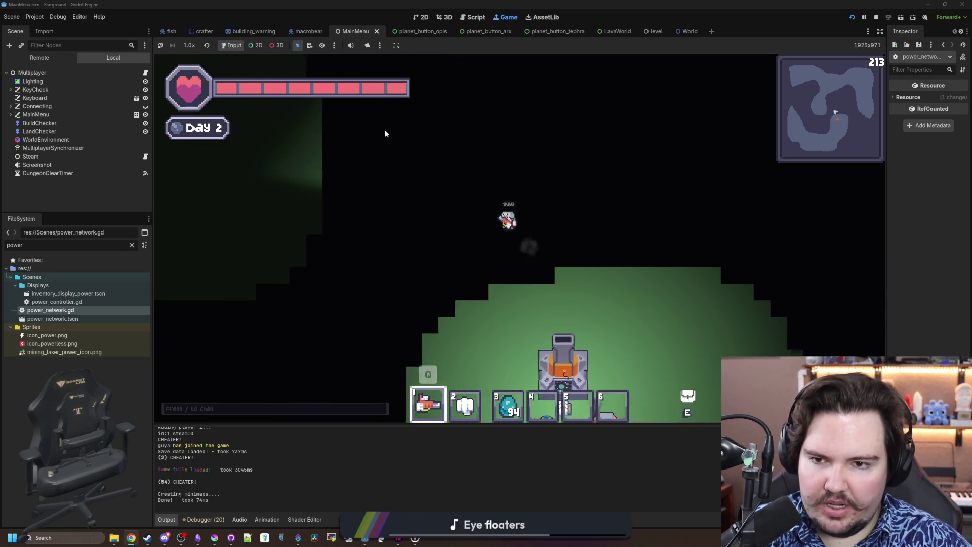
{"action": "key", "text": "s"}
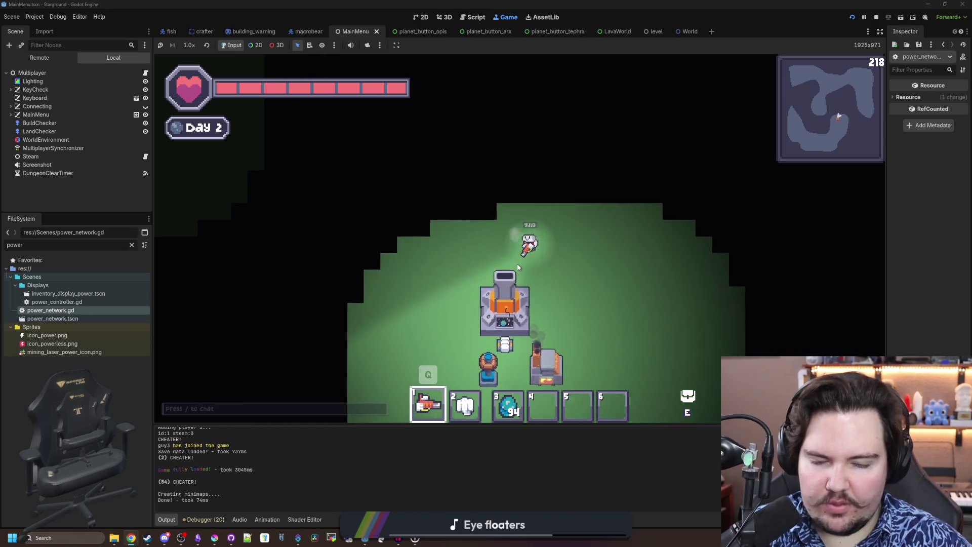
{"action": "key", "text": "s"}
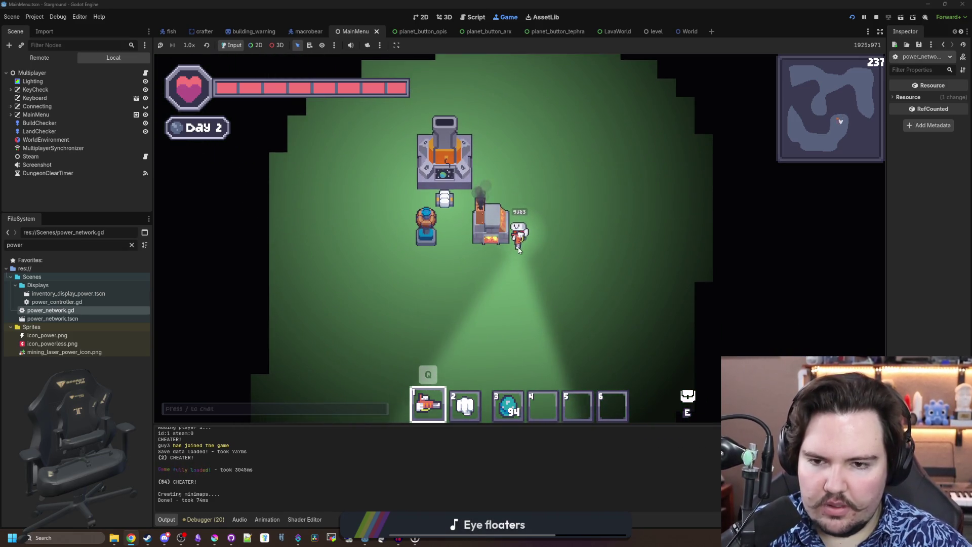
{"action": "key", "text": "w"}
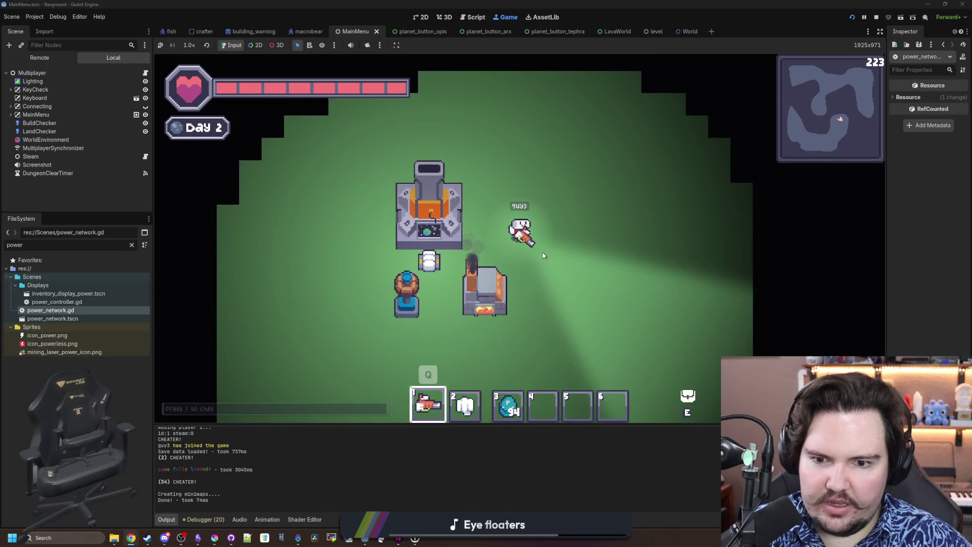
{"action": "key", "text": "q"}
{"action": "left_click", "coordinate": [361, 197]}
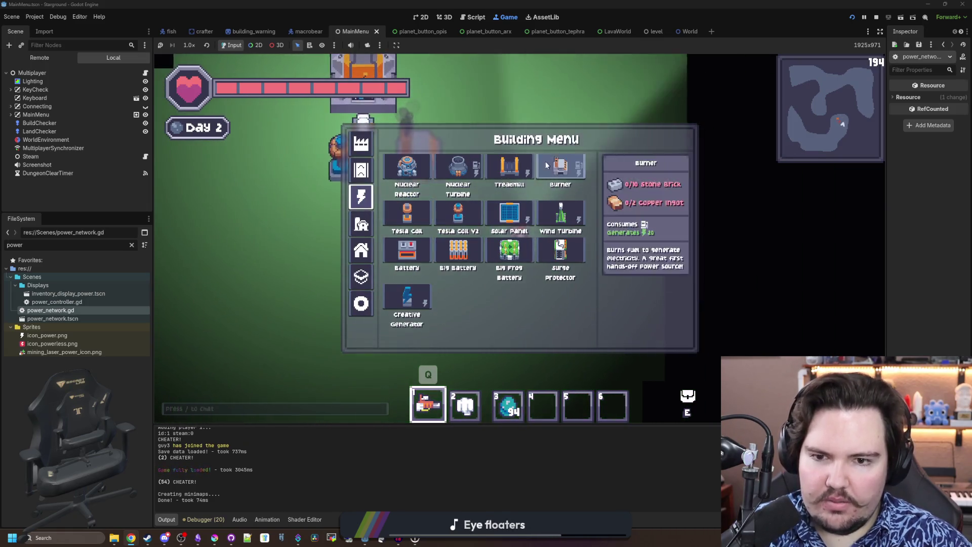
{"action": "left_click", "coordinate": [547, 165]}
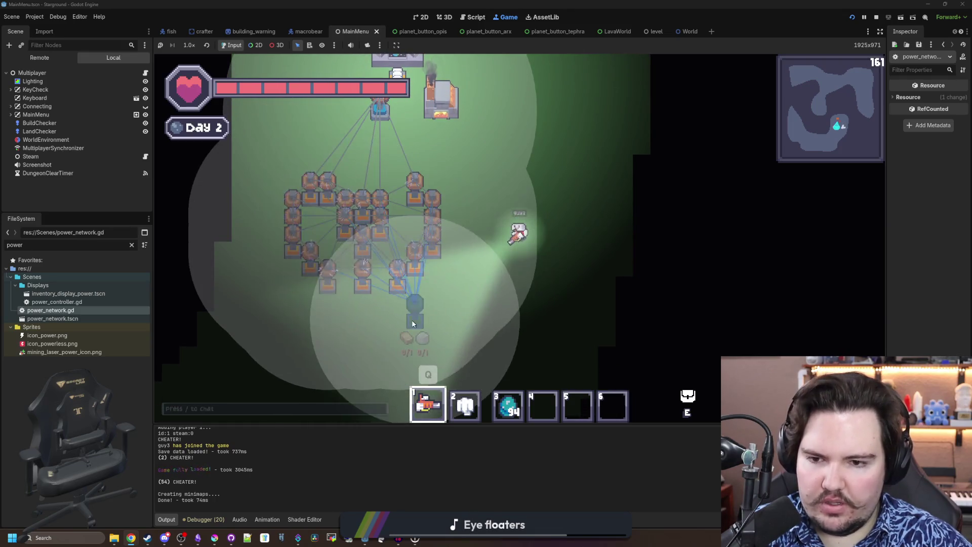
{"action": "left_click", "coordinate": [502, 251]}
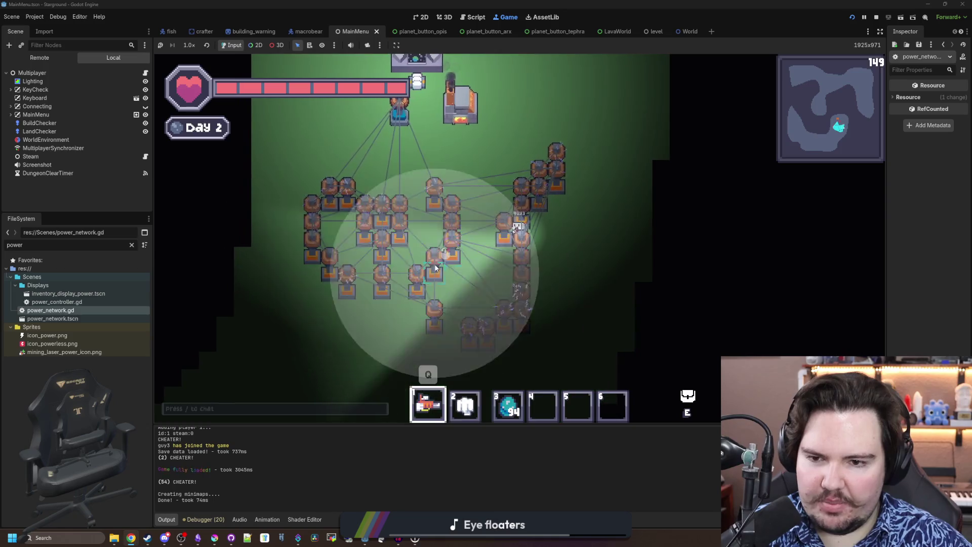
Walk around the base to survey the power layout
{"action": "key", "text": "w"}
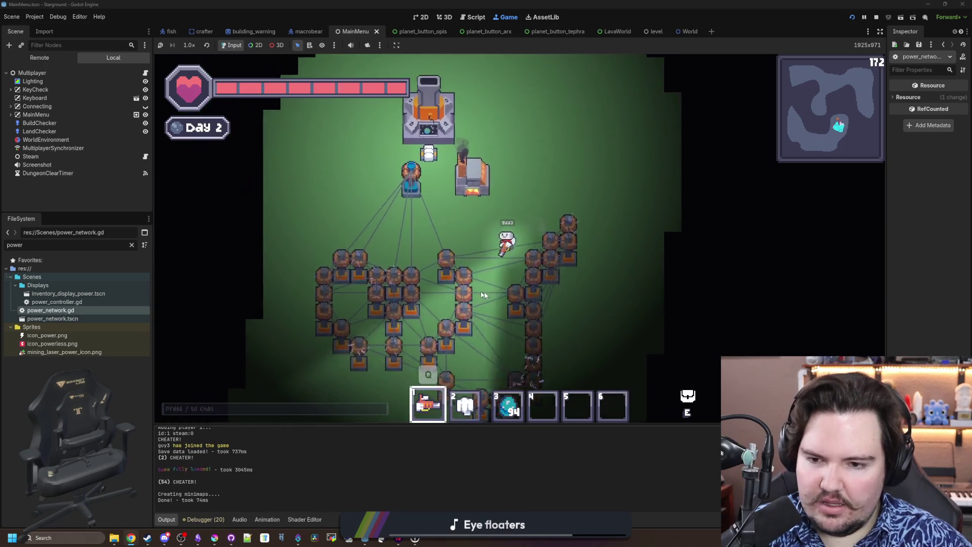
{"action": "key", "text": "a"}
{"action": "key", "text": "s"}
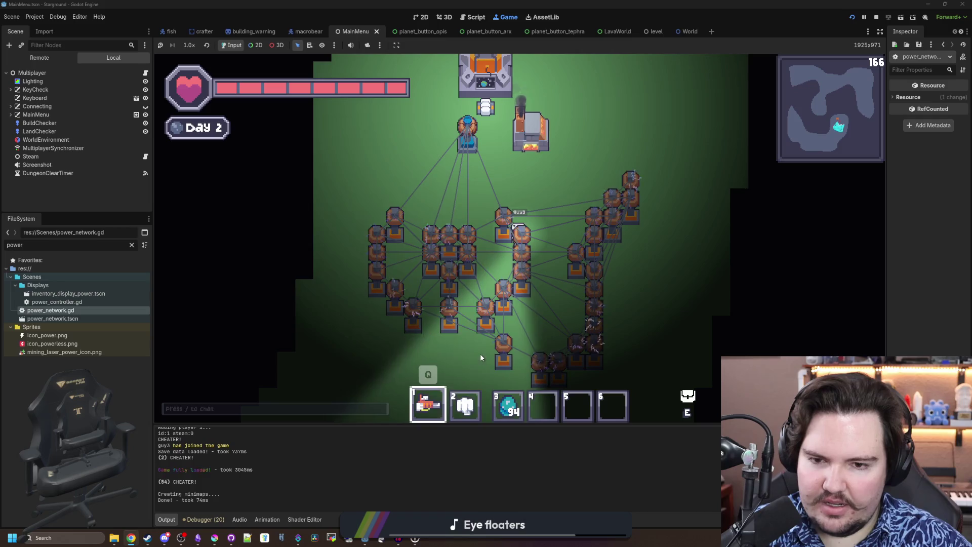
{"action": "key", "text": "w"}
{"action": "key", "text": "d"}
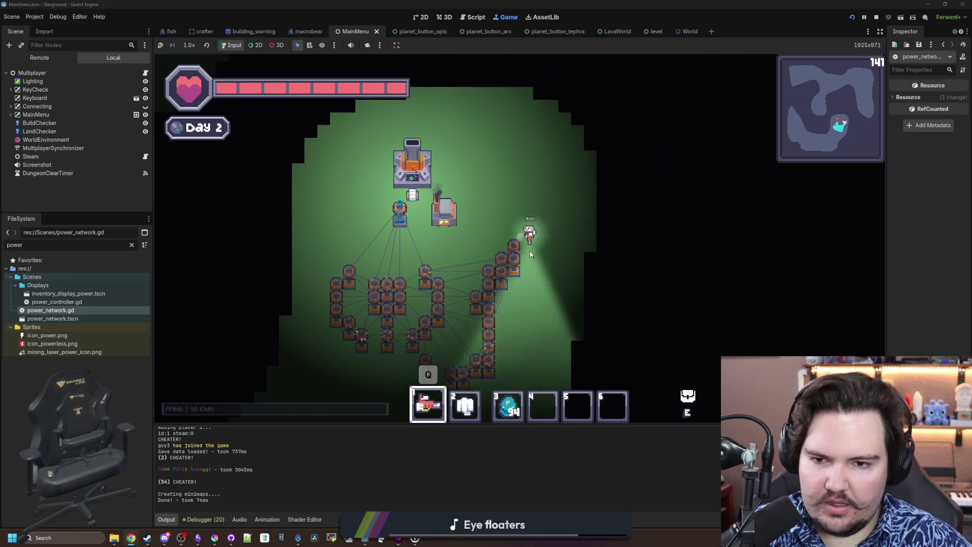
{"action": "key", "text": "s"}
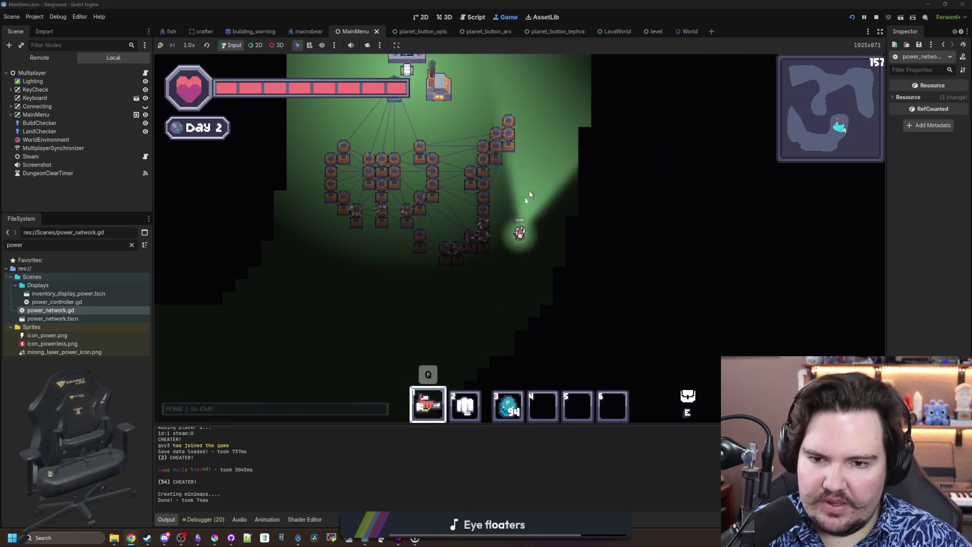
{"action": "mouse_move", "coordinate": [481, 253]}
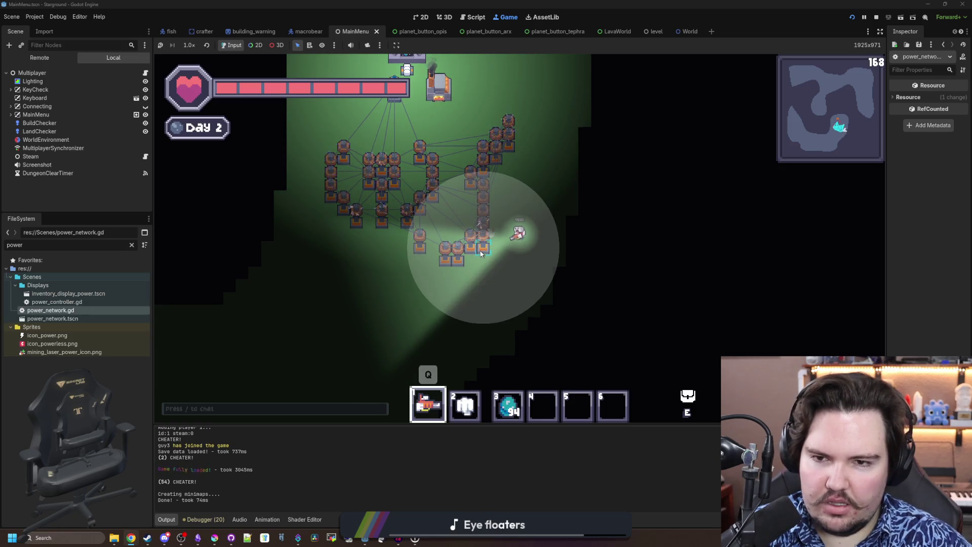
Place a downward row and an L-shaped chain of orange power buildings
{"action": "key", "text": "b"}
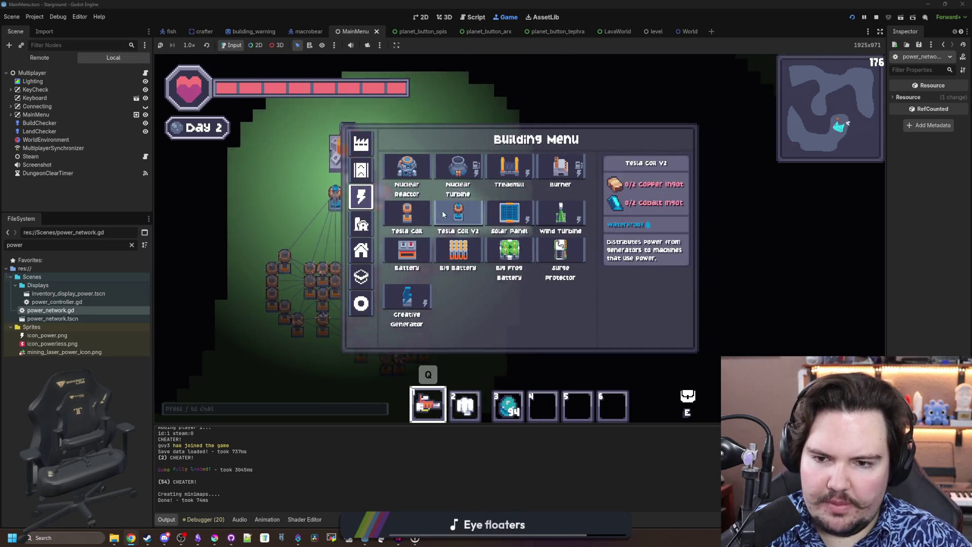
{"action": "key", "text": "w"}
{"action": "key", "text": "a"}
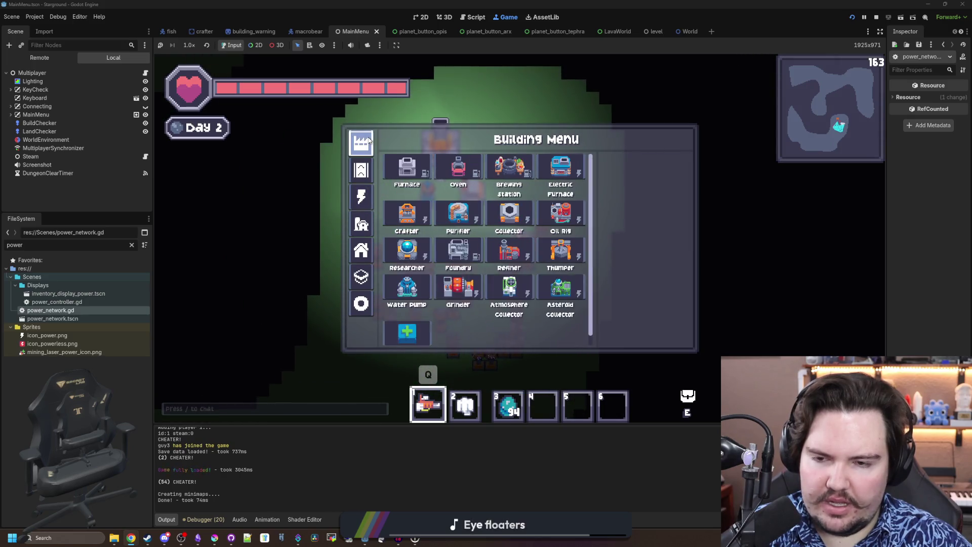
{"action": "left_click", "coordinate": [529, 209]}
{"action": "key", "text": "q"}
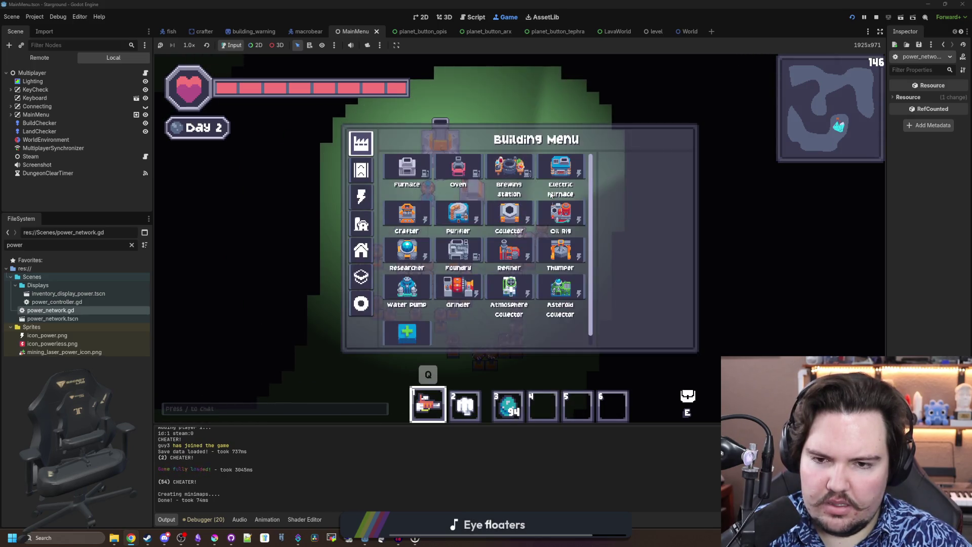
{"action": "left_click", "coordinate": [561, 241]}
{"action": "left_click_drag", "start_coordinate": [563, 243], "coordinate": [547, 377]}
{"action": "mouse_move", "coordinate": [538, 223]}
{"action": "left_mouse_down"}
{"action": "mouse_move", "coordinate": [476, 203]}
{"action": "mouse_move", "coordinate": [420, 209]}
{"action": "mouse_move", "coordinate": [370, 274]}
{"action": "mouse_move", "coordinate": [419, 316]}
{"action": "mouse_move", "coordinate": [501, 354]}
{"action": "mouse_move", "coordinate": [722, 340]}
{"action": "mouse_move", "coordinate": [658, 310]}
{"action": "mouse_move", "coordinate": [652, 292]}
{"action": "left_mouse_up"}
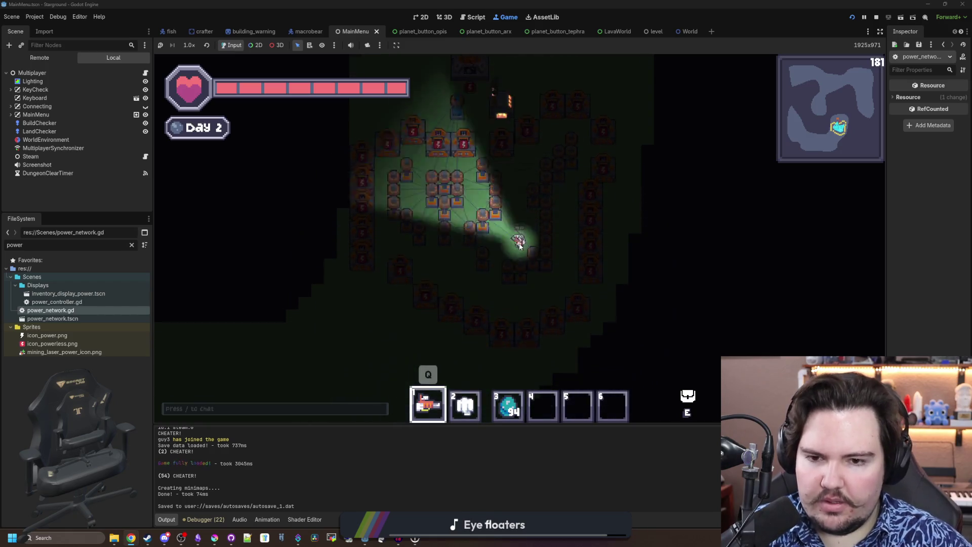
Sweep the mining laser across buildings while walking back toward the base
{"action": "key", "text": "s"}
{"action": "key", "text": "a"}
{"action": "left_click", "coordinate": [546, 258]}
{"action": "key", "text": "s"}
{"action": "key", "text": "d"}
{"action": "mouse_move", "coordinate": [546, 258]}
{"action": "left_mouse_down"}
{"action": "mouse_move", "coordinate": [582, 211]}
{"action": "mouse_move", "coordinate": [564, 76]}
{"action": "mouse_move", "coordinate": [522, 158]}
{"action": "mouse_move", "coordinate": [482, 162]}
{"action": "mouse_move", "coordinate": [484, 280]}
{"action": "mouse_move", "coordinate": [467, 195]}
{"action": "mouse_move", "coordinate": [443, 284]}
{"action": "mouse_move", "coordinate": [406, 239]}
{"action": "mouse_move", "coordinate": [389, 157]}
{"action": "mouse_move", "coordinate": [405, 217]}
{"action": "mouse_move", "coordinate": [494, 152]}
{"action": "mouse_move", "coordinate": [563, 141]}
{"action": "mouse_move", "coordinate": [587, 126]}
{"action": "mouse_move", "coordinate": [582, 132]}
{"action": "left_mouse_up"}
{"action": "key", "text": "w"}
{"action": "key", "text": "a"}
{"action": "key", "text": "w"}
{"action": "key", "text": "b"}
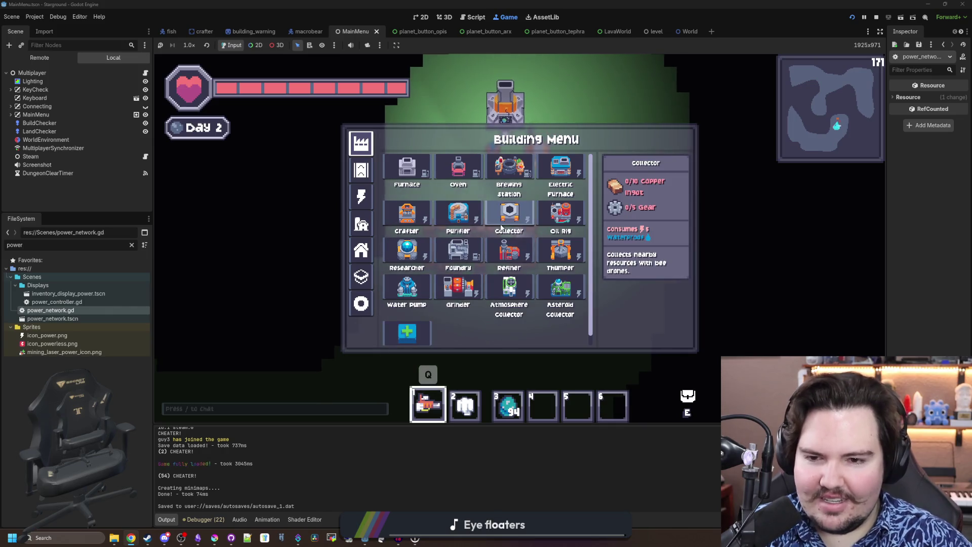
Browse the building categories and place the hotbar slot 2 building beside the furnace
{"action": "left_click", "coordinate": [349, 296]}
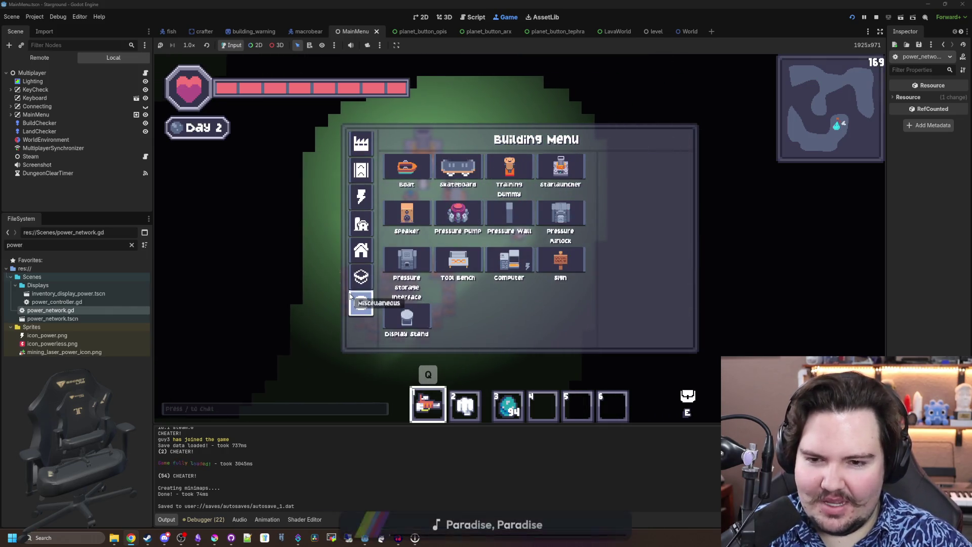
{"action": "left_click", "coordinate": [362, 278]}
{"action": "left_click", "coordinate": [362, 250]}
{"action": "left_click", "coordinate": [361, 224]}
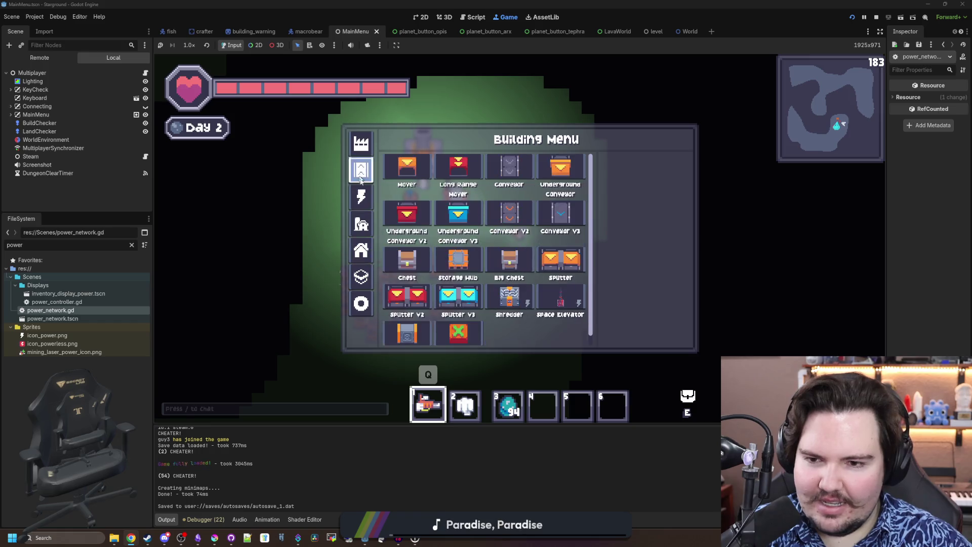
{"action": "left_click", "coordinate": [363, 202]}
{"action": "key", "text": "q"}
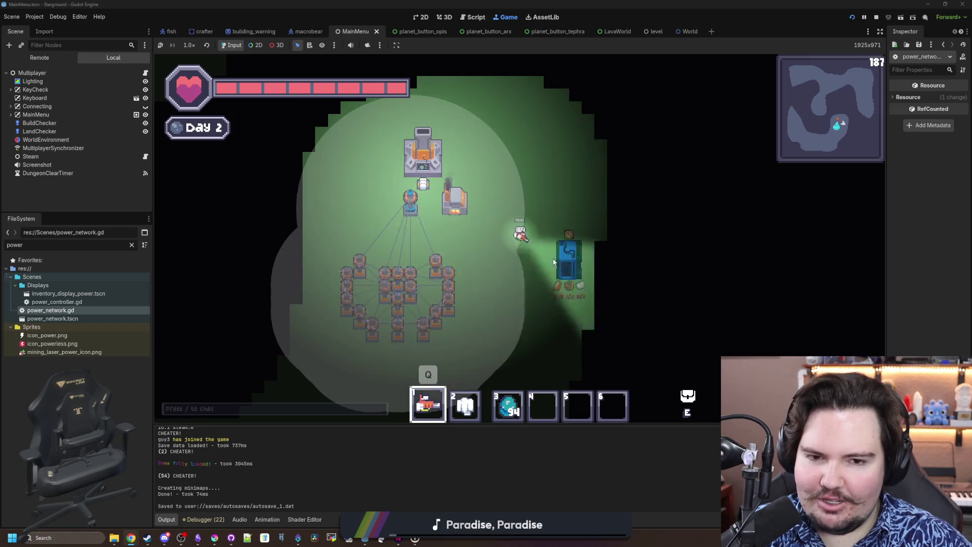
{"action": "key", "text": "2"}
{"action": "scroll", "coordinate": [481, 206], "scroll_direction": "up", "scroll_amount": 2}
{"action": "left_click", "coordinate": [485, 170]}
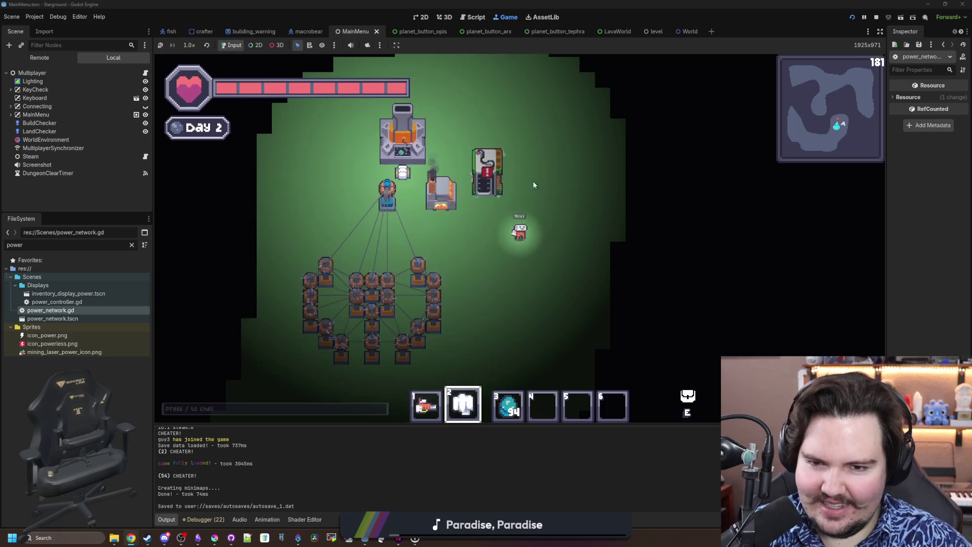
Give yourself 99 hydrogen by chat command and move it into the surge protector
{"action": "type", "text": "/give ba"}
{"action": "type", "text": "drogen"}
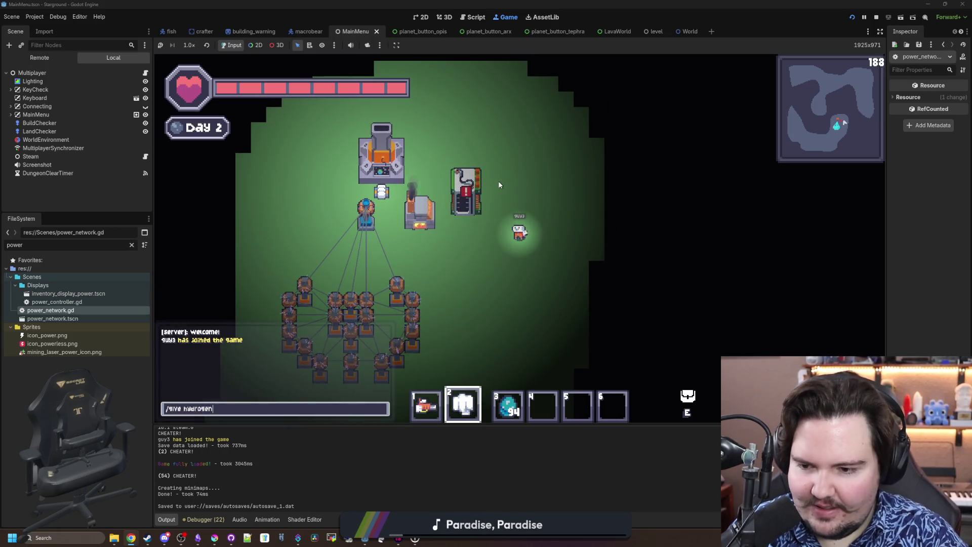
{"action": "key", "text": "Return"}
{"action": "type", "text": "99"}
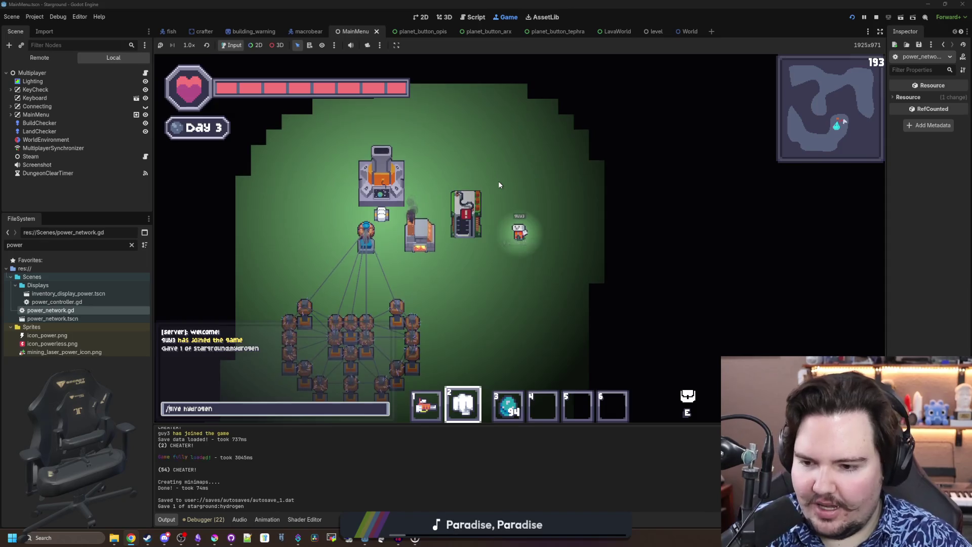
{"action": "key", "text": "Return"}
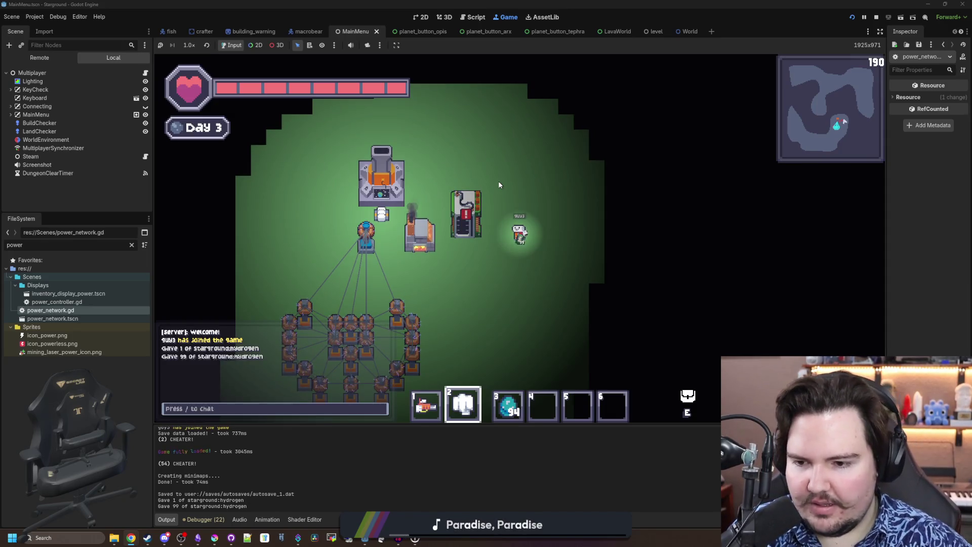
{"action": "left_click", "coordinate": [466, 212]}
{"action": "left_click", "coordinate": [454, 252], "text": "shift"}
Reopen the surge protector to confirm the hydrogen, then walk away from it
{"action": "key", "text": "s"}
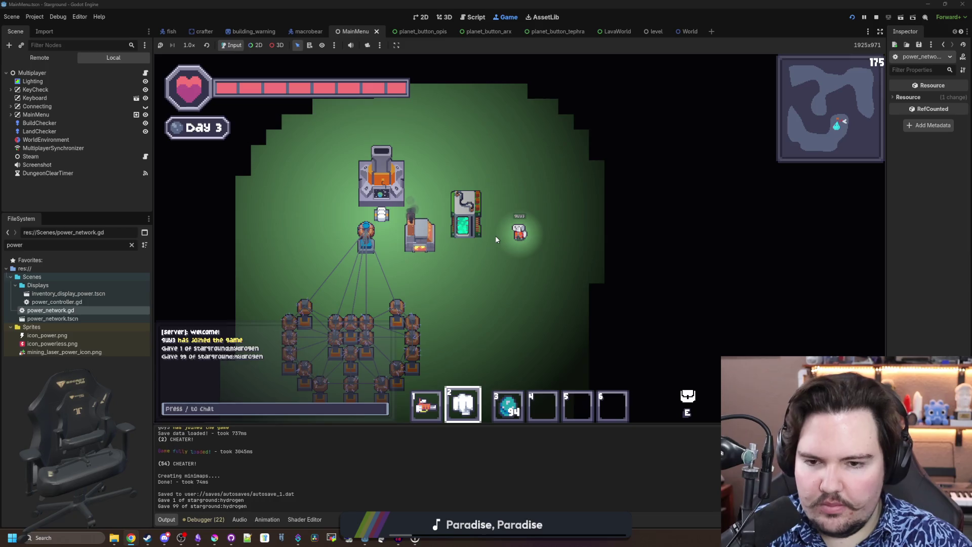
{"action": "left_click", "coordinate": [535, 176]}
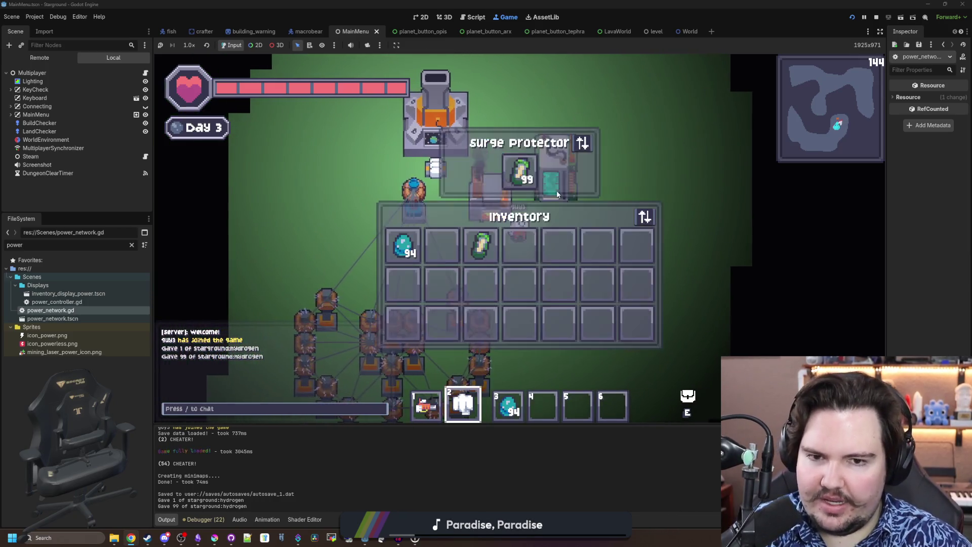
{"action": "key", "text": "w"}
{"action": "key", "text": "a"}
{"action": "left_click", "coordinate": [613, 244]}
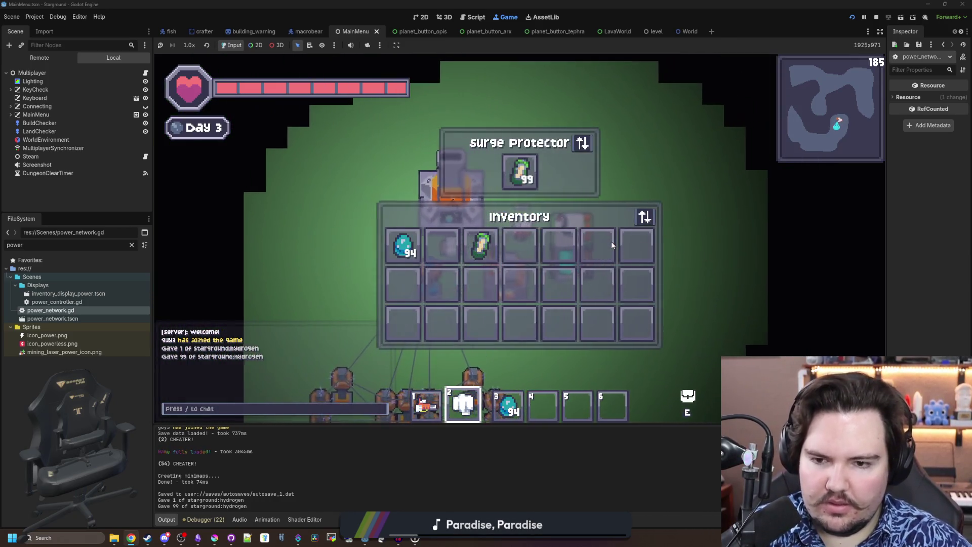
{"action": "key", "text": "d"}
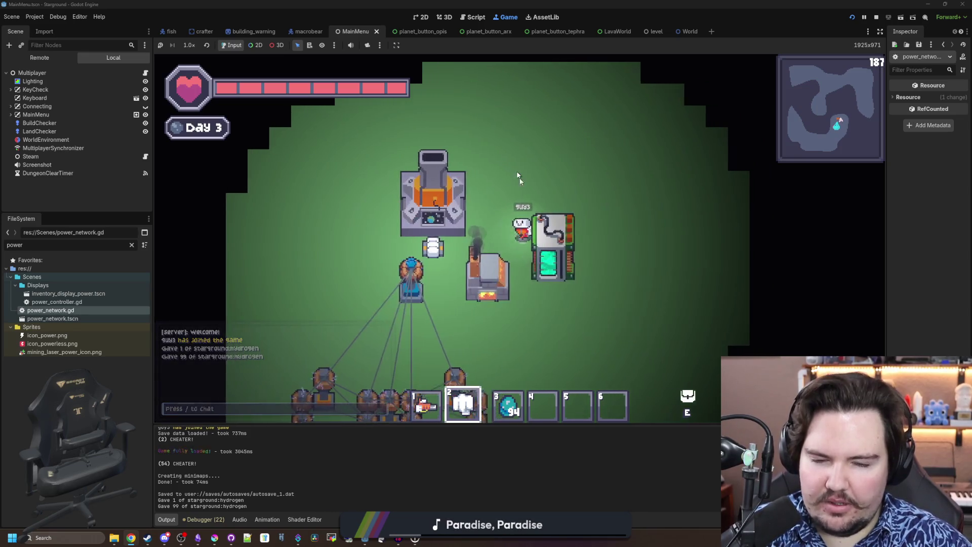
{"action": "key", "text": "s"}
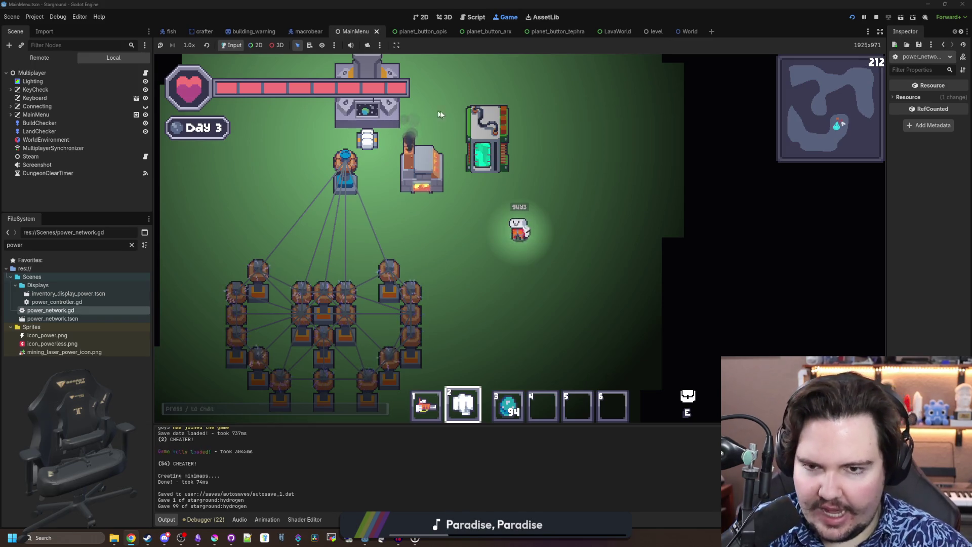
Equip hotbar slot 1 and walk up-right into the cave and back
{"action": "key", "text": "a"}
{"action": "key", "text": "w"}
{"action": "key", "text": "d"}
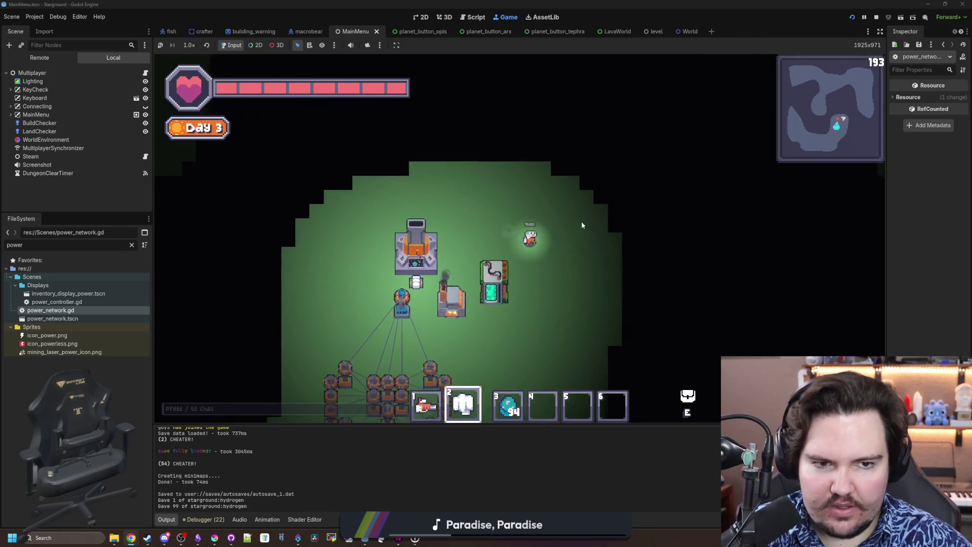
{"action": "key", "text": "1"}
{"action": "key", "text": "d"}
{"action": "key", "text": "w"}
{"action": "scroll", "coordinate": [582, 223], "scroll_direction": "up", "scroll_amount": 1}
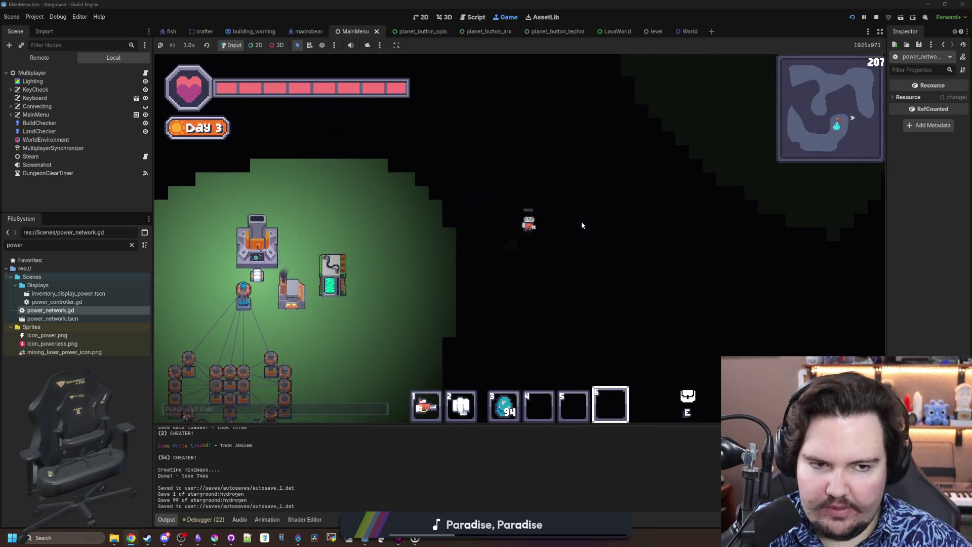
{"action": "scroll", "coordinate": [582, 223], "scroll_direction": "down", "scroll_amount": 1}
{"action": "key", "text": "a"}
{"action": "key", "text": "s"}
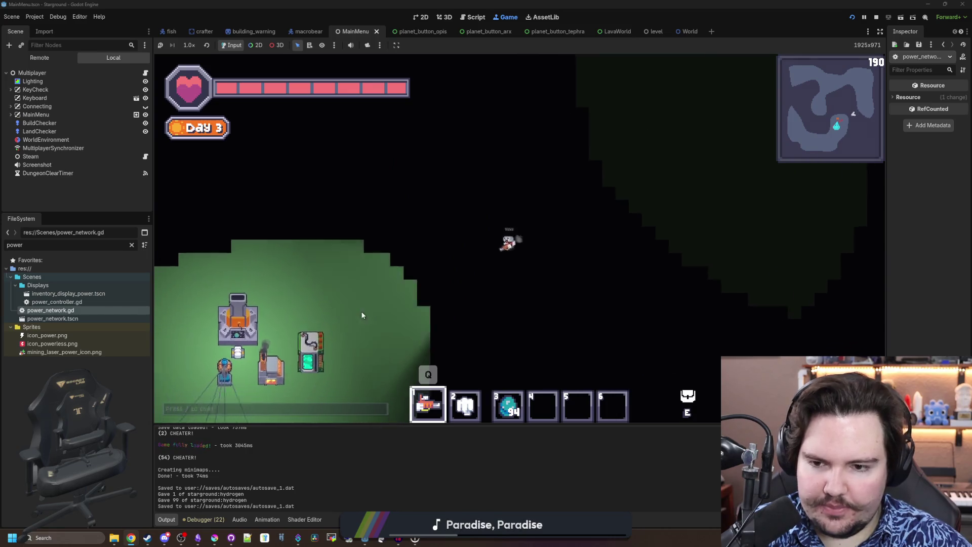
Explore the dark cave up-left with the flashlight, return past the base, and bring up the browser
{"action": "key", "text": "a"}
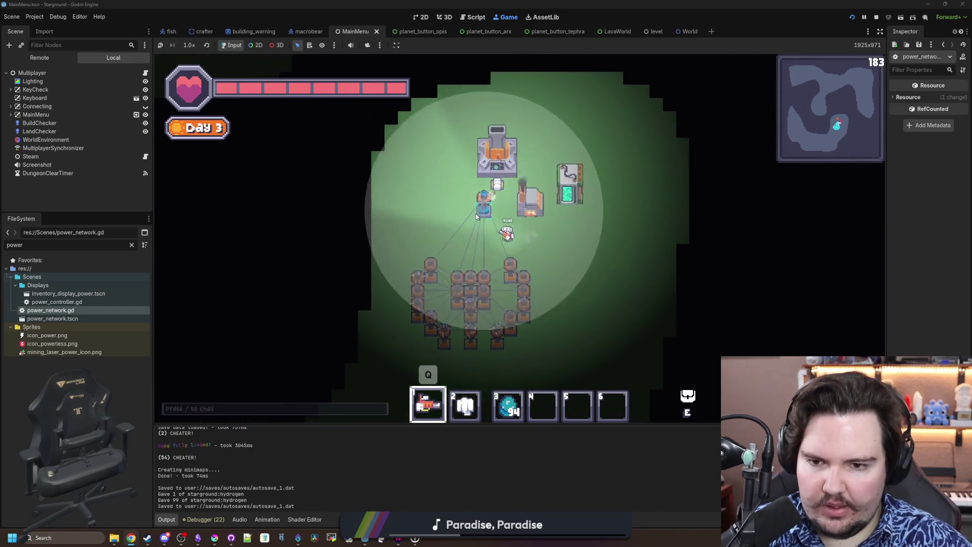
{"action": "key", "text": "w"}
{"action": "key", "text": "w"}
{"action": "key", "text": "a"}
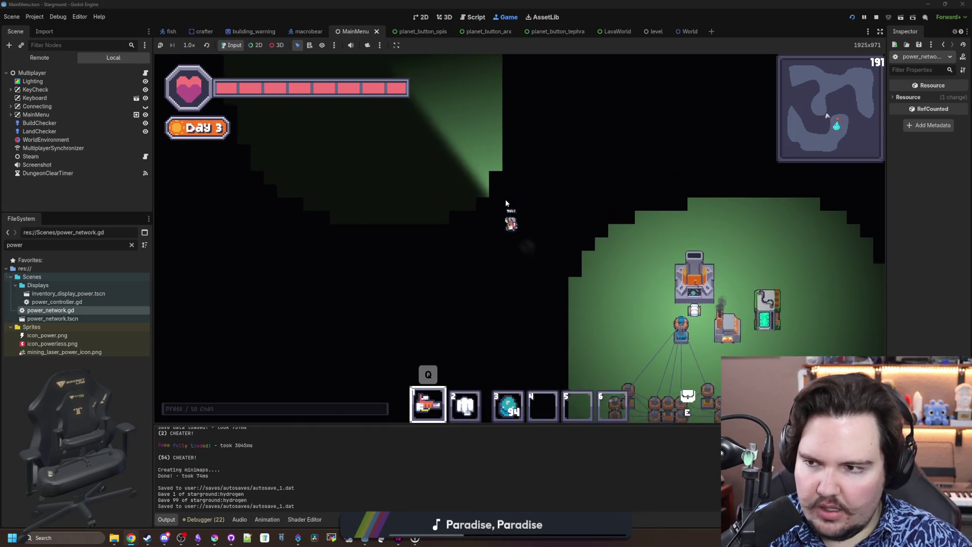
{"action": "key", "text": "d"}
{"action": "key", "text": "s"}
{"action": "key", "text": "d"}
{"action": "key", "text": "s"}
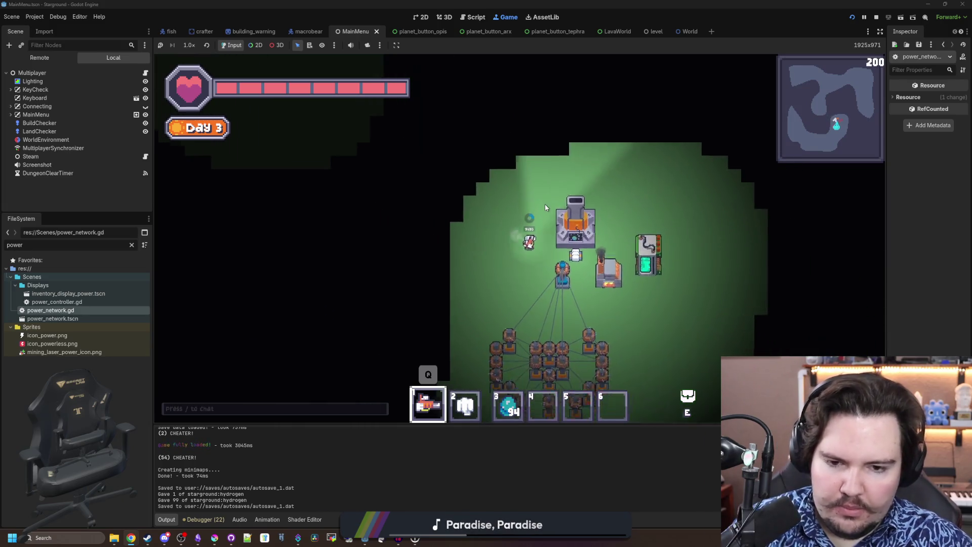
{"action": "key", "text": "s"}
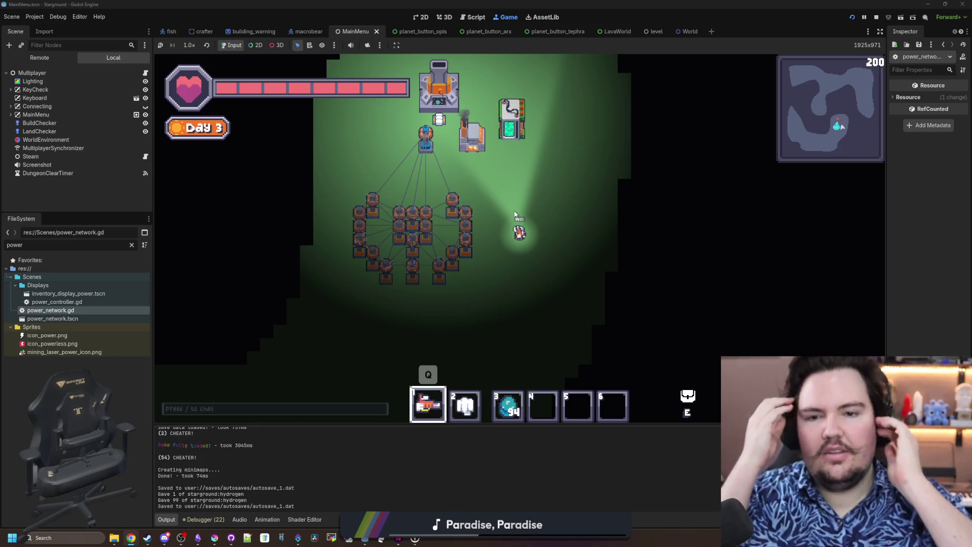
{"action": "key", "text": "w"}
{"action": "key", "text": "a"}
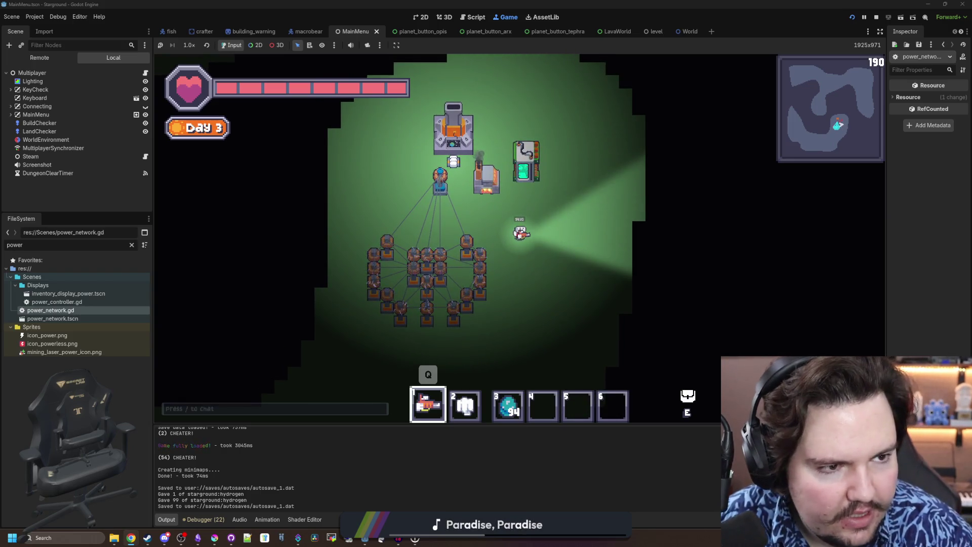
{"action": "key", "text": "super+2"}
Load the Freesound search for 'charge', then reopen the game's Starlauncher planet map
{"action": "type", "text": "freesound.org/search/?q=charge"}
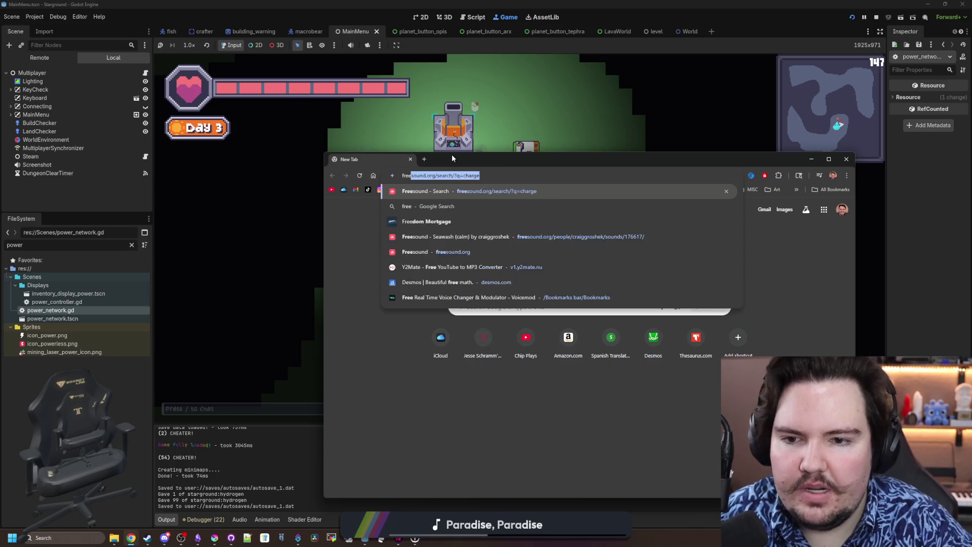
{"action": "key", "text": "Return"}
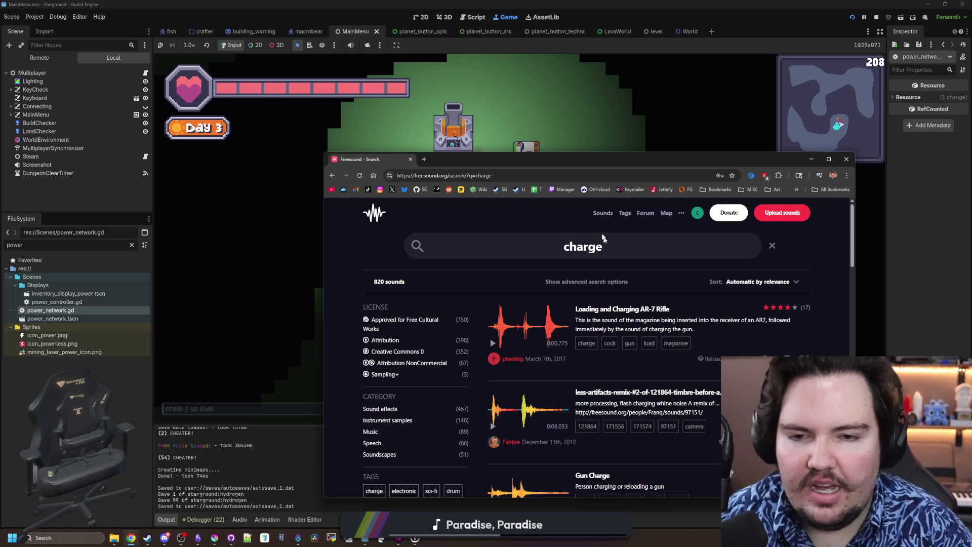
{"action": "key", "text": "alt+Tab"}
{"action": "key", "text": "e"}
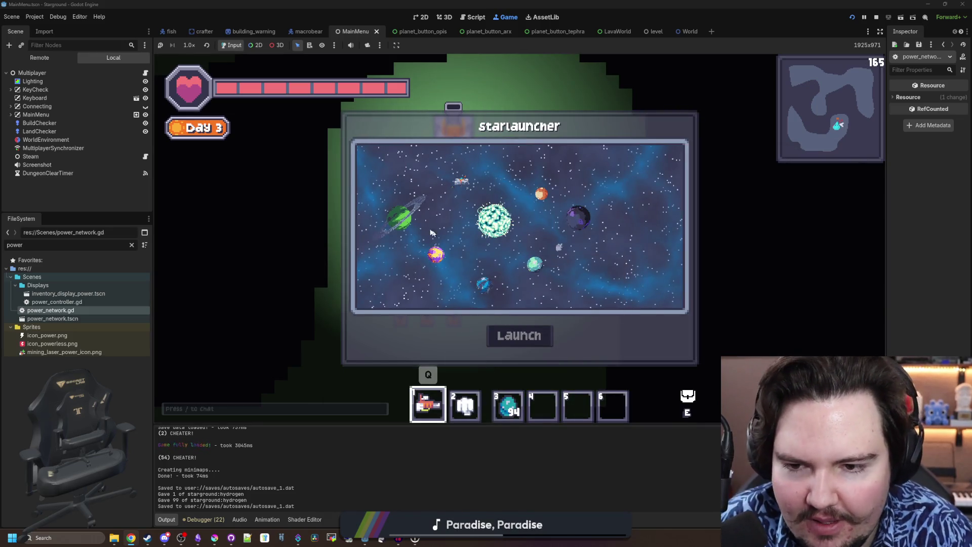
Launch to the grassy planet and look over the game's Audio options
{"action": "left_click", "coordinate": [526, 326]}
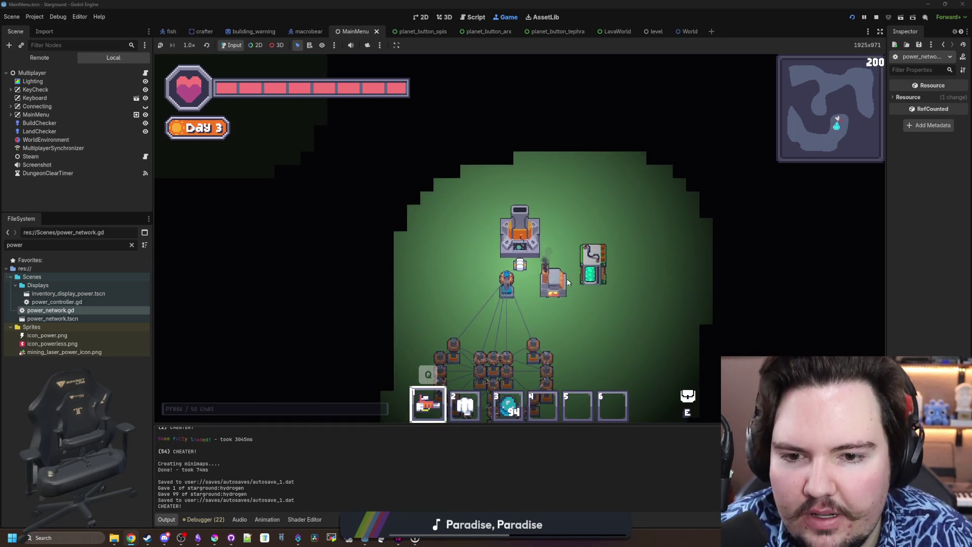
{"action": "key", "text": "Escape"}
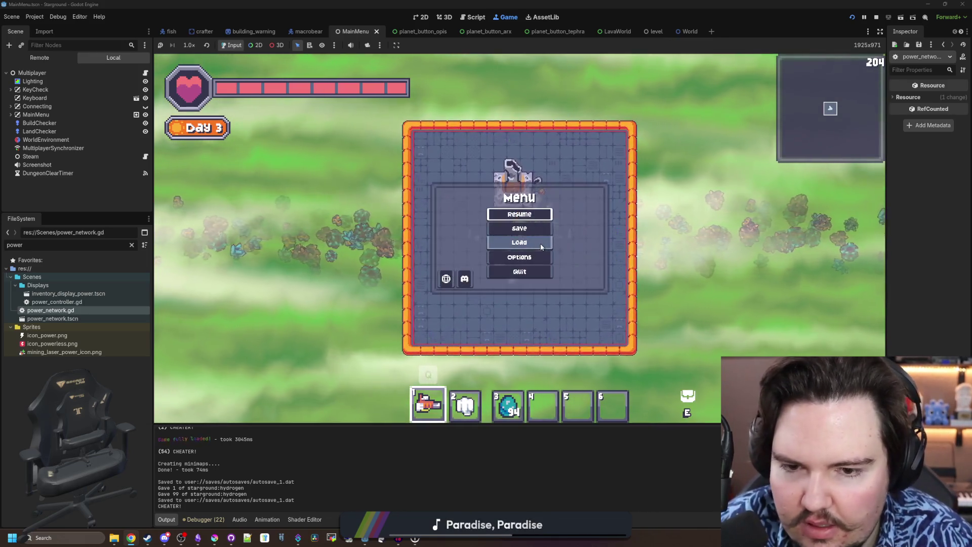
{"action": "left_click", "coordinate": [518, 260]}
{"action": "left_click", "coordinate": [509, 172]}
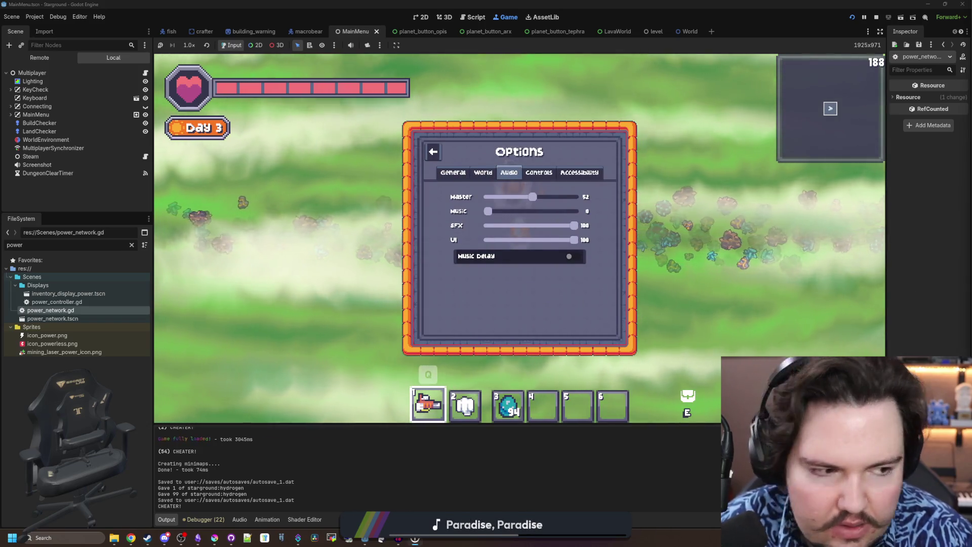
{"action": "key", "text": "F1"}
{"action": "key", "text": "F1"}
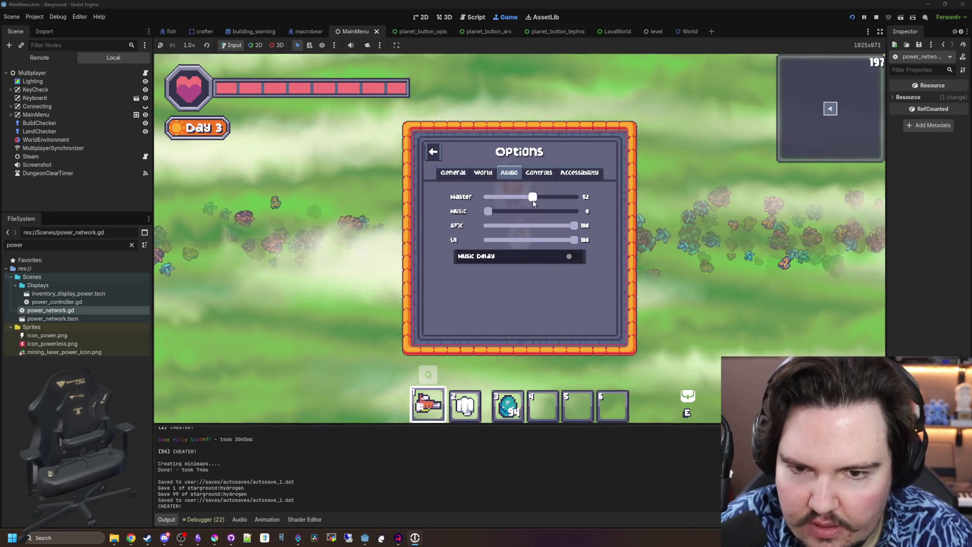
{"action": "key", "text": "Escape"}
Walk around the grassy planet's landing pad
{"action": "key", "text": "d"}
{"action": "key", "text": "s"}
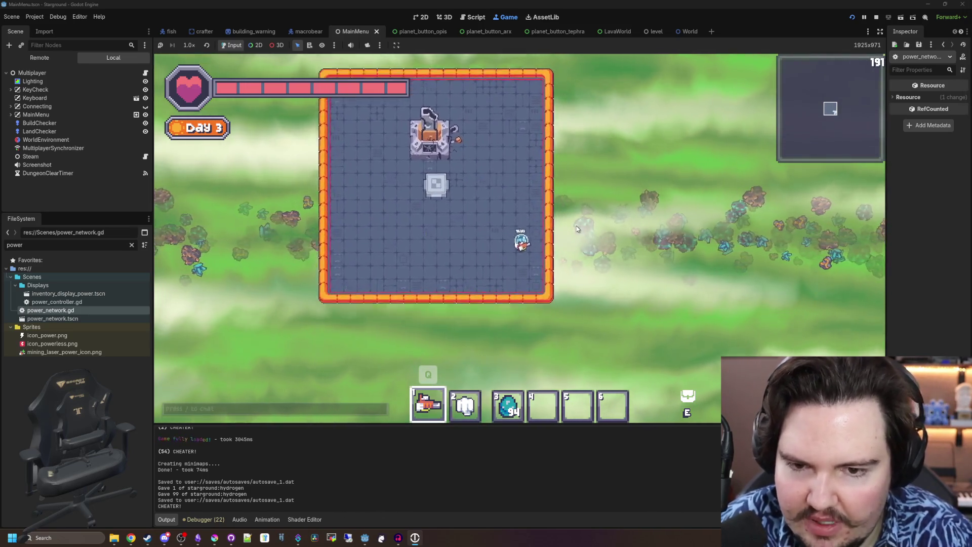
{"action": "key", "text": "a"}
{"action": "key", "text": "w"}
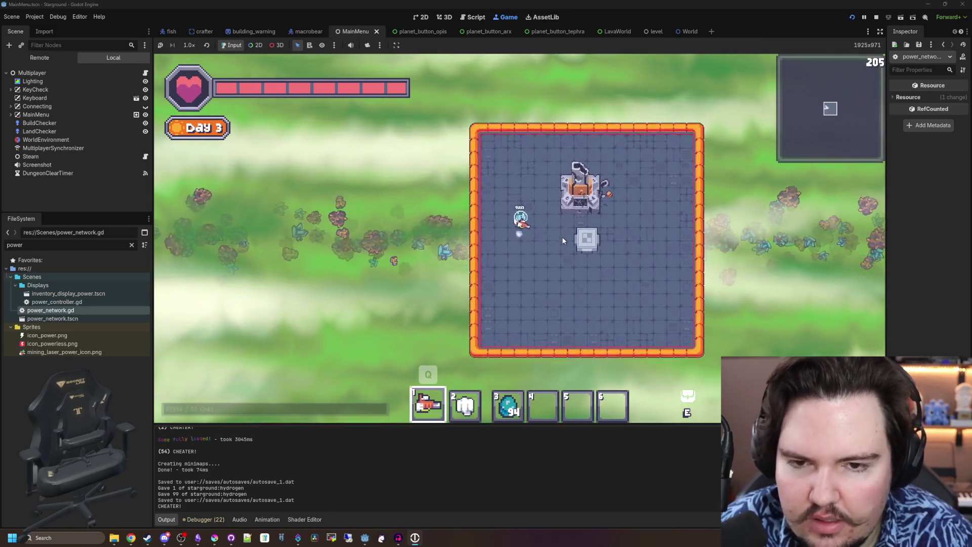
{"action": "key", "text": "s"}
{"action": "key", "text": "d"}
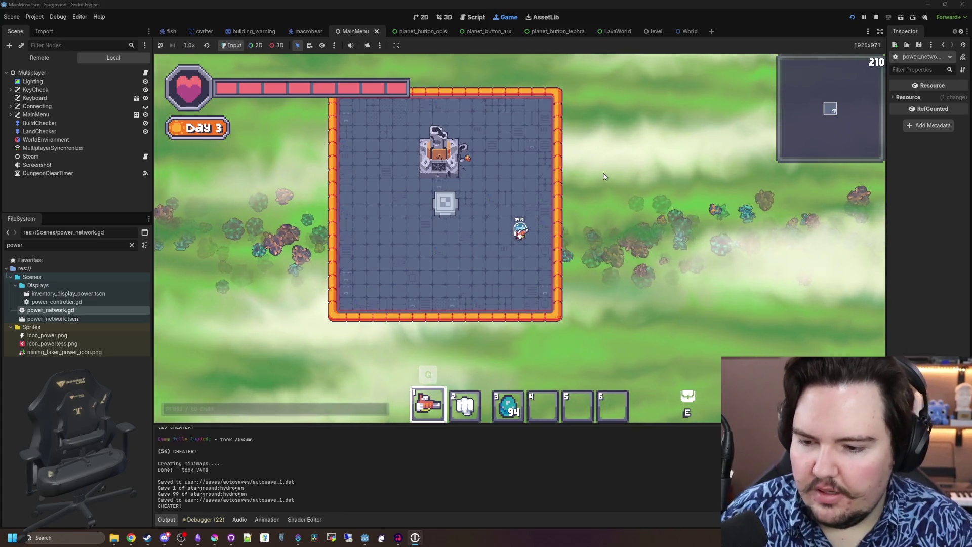
Search YouTube in a new tab for 'planet sound recordings'
{"action": "mouse_move", "coordinate": [131, 537]}
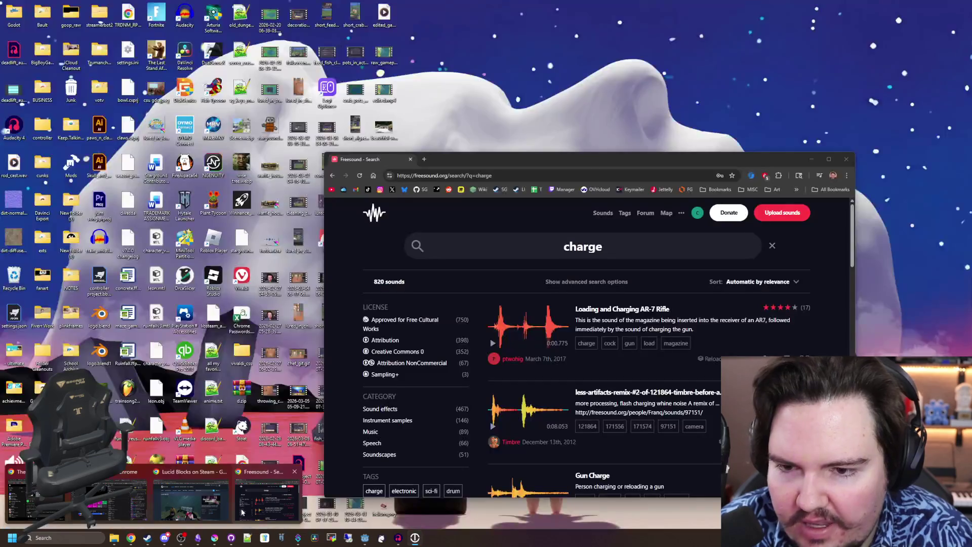
{"action": "left_click", "coordinate": [242, 513]}
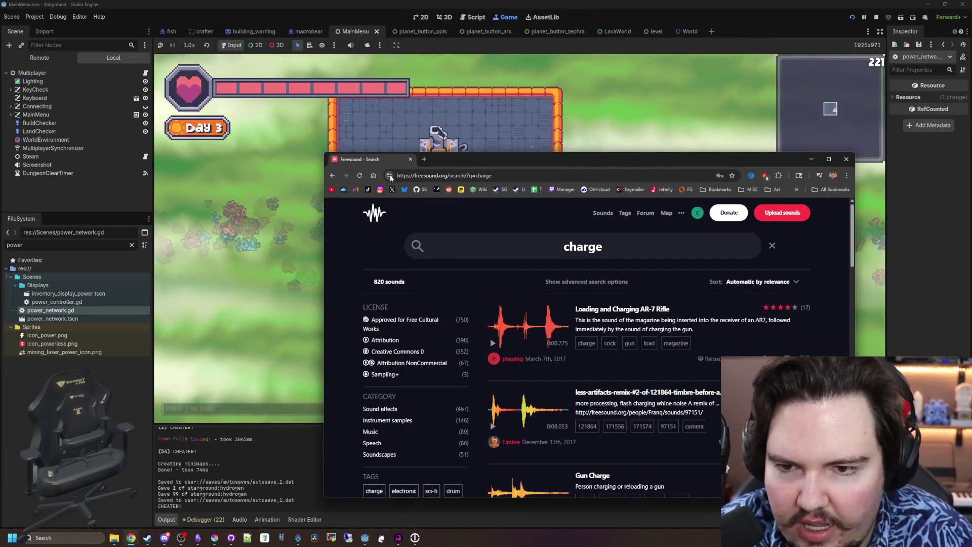
{"action": "left_click", "coordinate": [427, 159]}
{"action": "left_click", "coordinate": [694, 336]}
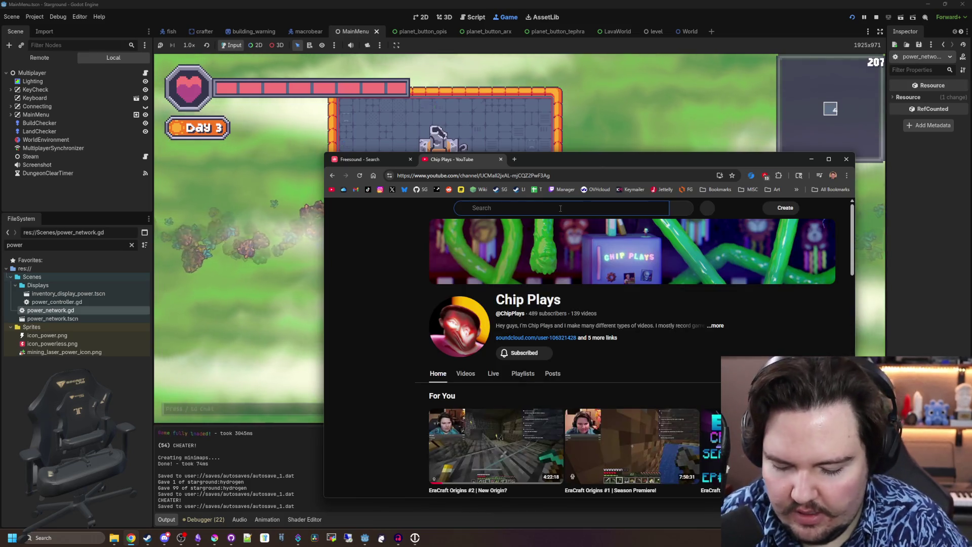
{"action": "left_click", "coordinate": [560, 209]}
{"action": "type", "text": "planet sound recordings"}
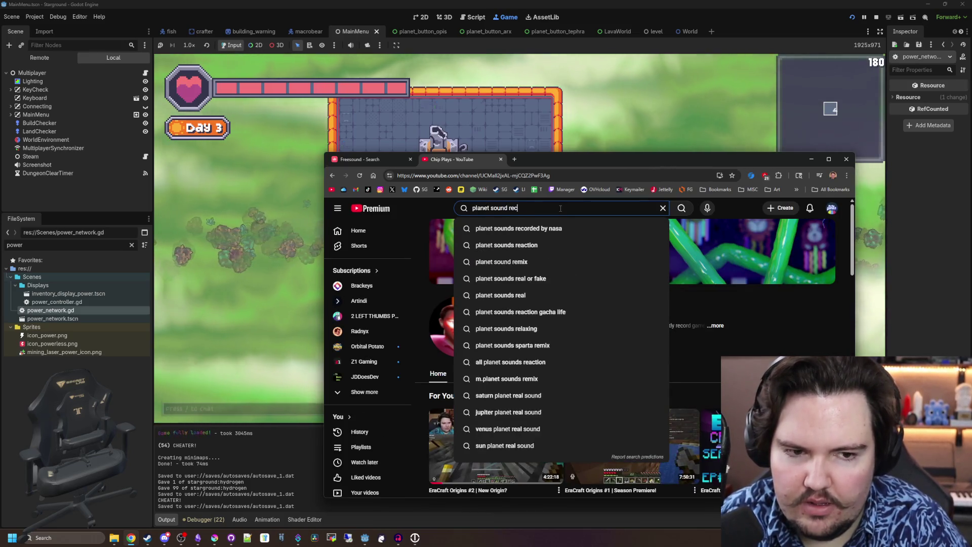
{"action": "key", "text": "Return"}
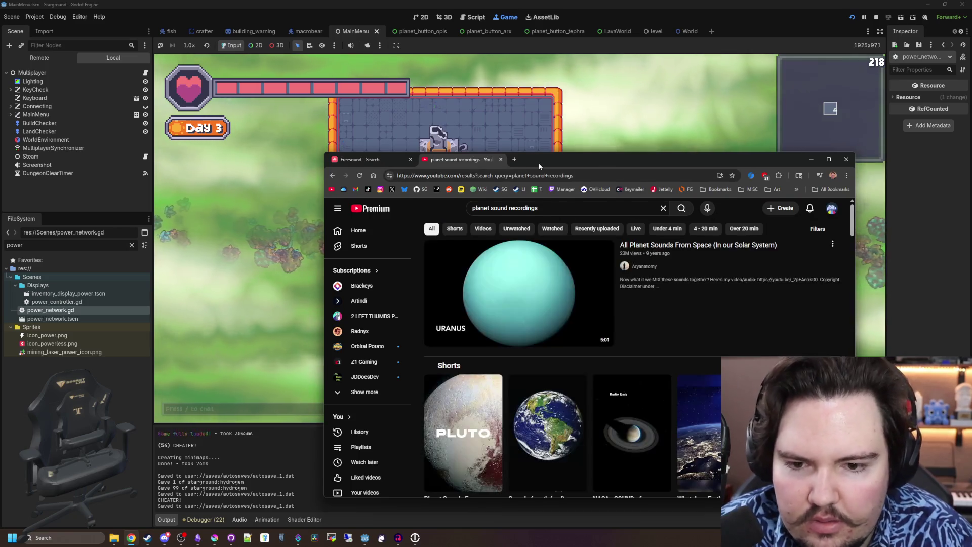
Maximize the browser and open the All Planet Sounds From Space video
{"action": "left_click_drag", "start_coordinate": [538, 162], "coordinate": [530, 152]}
{"action": "double_click", "coordinate": [530, 152]}
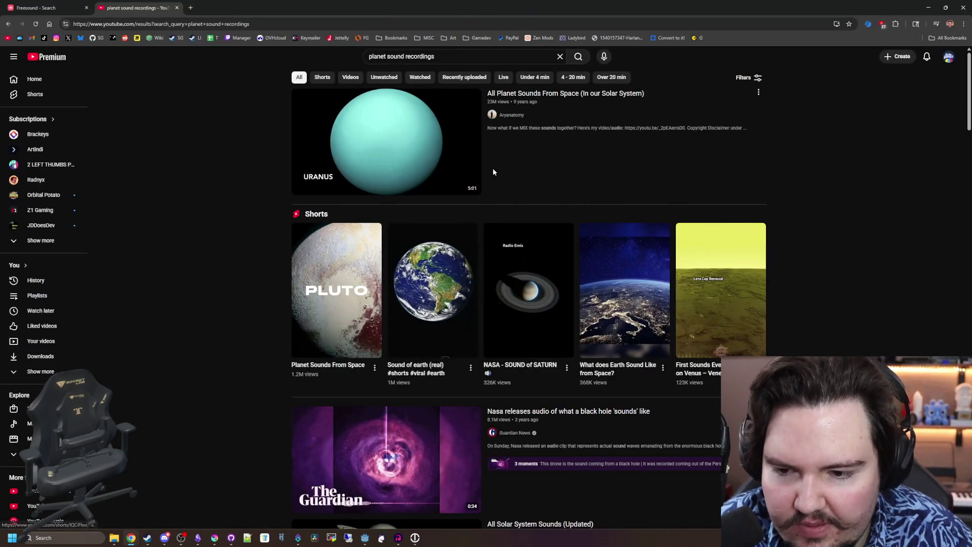
{"action": "left_click", "coordinate": [542, 178]}
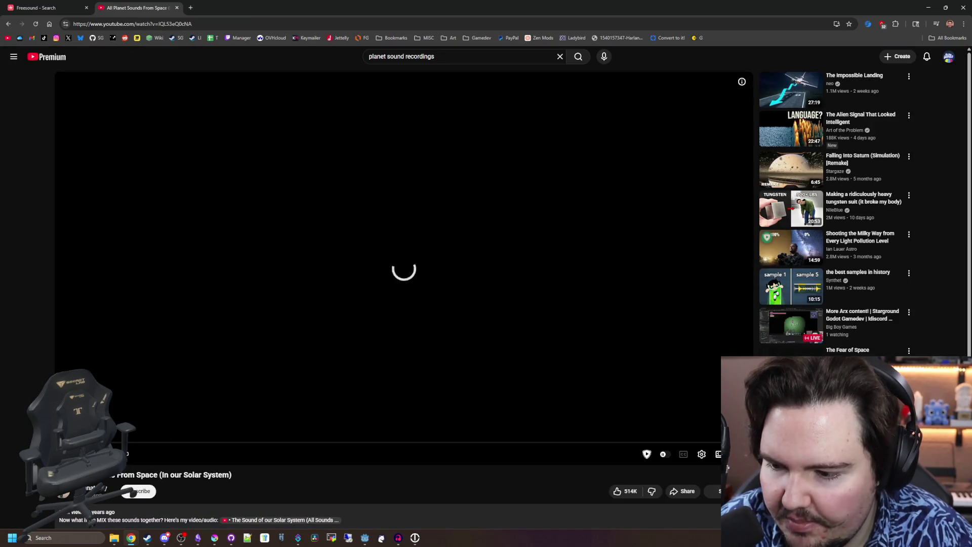
Open the game's Audio options, then return to the planet sounds video
{"action": "double_click", "coordinate": [295, 4]}
{"action": "key", "text": "Escape"}
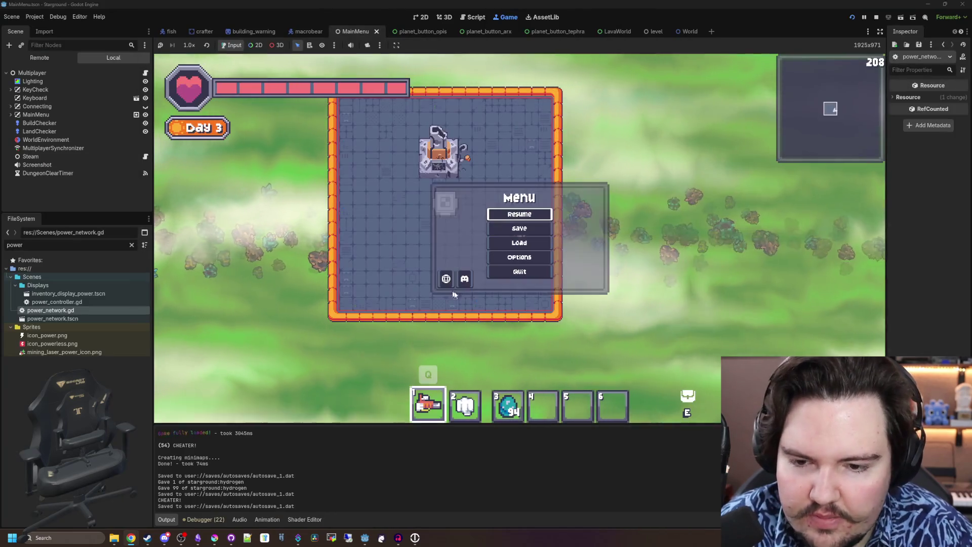
{"action": "left_click", "coordinate": [520, 257]}
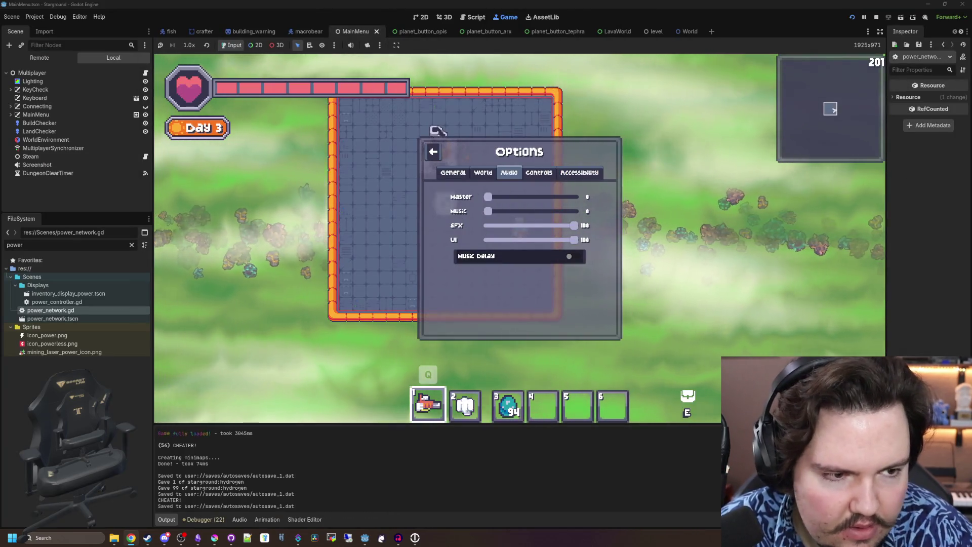
{"action": "key", "text": "alt+Tab"}
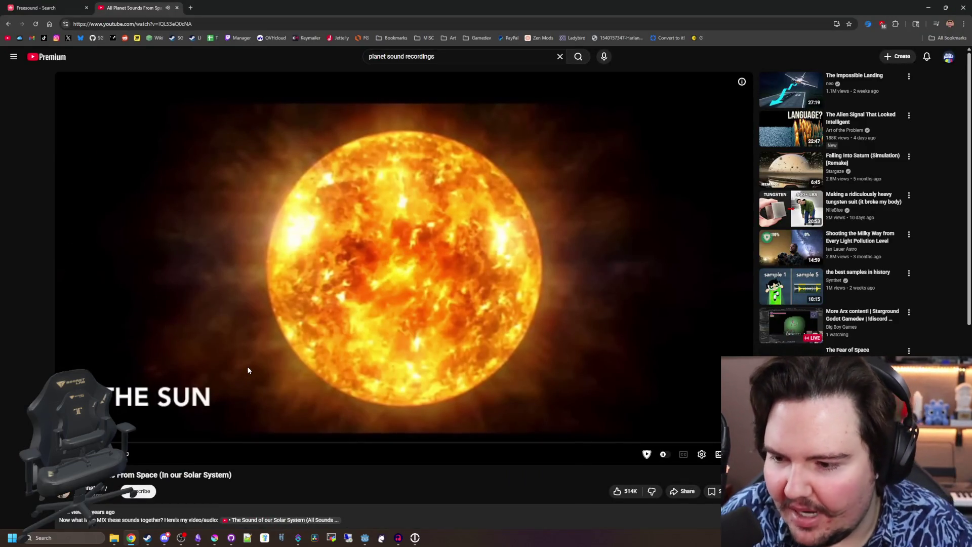
Jump through the video's Venus, Earth, Mars, Jupiter, Saturn, Uranus, Neptune and Pluto sections
{"action": "left_click_drag", "start_coordinate": [106, 441], "coordinate": [138, 442]}
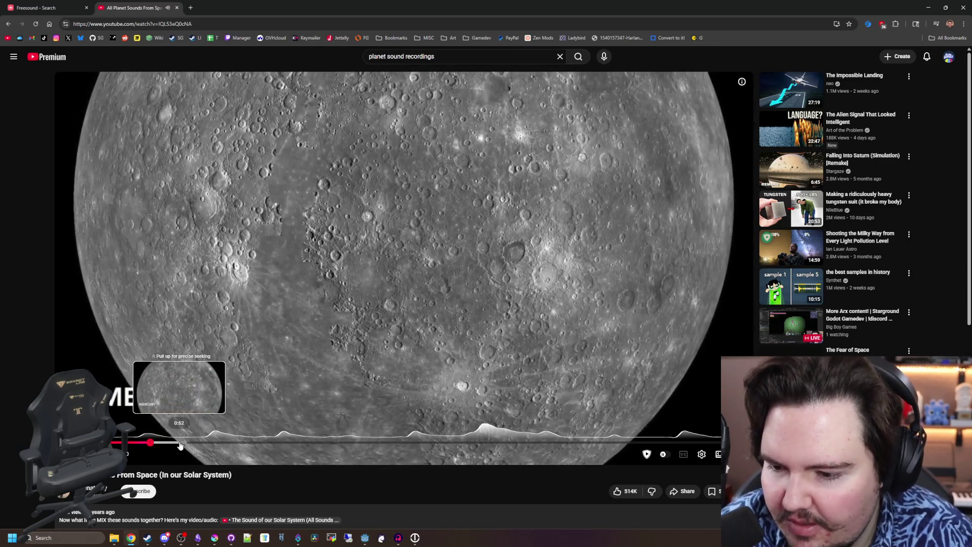
{"action": "left_click", "coordinate": [217, 445]}
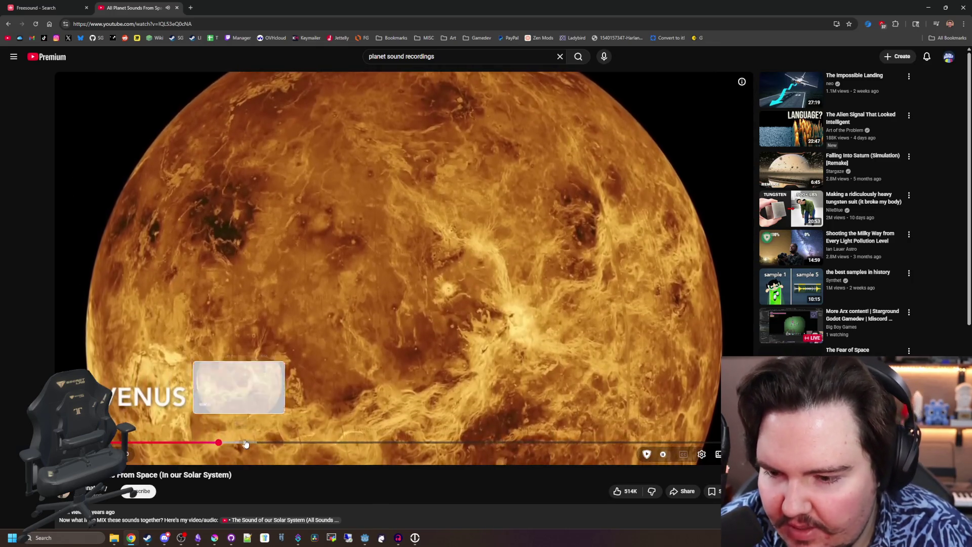
{"action": "left_click", "coordinate": [283, 443]}
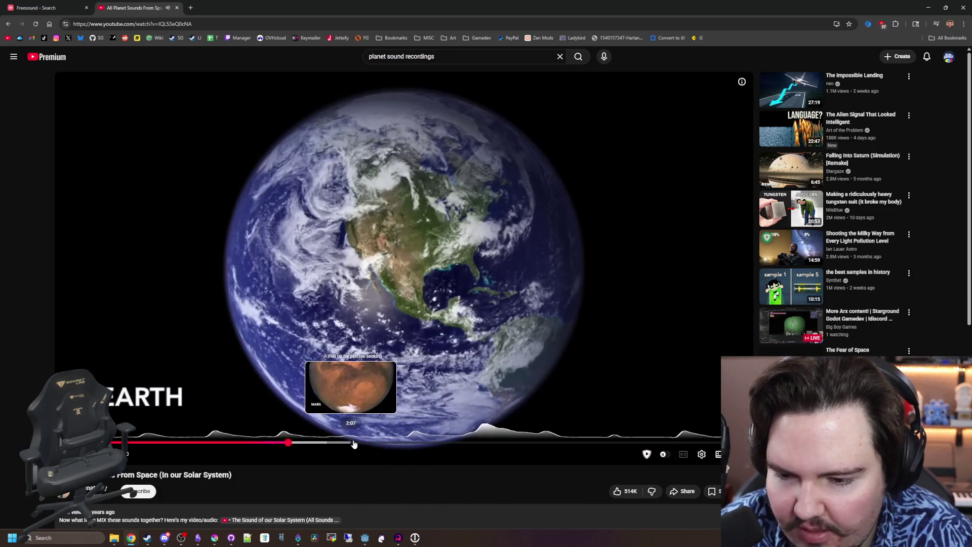
{"action": "left_click", "coordinate": [413, 444]}
{"action": "left_click", "coordinate": [380, 443]}
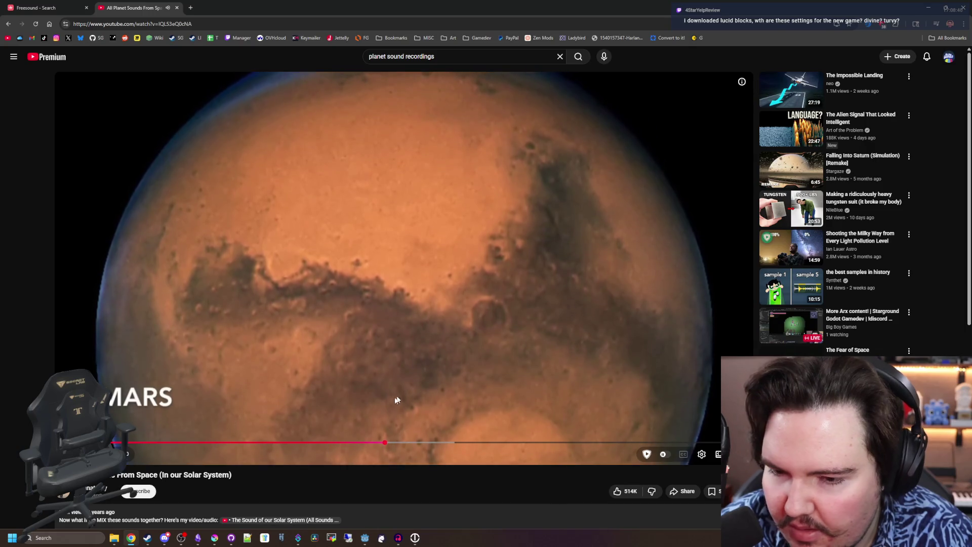
{"action": "left_click", "coordinate": [416, 443]}
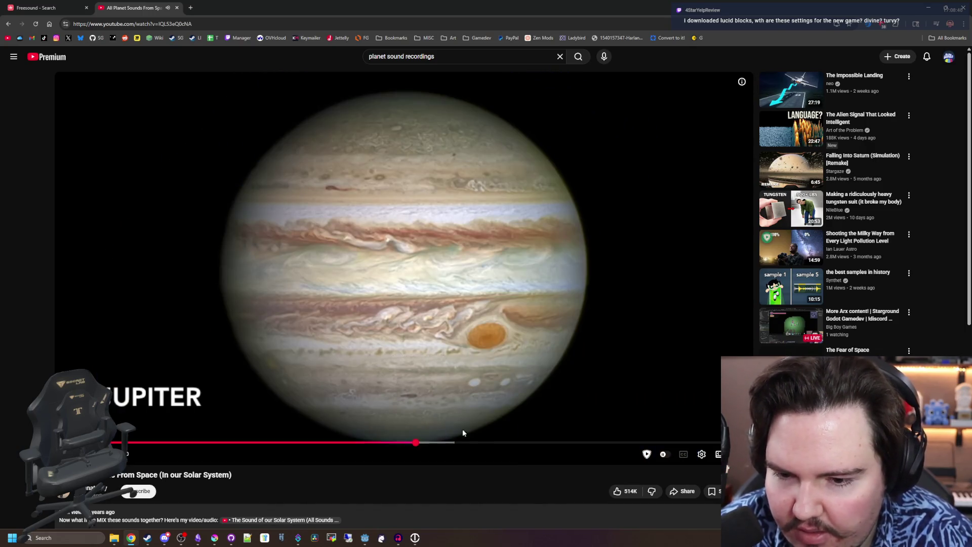
{"action": "left_click", "coordinate": [487, 443]}
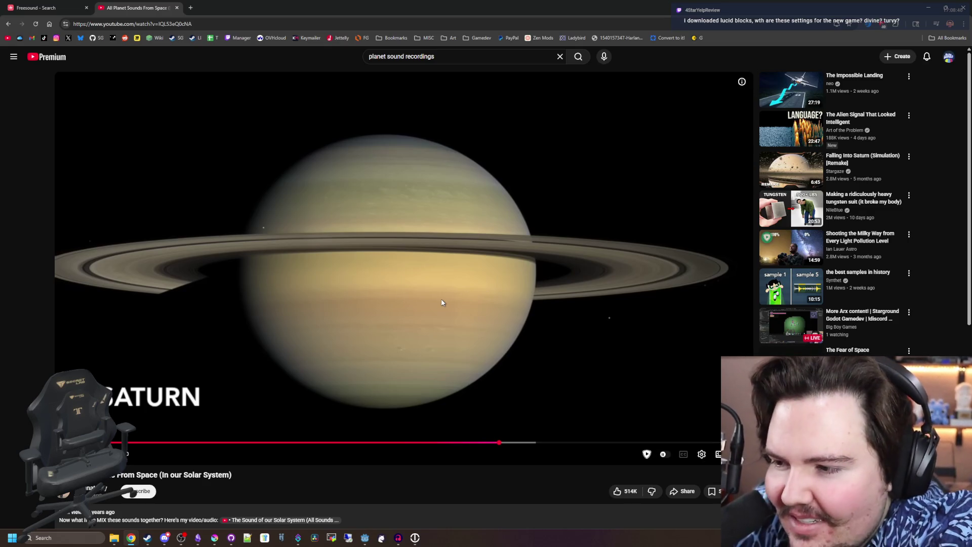
{"action": "left_click", "coordinate": [566, 208]}
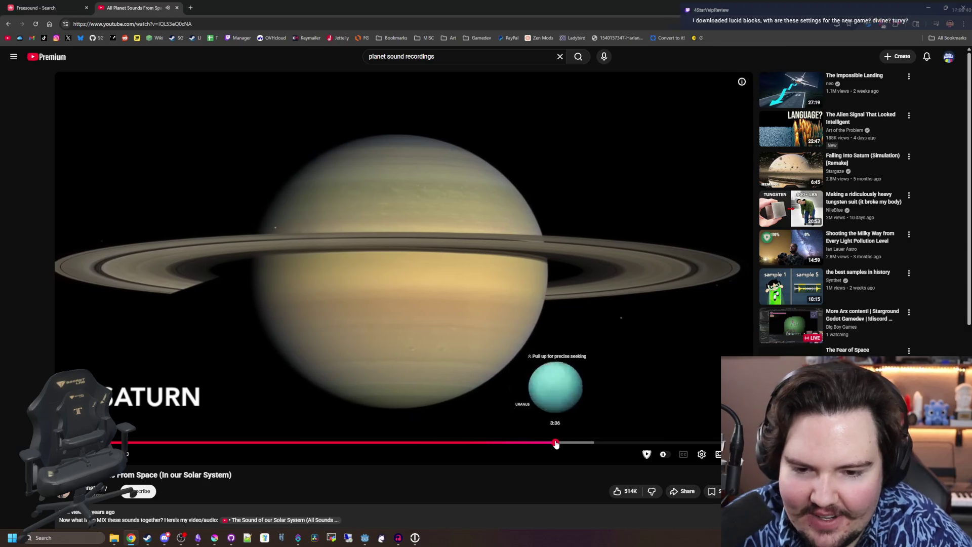
{"action": "left_click", "coordinate": [555, 444]}
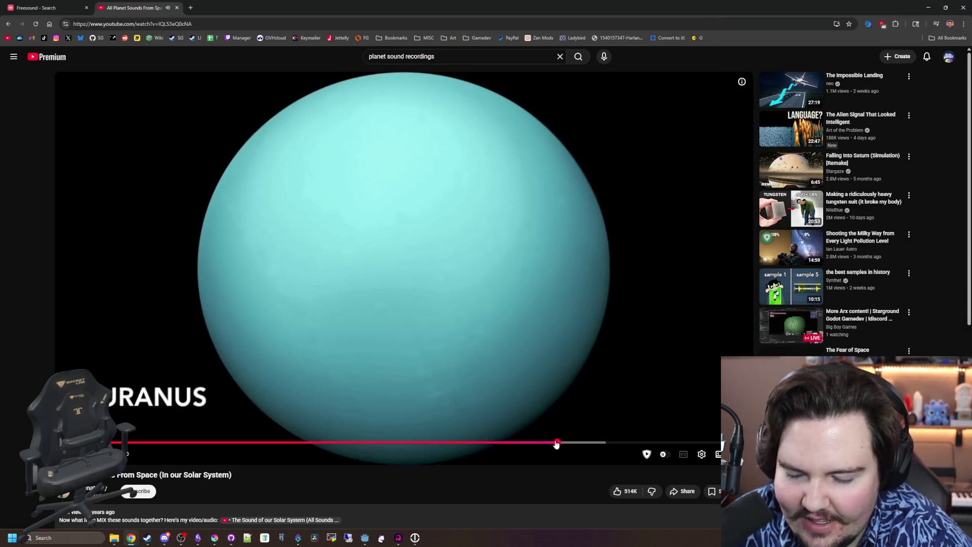
{"action": "left_click", "coordinate": [622, 443]}
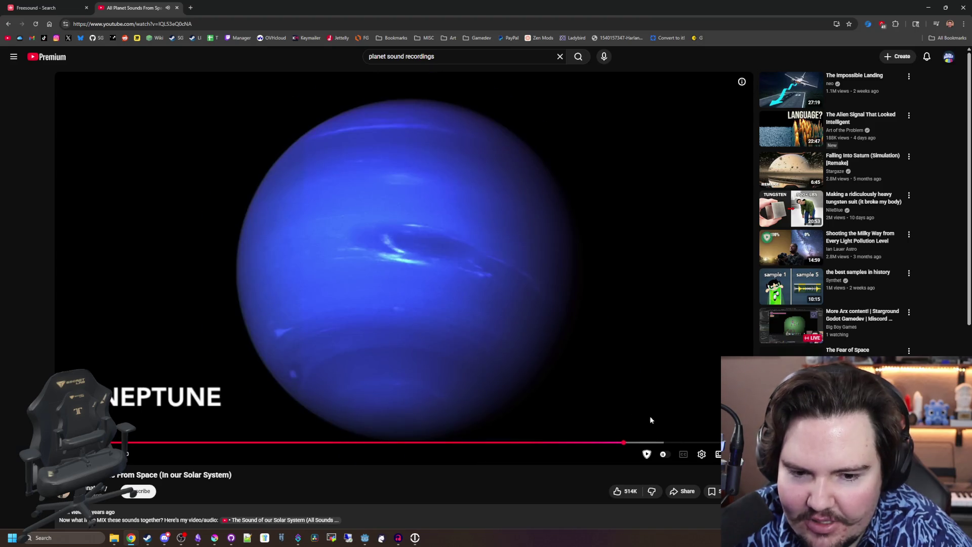
{"action": "left_click", "coordinate": [689, 442]}
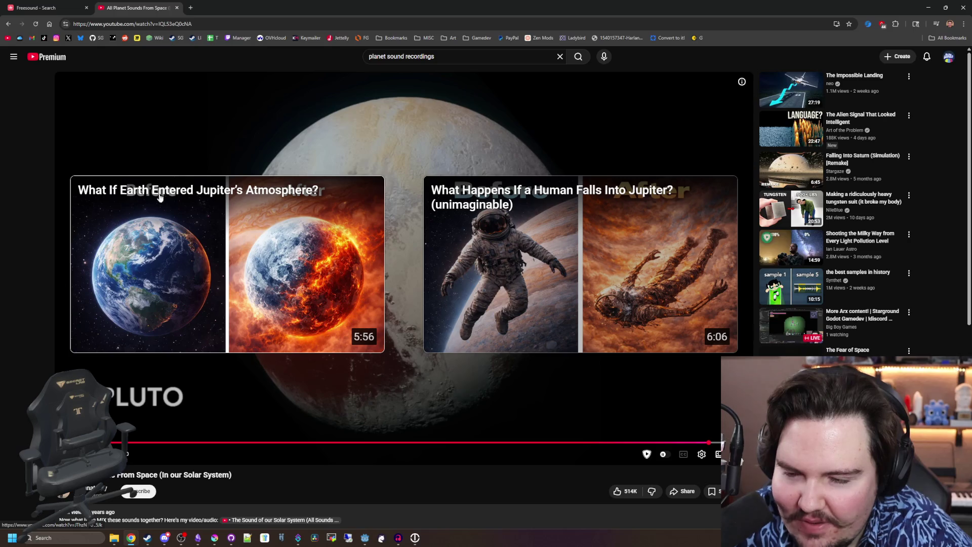
Replay the planet-sounds video from the Sun into Mercury, pausing on Mercury
{"action": "left_click", "coordinate": [597, 443]}
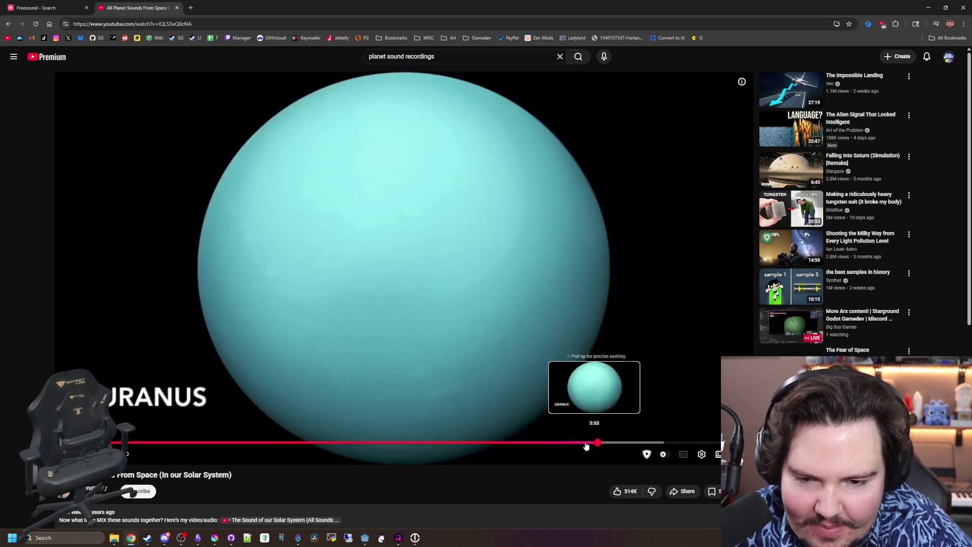
{"action": "left_click", "coordinate": [124, 444]}
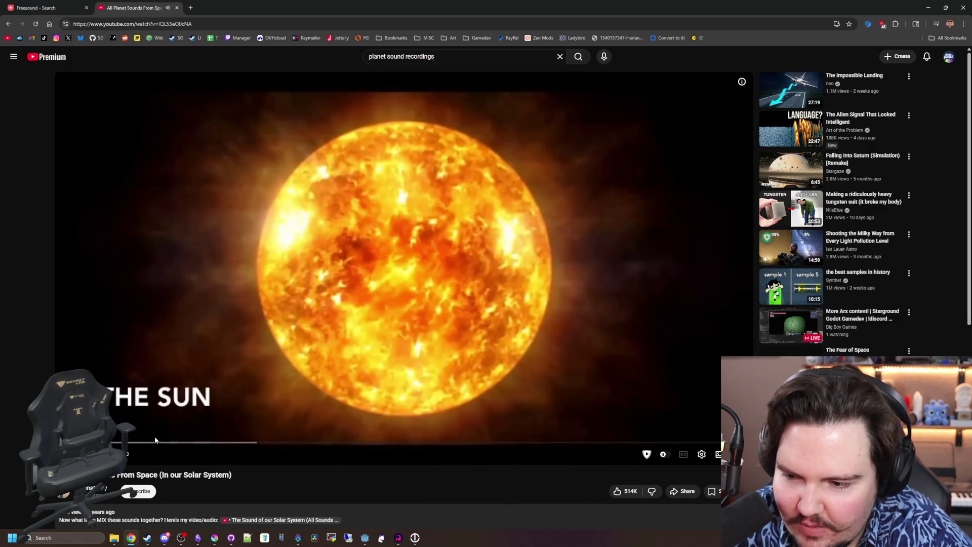
{"action": "left_click", "coordinate": [149, 443]}
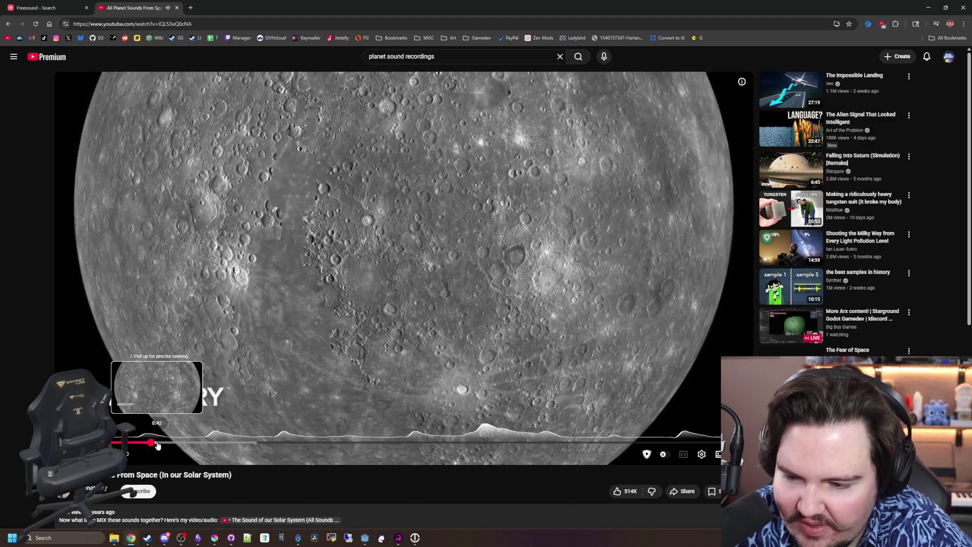
{"action": "left_click", "coordinate": [158, 444]}
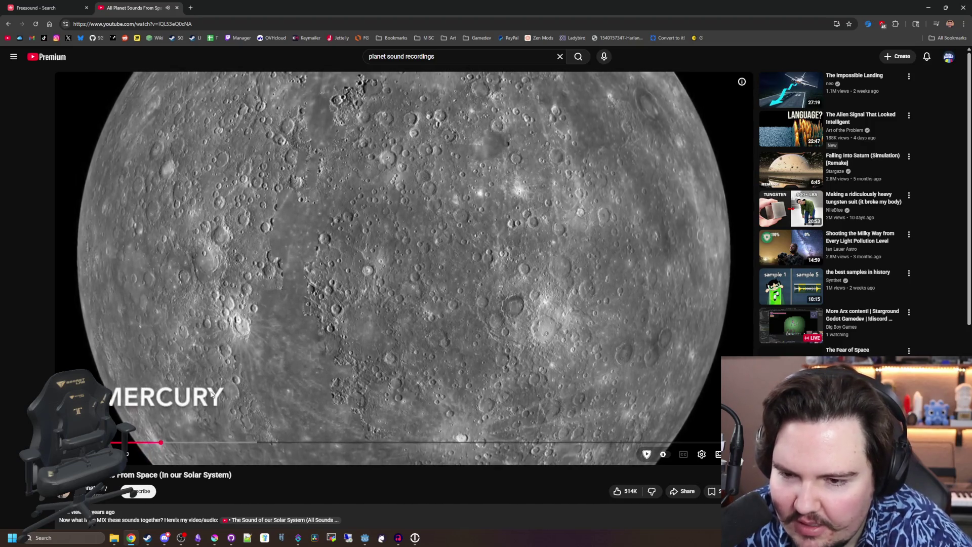
{"action": "left_click", "coordinate": [149, 442]}
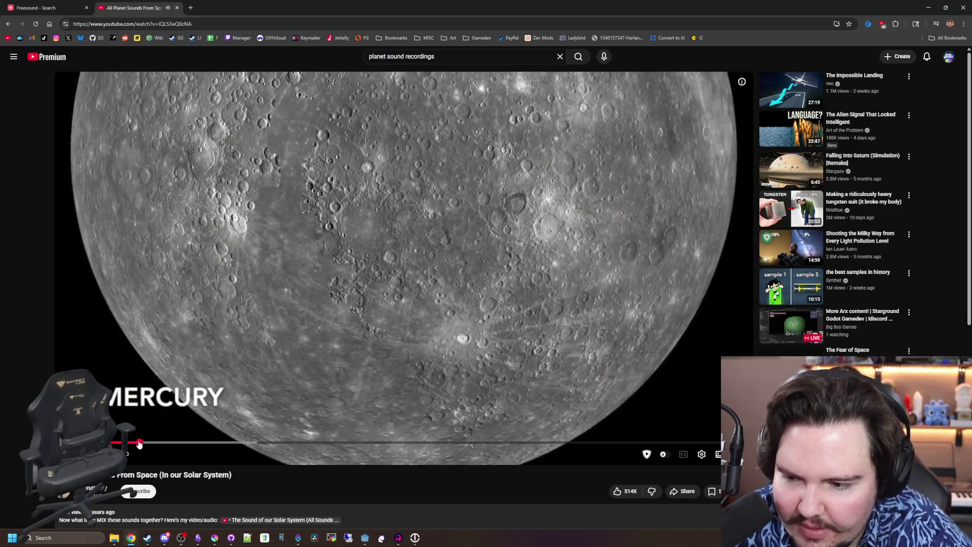
{"action": "mouse_move", "coordinate": [148, 443]}
{"action": "left_mouse_down"}
{"action": "mouse_move", "coordinate": [136, 444]}
{"action": "mouse_move", "coordinate": [144, 443]}
{"action": "left_mouse_up"}
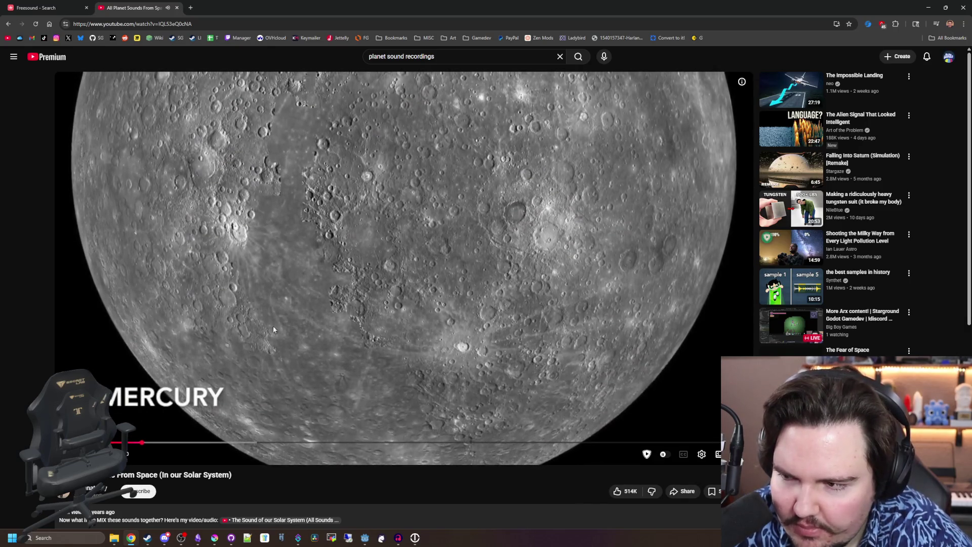
{"action": "left_click", "coordinate": [191, 409]}
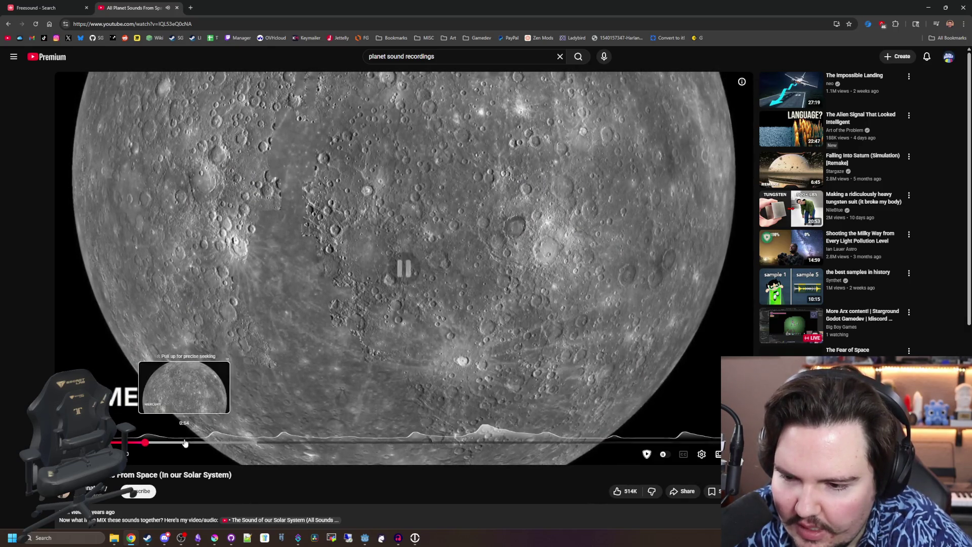
Resume and seek through the Venus, Earth and Mars sections
{"action": "left_click", "coordinate": [213, 443]}
{"action": "left_click", "coordinate": [284, 333]}
{"action": "left_click_drag", "start_coordinate": [228, 443], "coordinate": [265, 443]}
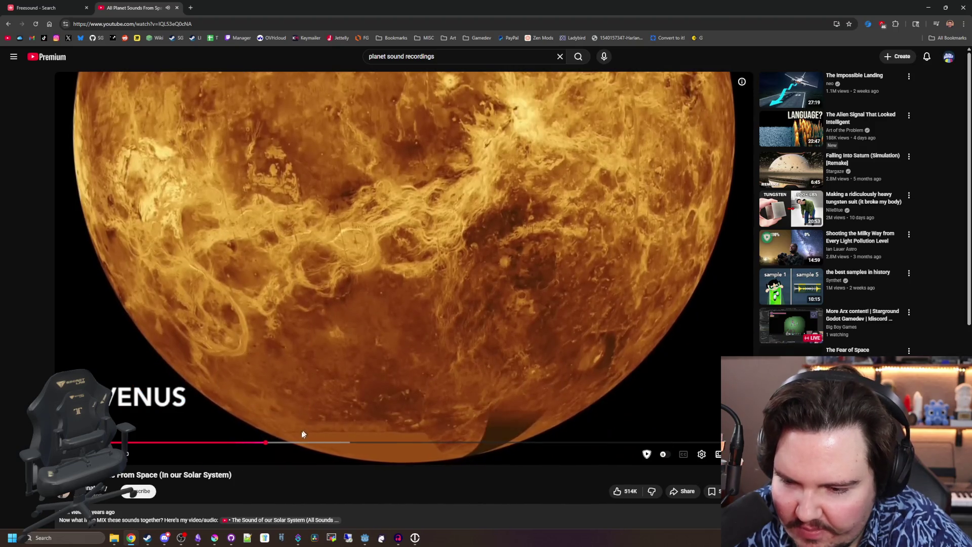
{"action": "left_click", "coordinate": [284, 443]}
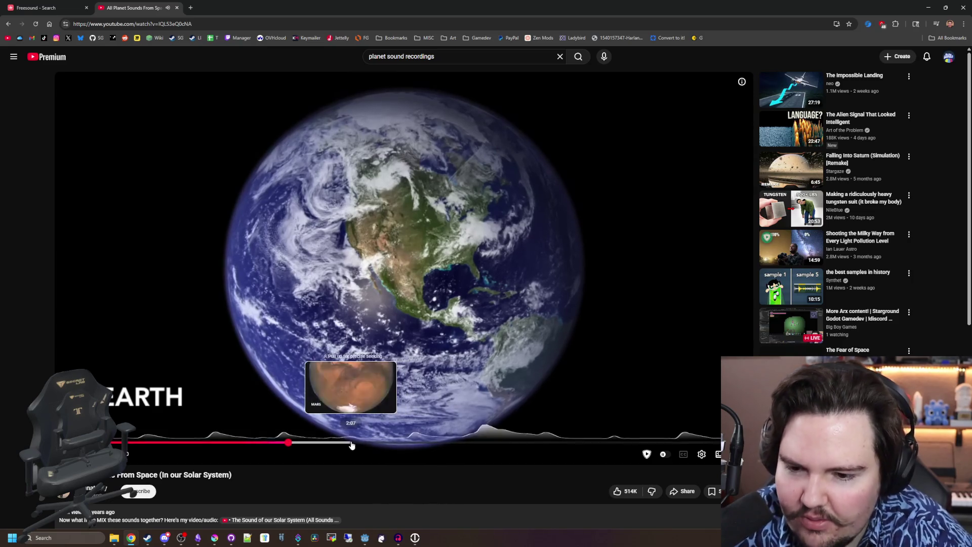
{"action": "left_click", "coordinate": [342, 444]}
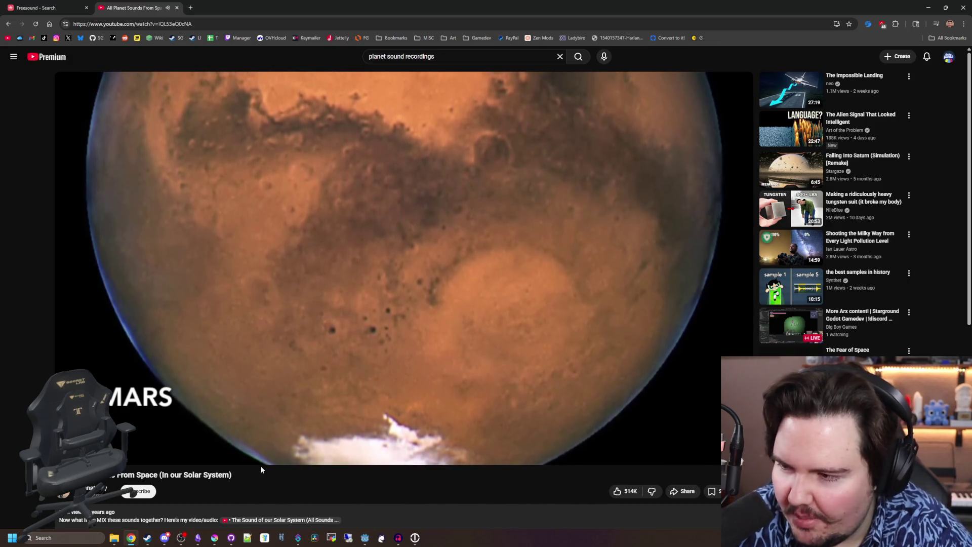
{"action": "left_click", "coordinate": [369, 443]}
{"action": "left_click_drag", "start_coordinate": [369, 443], "coordinate": [430, 445]}
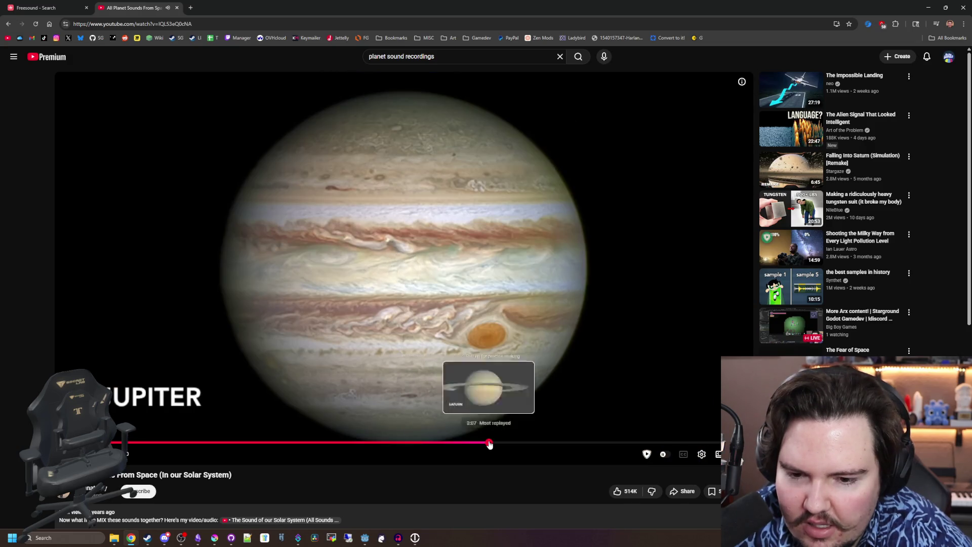
Seek through Jupiter, Saturn, Uranus, Neptune and Pluto to the end of the video
{"action": "left_click", "coordinate": [490, 444]}
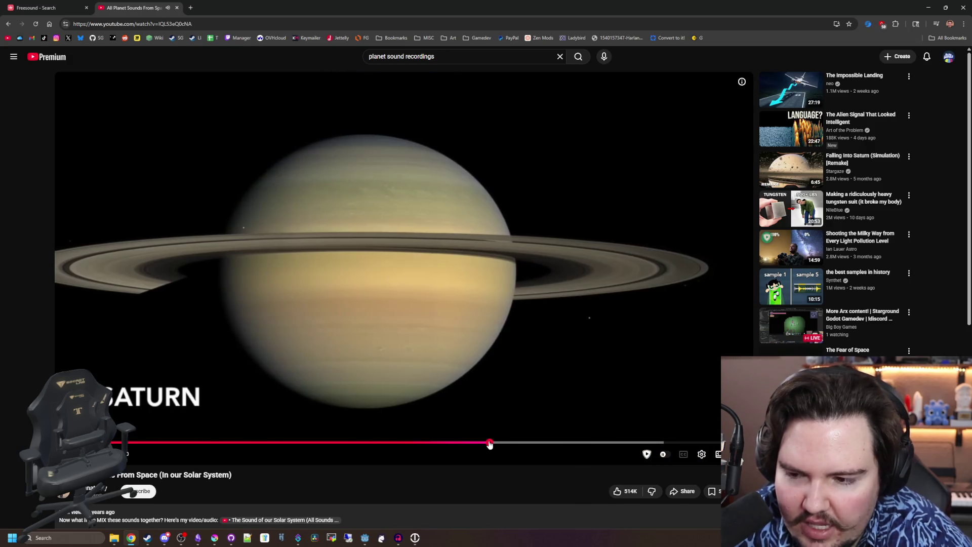
{"action": "left_click", "coordinate": [556, 444]}
{"action": "left_click", "coordinate": [618, 444]}
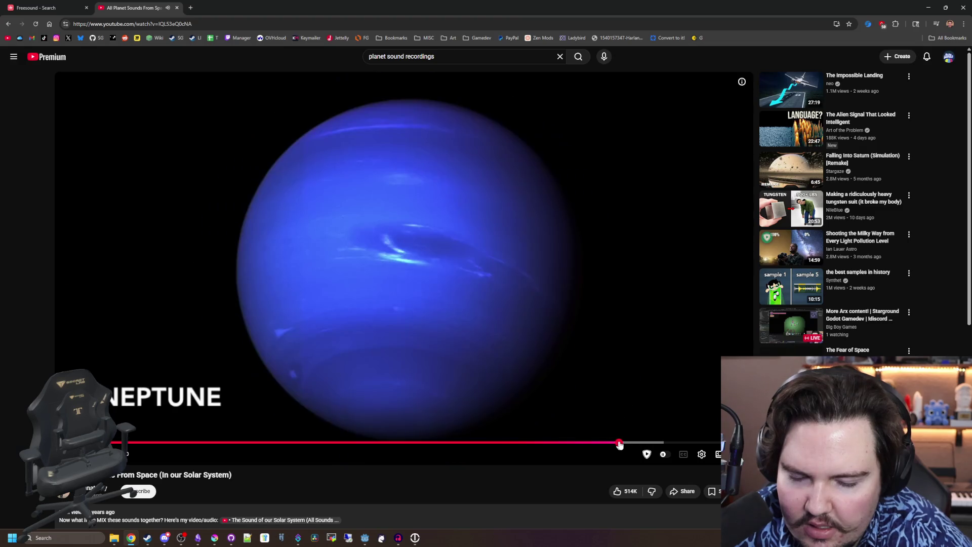
{"action": "left_click", "coordinate": [689, 445]}
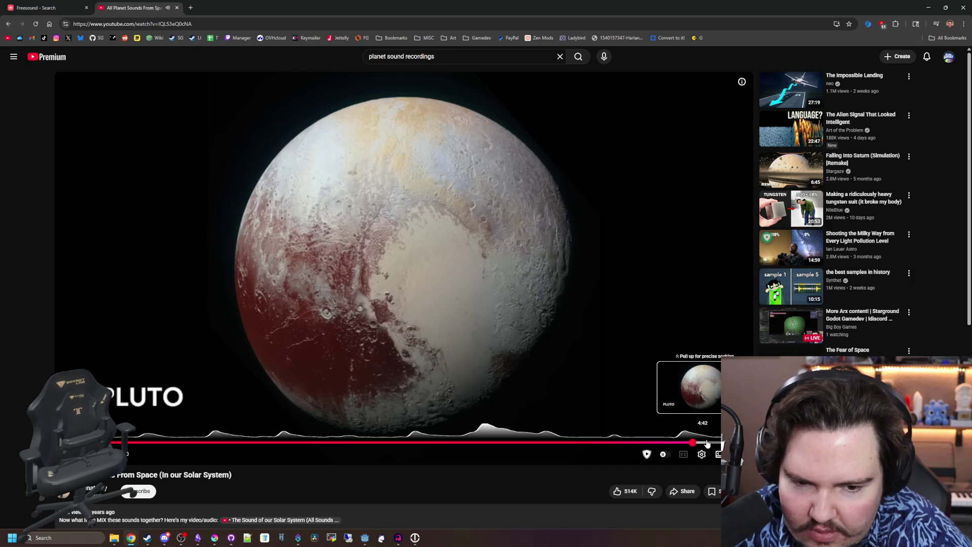
{"action": "left_click", "coordinate": [722, 445]}
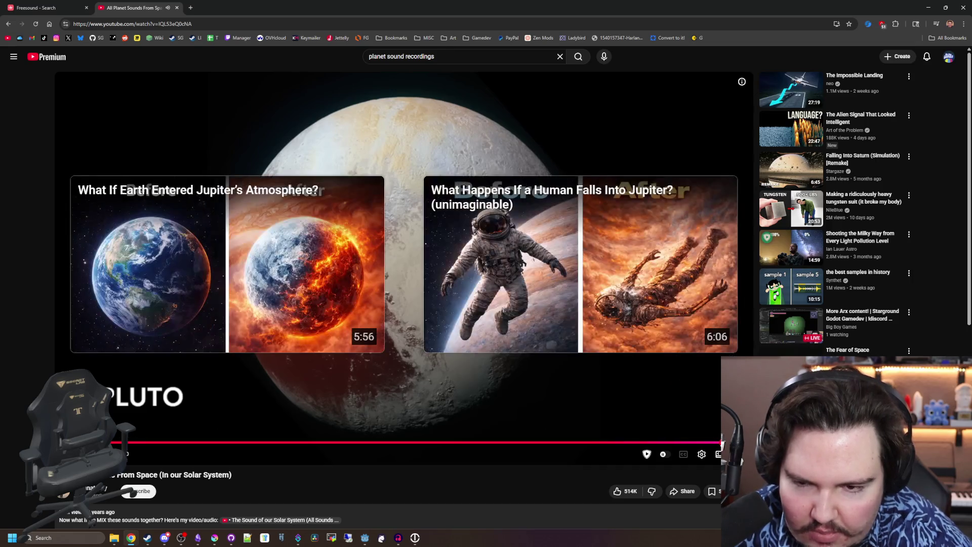
Return to Mercury, pause the video there, and select the current search query
{"action": "left_click", "coordinate": [216, 442]}
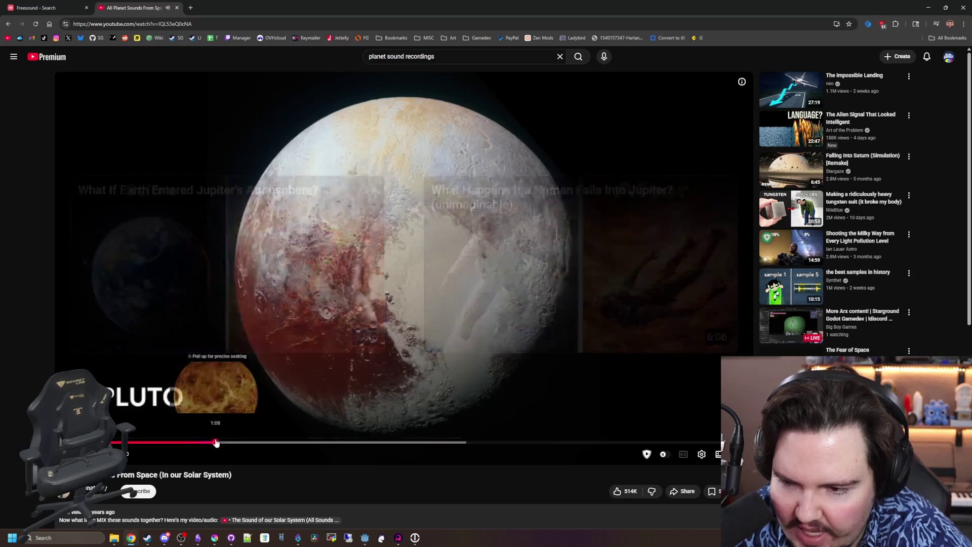
{"action": "left_click", "coordinate": [147, 443]}
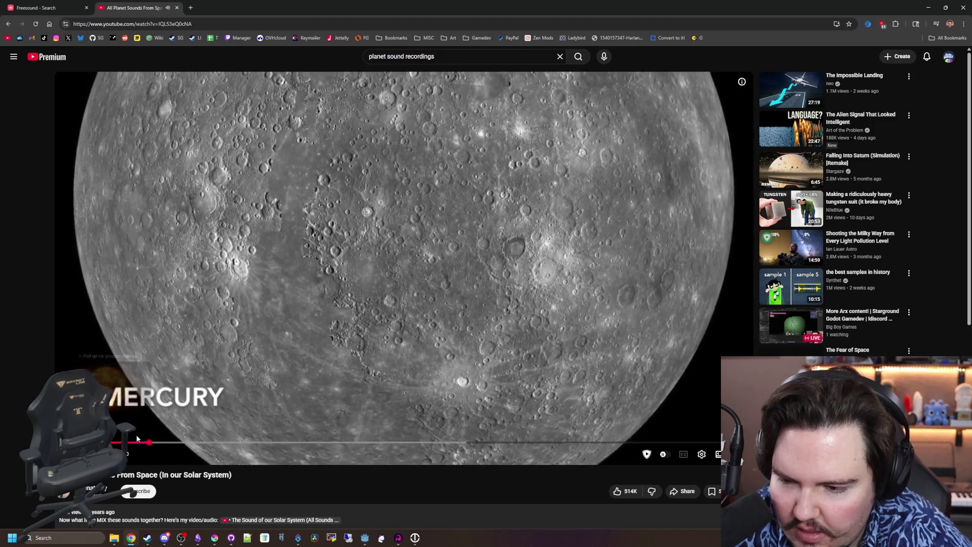
{"action": "left_click", "coordinate": [285, 301]}
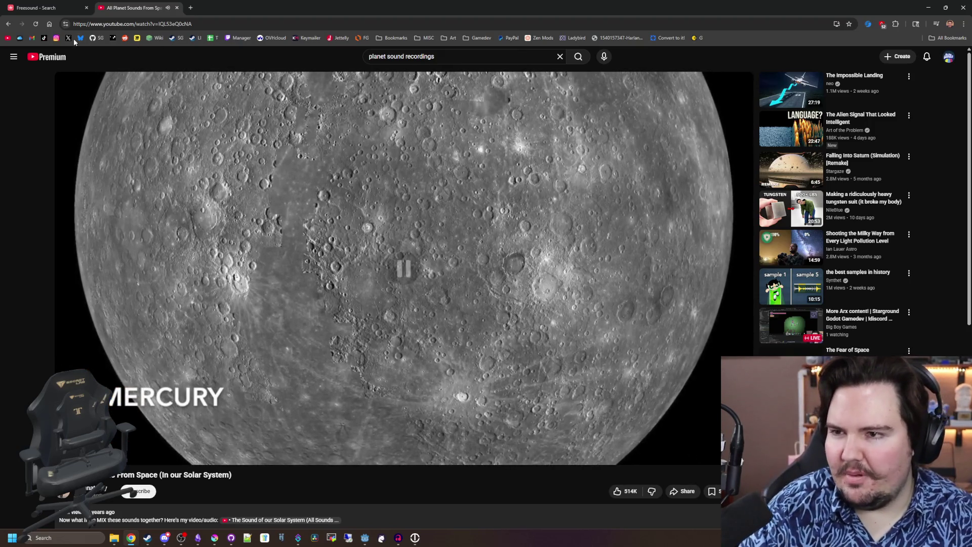
{"action": "triple_click", "coordinate": [441, 58]}
Search YouTube for 'mars sound recording' and open All Solar System Sounds (Updated) in a new tab
{"action": "type", "text": "mars sound re"}
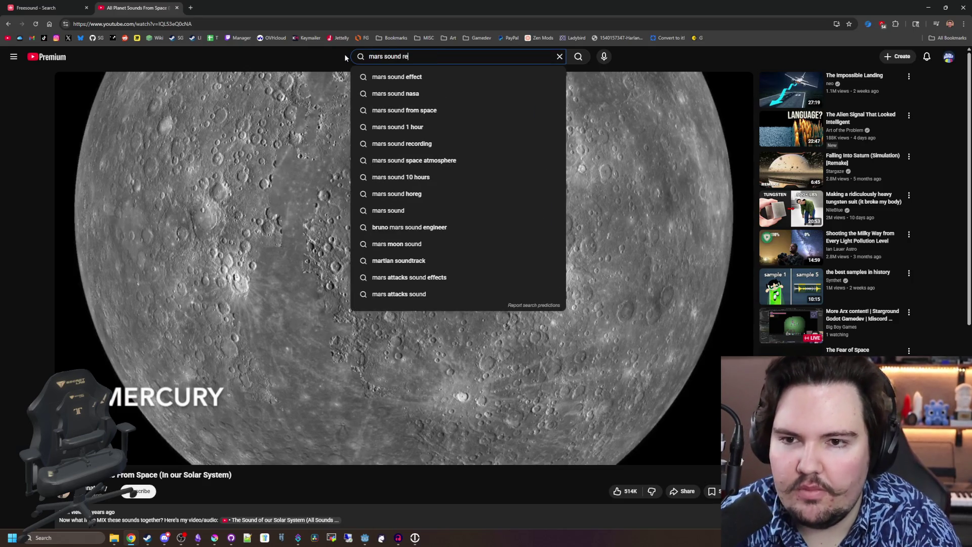
{"action": "type", "text": "cording"}
{"action": "key", "text": "Return"}
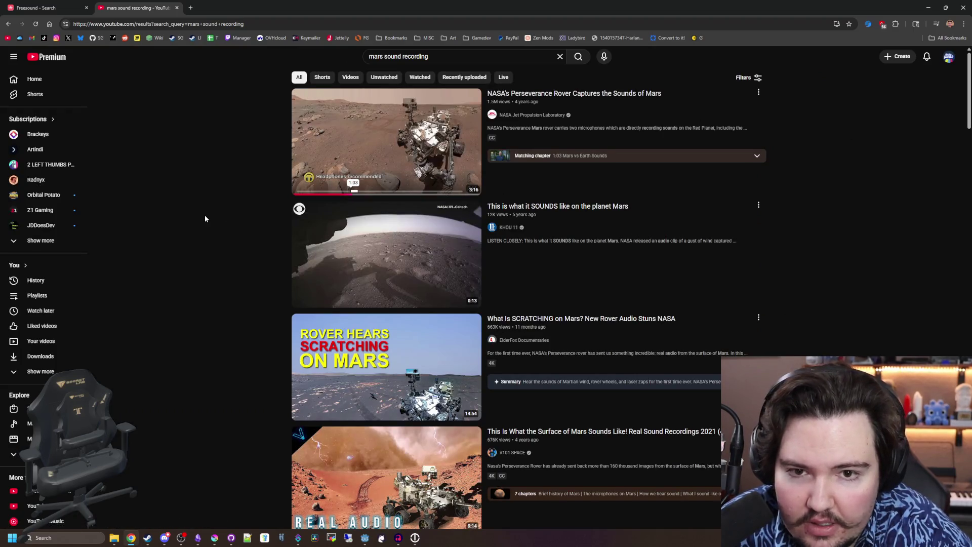
{"action": "scroll", "coordinate": [205, 218], "scroll_direction": "down", "scroll_amount": 6}
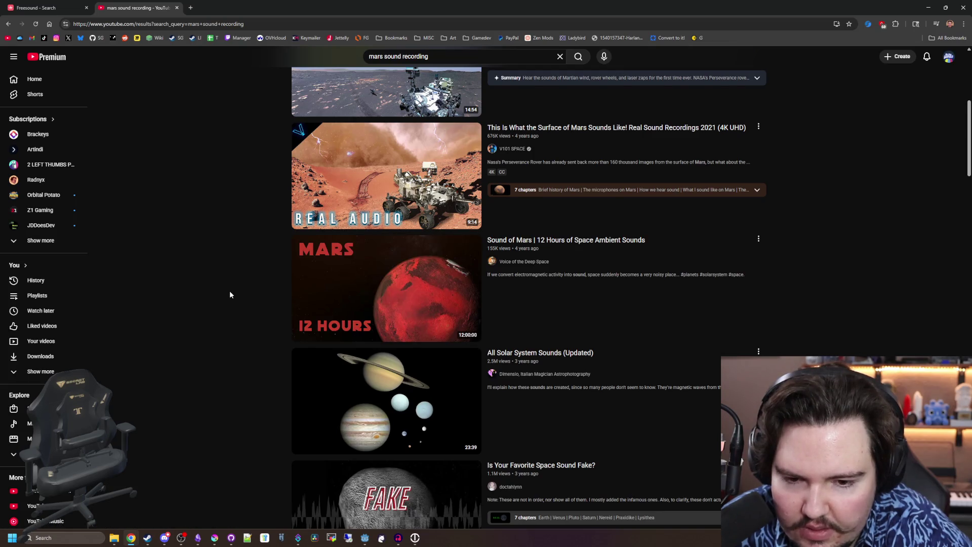
{"action": "scroll", "coordinate": [231, 294], "scroll_direction": "down", "scroll_amount": 1}
{"action": "mouse_move", "coordinate": [417, 259]}
{"action": "middle_click", "coordinate": [377, 329]}
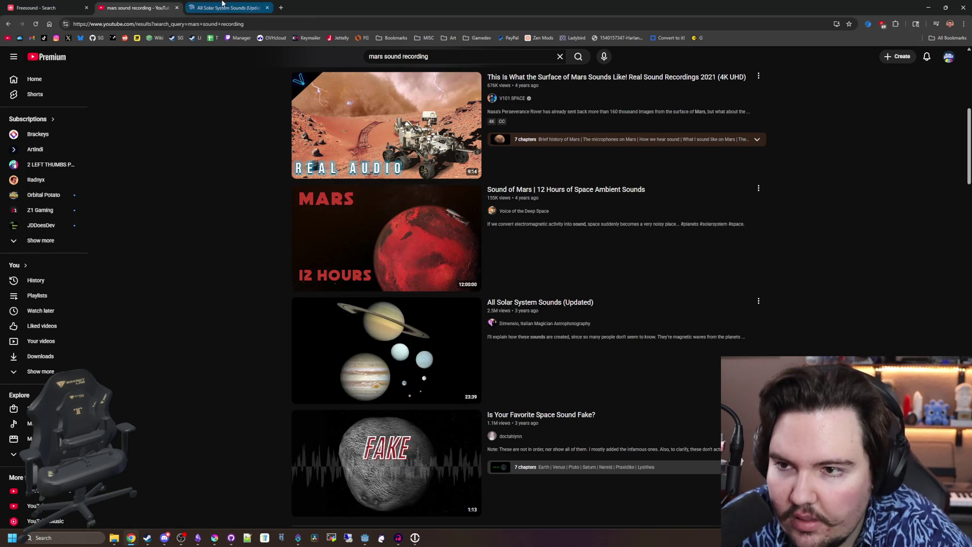
Read the Commercial Use section of NASA's media guidelines, then go back to Sounds from Beyond
{"action": "key", "text": "ctrl+Tab"}
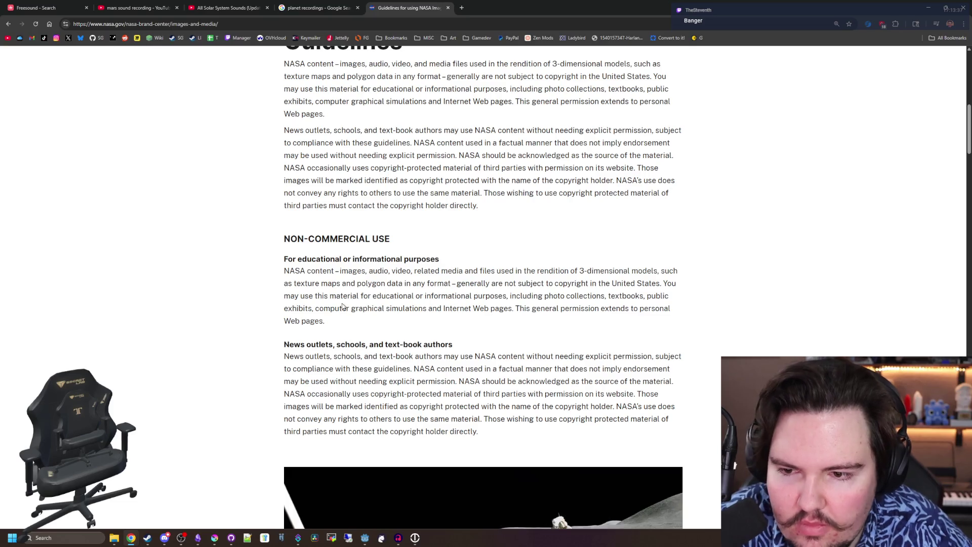
{"action": "scroll", "coordinate": [343, 306], "scroll_direction": "down", "scroll_amount": 10}
{"action": "scroll", "coordinate": [343, 306], "scroll_direction": "down", "scroll_amount": 3}
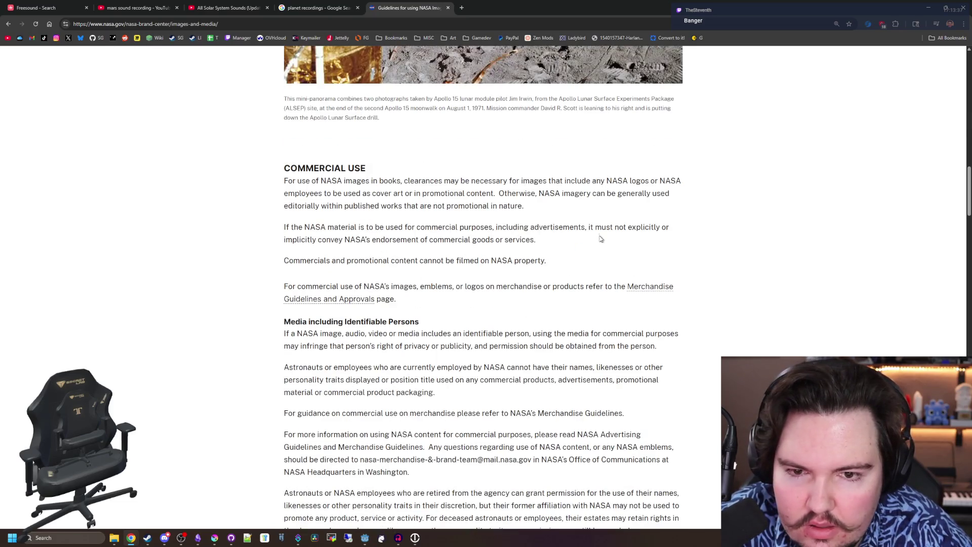
{"action": "mouse_move", "coordinate": [384, 193]}
{"action": "left_mouse_down"}
{"action": "mouse_move", "coordinate": [613, 194]}
{"action": "mouse_move", "coordinate": [526, 214]}
{"action": "left_mouse_up"}
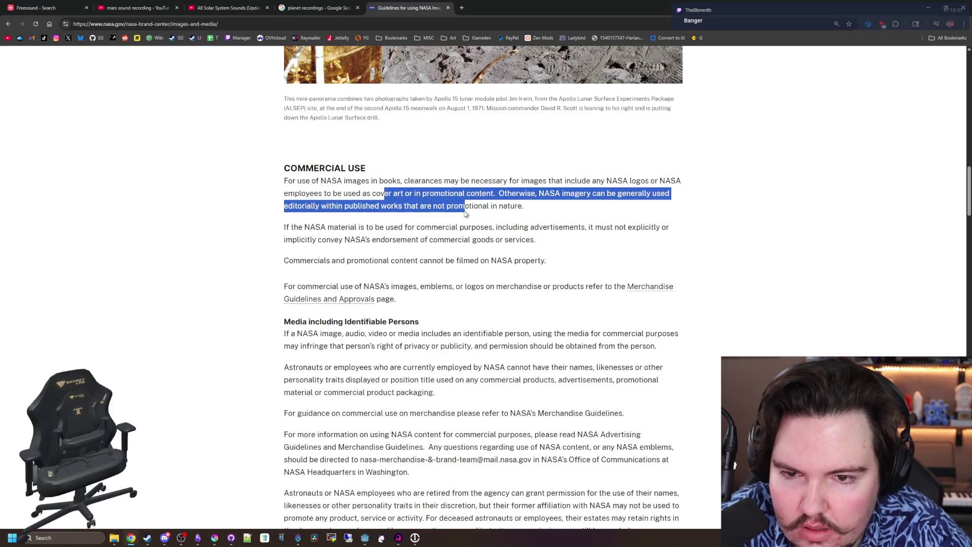
{"action": "left_click", "coordinate": [506, 213]}
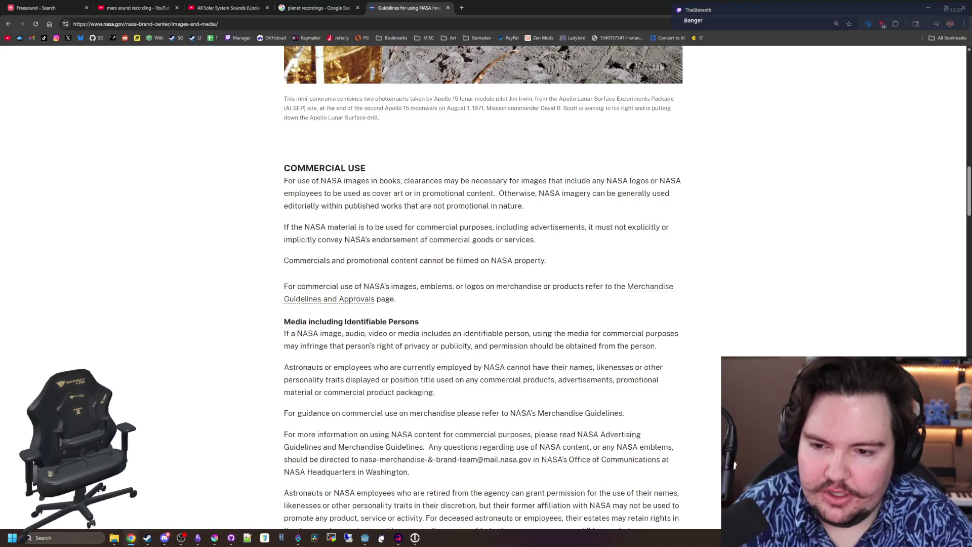
{"action": "scroll", "coordinate": [402, 213], "scroll_direction": "down", "scroll_amount": 12}
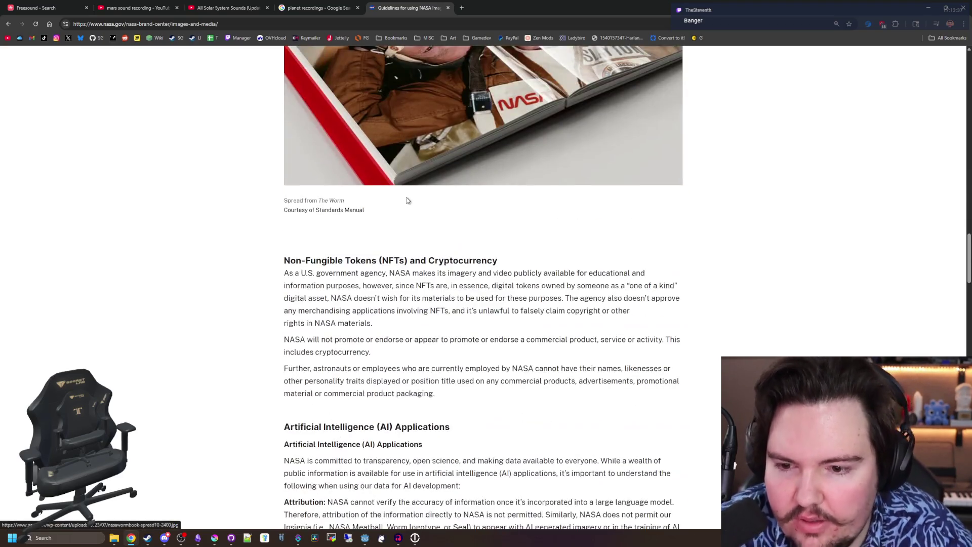
{"action": "key", "text": "alt+Left"}
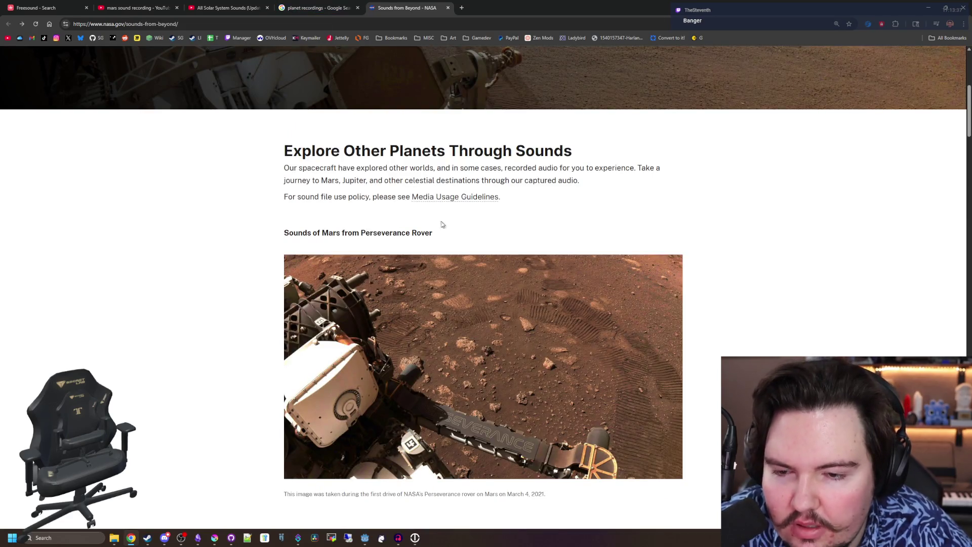
Skim the rest of NASA's media usage guidelines, then return to Sounds from Beyond
{"action": "key", "text": "alt+Right"}
{"action": "scroll", "coordinate": [444, 231], "scroll_direction": "down", "scroll_amount": 2}
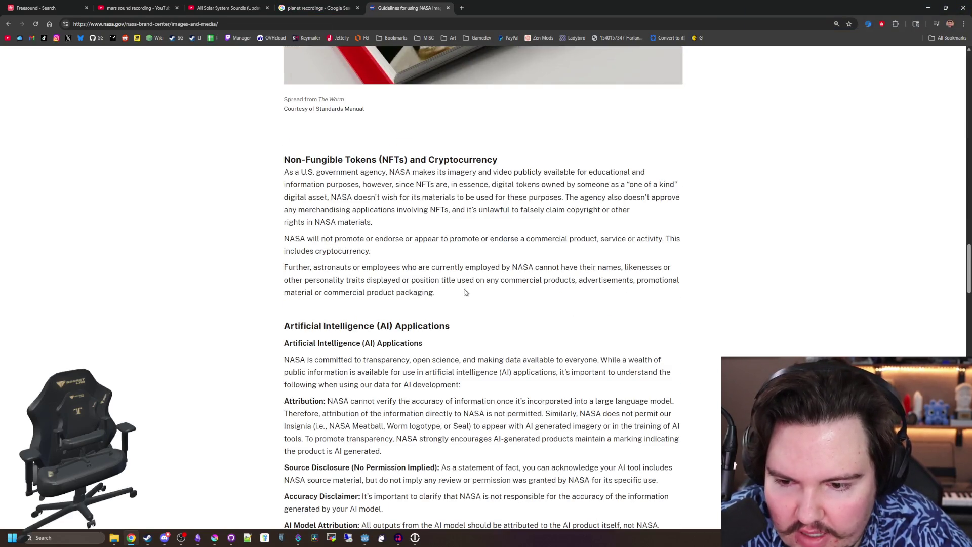
{"action": "scroll", "coordinate": [465, 293], "scroll_direction": "down", "scroll_amount": 3}
{"action": "scroll", "coordinate": [484, 286], "scroll_direction": "down", "scroll_amount": 10}
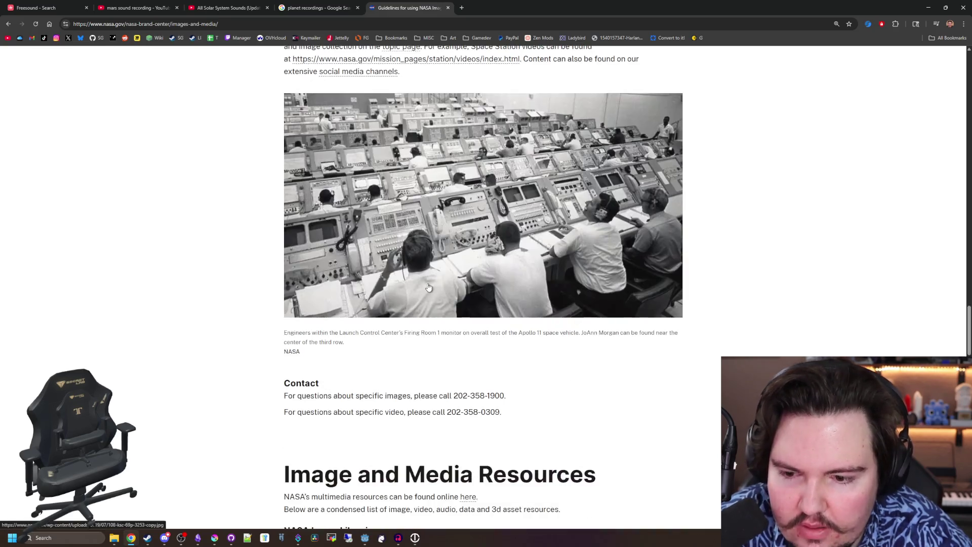
{"action": "key", "text": "alt+Left"}
Play the Juno Ganymede Flyby recording from Sounds from Beyond, then close its tab
{"action": "scroll", "coordinate": [484, 286], "scroll_direction": "down", "scroll_amount": 7}
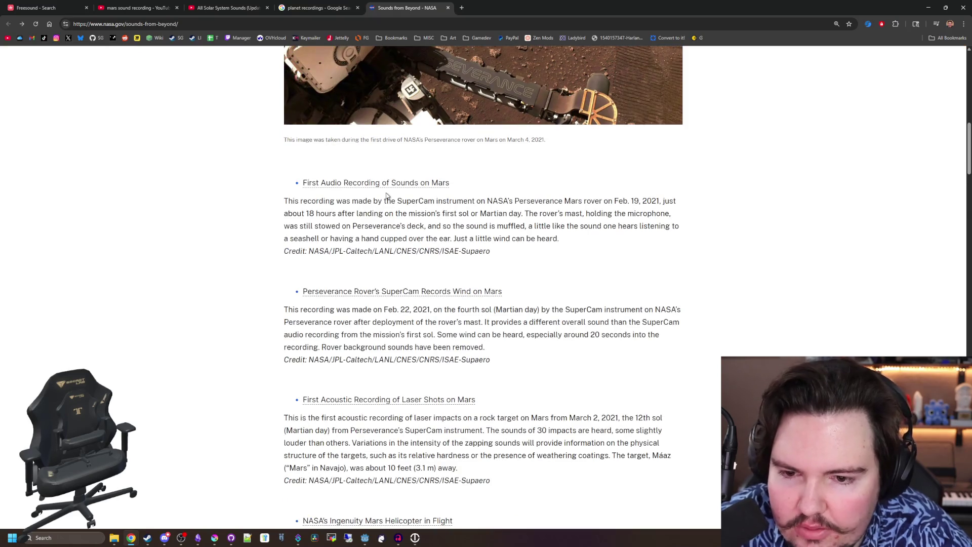
{"action": "scroll", "coordinate": [382, 201], "scroll_direction": "up", "scroll_amount": 10}
{"action": "scroll", "coordinate": [402, 187], "scroll_direction": "down", "scroll_amount": 2}
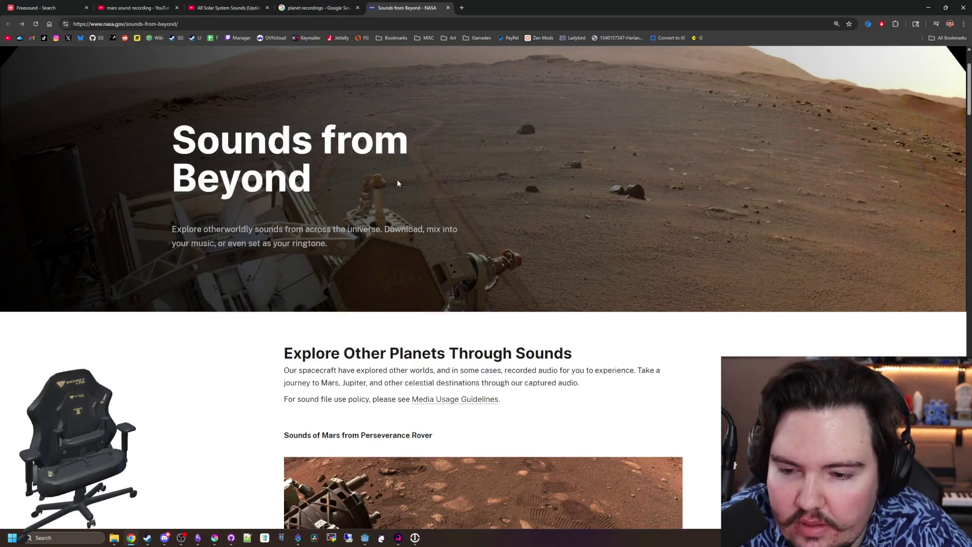
{"action": "scroll", "coordinate": [455, 303], "scroll_direction": "down", "scroll_amount": 20}
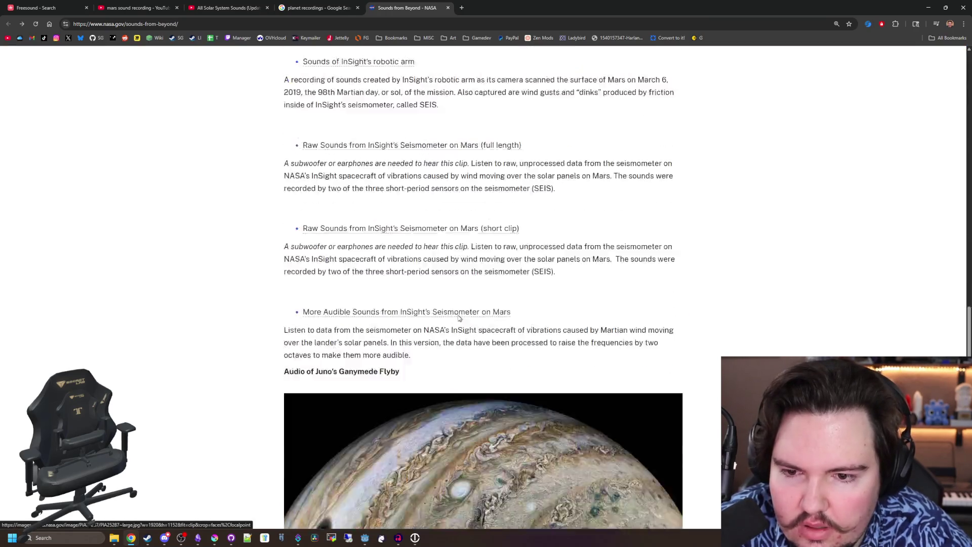
{"action": "scroll", "coordinate": [459, 317], "scroll_direction": "down", "scroll_amount": 3}
{"action": "scroll", "coordinate": [440, 162], "scroll_direction": "down", "scroll_amount": 4}
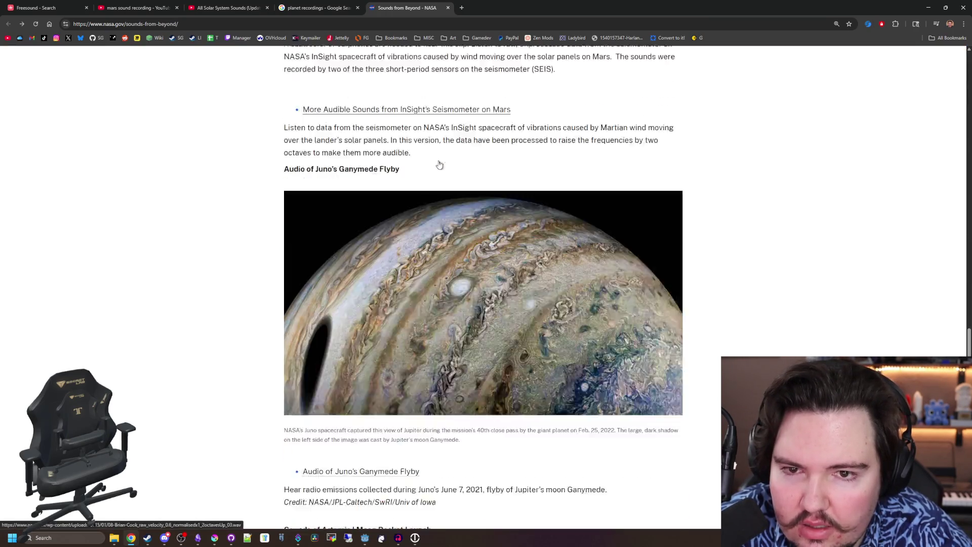
{"action": "left_click", "coordinate": [409, 322]}
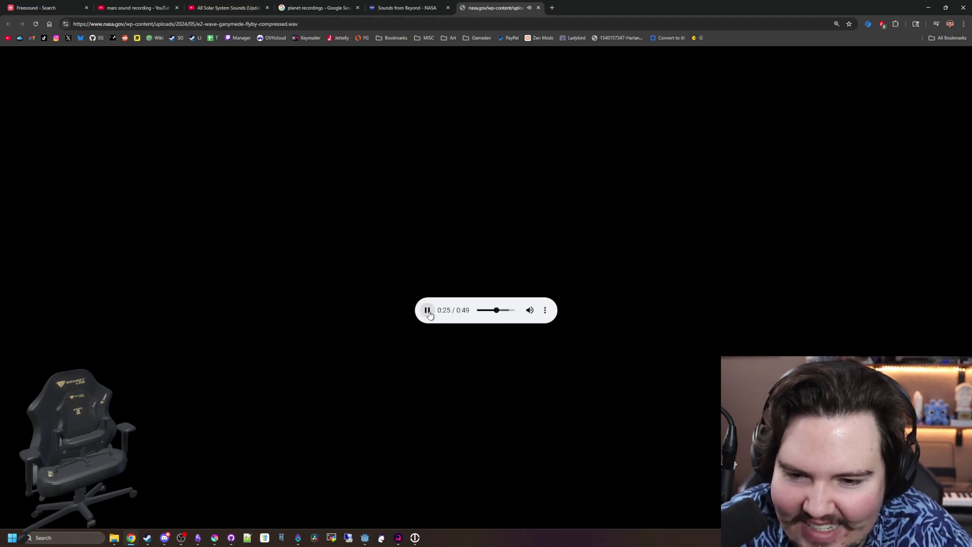
{"action": "left_click", "coordinate": [538, 8]}
Open the Spotify Symphonies of the Planets album from the planet recordings search results
{"action": "scroll", "coordinate": [349, 306], "scroll_direction": "down", "scroll_amount": 10}
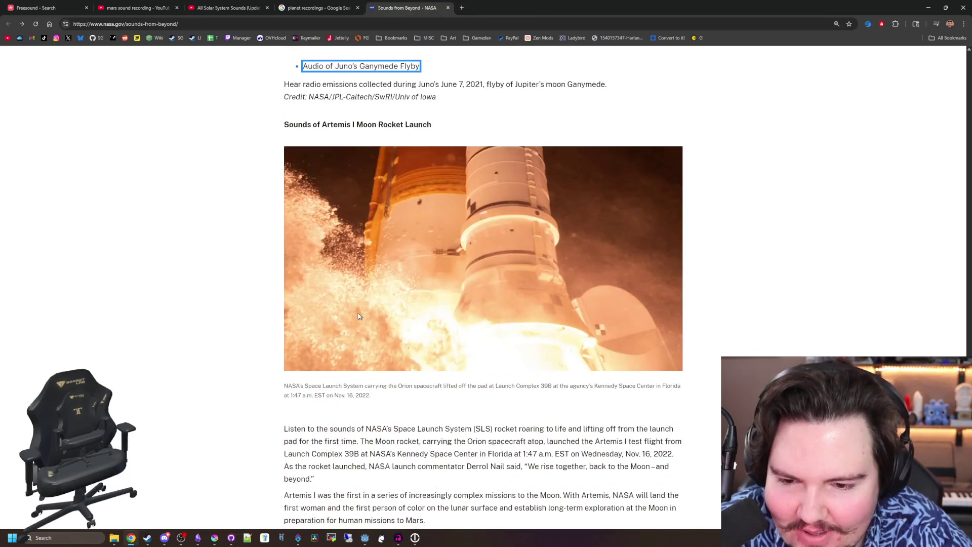
{"action": "scroll", "coordinate": [358, 314], "scroll_direction": "down", "scroll_amount": 6}
{"action": "scroll", "coordinate": [358, 314], "scroll_direction": "up", "scroll_amount": 20}
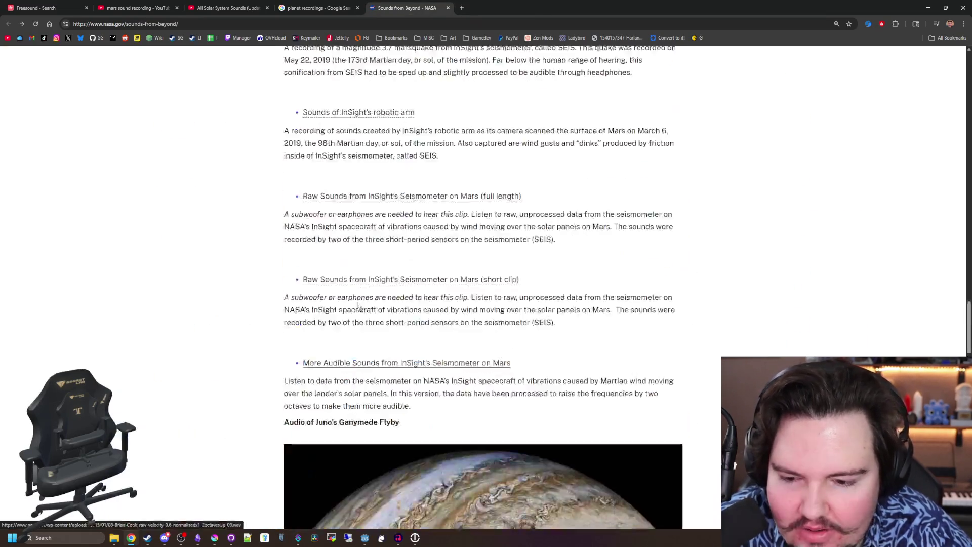
{"action": "left_click", "coordinate": [301, 6]}
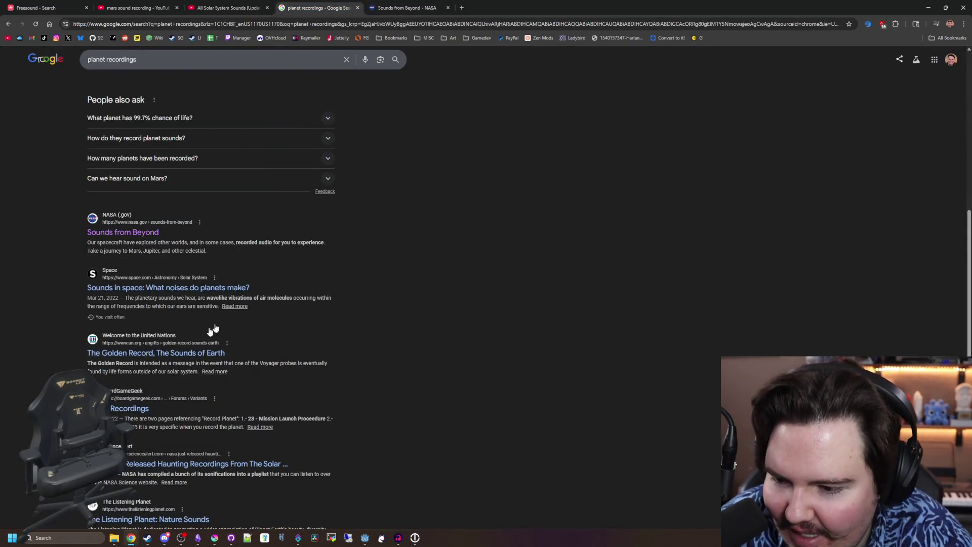
{"action": "scroll", "coordinate": [213, 329], "scroll_direction": "down", "scroll_amount": 2}
{"action": "scroll", "coordinate": [189, 348], "scroll_direction": "down", "scroll_amount": 1}
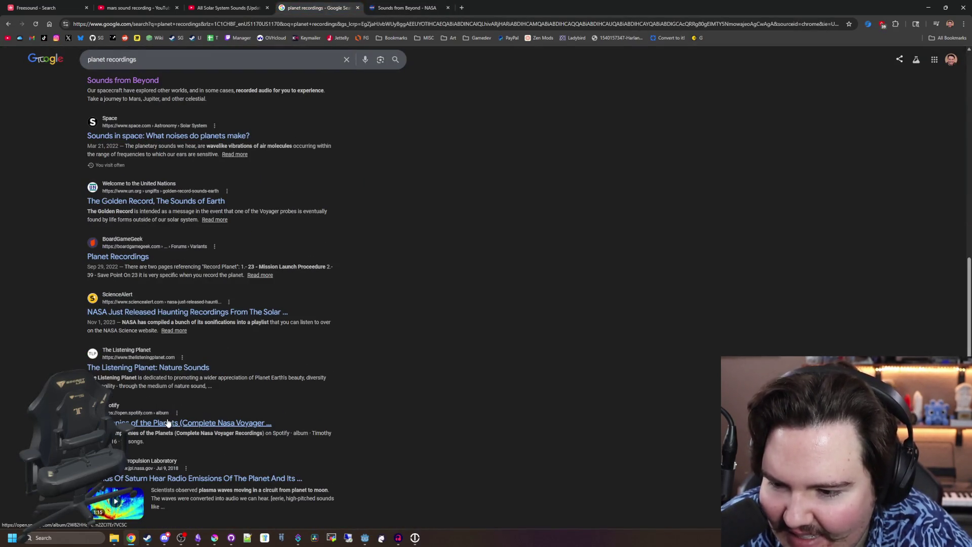
{"action": "scroll", "coordinate": [464, 145], "scroll_direction": "up", "scroll_amount": 4}
{"action": "left_click", "coordinate": [493, 7]}
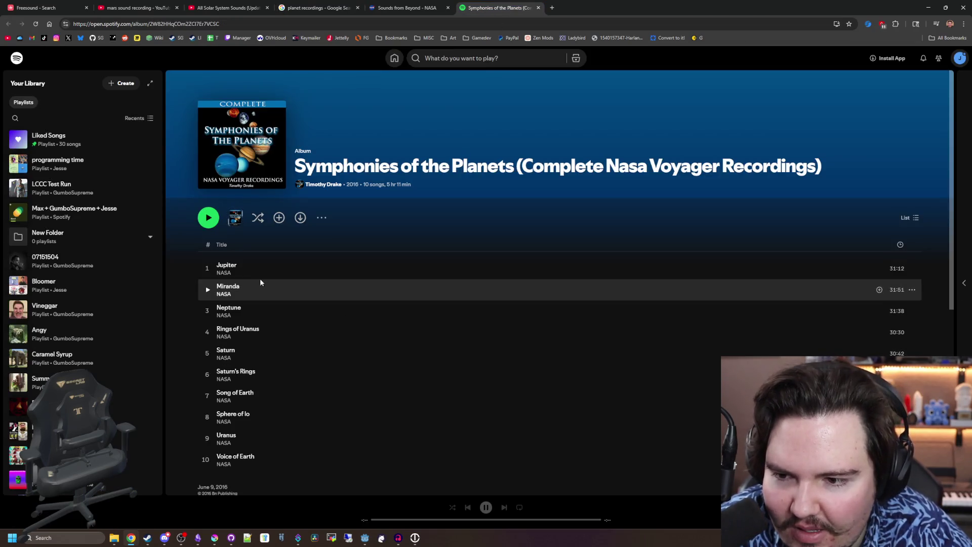
Play and pause Jupiter, then play Miranda, skip ahead and pause it
{"action": "left_click", "coordinate": [208, 269]}
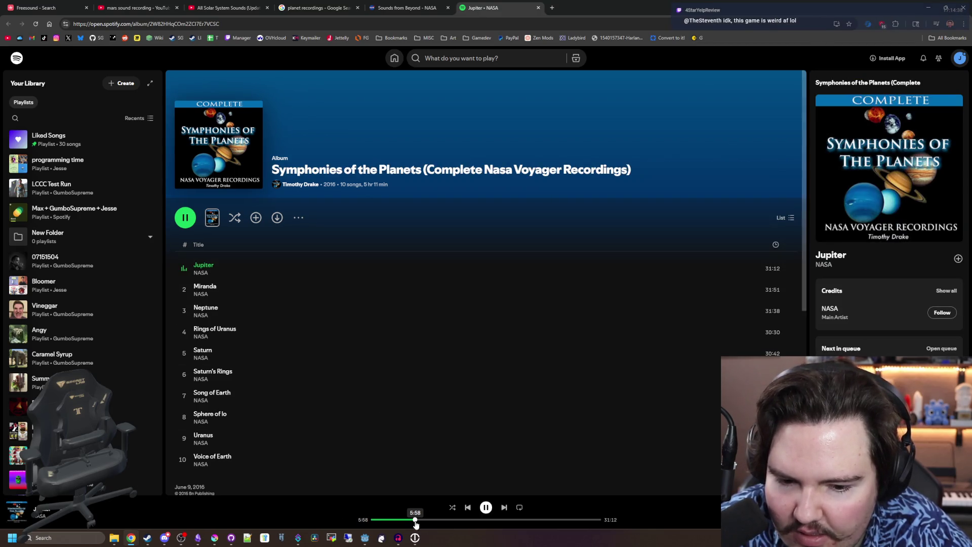
{"action": "left_click", "coordinate": [484, 514]}
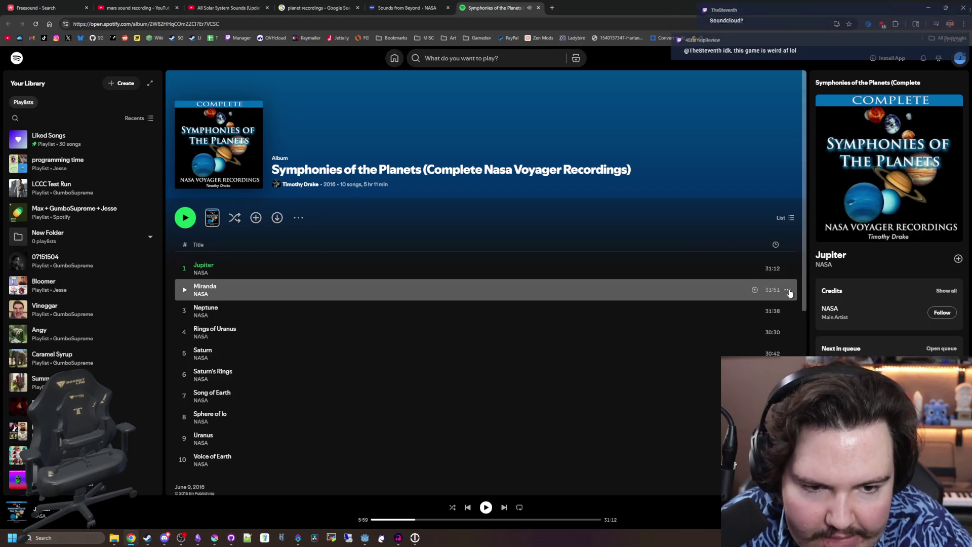
{"action": "left_click", "coordinate": [787, 290]}
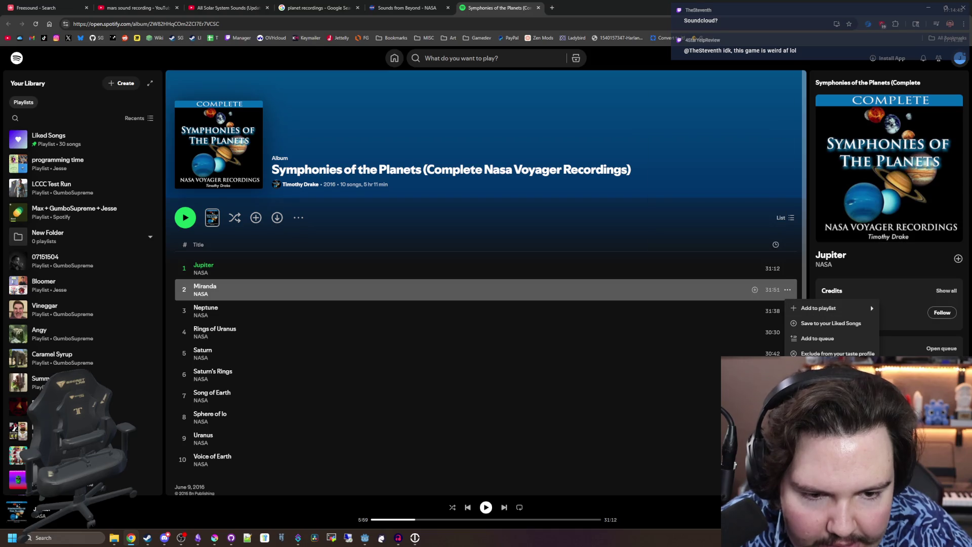
{"action": "mouse_move", "coordinate": [834, 308]}
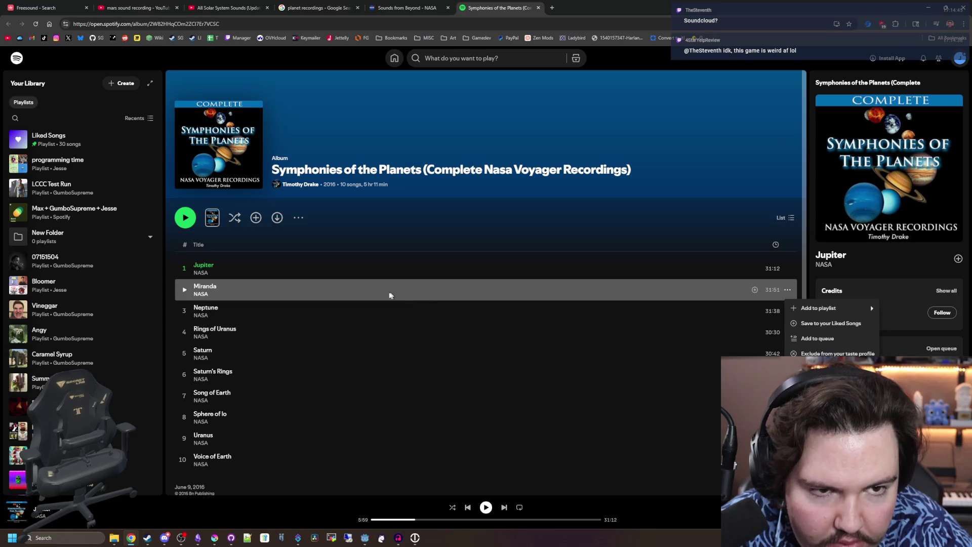
{"action": "left_click", "coordinate": [184, 289]}
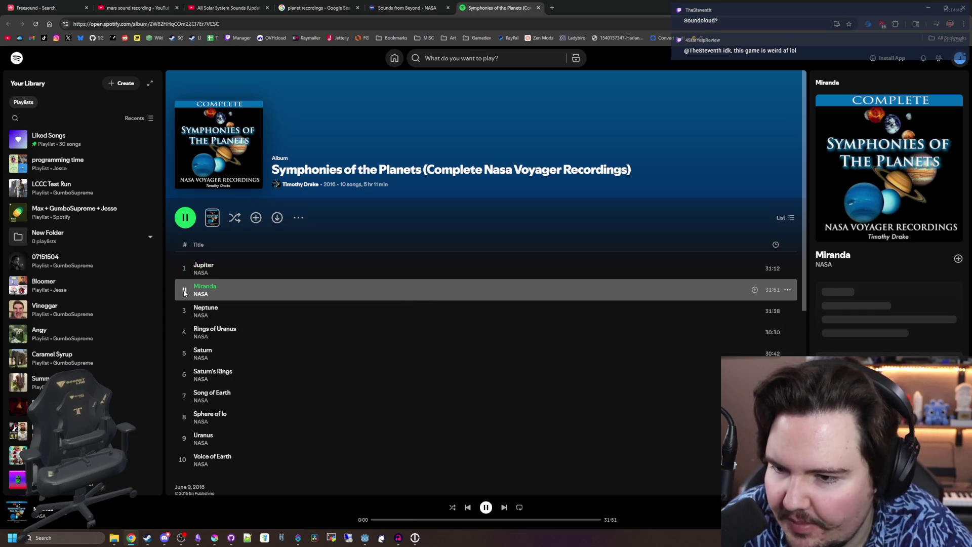
{"action": "left_click", "coordinate": [411, 519]}
{"action": "left_click", "coordinate": [486, 508]}
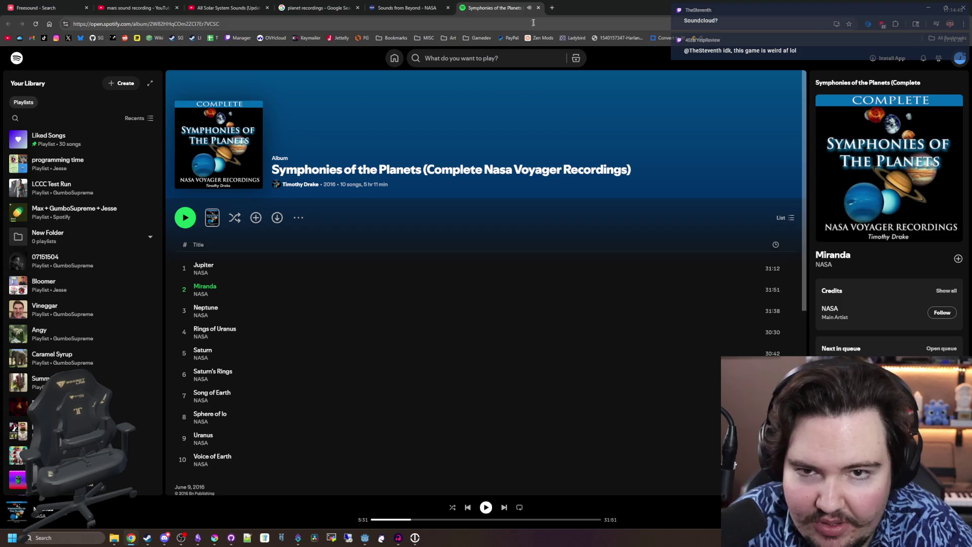
Search Google in a new tab for 'symphonies of the planets soundcloud'
{"action": "left_click", "coordinate": [552, 9]}
{"action": "type", "text": "sympho"}
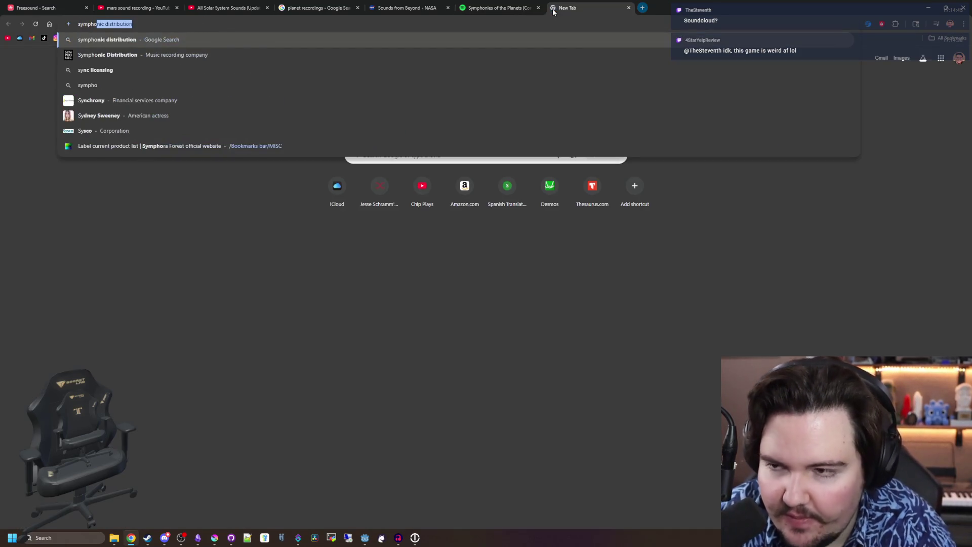
{"action": "type", "text": "nies of the planets soundcloud"}
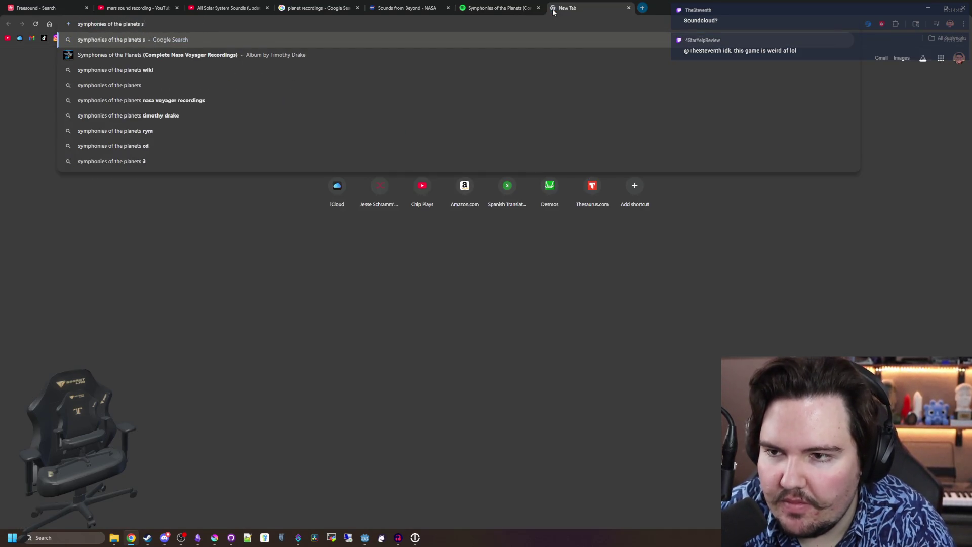
{"action": "key", "text": "Return"}
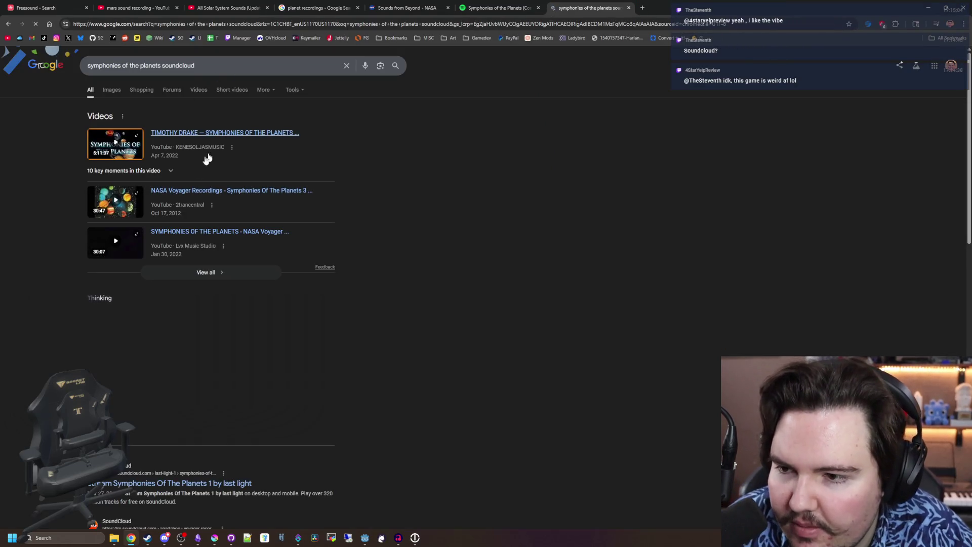
{"action": "scroll", "coordinate": [200, 253], "scroll_direction": "down", "scroll_amount": 3}
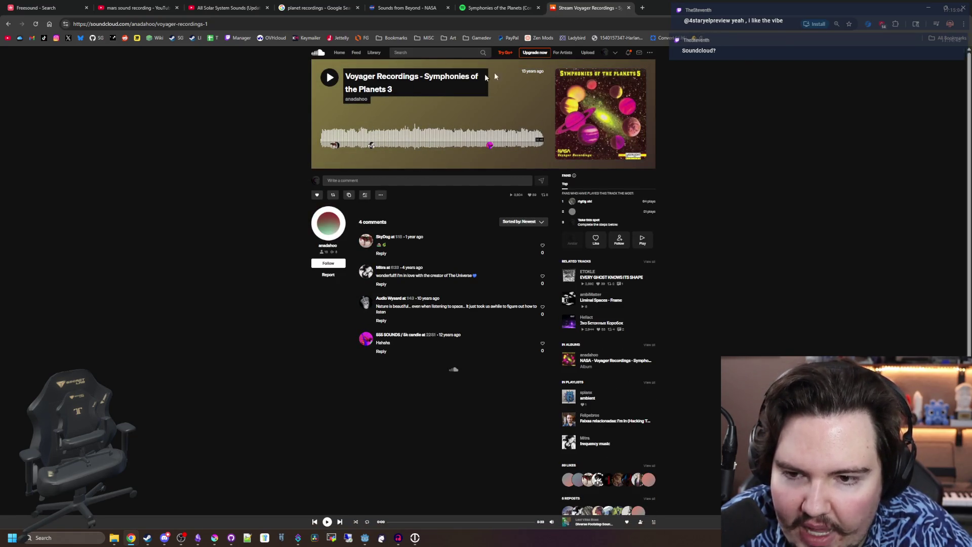
Search SoundCloud for 'nasa', open NASA's official profile and go to its Playlists
{"action": "type", "text": "nasa"}
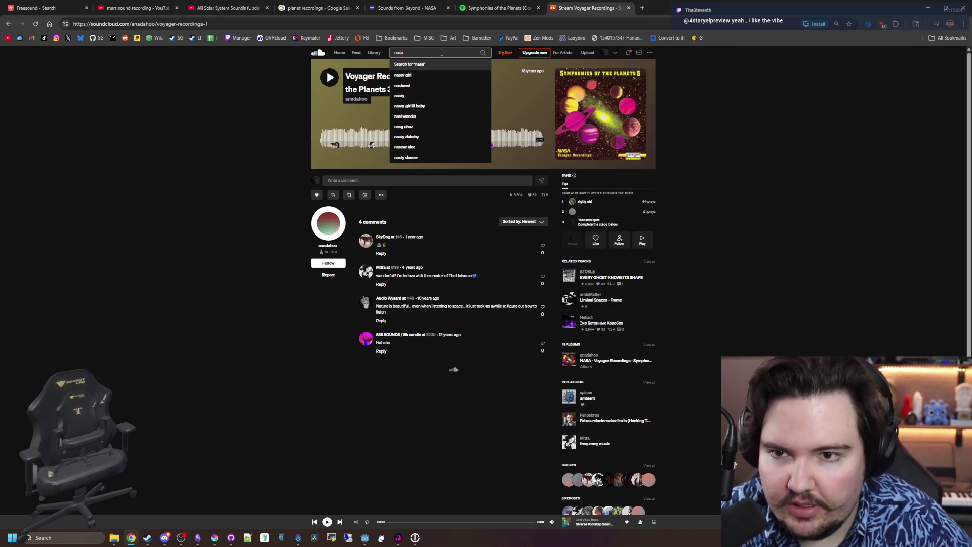
{"action": "left_click", "coordinate": [428, 68]}
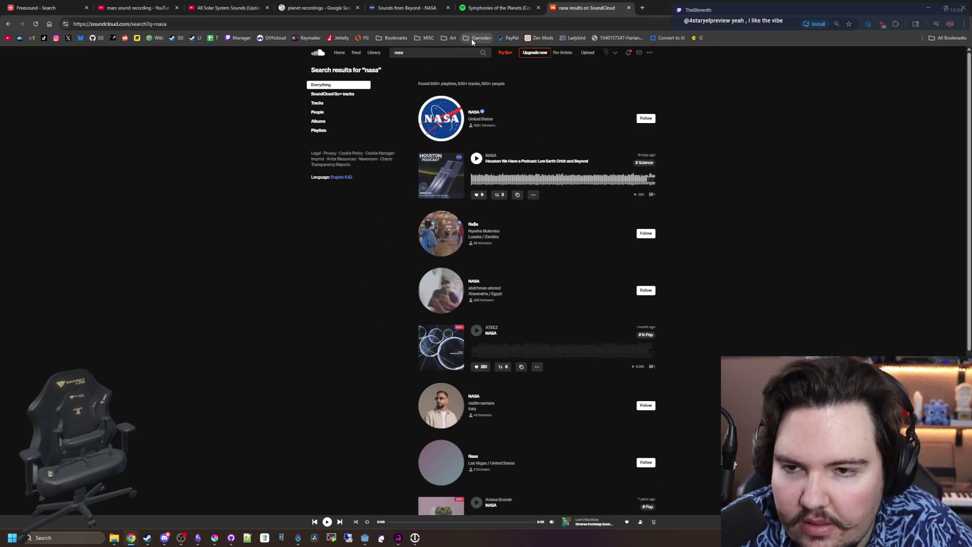
{"action": "left_click", "coordinate": [442, 123]}
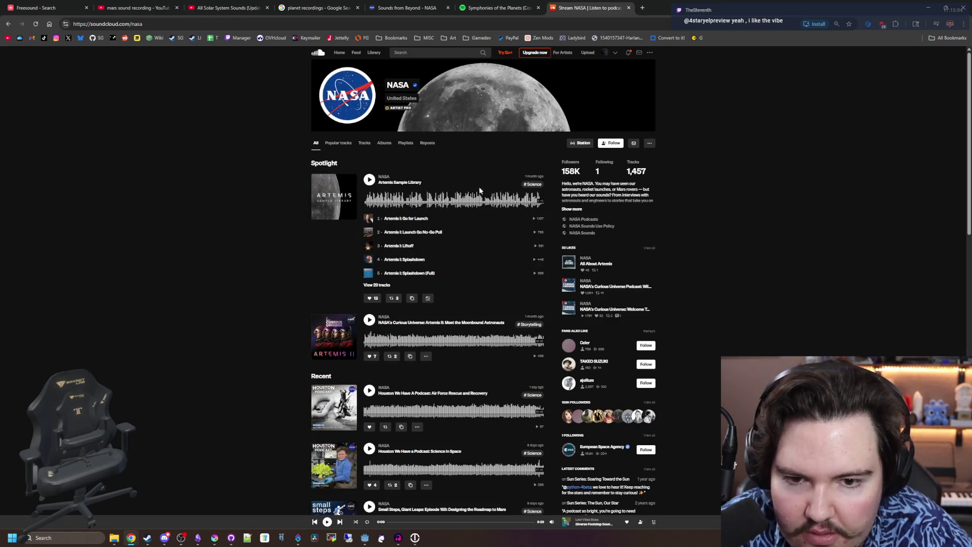
{"action": "left_click", "coordinate": [364, 144]}
{"action": "left_click", "coordinate": [383, 143]}
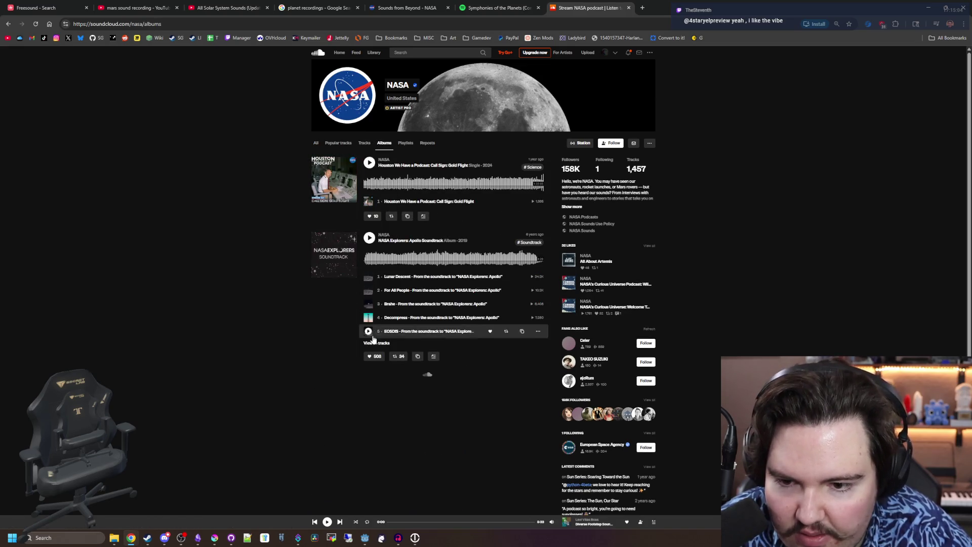
{"action": "scroll", "coordinate": [395, 314], "scroll_direction": "down", "scroll_amount": 2}
{"action": "scroll", "coordinate": [412, 344], "scroll_direction": "up", "scroll_amount": 2}
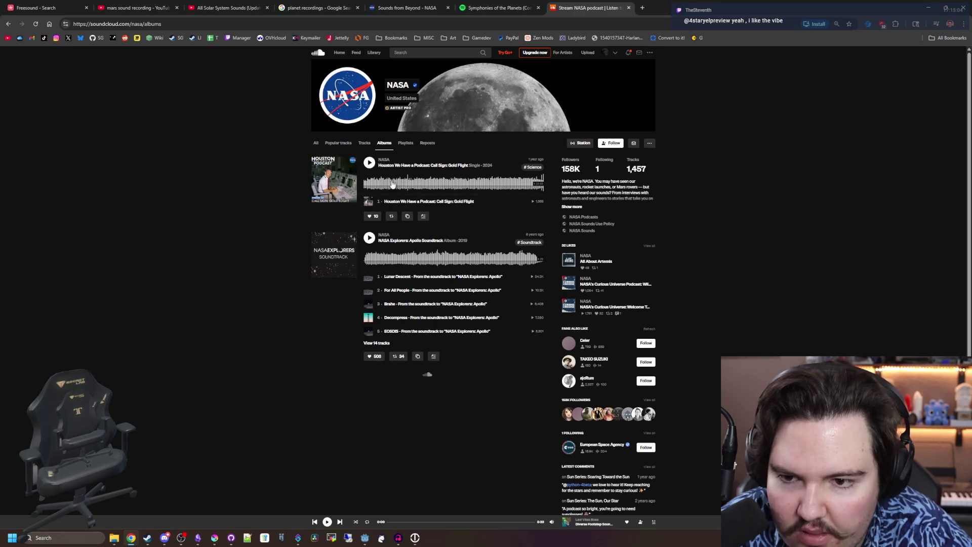
{"action": "left_click", "coordinate": [407, 147]}
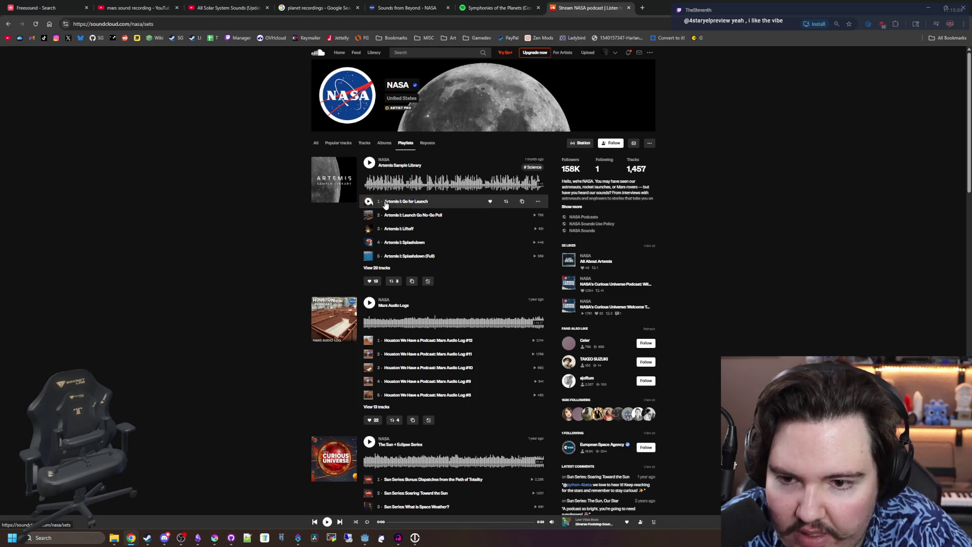
Preview the Sagittarius A*, M87 and Blazar Flare black hole sonifications
{"action": "scroll", "coordinate": [369, 235], "scroll_direction": "down", "scroll_amount": 1}
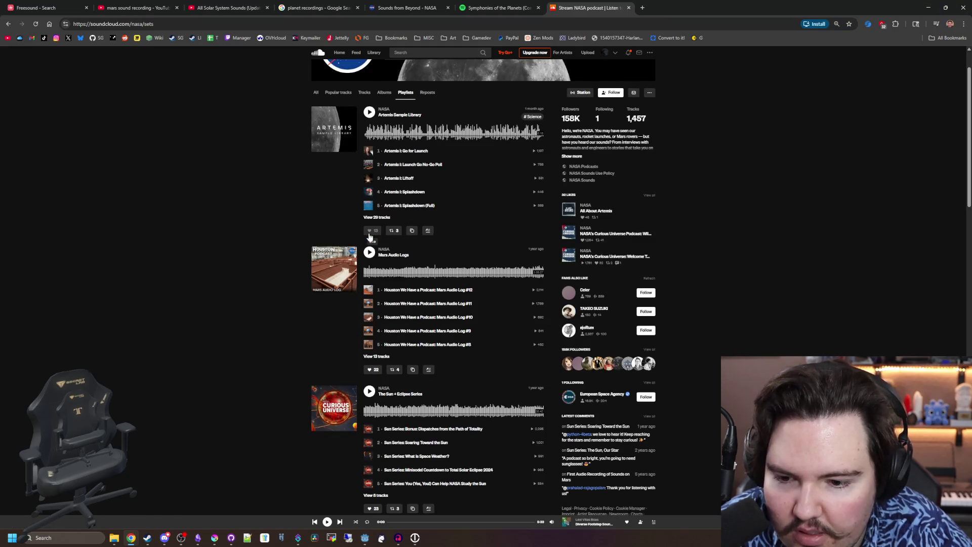
{"action": "scroll", "coordinate": [369, 237], "scroll_direction": "down", "scroll_amount": 10}
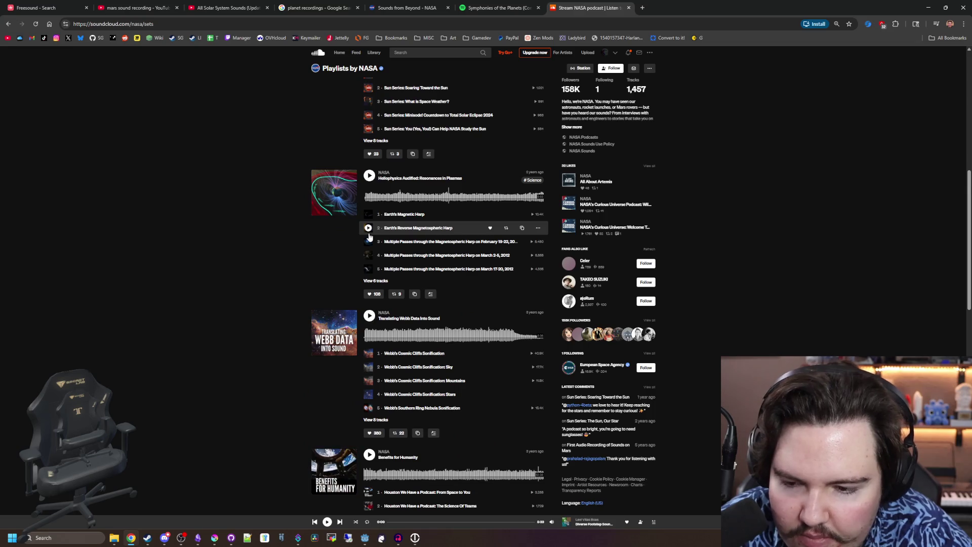
{"action": "scroll", "coordinate": [357, 289], "scroll_direction": "down", "scroll_amount": 3}
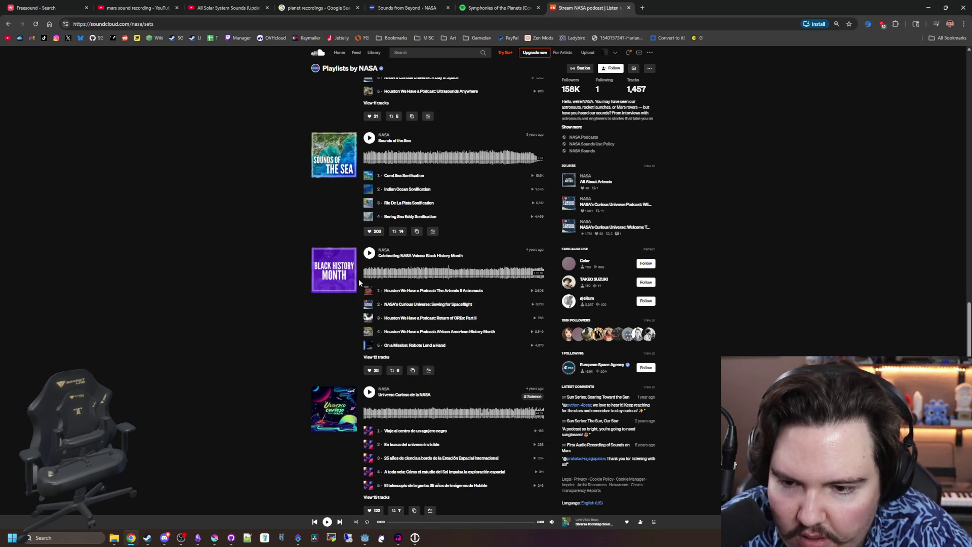
{"action": "scroll", "coordinate": [361, 281], "scroll_direction": "down", "scroll_amount": 4}
{"action": "scroll", "coordinate": [369, 228], "scroll_direction": "down", "scroll_amount": 2}
{"action": "scroll", "coordinate": [372, 209], "scroll_direction": "down", "scroll_amount": 15}
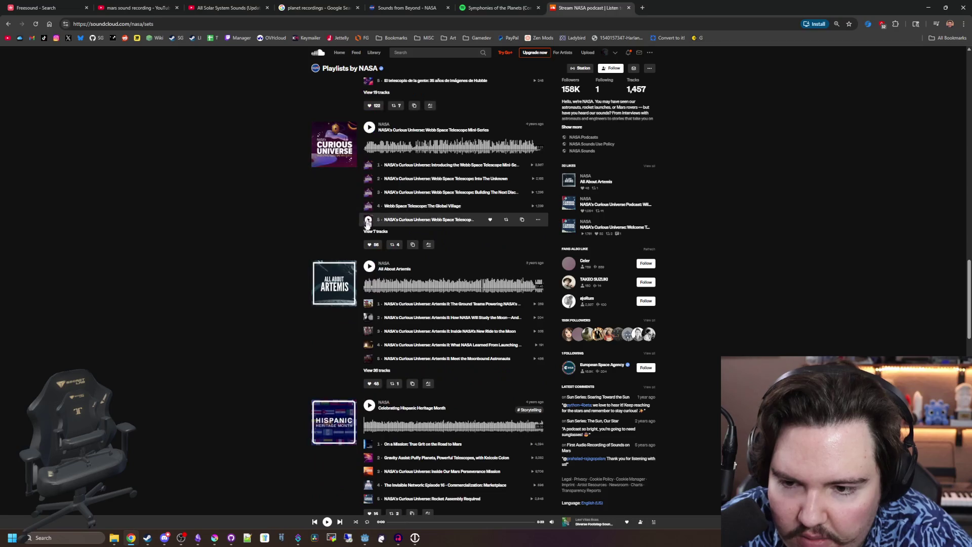
{"action": "scroll", "coordinate": [358, 276], "scroll_direction": "down", "scroll_amount": 4}
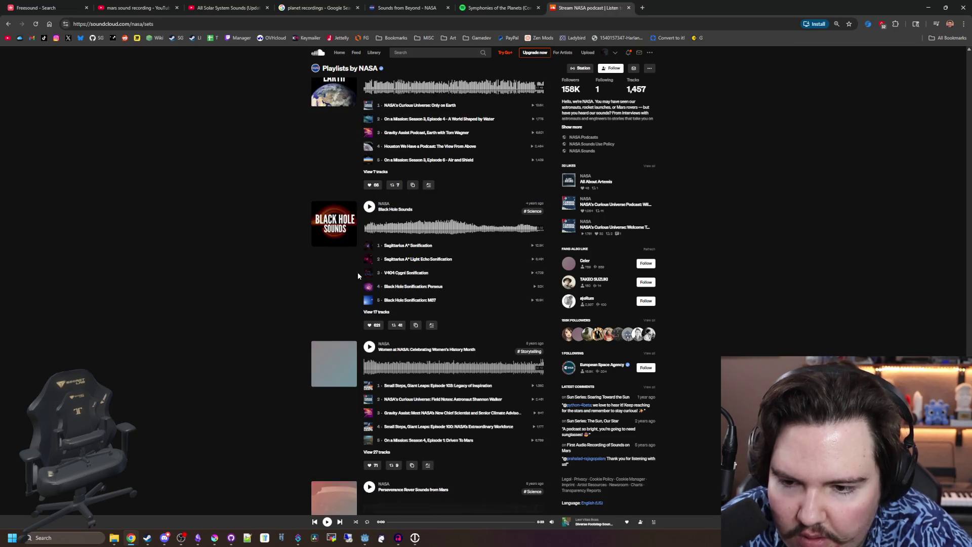
{"action": "left_click", "coordinate": [370, 246]}
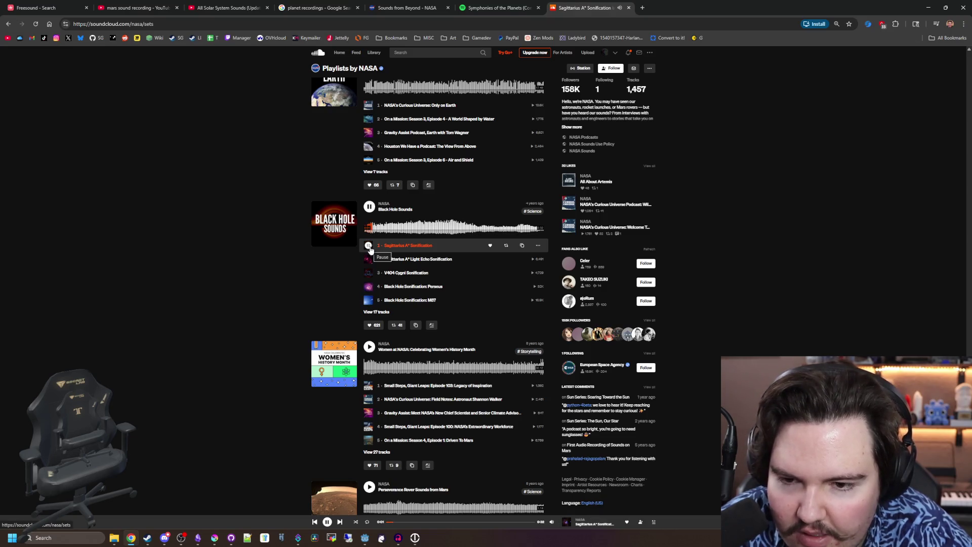
{"action": "left_click", "coordinate": [369, 245]}
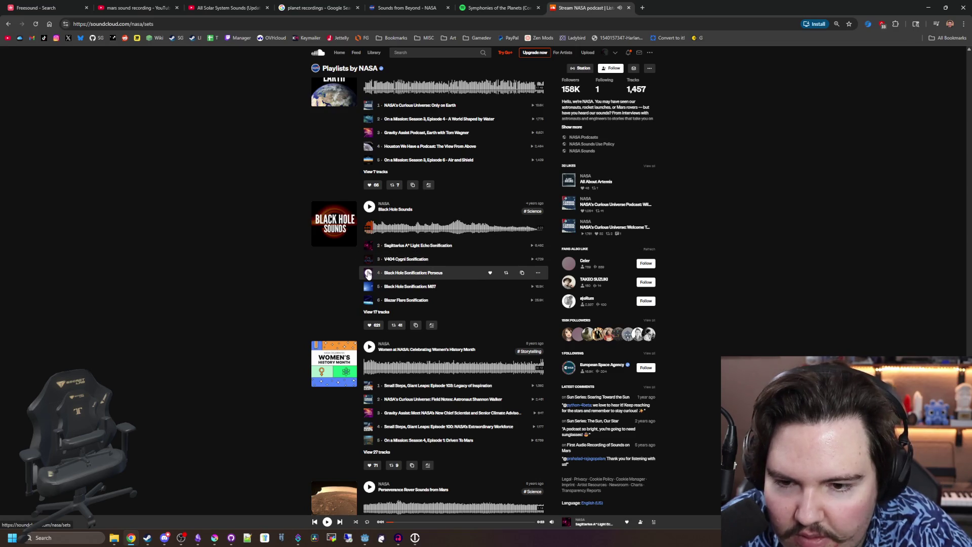
{"action": "left_click", "coordinate": [374, 289]}
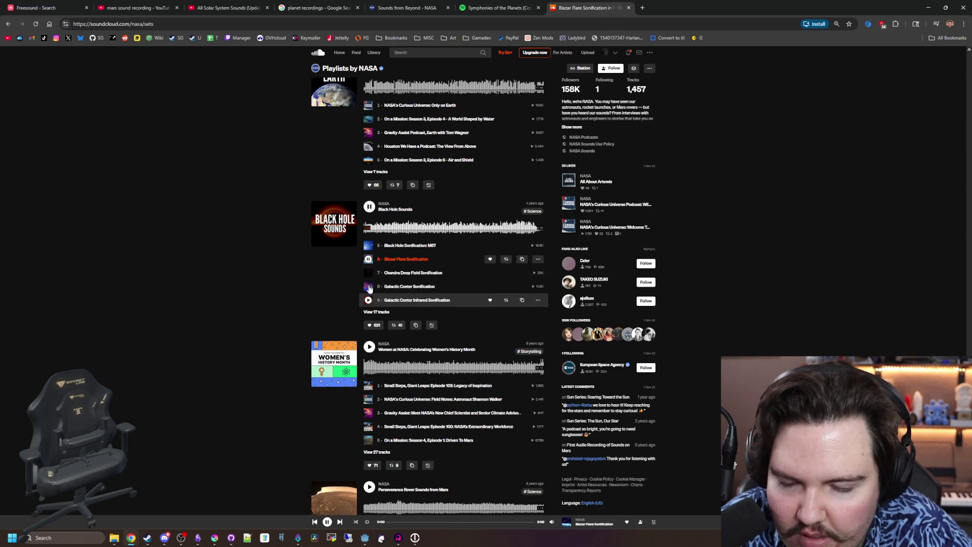
{"action": "left_click", "coordinate": [369, 261]}
Play the MOXIE Air Compressor and Perseverance dust devil recordings from Mars
{"action": "scroll", "coordinate": [377, 279], "scroll_direction": "down", "scroll_amount": 1}
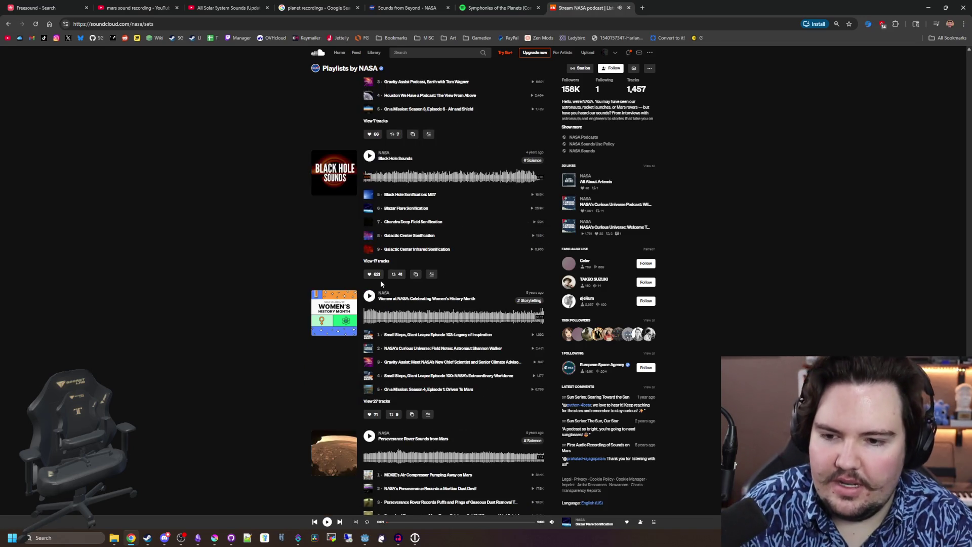
{"action": "scroll", "coordinate": [380, 283], "scroll_direction": "down", "scroll_amount": 3}
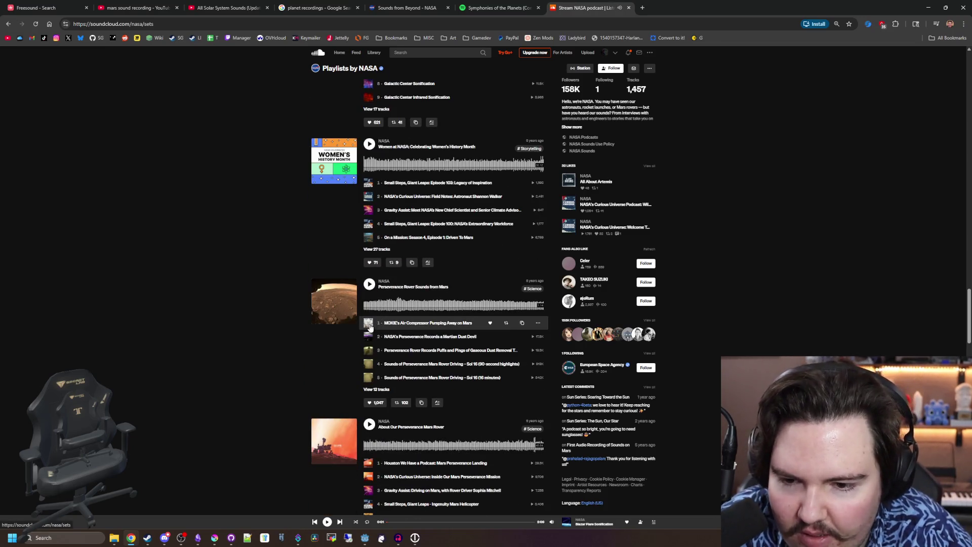
{"action": "left_click", "coordinate": [368, 323]}
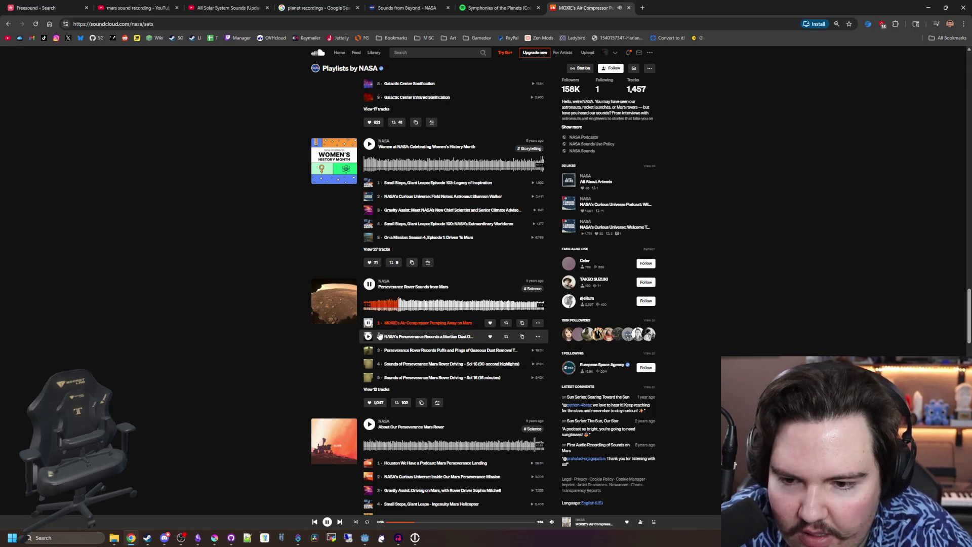
{"action": "left_click", "coordinate": [370, 337]}
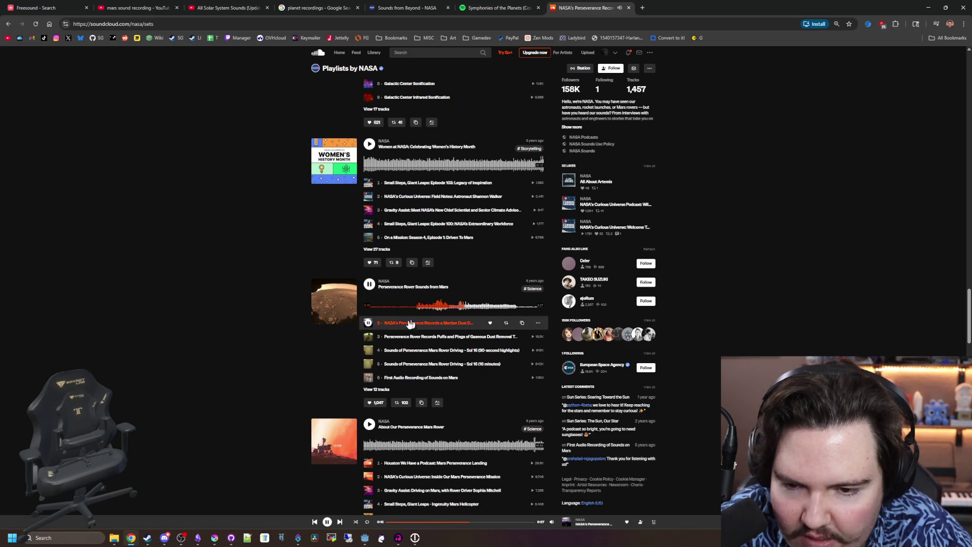
{"action": "scroll", "coordinate": [368, 326], "scroll_direction": "down", "scroll_amount": 3}
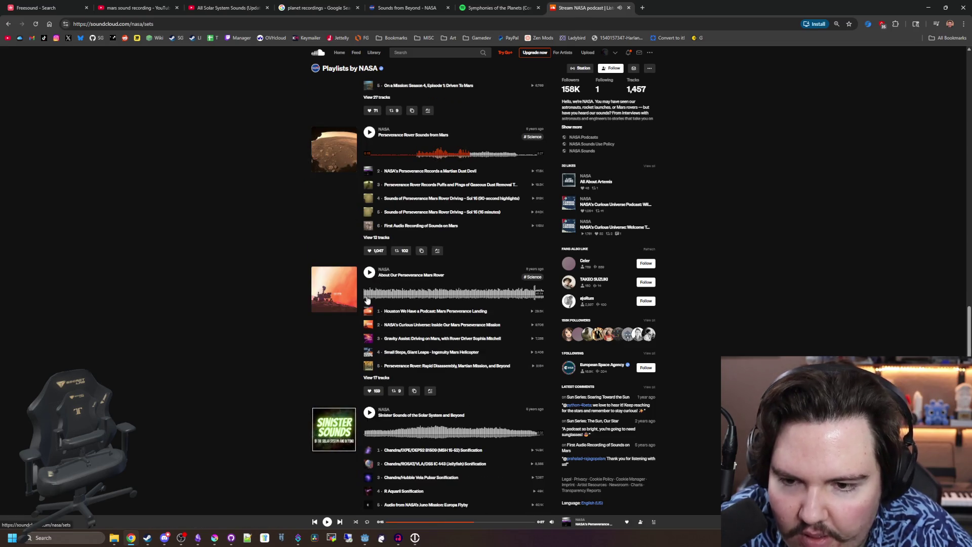
{"action": "scroll", "coordinate": [369, 275], "scroll_direction": "down", "scroll_amount": 4}
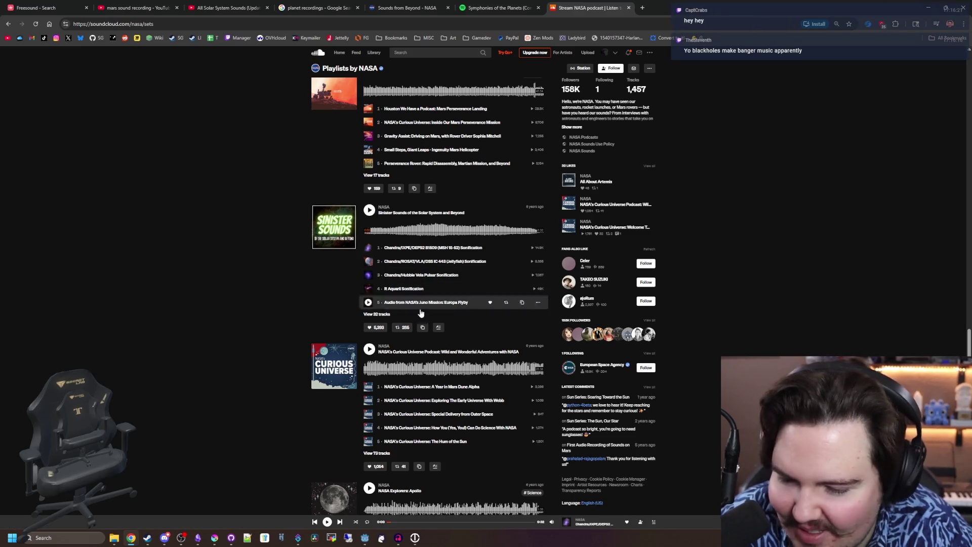
{"action": "scroll", "coordinate": [445, 312], "scroll_direction": "down", "scroll_amount": 2}
{"action": "scroll", "coordinate": [451, 314], "scroll_direction": "down", "scroll_amount": 3}
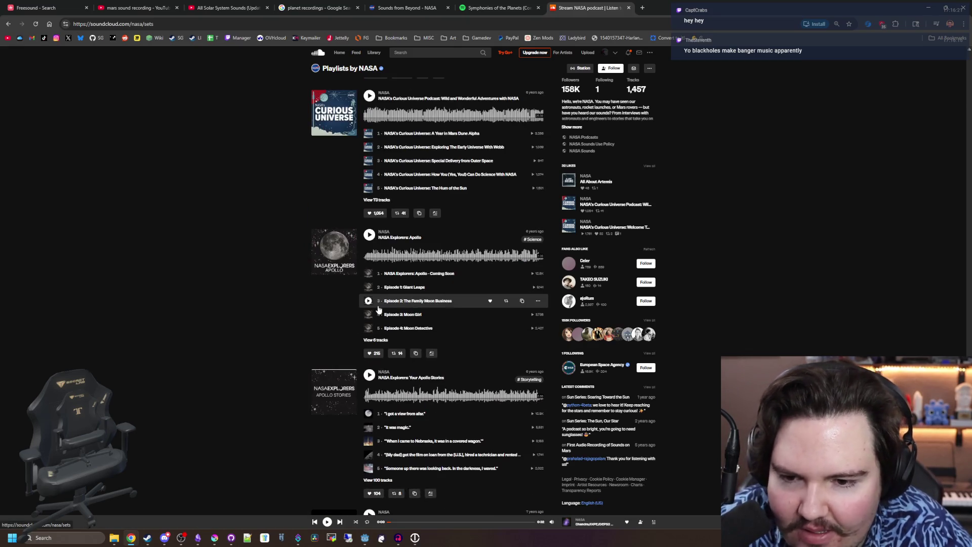
{"action": "scroll", "coordinate": [373, 309], "scroll_direction": "down", "scroll_amount": 10}
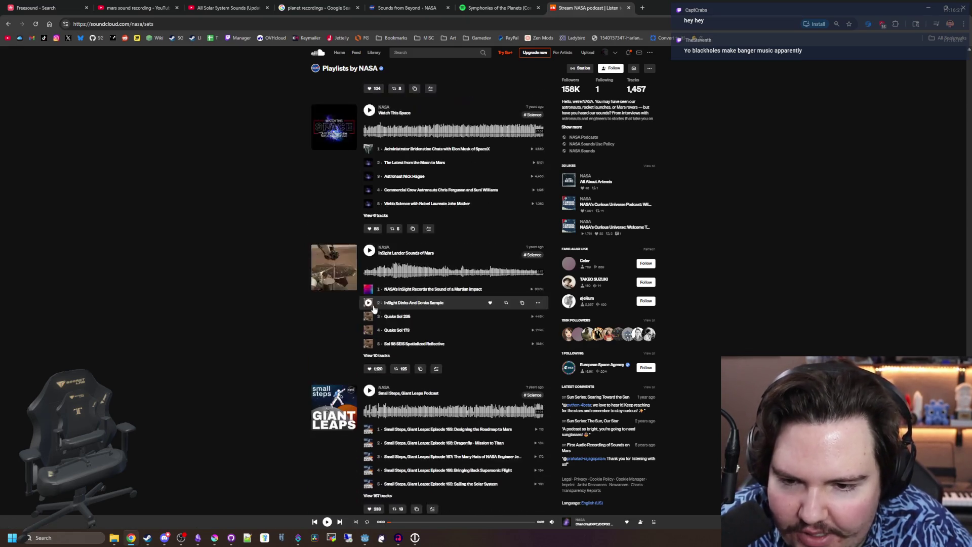
{"action": "scroll", "coordinate": [374, 309], "scroll_direction": "down", "scroll_amount": 10}
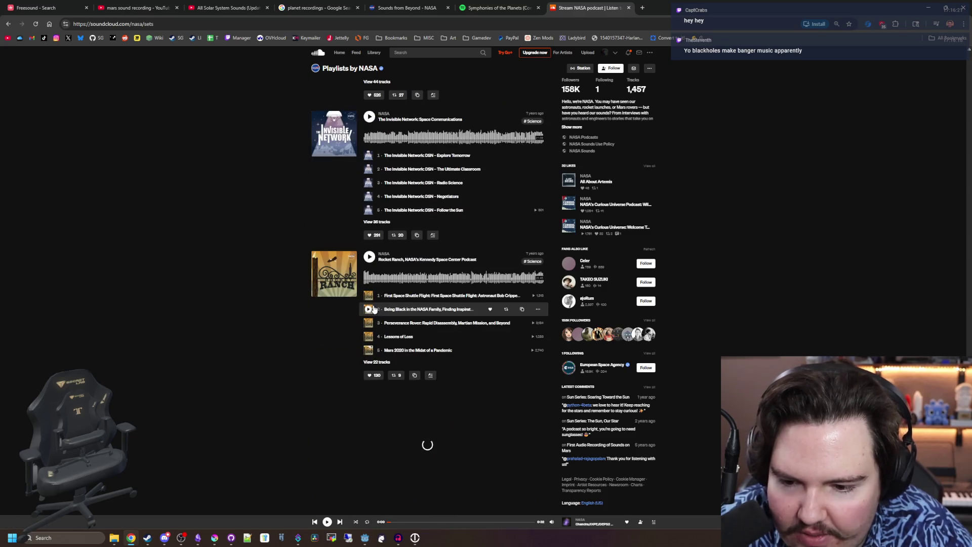
{"action": "scroll", "coordinate": [374, 309], "scroll_direction": "down", "scroll_amount": 6}
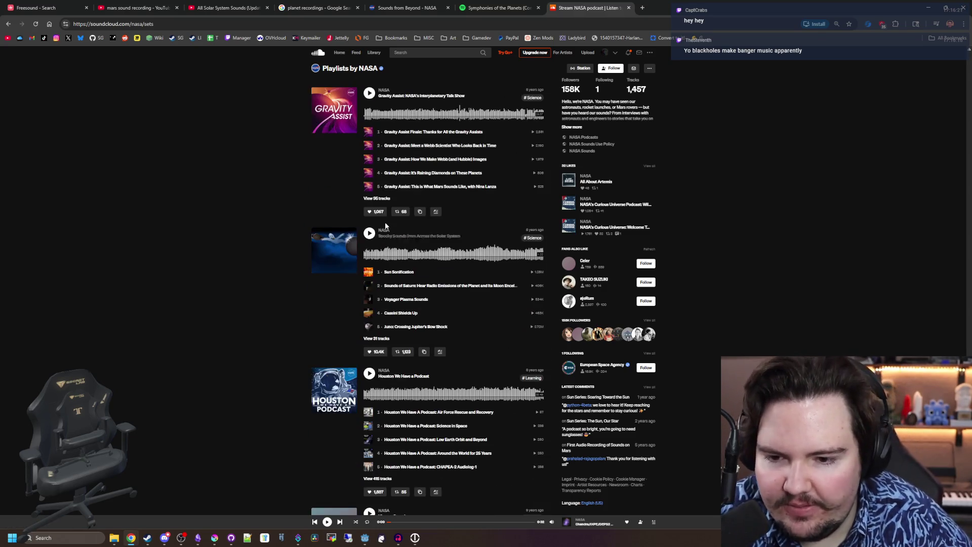
{"action": "scroll", "coordinate": [386, 226], "scroll_direction": "down", "scroll_amount": 8}
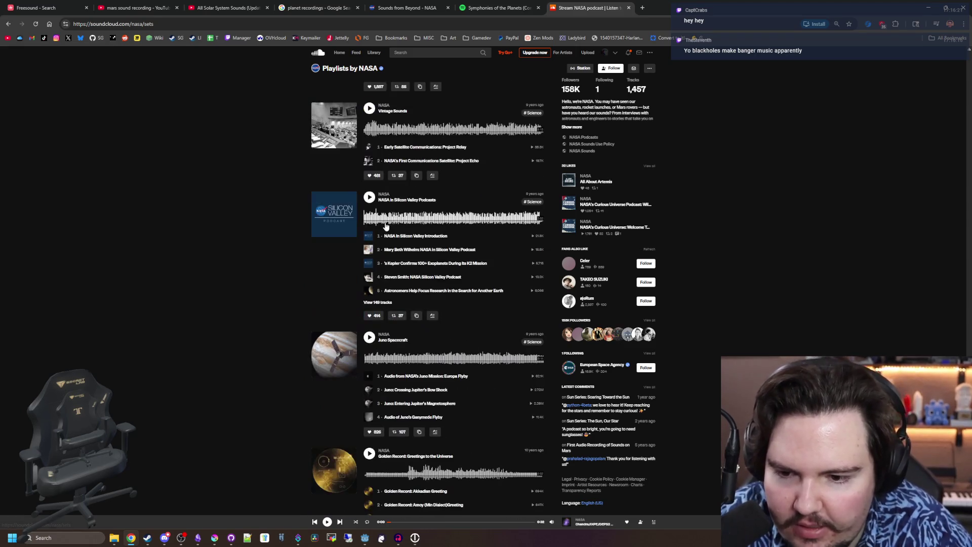
{"action": "scroll", "coordinate": [386, 226], "scroll_direction": "down", "scroll_amount": 2}
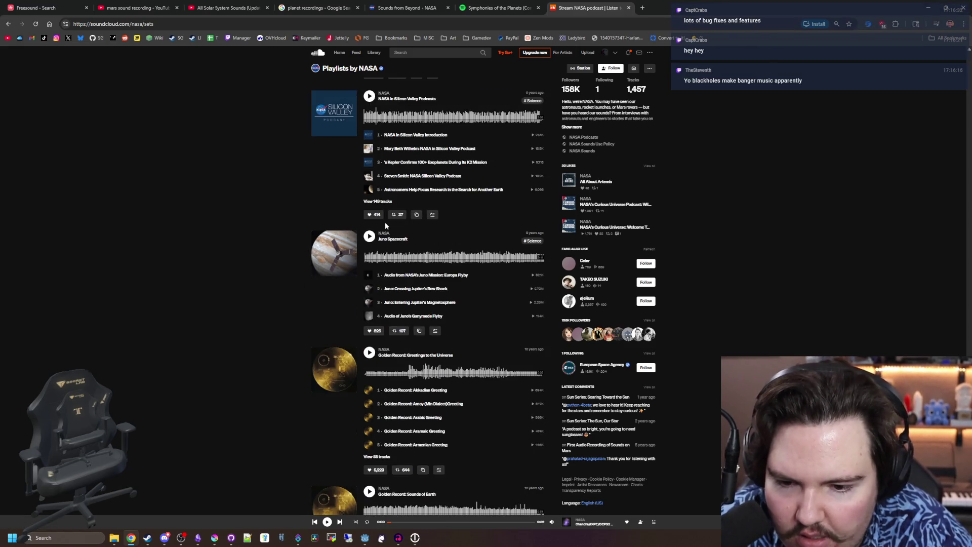
{"action": "scroll", "coordinate": [386, 226], "scroll_direction": "down", "scroll_amount": 10}
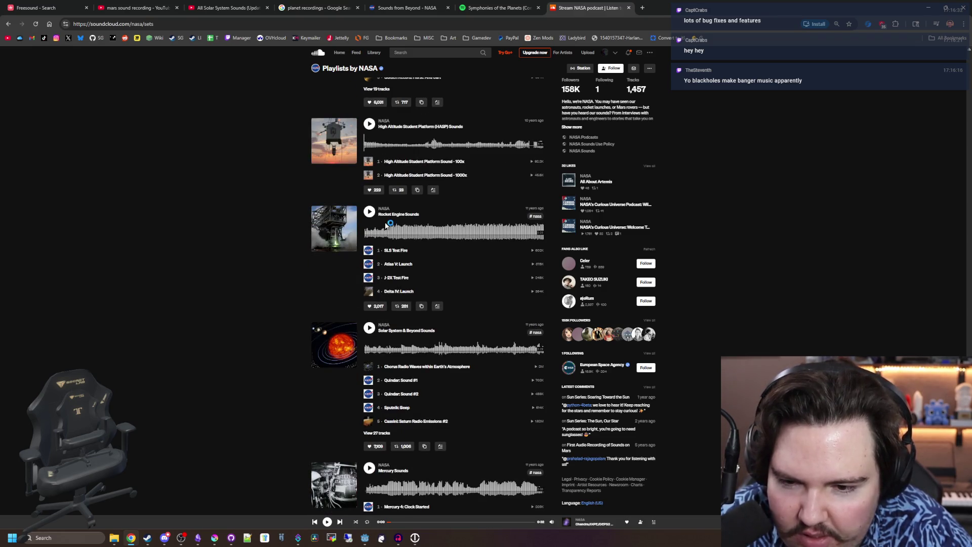
{"action": "scroll", "coordinate": [386, 226], "scroll_direction": "down", "scroll_amount": 7}
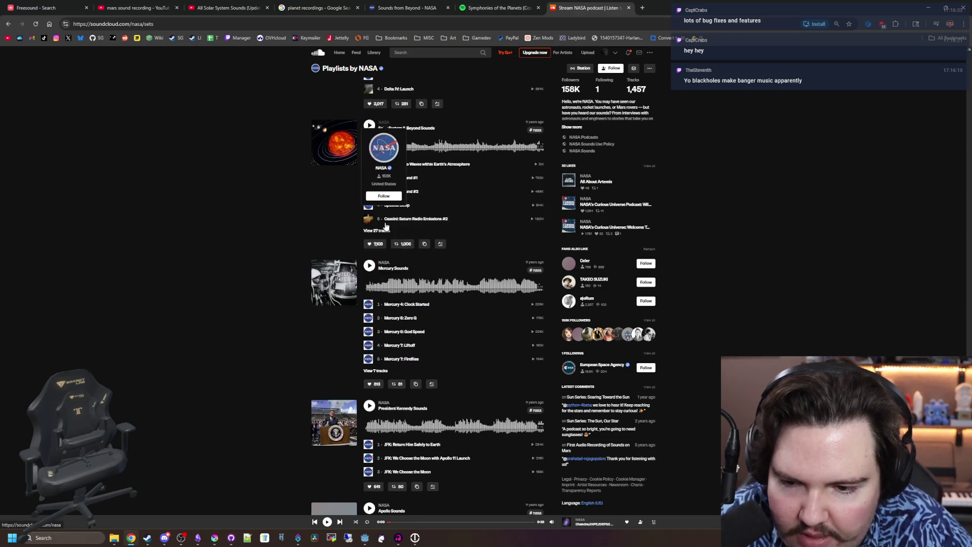
{"action": "scroll", "coordinate": [385, 225], "scroll_direction": "down", "scroll_amount": 5}
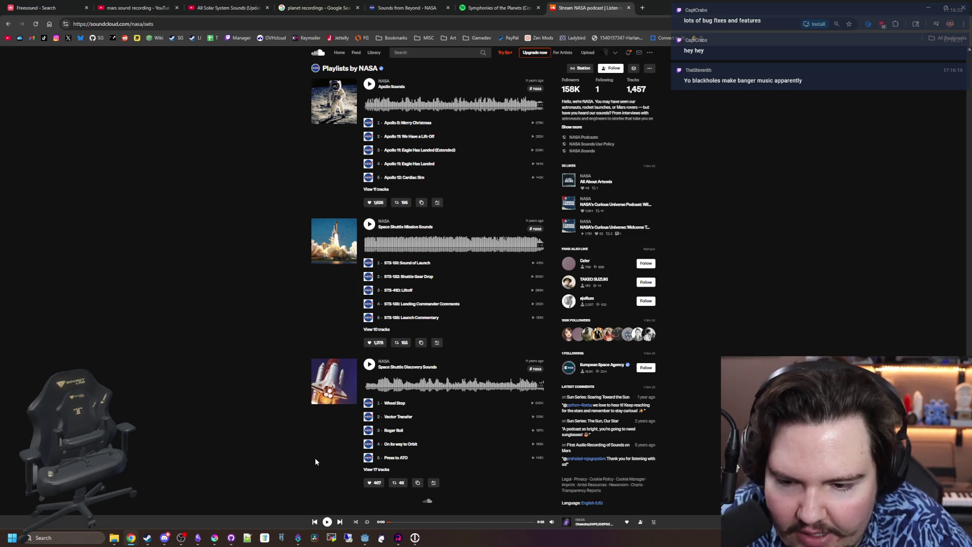
{"action": "scroll", "coordinate": [218, 314], "scroll_direction": "down", "scroll_amount": 10}
{"action": "key", "text": "alt+Left"}
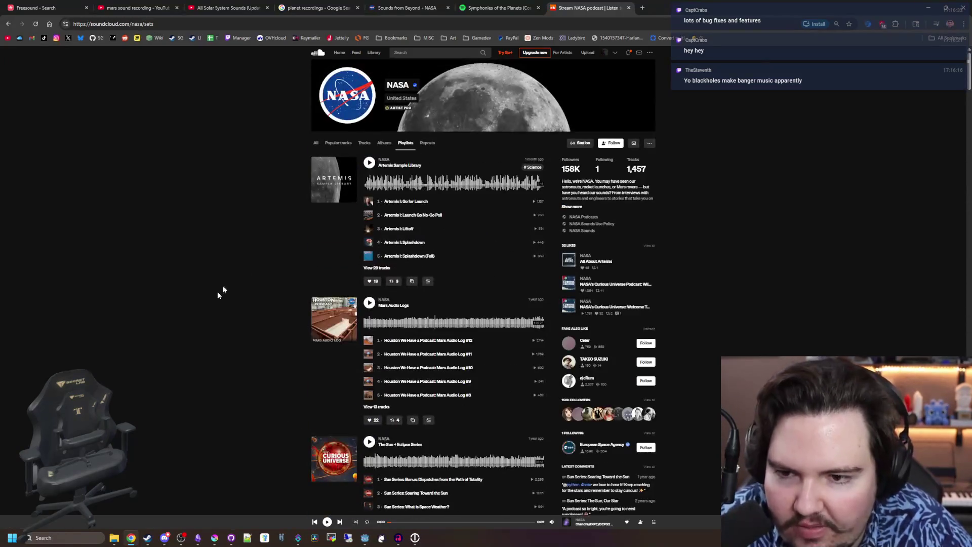
{"action": "left_click", "coordinate": [525, 6]}
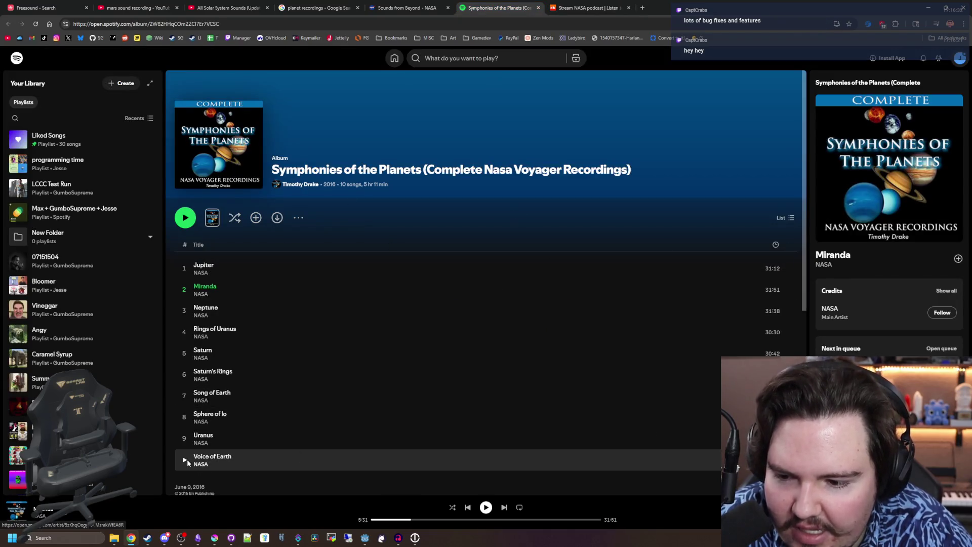
Sample the Uranus, Sphere of Io and Saturn tracks, skipping ahead in each
{"action": "left_click", "coordinate": [184, 440]}
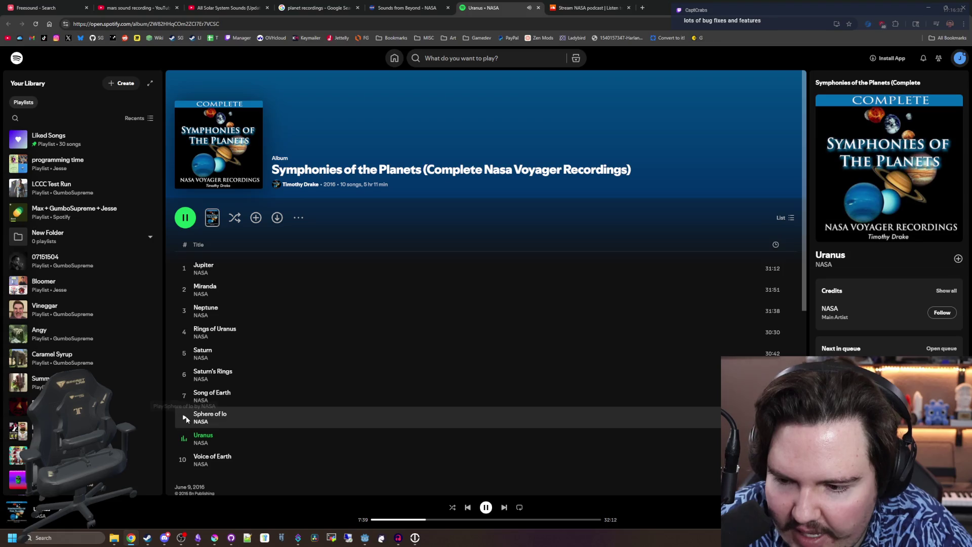
{"action": "left_click", "coordinate": [185, 418]}
{"action": "left_click", "coordinate": [433, 520]}
{"action": "left_click", "coordinate": [499, 521]}
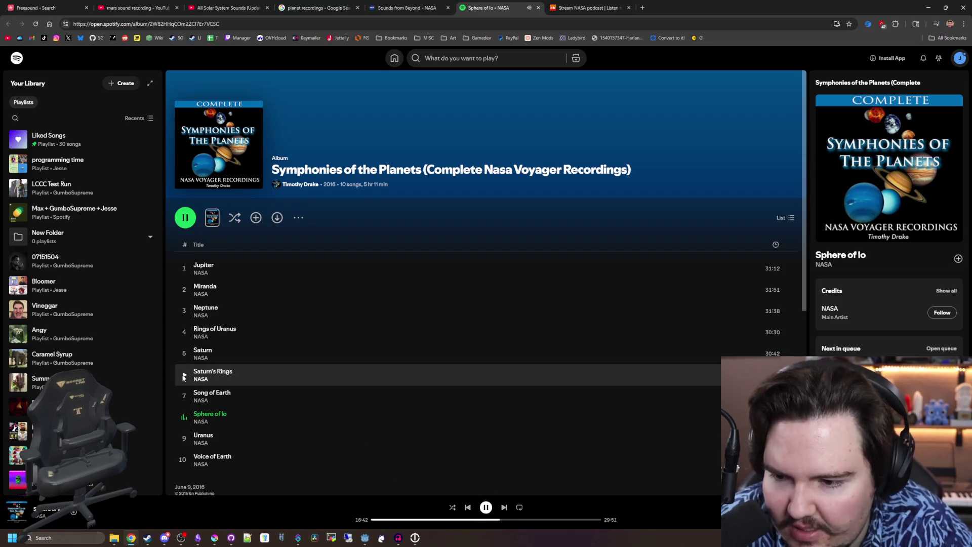
{"action": "left_click", "coordinate": [184, 353]}
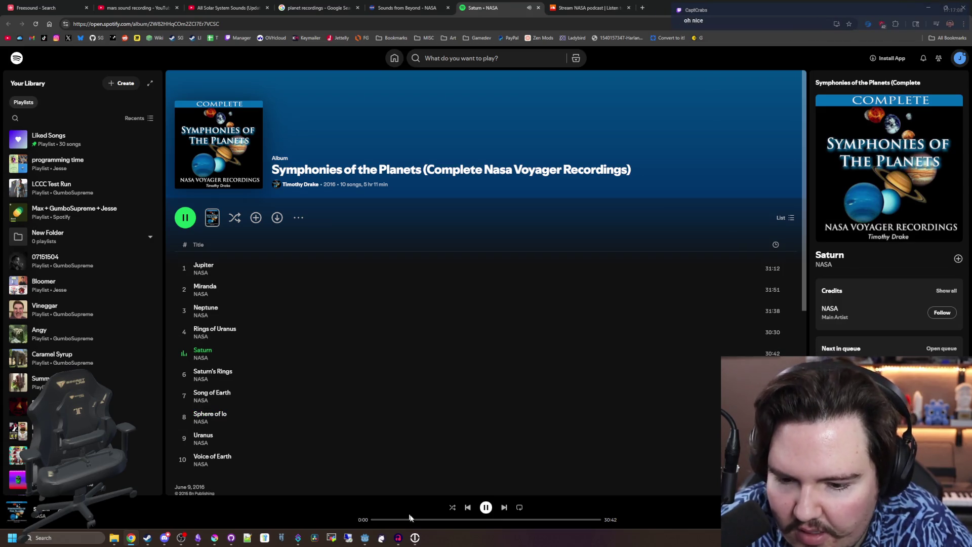
{"action": "left_click_drag", "start_coordinate": [424, 523], "coordinate": [493, 518]}
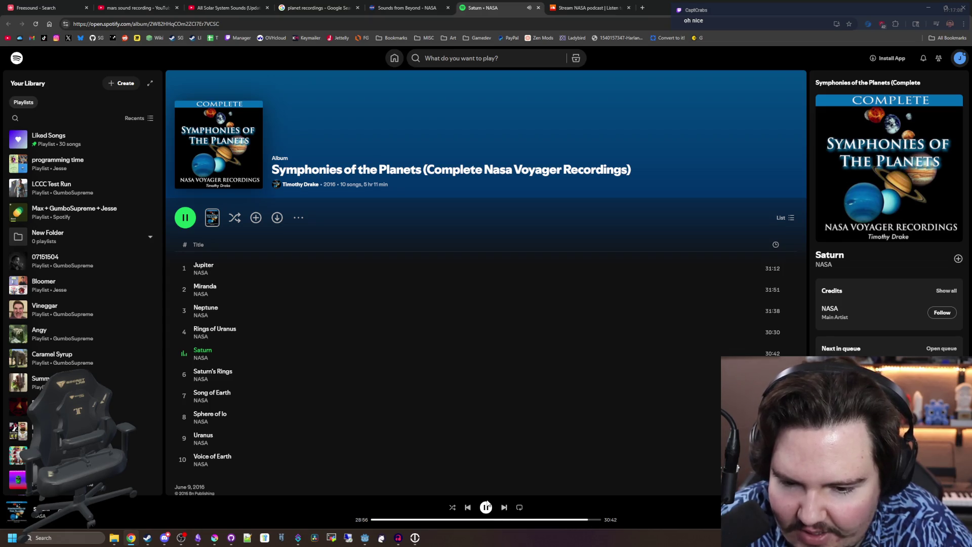
Sample Rings of Uranus and Miranda, pause Miranda at 28:46, and open the artist's page
{"action": "left_click", "coordinate": [184, 332]}
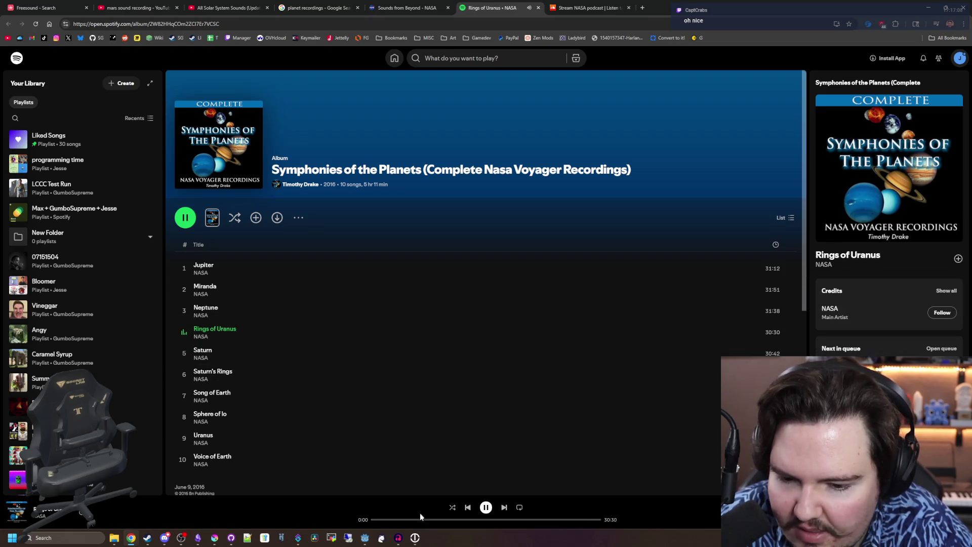
{"action": "left_click", "coordinate": [430, 520]}
{"action": "left_click", "coordinate": [486, 520]}
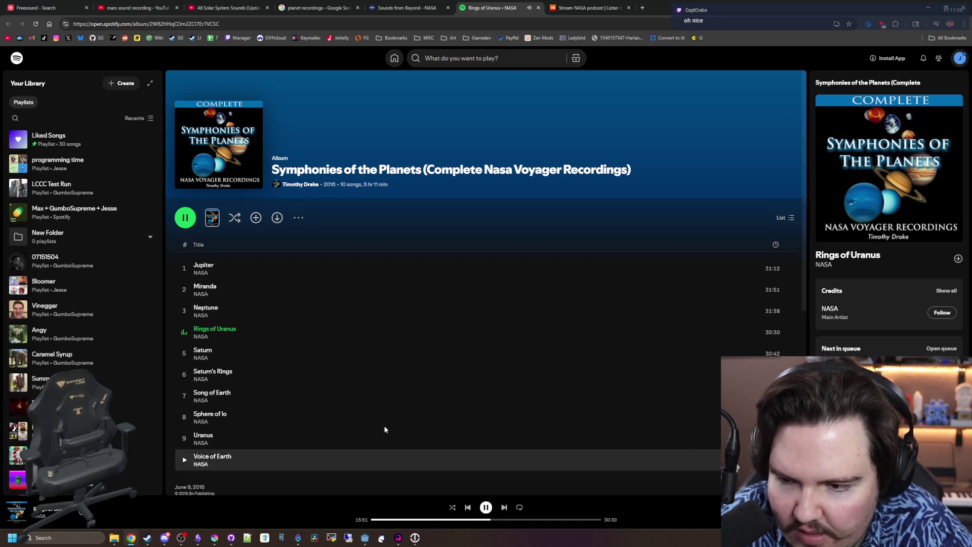
{"action": "left_click", "coordinate": [185, 290]}
{"action": "left_click", "coordinate": [444, 520]}
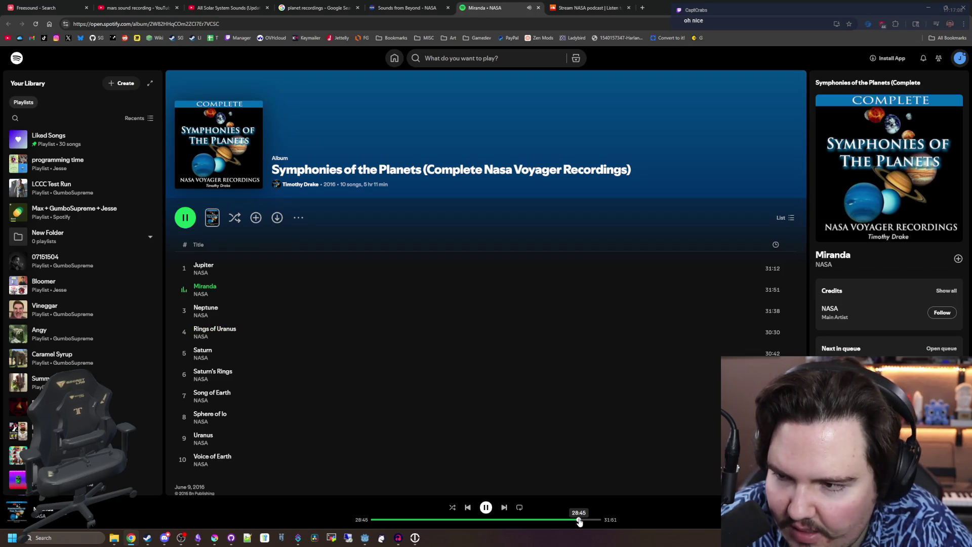
{"action": "left_click", "coordinate": [486, 507]}
{"action": "left_click", "coordinate": [296, 185]}
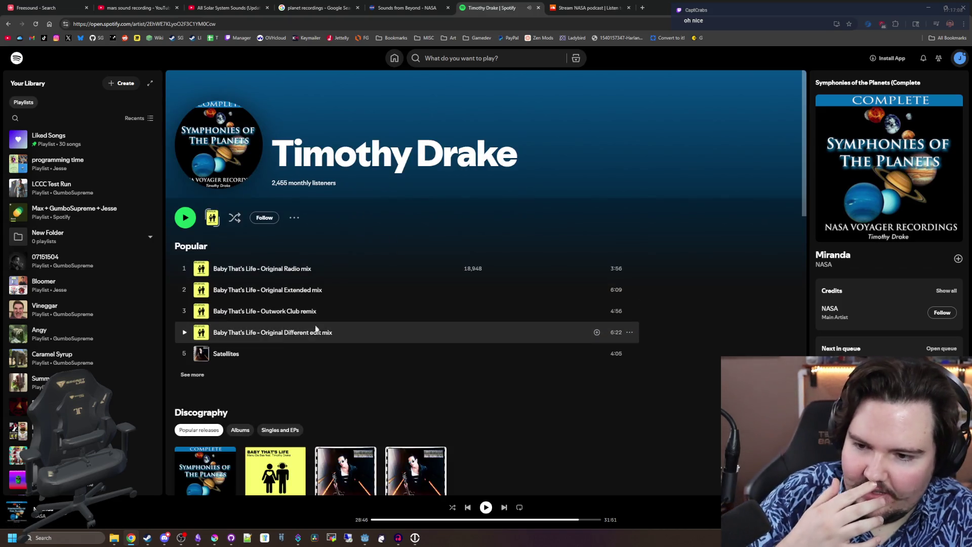
Open the NASA sounds playlist, play Neptune, skip ahead and pause it
{"action": "scroll", "coordinate": [310, 338], "scroll_direction": "down", "scroll_amount": 2}
{"action": "scroll", "coordinate": [310, 338], "scroll_direction": "down", "scroll_amount": 10}
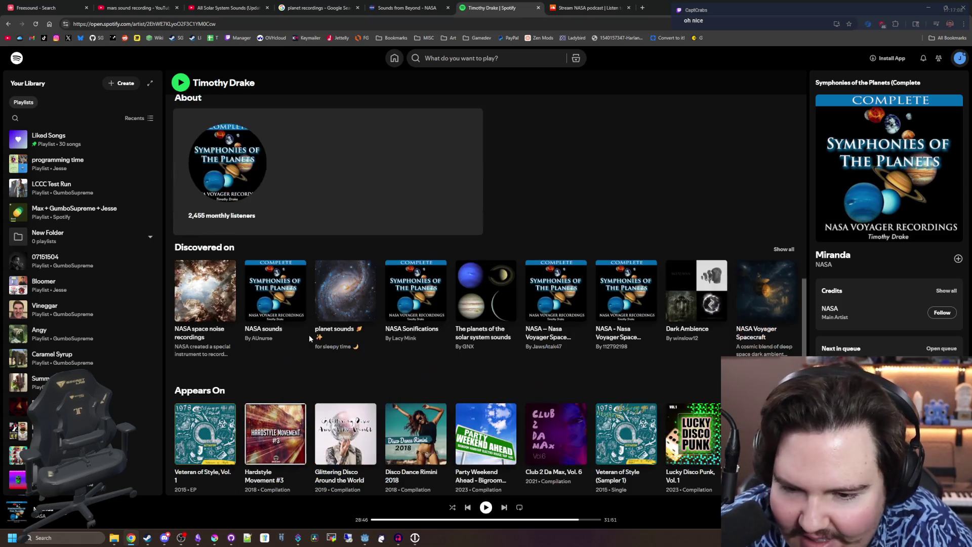
{"action": "left_click", "coordinate": [274, 290]}
{"action": "scroll", "coordinate": [304, 319], "scroll_direction": "down", "scroll_amount": 4}
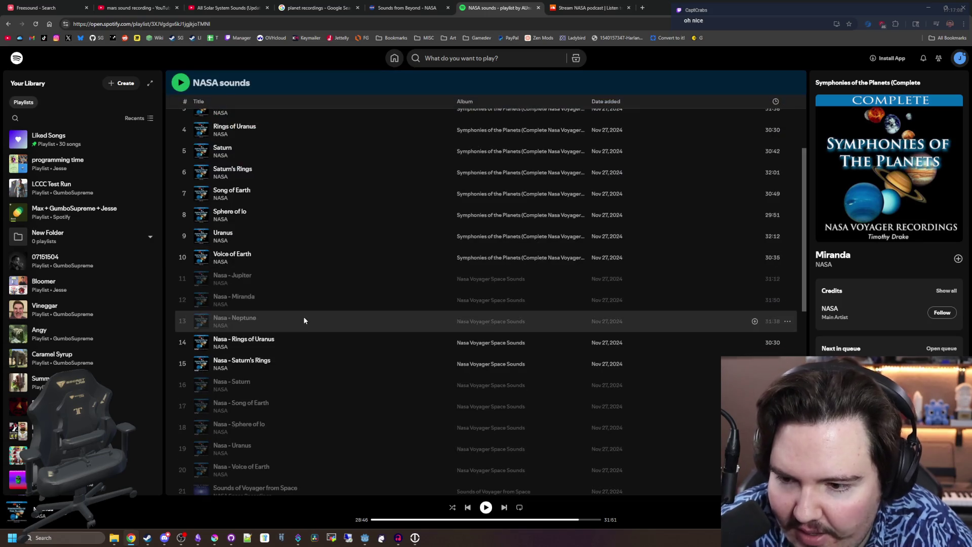
{"action": "scroll", "coordinate": [304, 320], "scroll_direction": "down", "scroll_amount": 4}
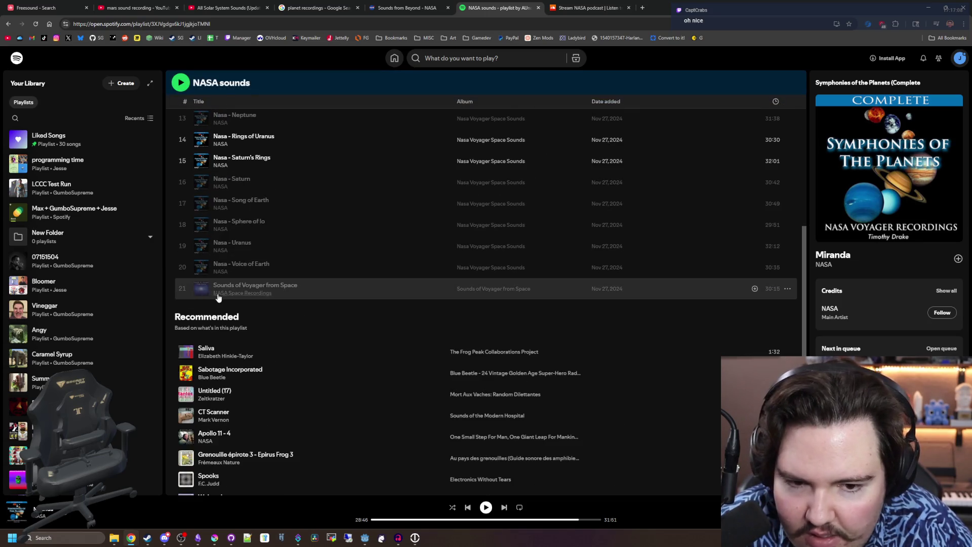
{"action": "double_click", "coordinate": [426, 292]}
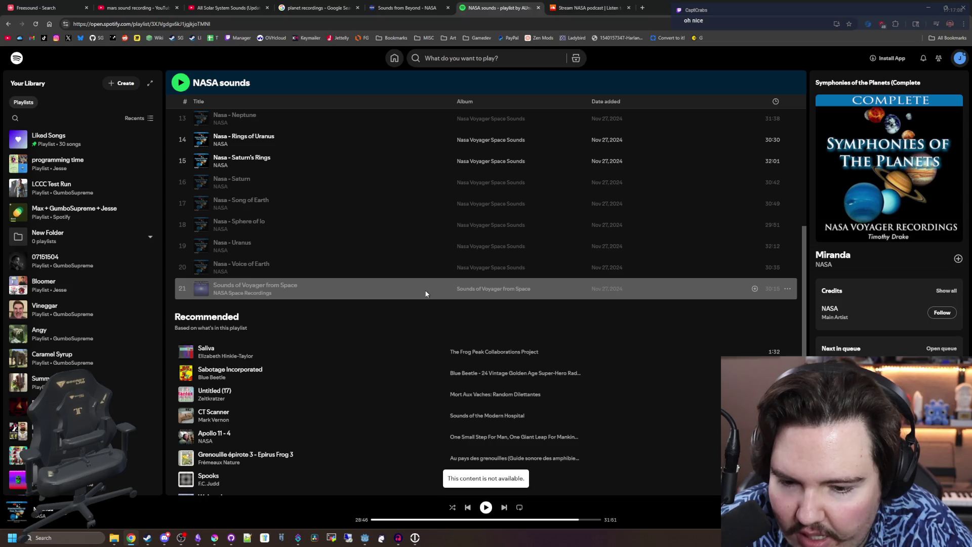
{"action": "scroll", "coordinate": [324, 324], "scroll_direction": "up", "scroll_amount": 4}
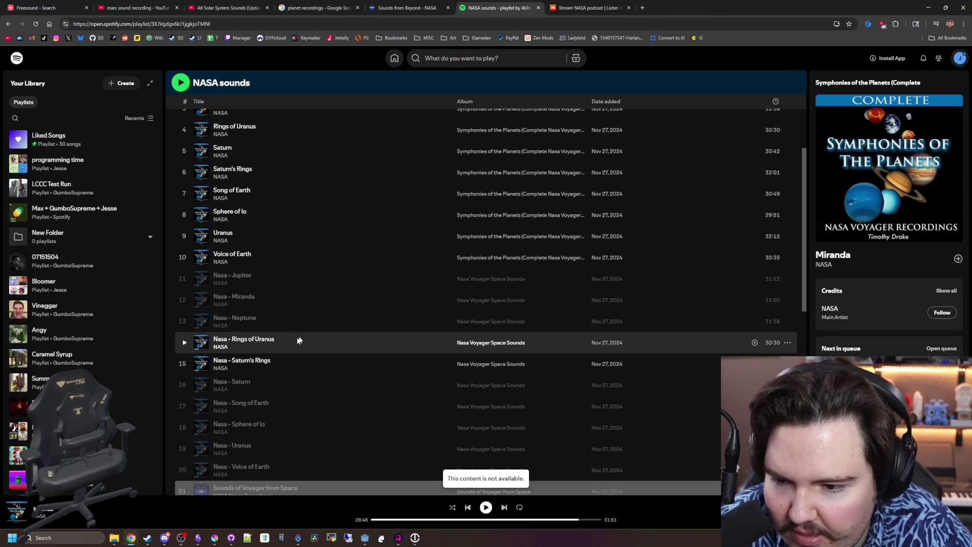
{"action": "scroll", "coordinate": [279, 304], "scroll_direction": "up", "scroll_amount": 3}
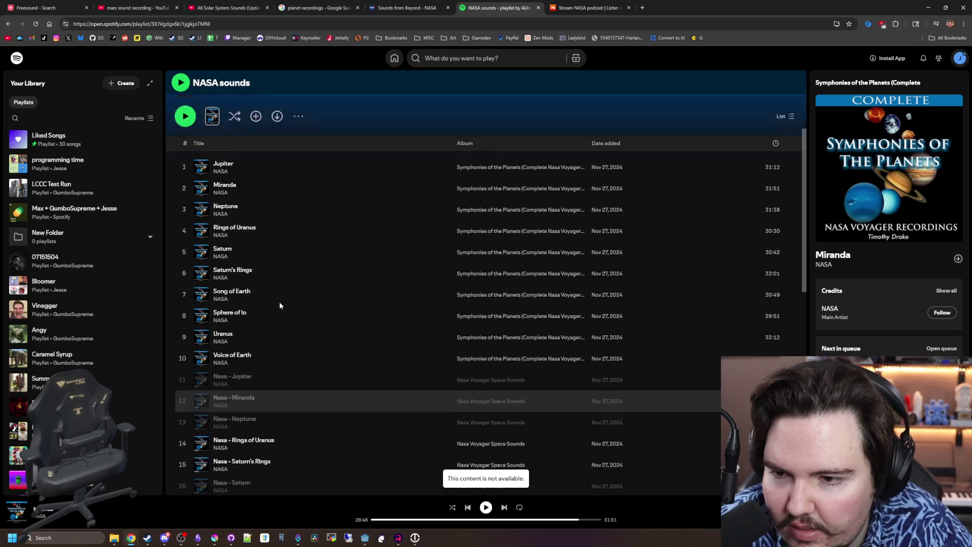
{"action": "double_click", "coordinate": [259, 262]}
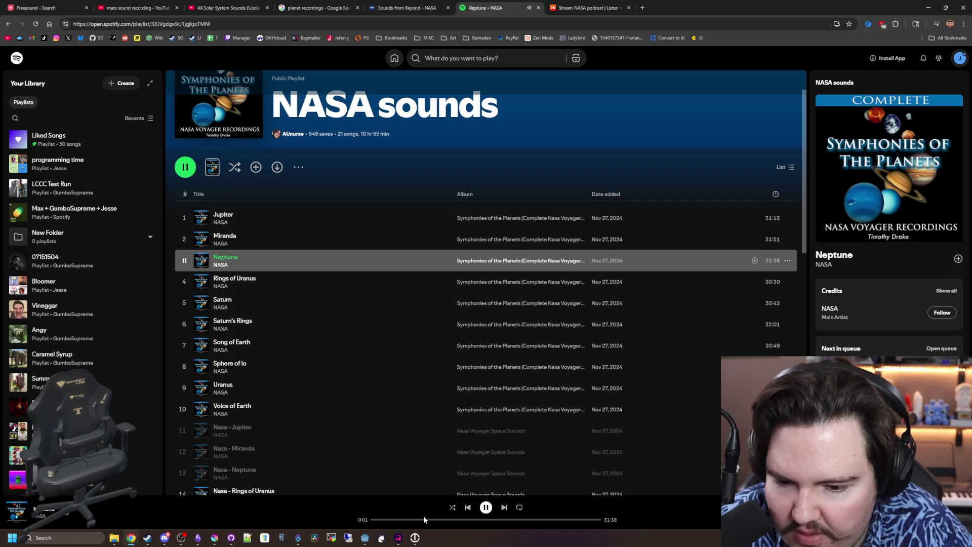
{"action": "left_click", "coordinate": [436, 519]}
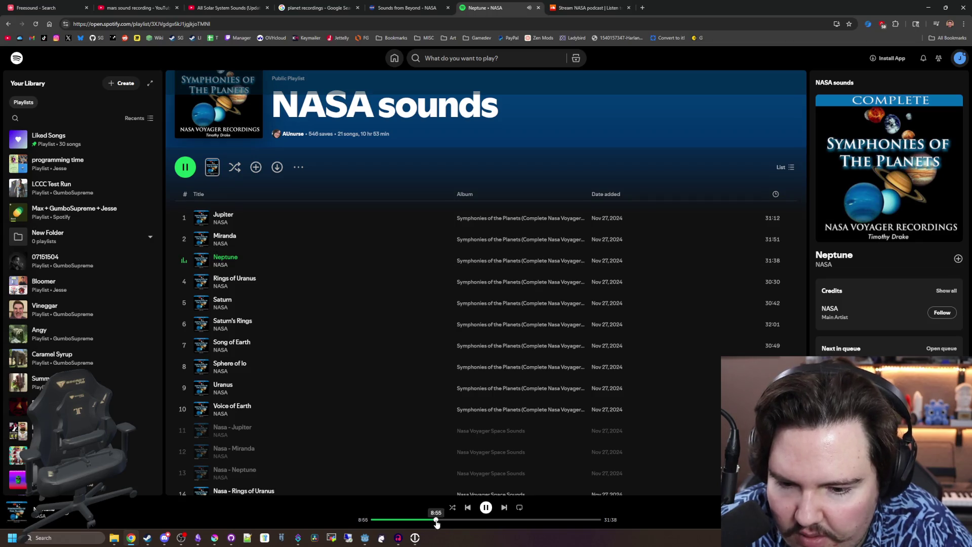
{"action": "left_click", "coordinate": [490, 512]}
Open NASA – Nasa Voyager Space Sounds and play Voice of Earth, pausing at 23:51
{"action": "scroll", "coordinate": [350, 334], "scroll_direction": "down", "scroll_amount": 5}
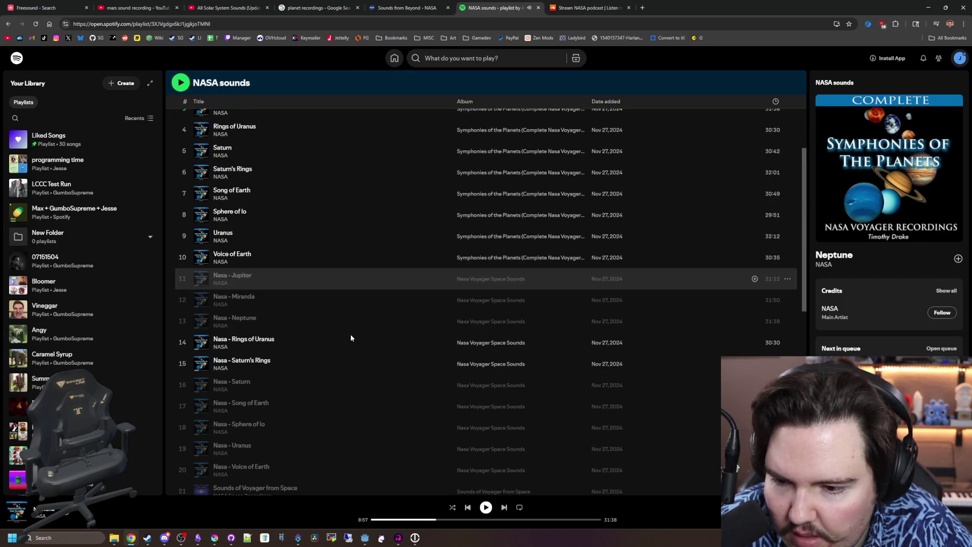
{"action": "scroll", "coordinate": [348, 336], "scroll_direction": "up", "scroll_amount": 10}
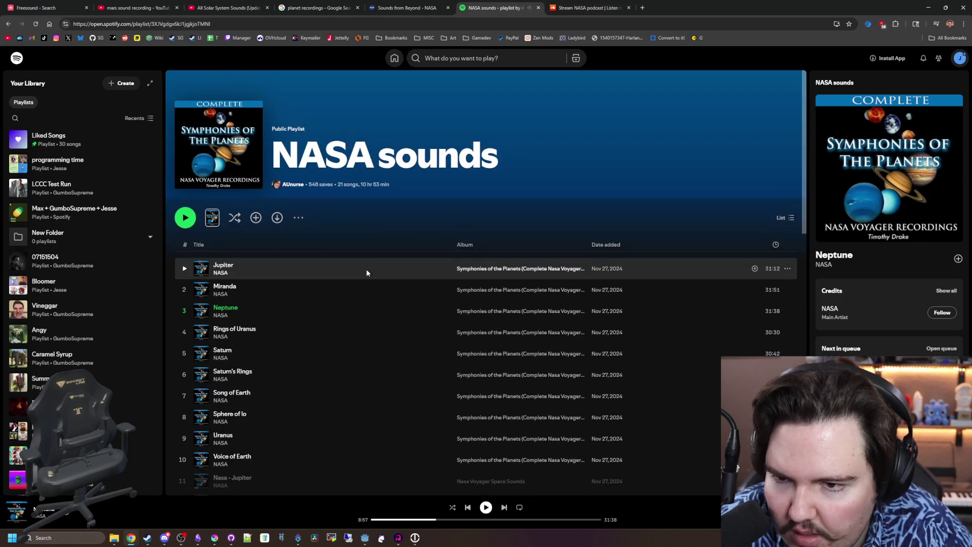
{"action": "key", "text": "alt+Left"}
{"action": "scroll", "coordinate": [371, 263], "scroll_direction": "down", "scroll_amount": 15}
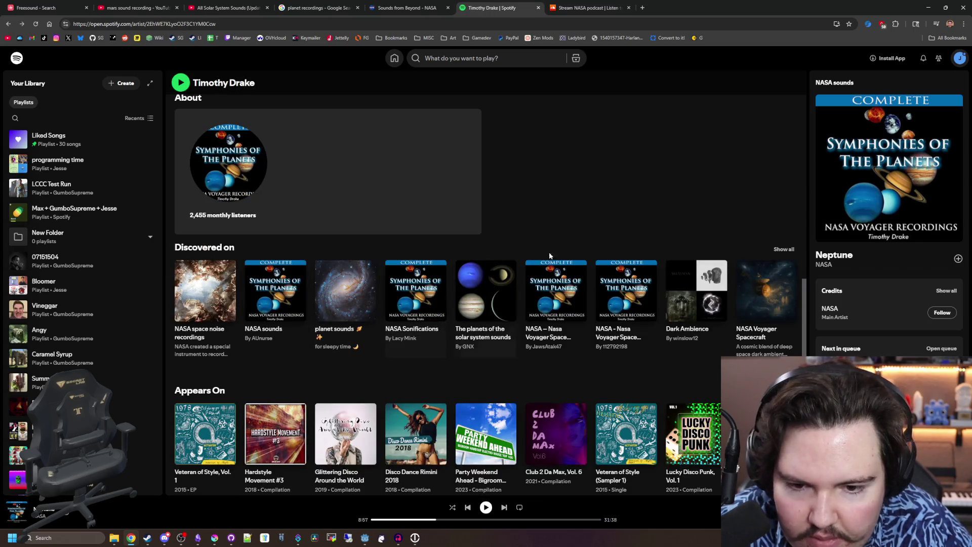
{"action": "left_click", "coordinate": [559, 286]}
{"action": "scroll", "coordinate": [469, 266], "scroll_direction": "down", "scroll_amount": 5}
{"action": "scroll", "coordinate": [469, 267], "scroll_direction": "down", "scroll_amount": 13}
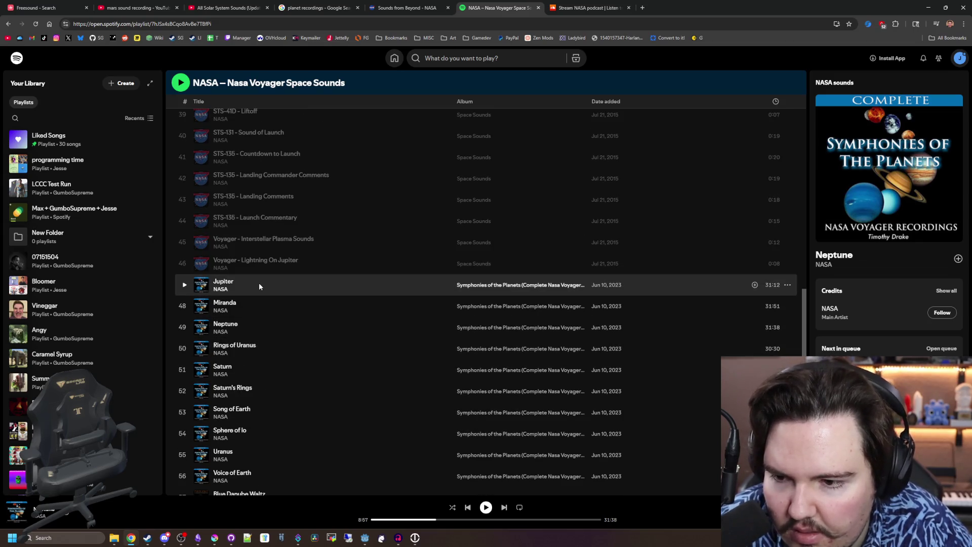
{"action": "scroll", "coordinate": [259, 282], "scroll_direction": "down", "scroll_amount": 2}
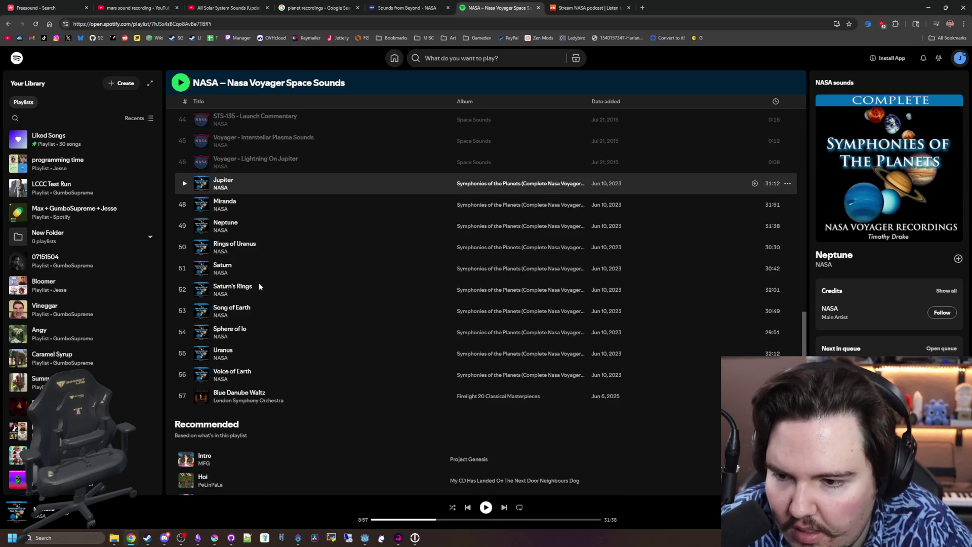
{"action": "double_click", "coordinate": [327, 378]}
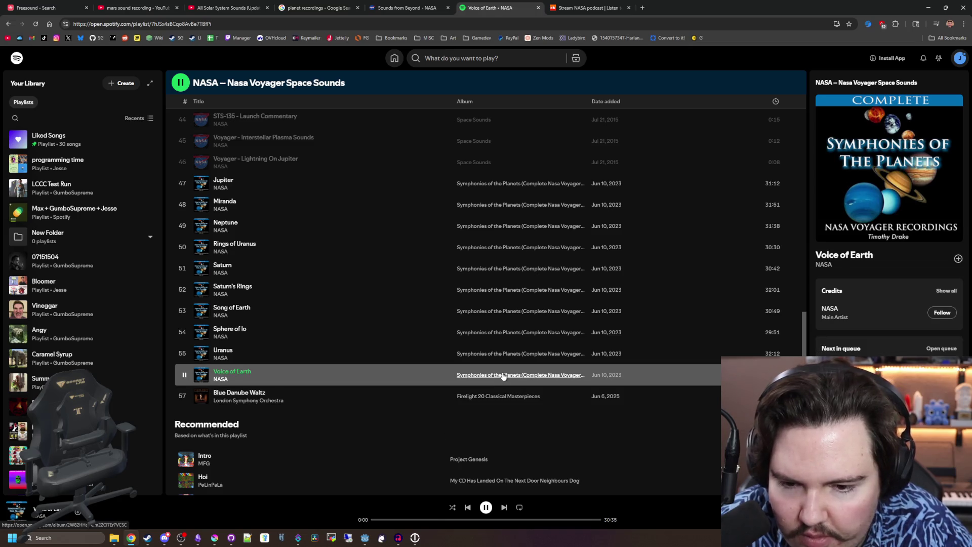
{"action": "left_click", "coordinate": [427, 519]}
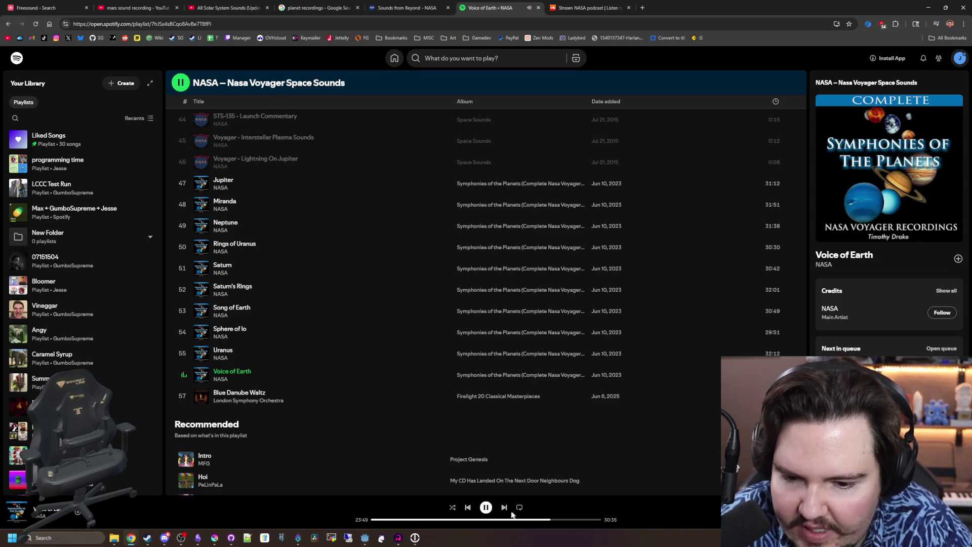
{"action": "left_click", "coordinate": [486, 506]}
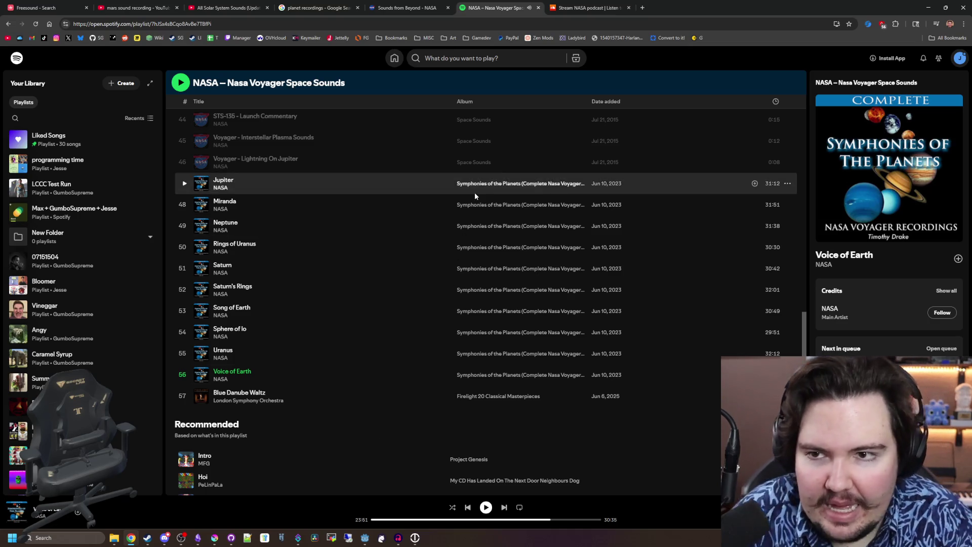
{"action": "key", "text": "alt+Tab"}
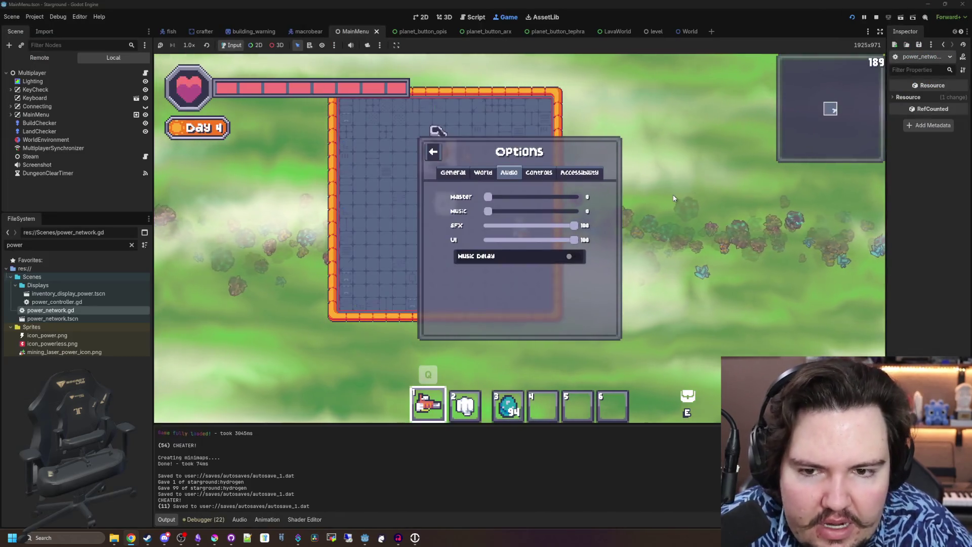
Raise the game's master volume, close its options, and open Lucid Blocks on Steam via Google
{"action": "left_click_drag", "start_coordinate": [505, 202], "coordinate": [560, 202]}
{"action": "key", "text": "Escape"}
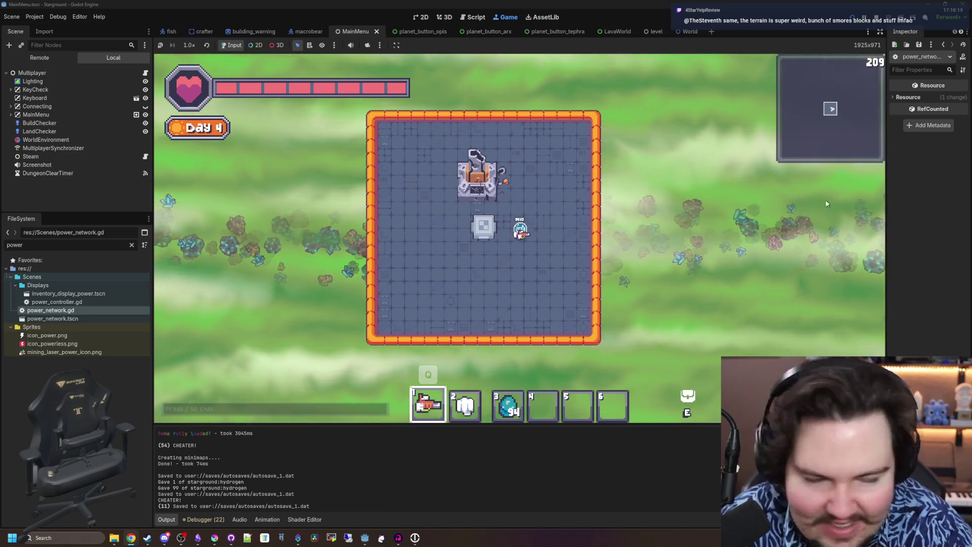
{"action": "key", "text": "alt+Tab"}
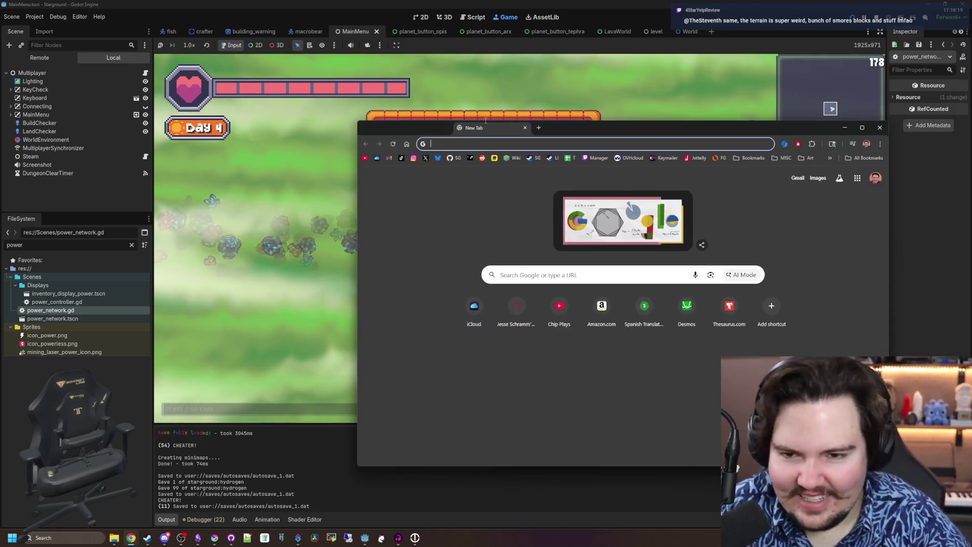
{"action": "type", "text": "lucid blocks"}
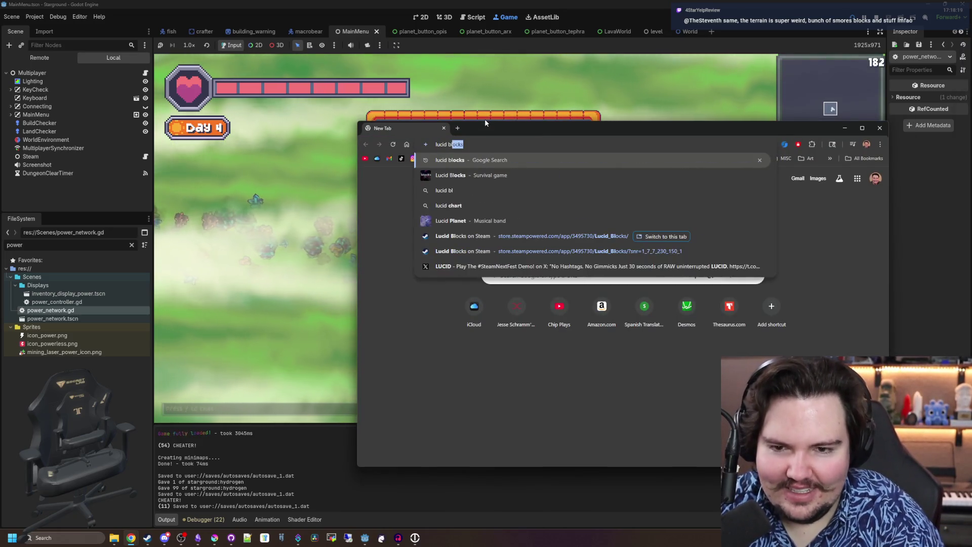
{"action": "key", "text": "Return"}
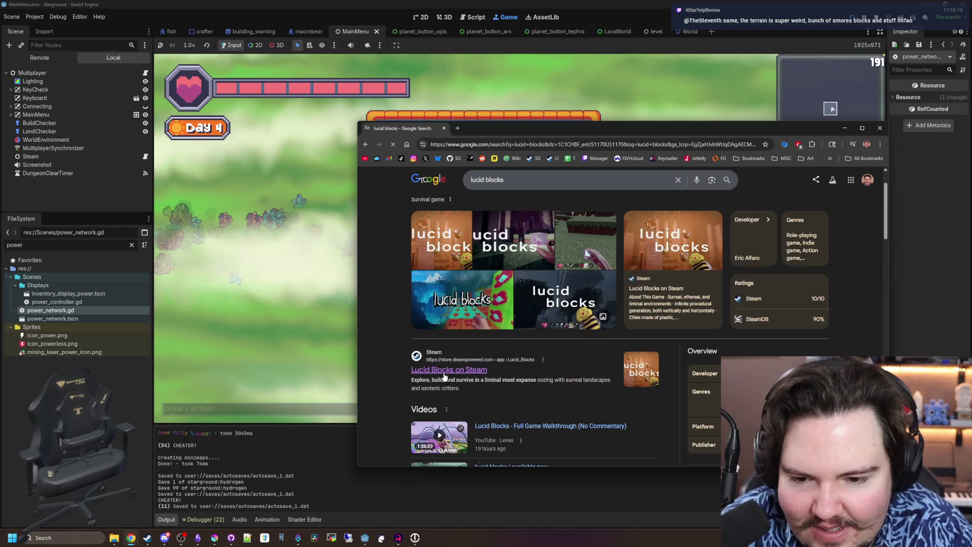
{"action": "left_click", "coordinate": [449, 365]}
{"action": "double_click", "coordinate": [508, 133]}
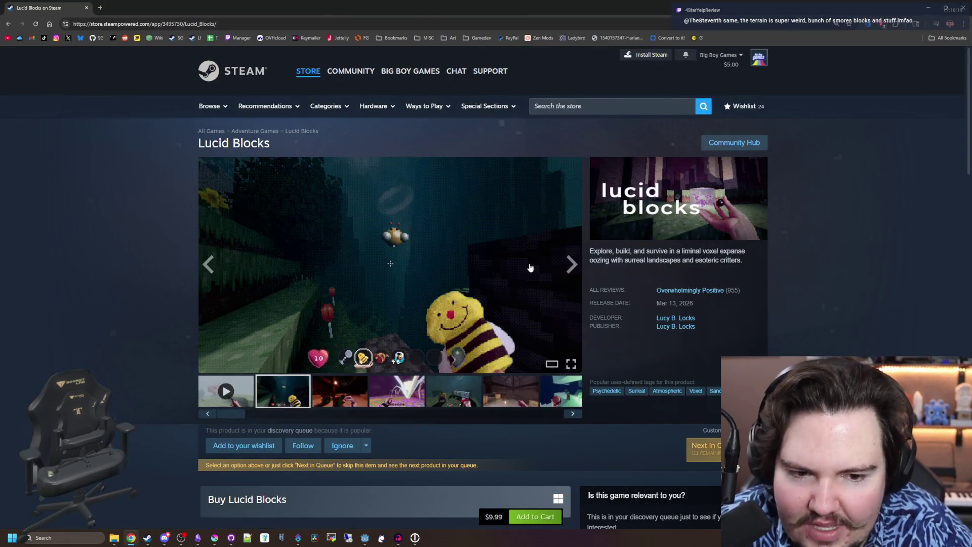
Page through the Lucid Blocks screenshots from the spider shot to the tome and possessions image
{"action": "left_click", "coordinate": [405, 394]}
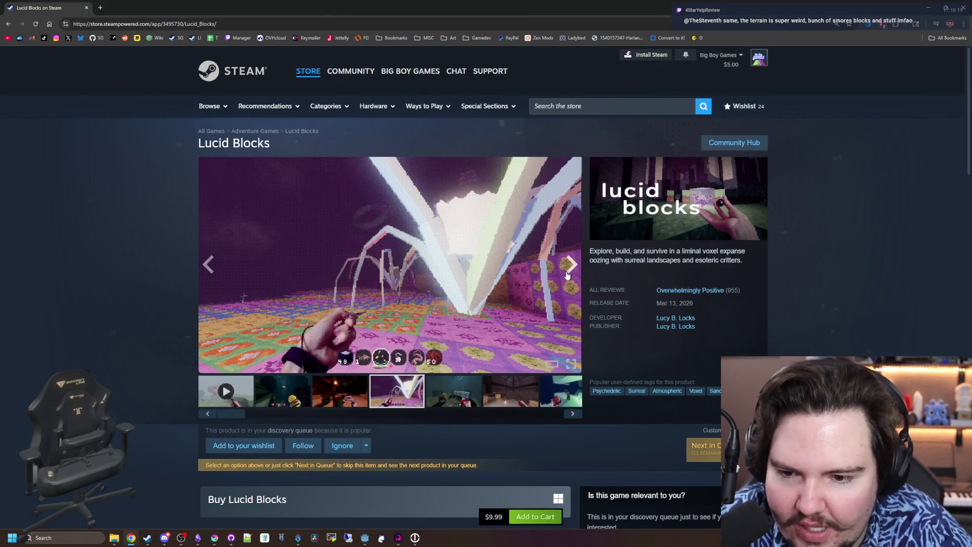
{"action": "left_click", "coordinate": [568, 275]}
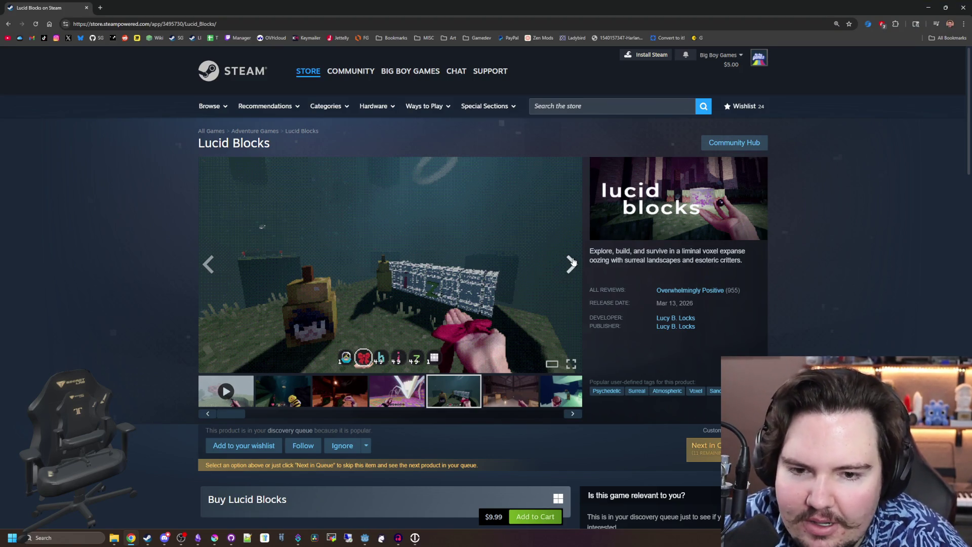
{"action": "left_click", "coordinate": [571, 263]}
{"action": "left_click", "coordinate": [571, 263]}
{"action": "left_click", "coordinate": [571, 263]}
{"action": "left_click", "coordinate": [571, 263]}
{"action": "left_click", "coordinate": [571, 264]}
{"action": "left_click", "coordinate": [571, 263]}
{"action": "left_click", "coordinate": [573, 262]}
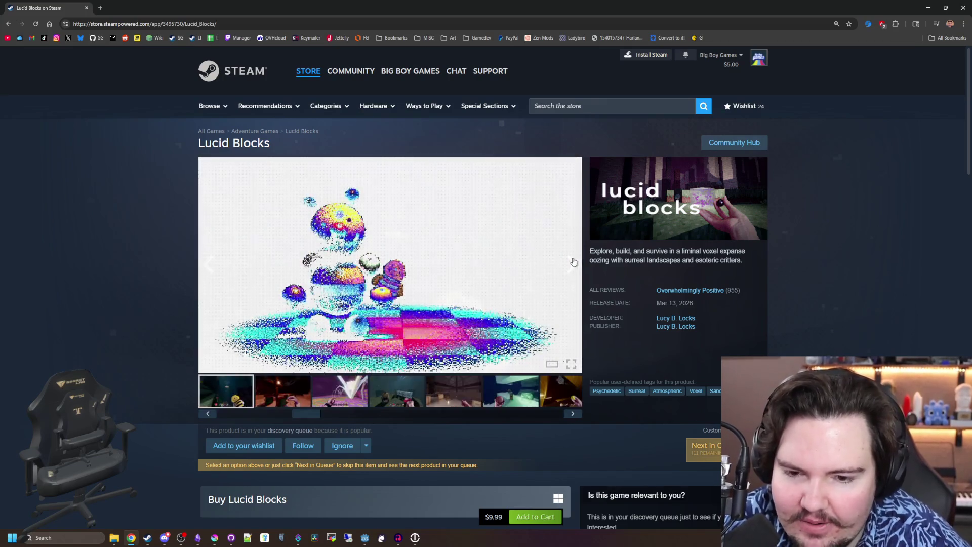
{"action": "left_click", "coordinate": [573, 262]}
{"action": "left_click", "coordinate": [573, 261]}
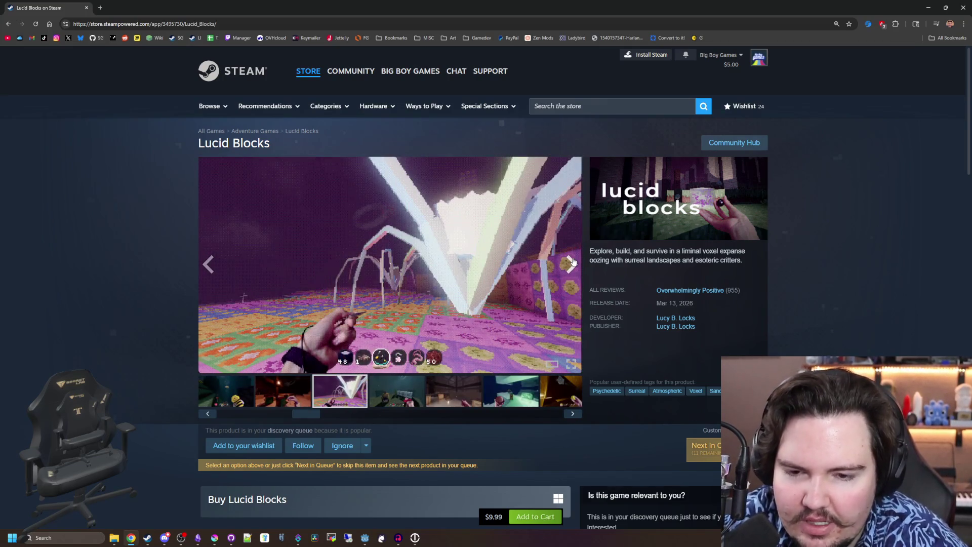
{"action": "left_click", "coordinate": [572, 261]}
{"action": "left_click", "coordinate": [571, 264]}
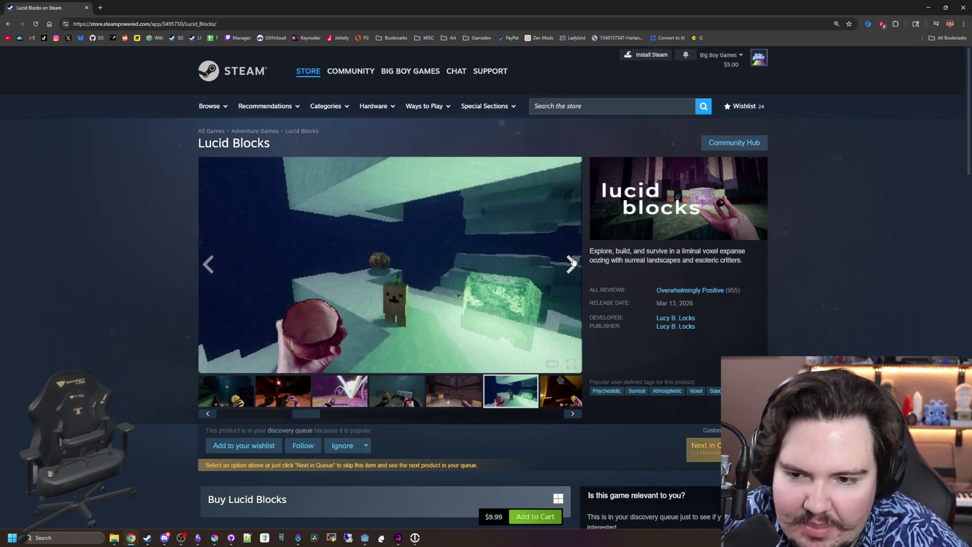
{"action": "left_click", "coordinate": [571, 263]}
{"action": "left_click", "coordinate": [571, 264]}
{"action": "left_click", "coordinate": [571, 261]}
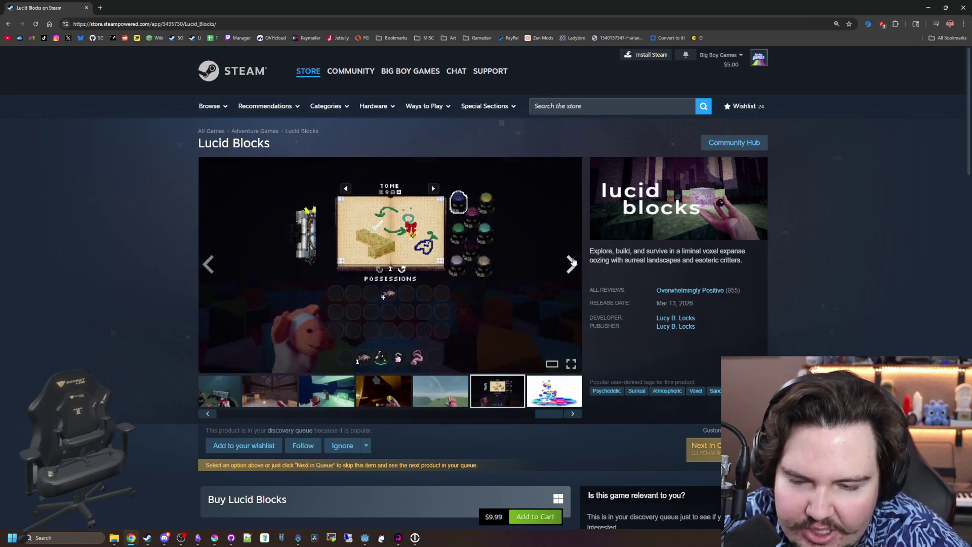
{"action": "left_click", "coordinate": [572, 261]}
{"action": "left_click", "coordinate": [571, 261]}
{"action": "left_click", "coordinate": [571, 260]}
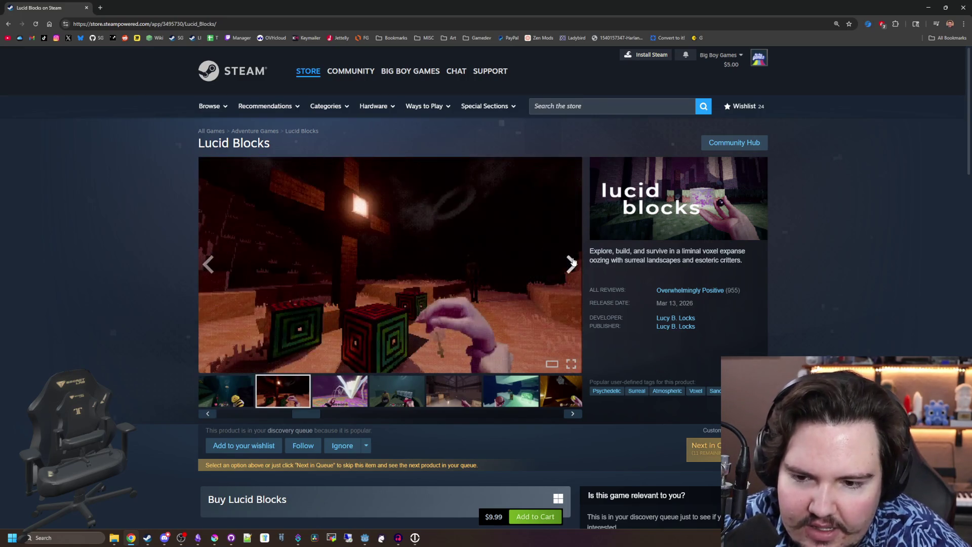
{"action": "left_click", "coordinate": [572, 261]}
{"action": "left_click", "coordinate": [572, 261]}
{"action": "left_click", "coordinate": [572, 261]}
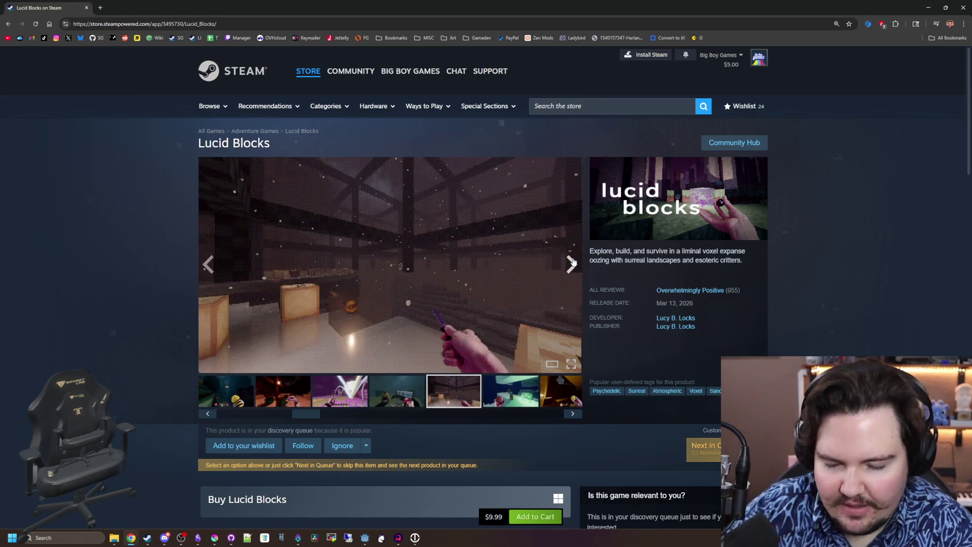
{"action": "left_click", "coordinate": [571, 261]}
{"action": "left_click", "coordinate": [571, 260]}
{"action": "left_click", "coordinate": [571, 261]}
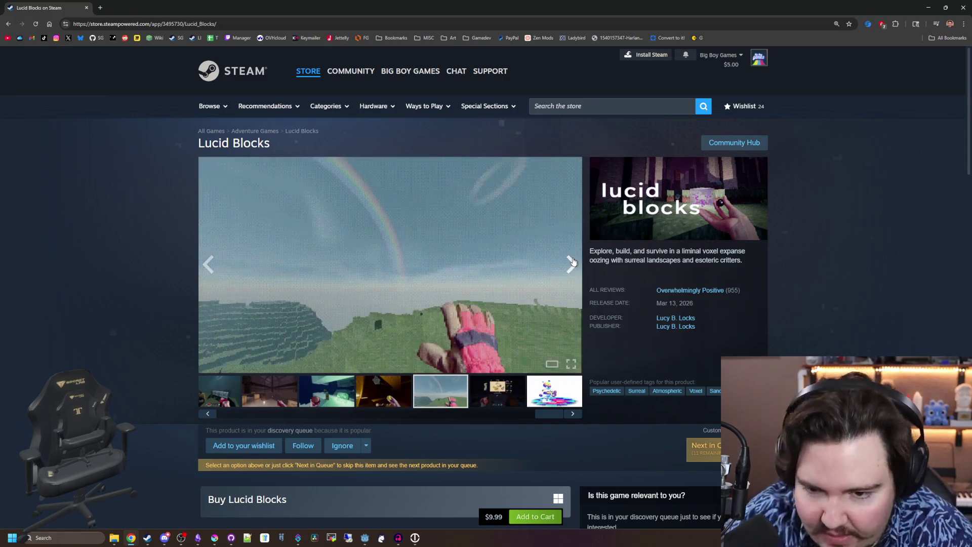
{"action": "left_click", "coordinate": [572, 261]}
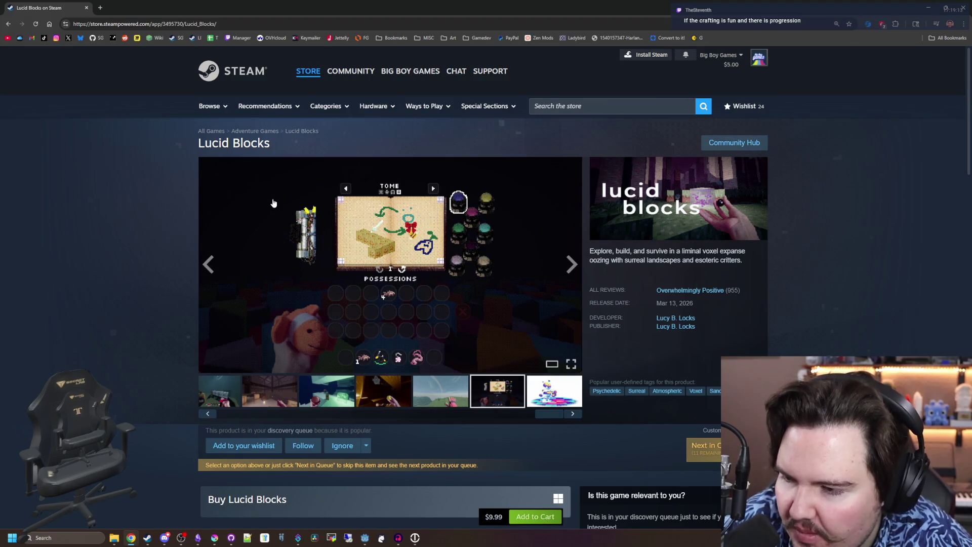
Cycle the gallery through all screenshots again, wrapping around to end on the colourful mushroom image
{"action": "left_click", "coordinate": [571, 264]}
{"action": "left_click", "coordinate": [571, 264]}
{"action": "left_click", "coordinate": [571, 264]}
{"action": "left_click", "coordinate": [571, 263]}
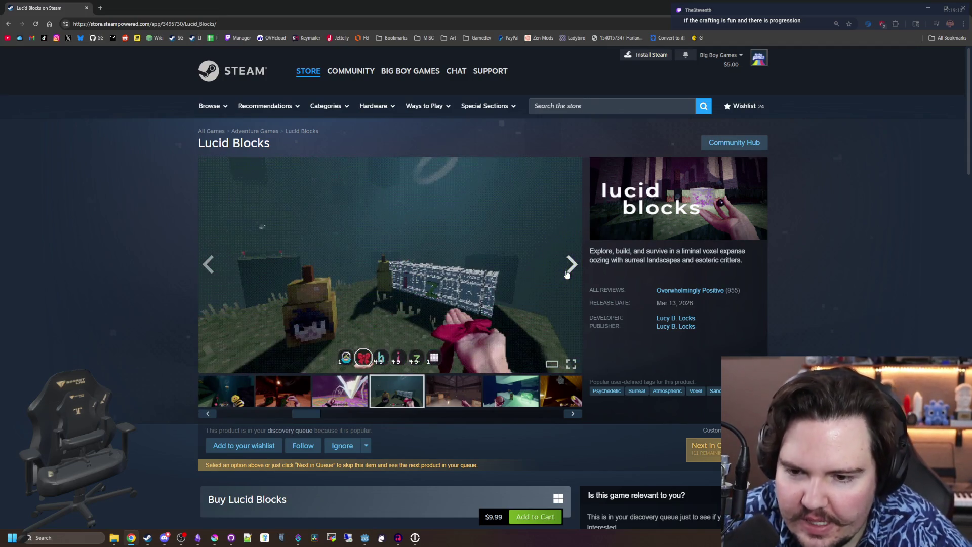
{"action": "left_click", "coordinate": [567, 274]}
{"action": "left_click", "coordinate": [567, 273]}
{"action": "left_click", "coordinate": [567, 274]}
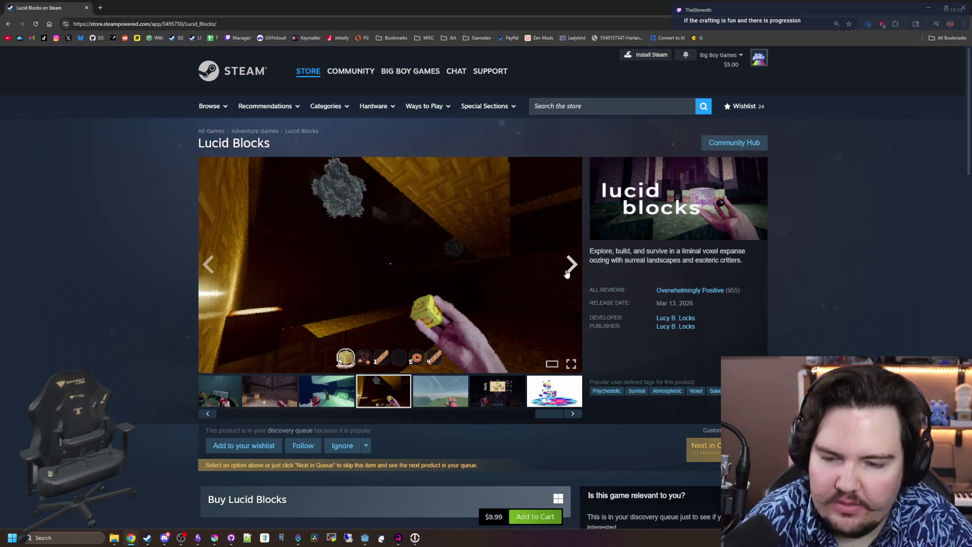
{"action": "left_click", "coordinate": [566, 273]}
{"action": "left_click", "coordinate": [567, 274]}
{"action": "left_click", "coordinate": [567, 274]}
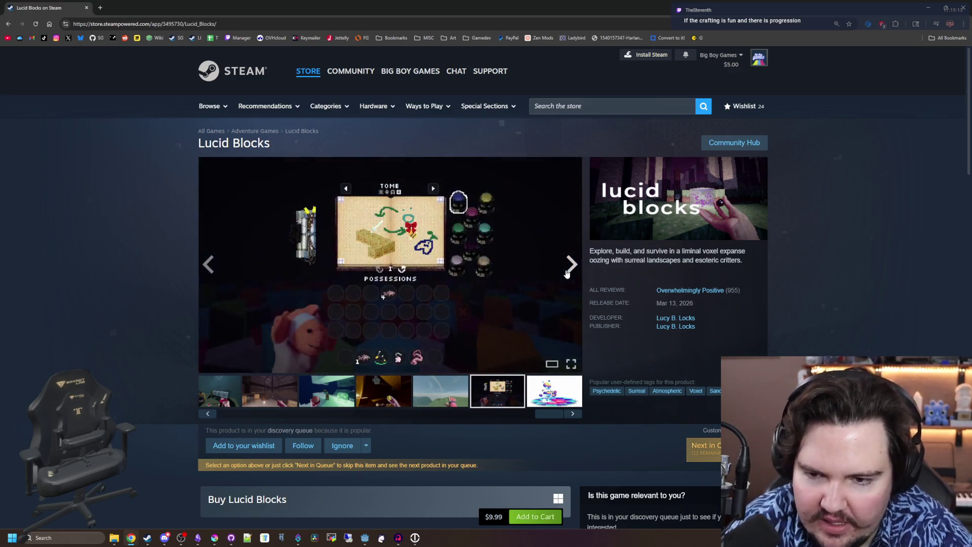
{"action": "left_click", "coordinate": [567, 273]}
{"action": "left_click", "coordinate": [567, 274]}
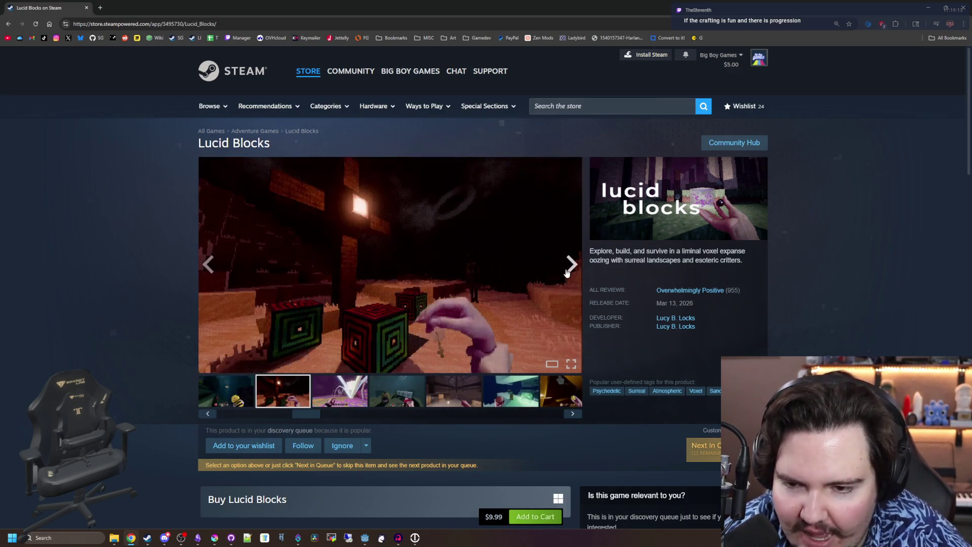
{"action": "left_click", "coordinate": [567, 273]}
{"action": "left_click", "coordinate": [567, 274]}
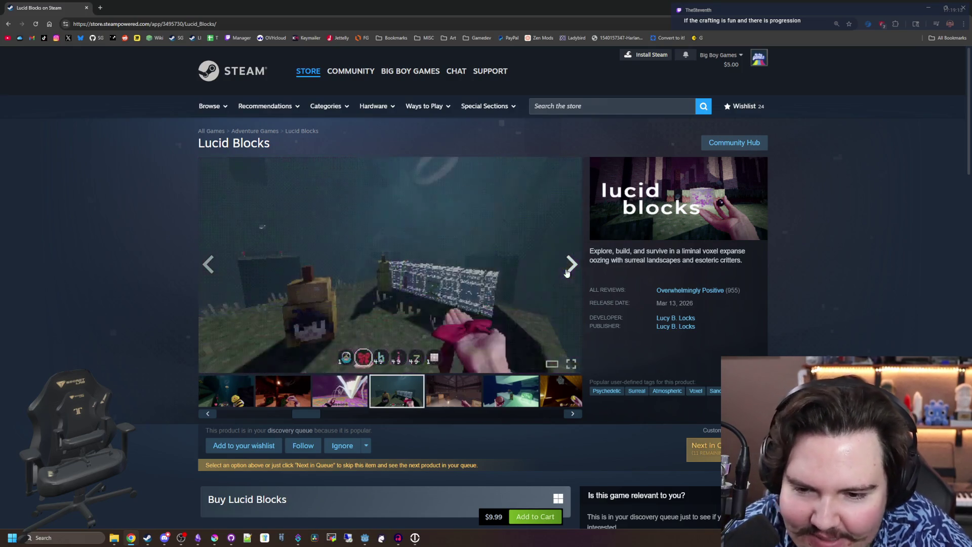
{"action": "left_click", "coordinate": [567, 273]}
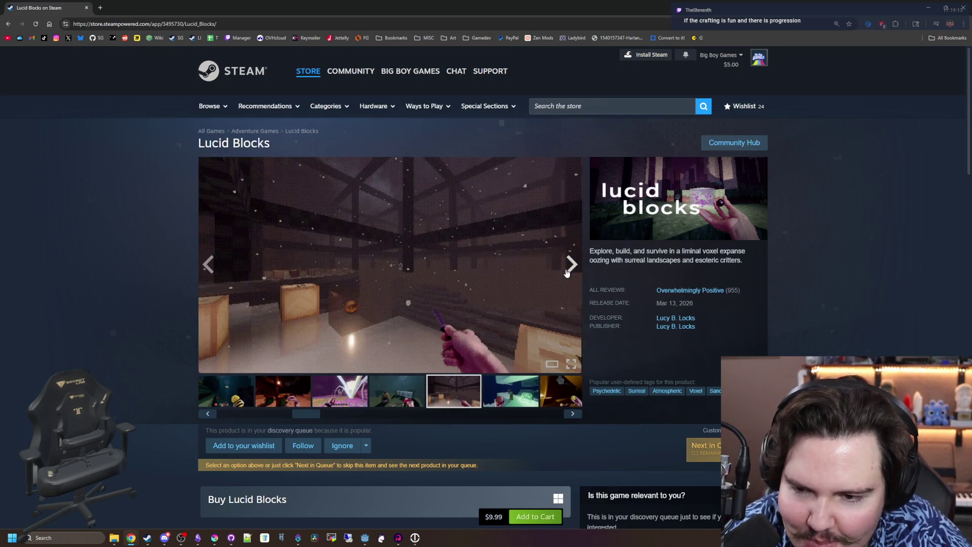
{"action": "left_click", "coordinate": [567, 274]}
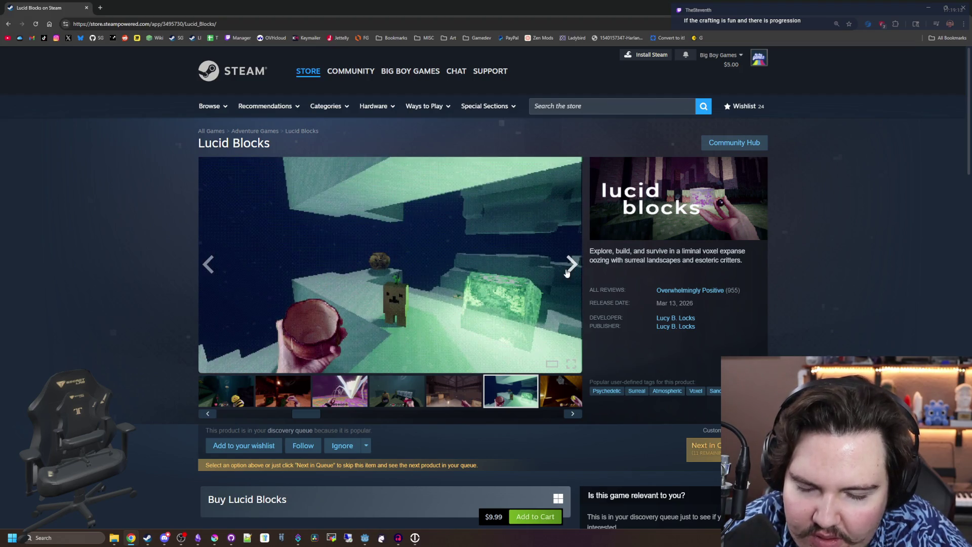
{"action": "left_click", "coordinate": [567, 274]}
{"action": "left_click", "coordinate": [567, 274]}
{"action": "left_click", "coordinate": [567, 274]}
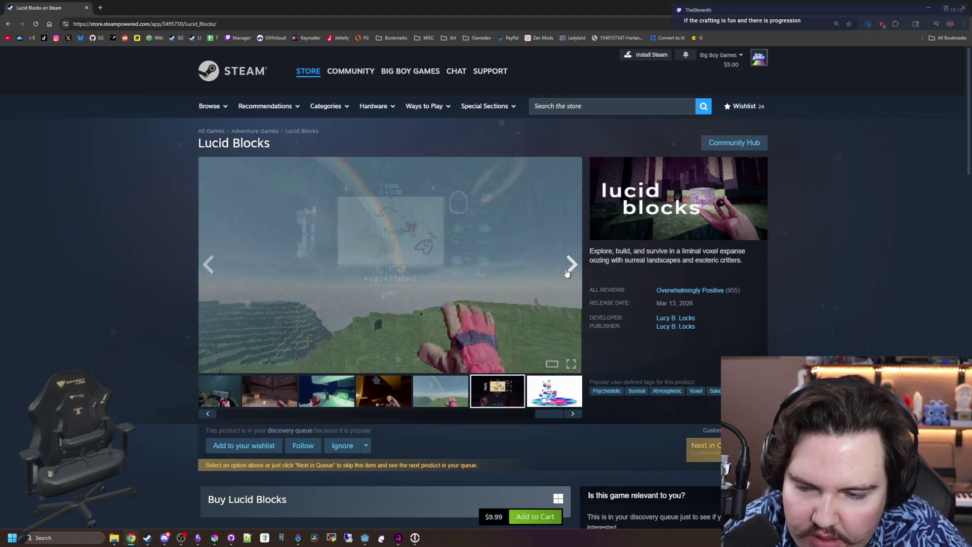
{"action": "left_click", "coordinate": [567, 274]}
{"action": "scroll", "coordinate": [567, 273], "scroll_direction": "down", "scroll_amount": 4}
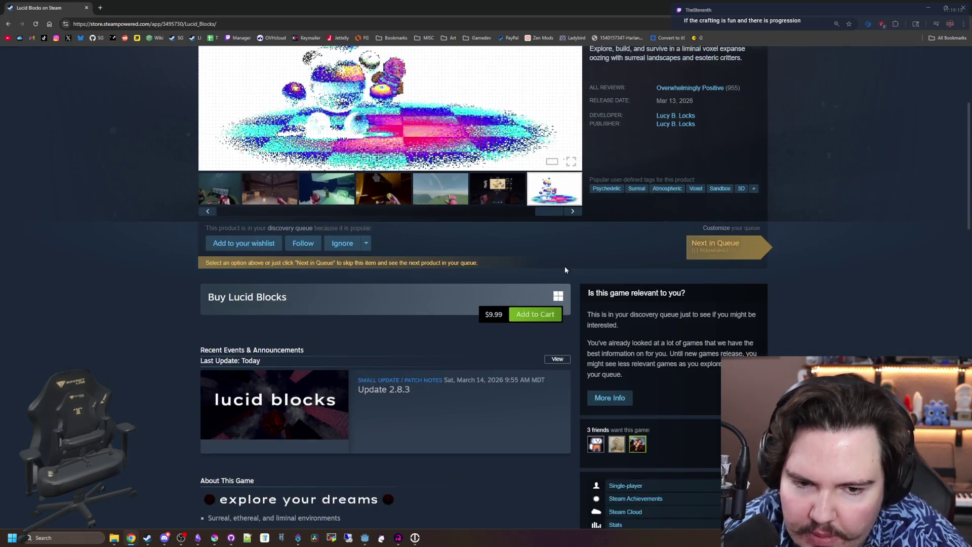
Scroll the Lucid Blocks store page down and back, opening then dismissing the store search suggestions
{"action": "scroll", "coordinate": [372, 232], "scroll_direction": "down", "scroll_amount": 4}
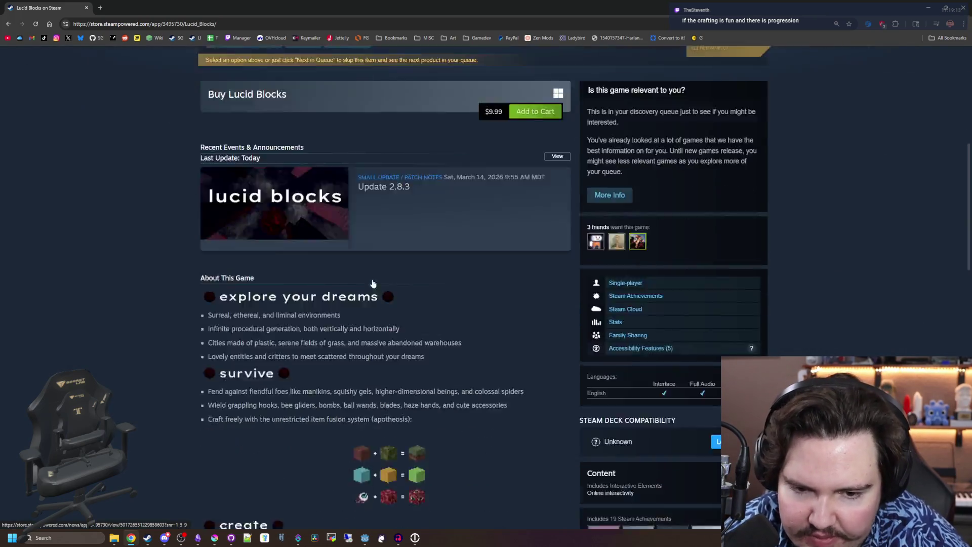
{"action": "scroll", "coordinate": [373, 282], "scroll_direction": "down", "scroll_amount": 14}
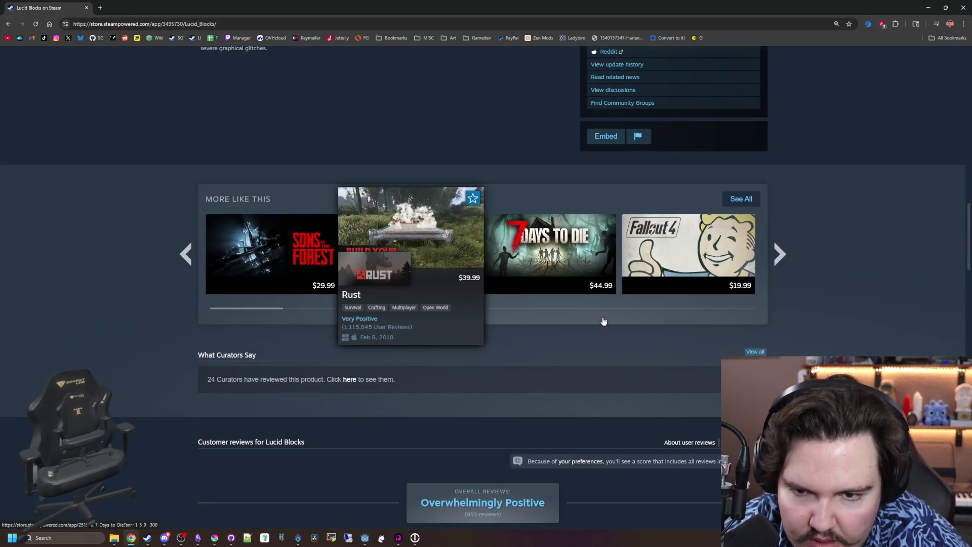
{"action": "scroll", "coordinate": [603, 320], "scroll_direction": "down", "scroll_amount": 5}
{"action": "scroll", "coordinate": [700, 223], "scroll_direction": "up", "scroll_amount": 20}
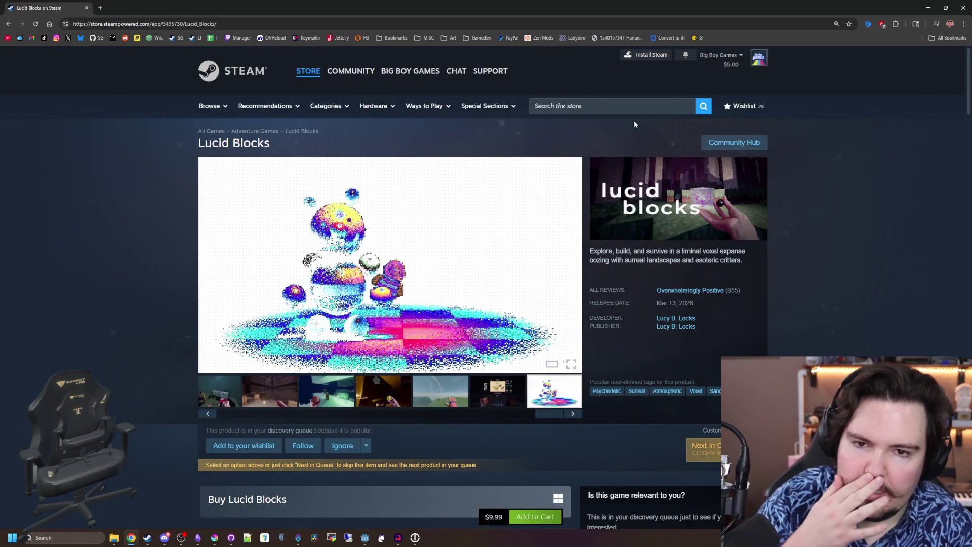
{"action": "left_click", "coordinate": [631, 111]}
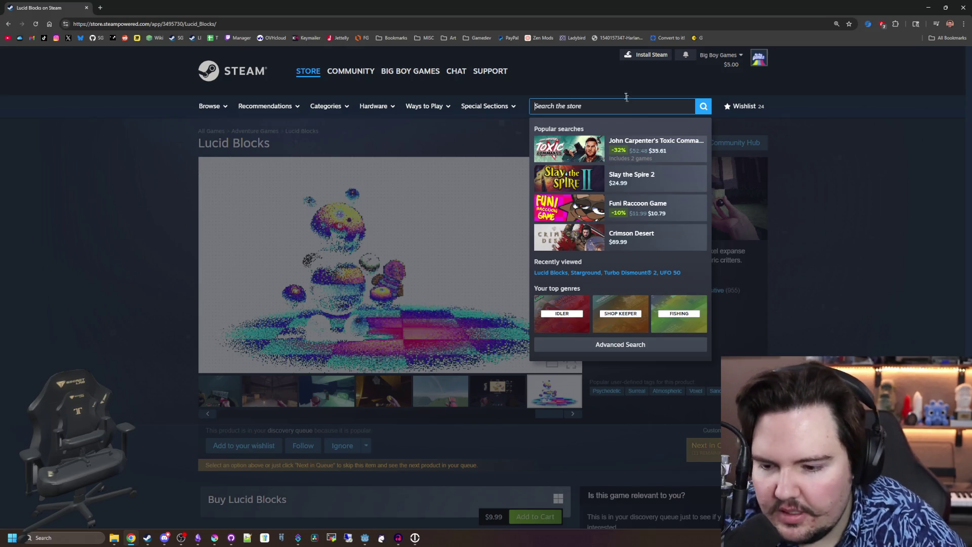
{"action": "left_click", "coordinate": [166, 475]}
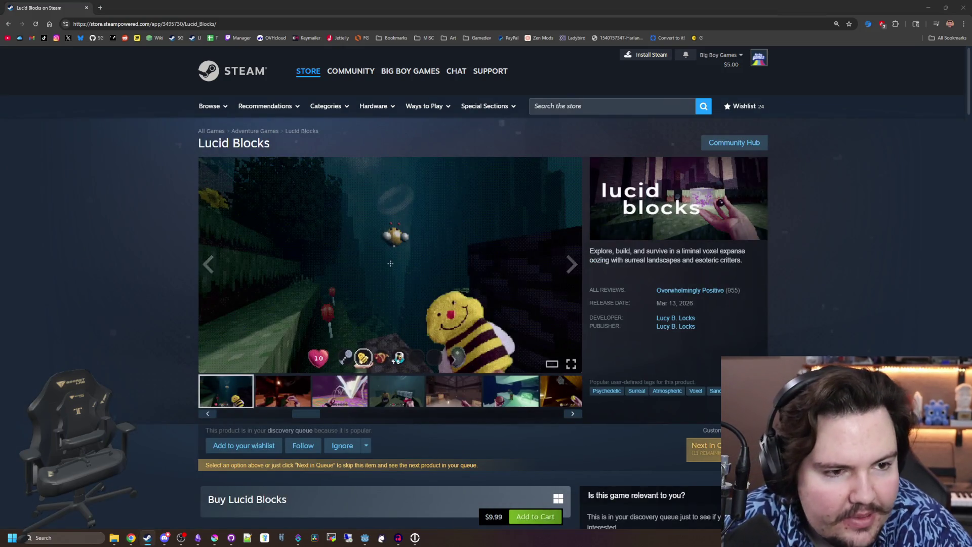
Switch to the Steam desktop library, search it for 'bear', then clear the search
{"action": "key", "text": "alt+Tab"}
{"action": "key", "text": "ctrl+a"}
{"action": "type", "text": "bear"}
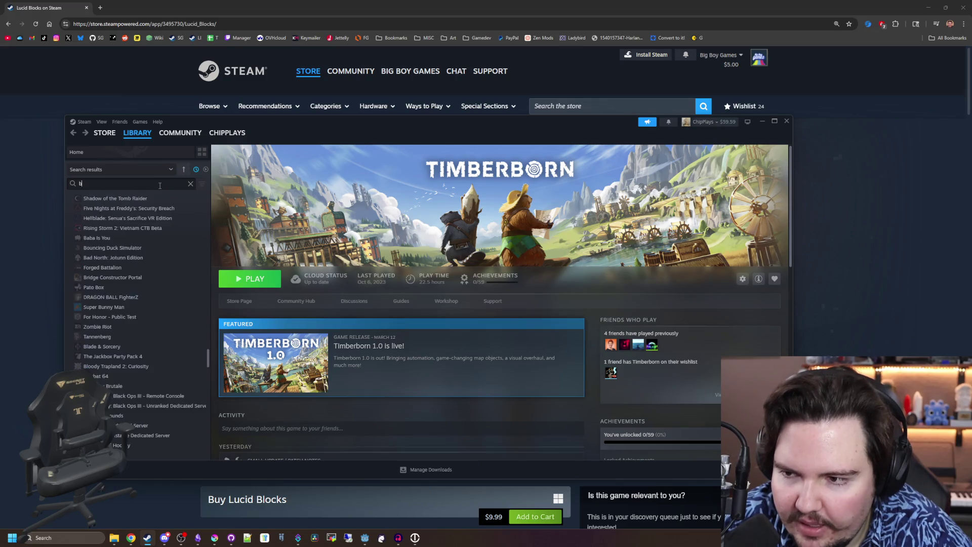
{"action": "key", "text": "Escape"}
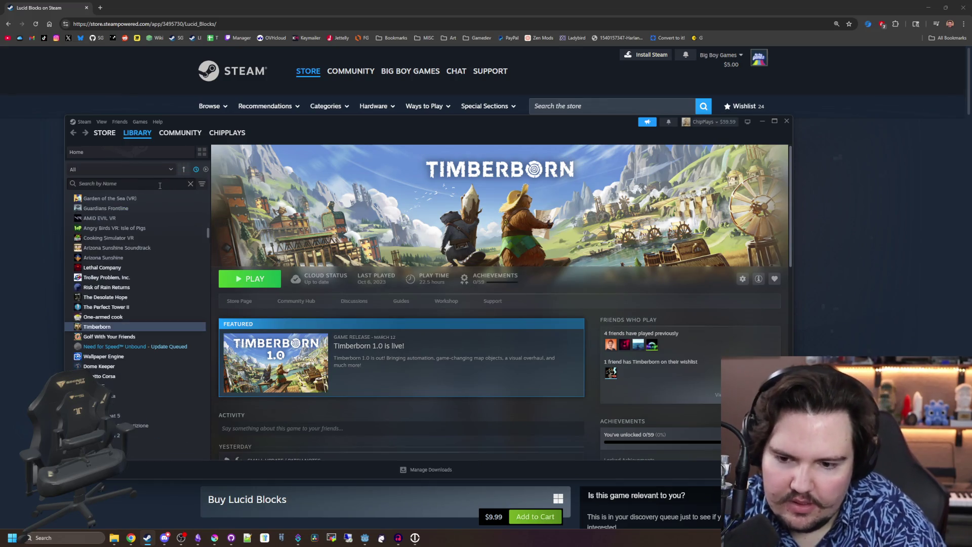